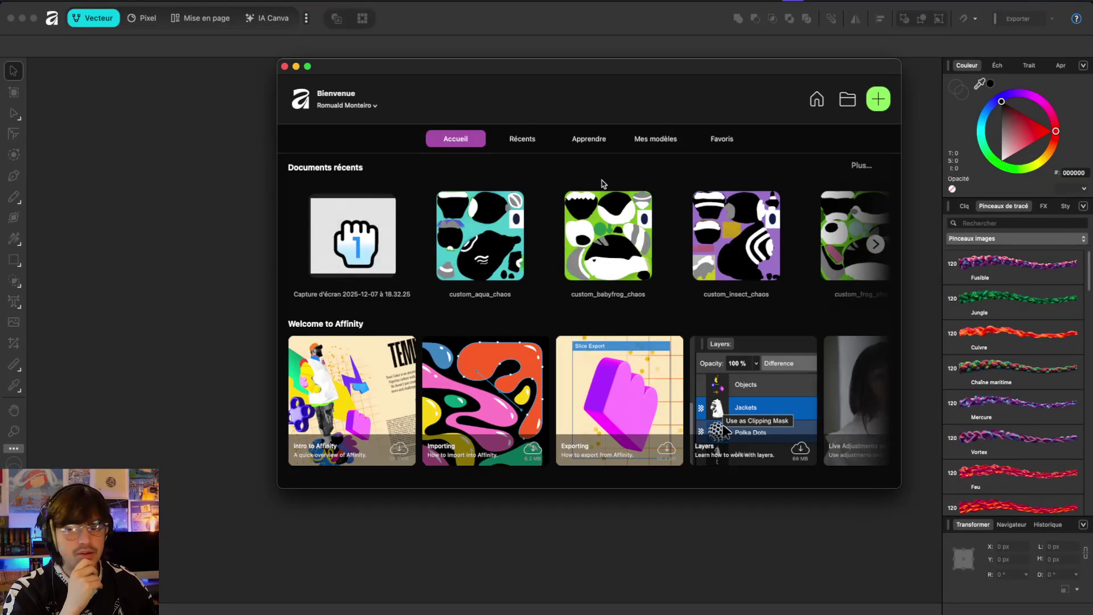
- Reposition the Affinity welcome window and allow access to the Desktop folder
mouse_move(581, 73)
left_mouse_down()
mouse_move(466, 79)
mouse_move(495, 102)
left_mouse_up()
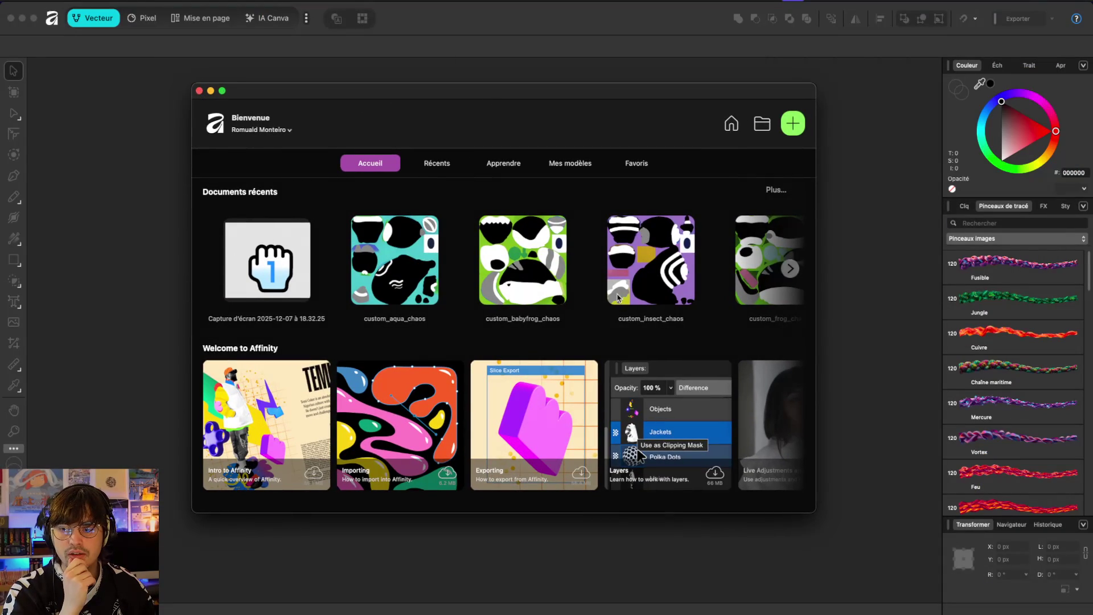
scroll(618, 297, "right", 5)
scroll(618, 297, "right", 3)
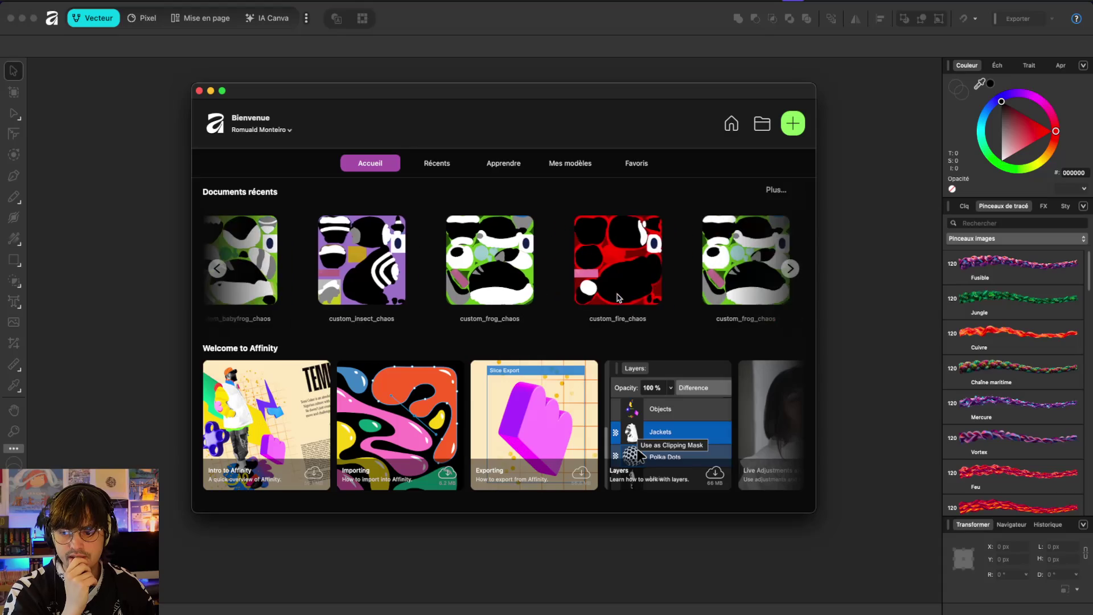
left_click(618, 297)
left_click(598, 197)
scroll(596, 278, "left", 5)
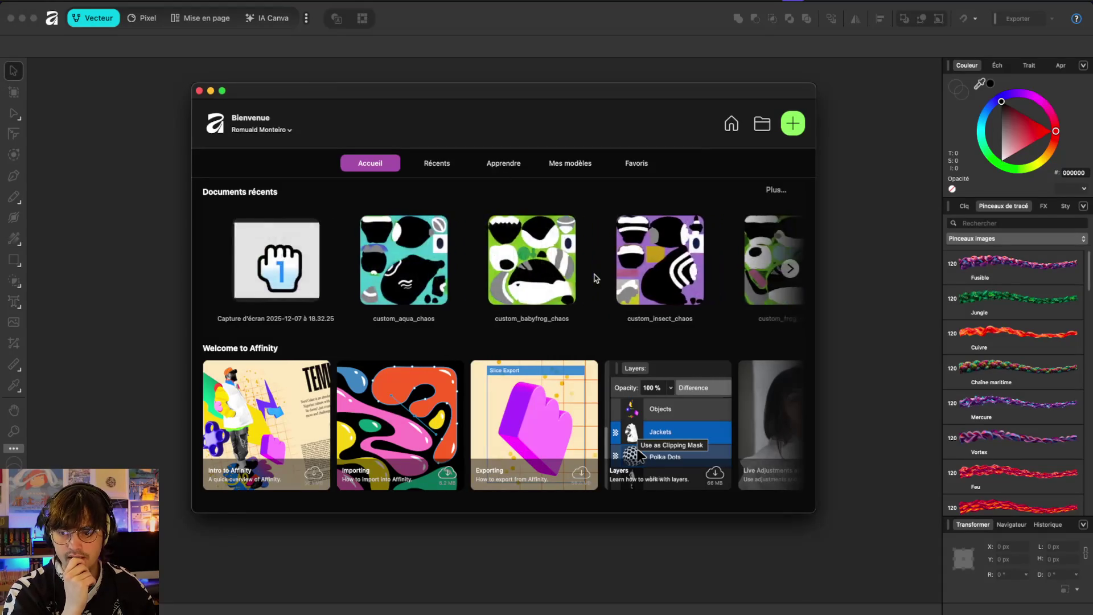
scroll(595, 277, "right", 5)
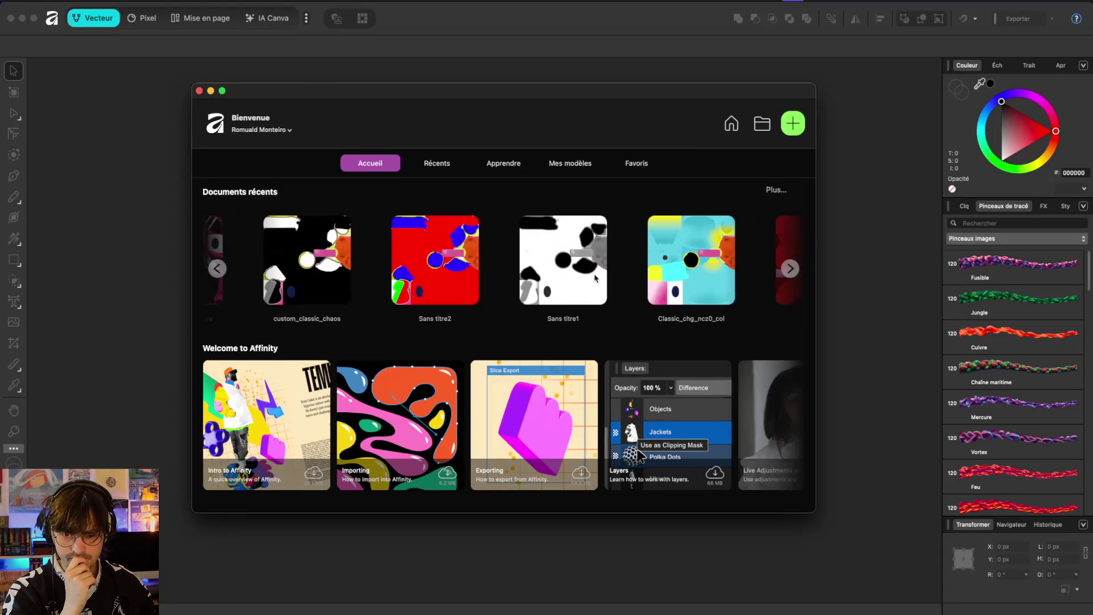
scroll(595, 278, "left", 3)
scroll(463, 266, "left", 3)
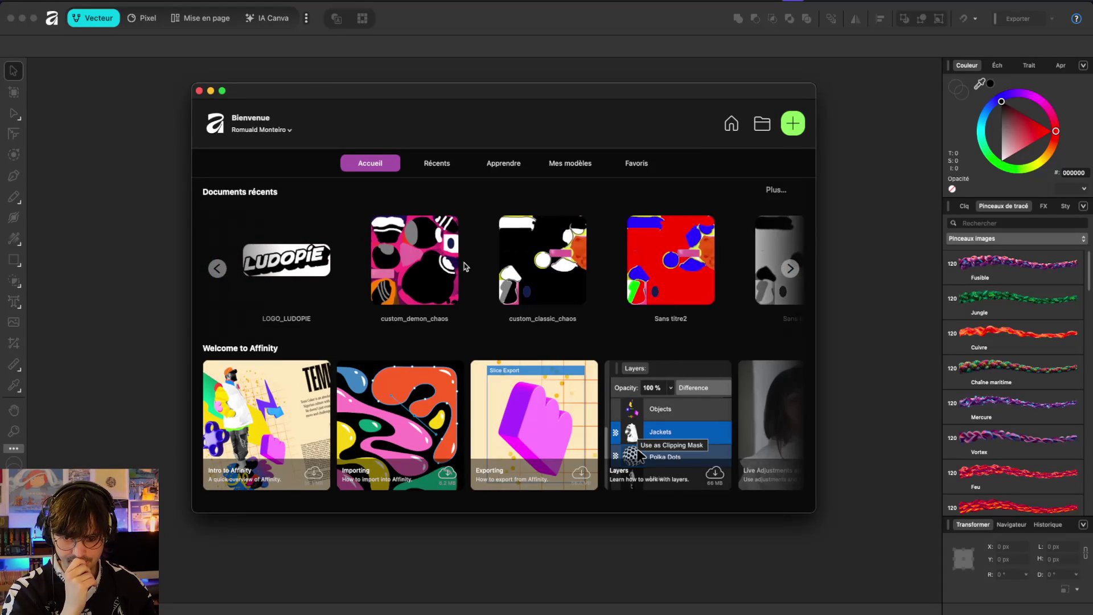
- Open the custom_demon_chaos texture and select its image layer, glancing at the Godot scene
left_click(517, 266)
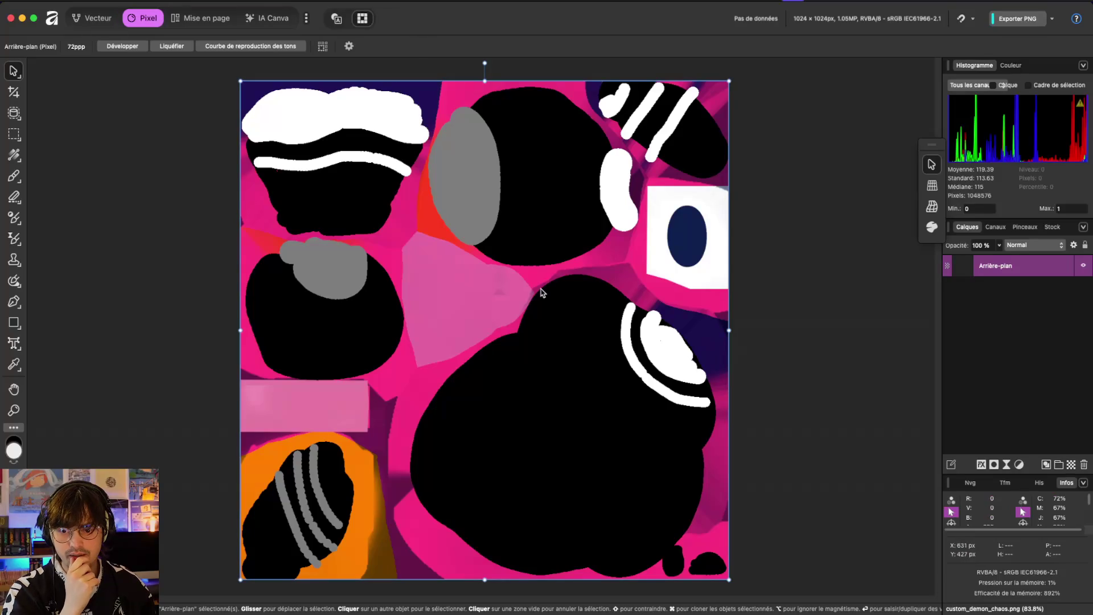
scroll(541, 293, "down", 3)
scroll(541, 292, "up", 2)
left_click(542, 293)
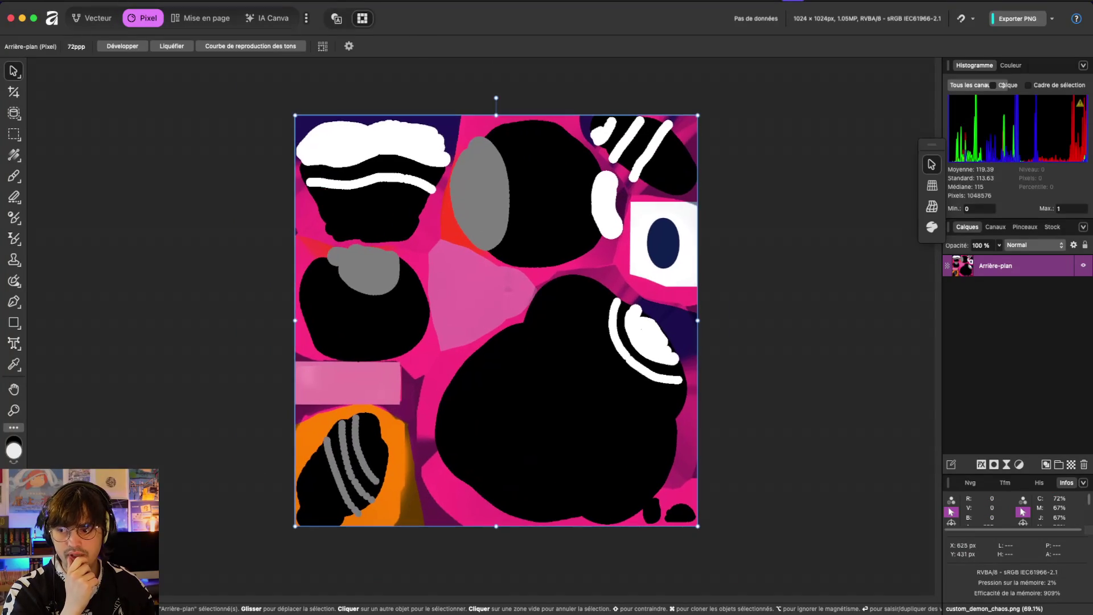
scroll(501, 205, "down", 2)
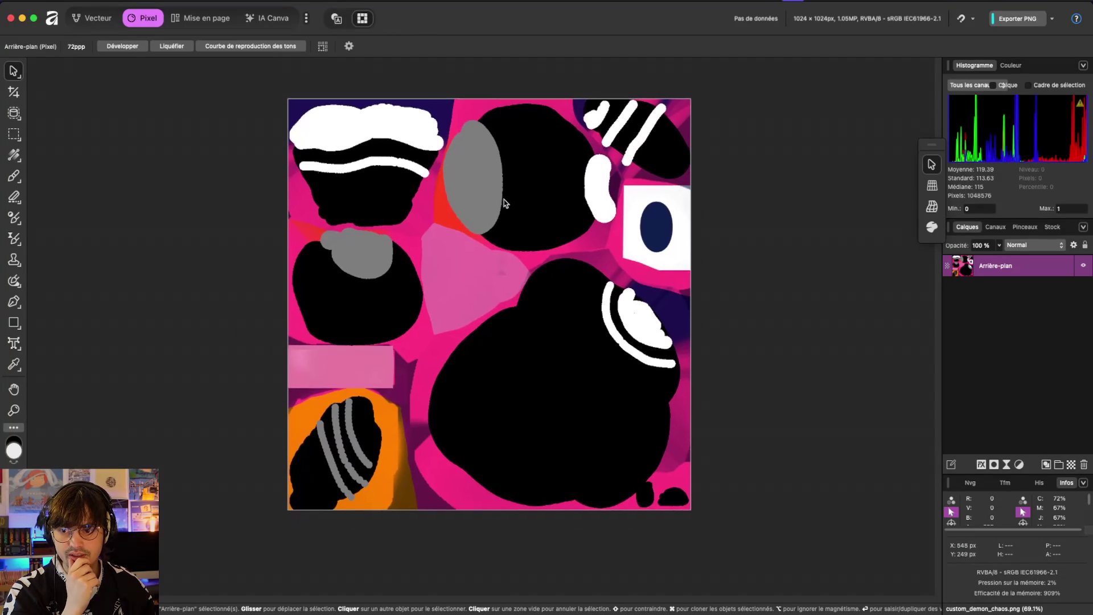
key("ctrl+Up")
left_click(755, 471)
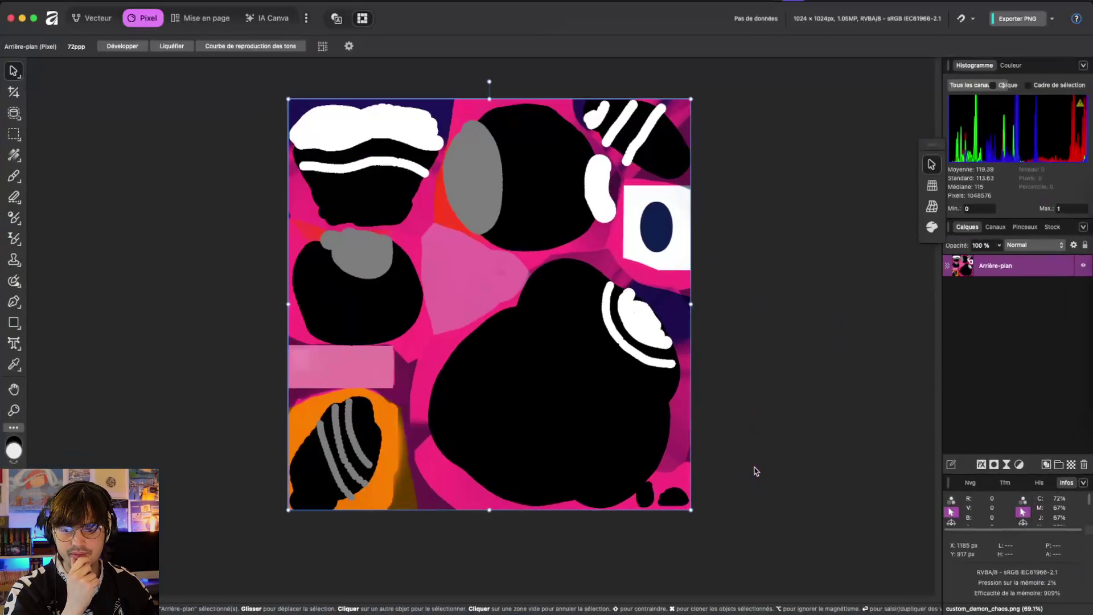
key("super+Tab")
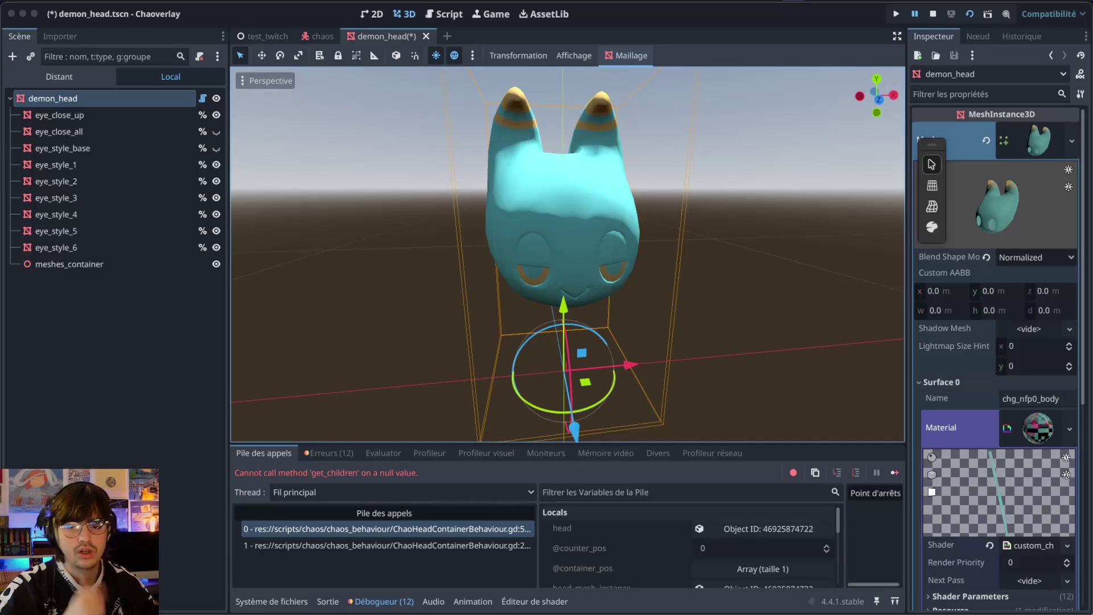
key("super+Tab")
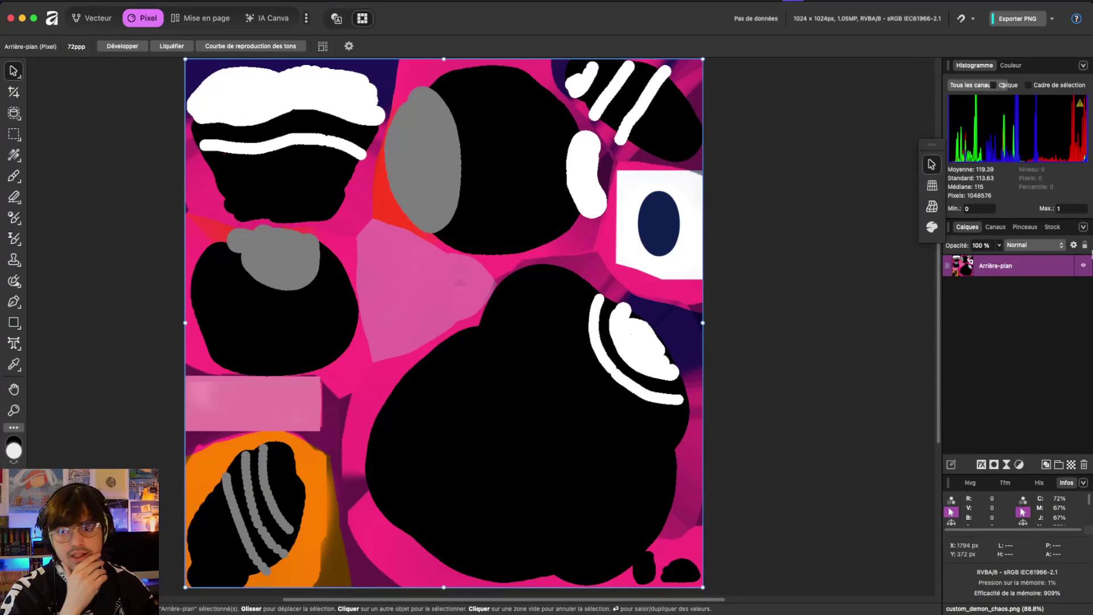
- Move the Affinity window onto desktop Bureau 18, then switch to the Godot desktop
key("ctrl+Up")
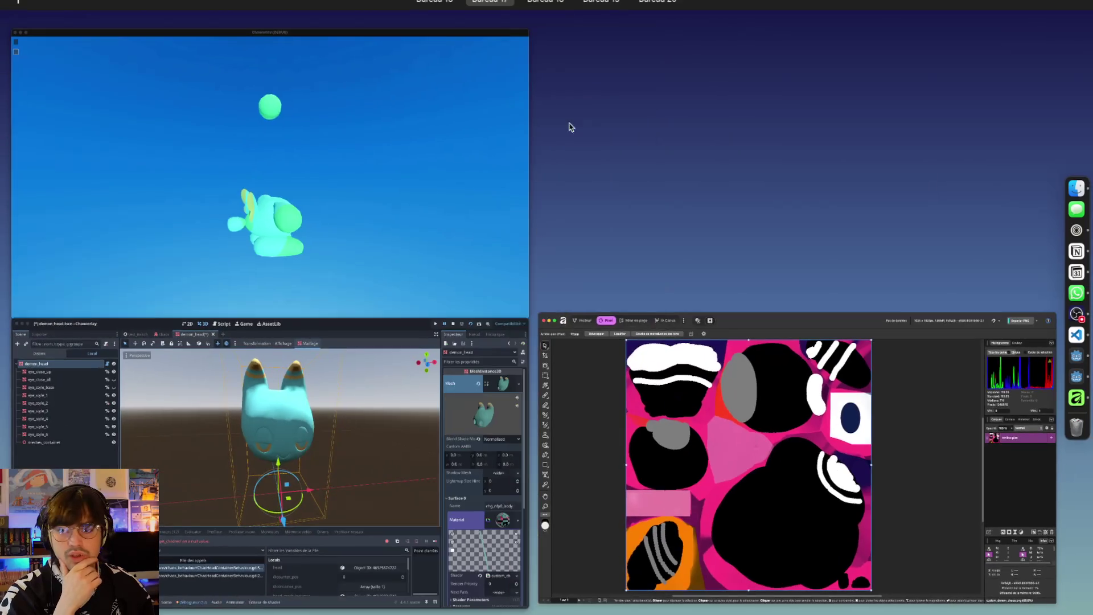
mouse_move(546, 31)
left_mouse_down()
mouse_move(829, 34)
mouse_move(655, 32)
left_mouse_up()
left_click_drag(780, 342, 541, 33)
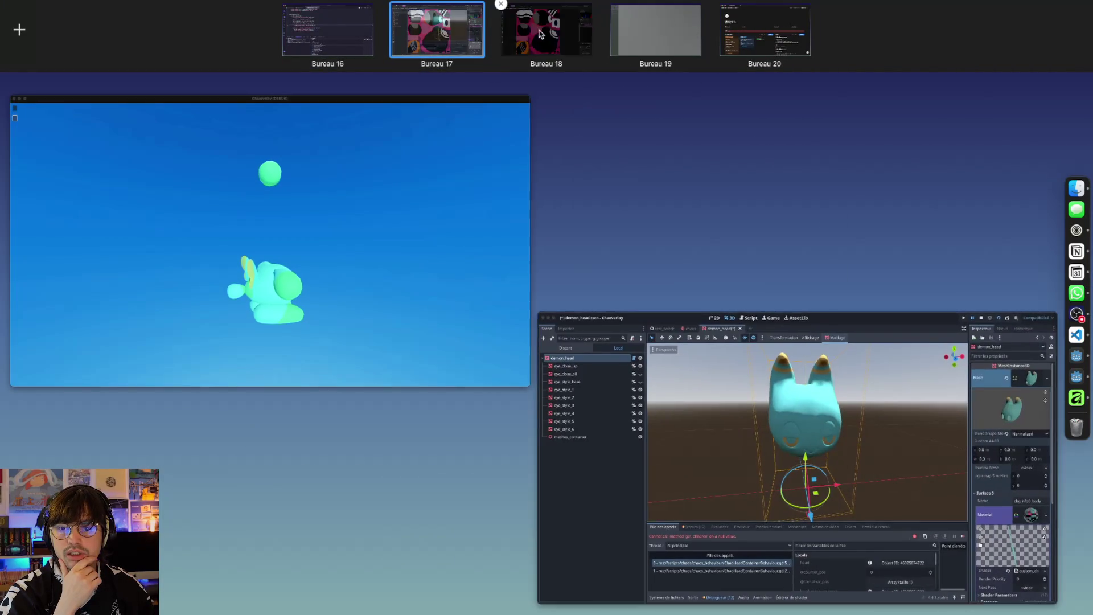
left_click(541, 34)
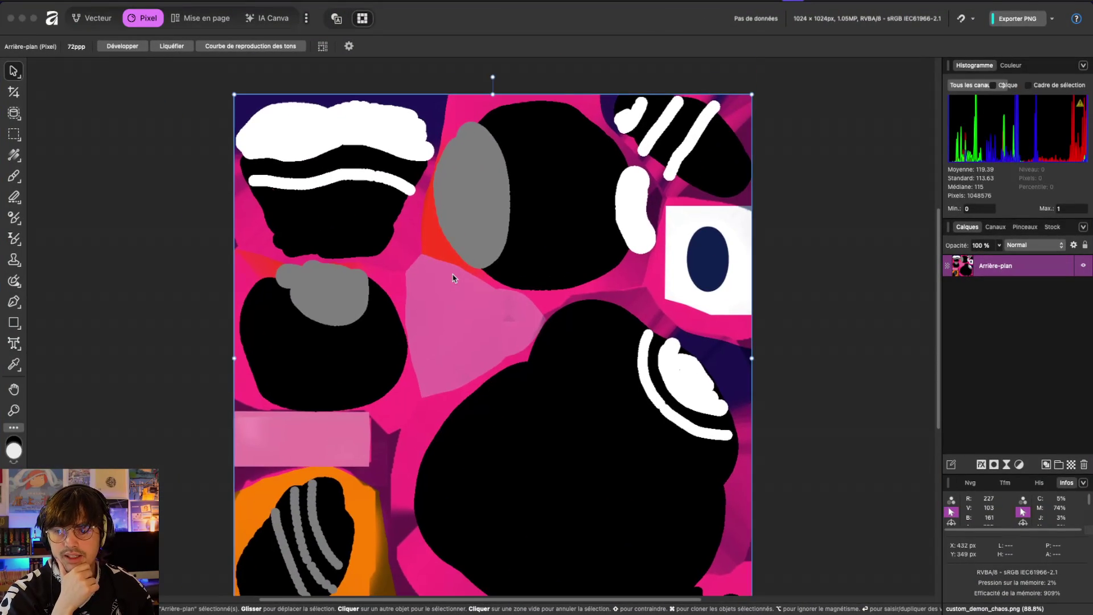
left_click(213, 283)
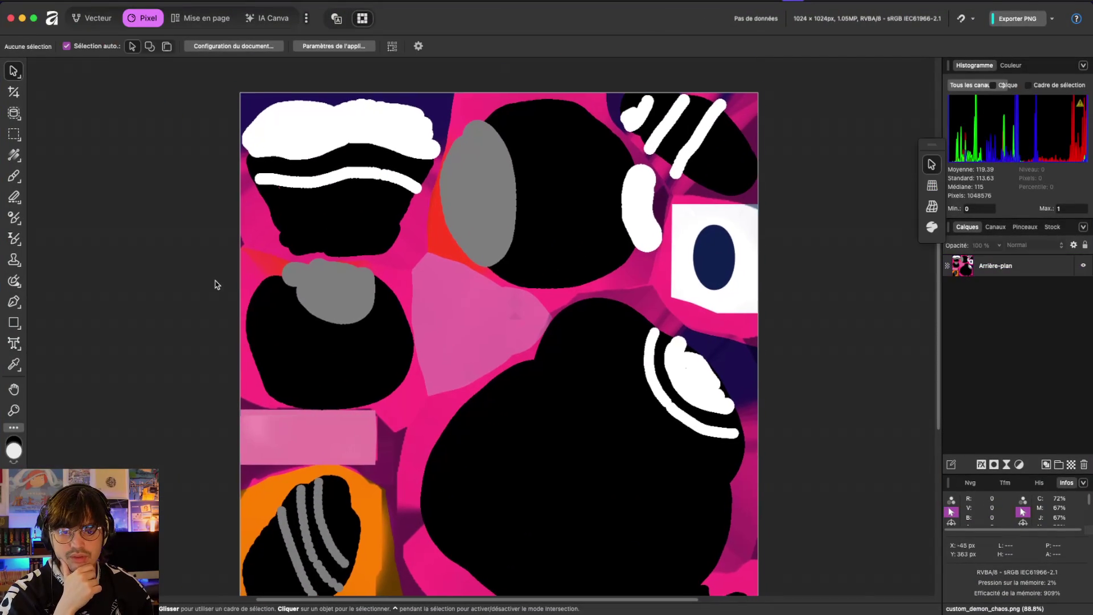
scroll(216, 284, "down", 3)
key("ctrl+Up")
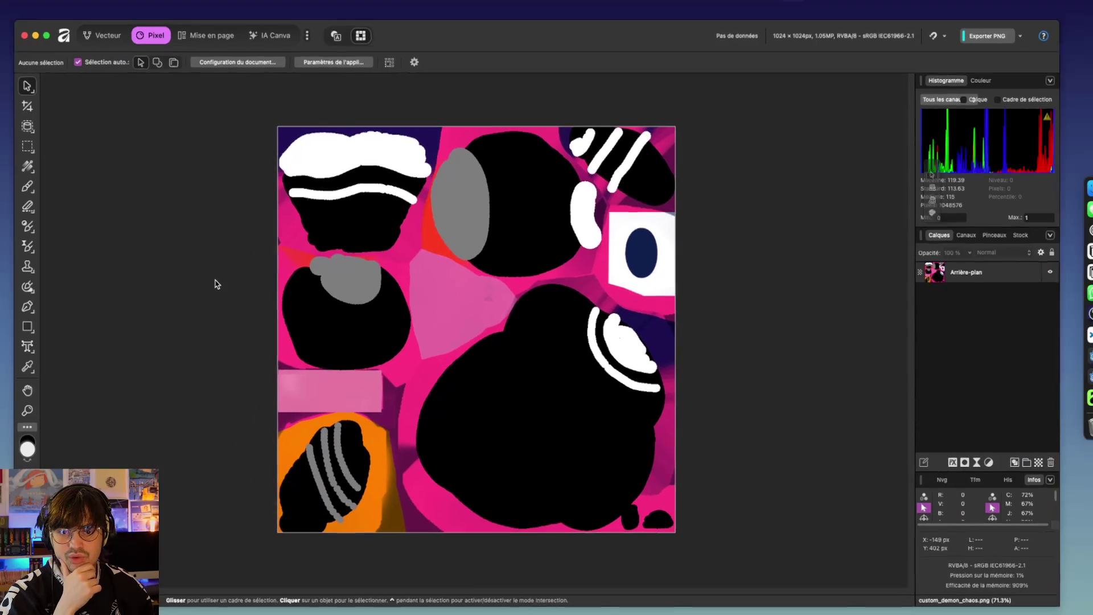
key("ctrl+Left")
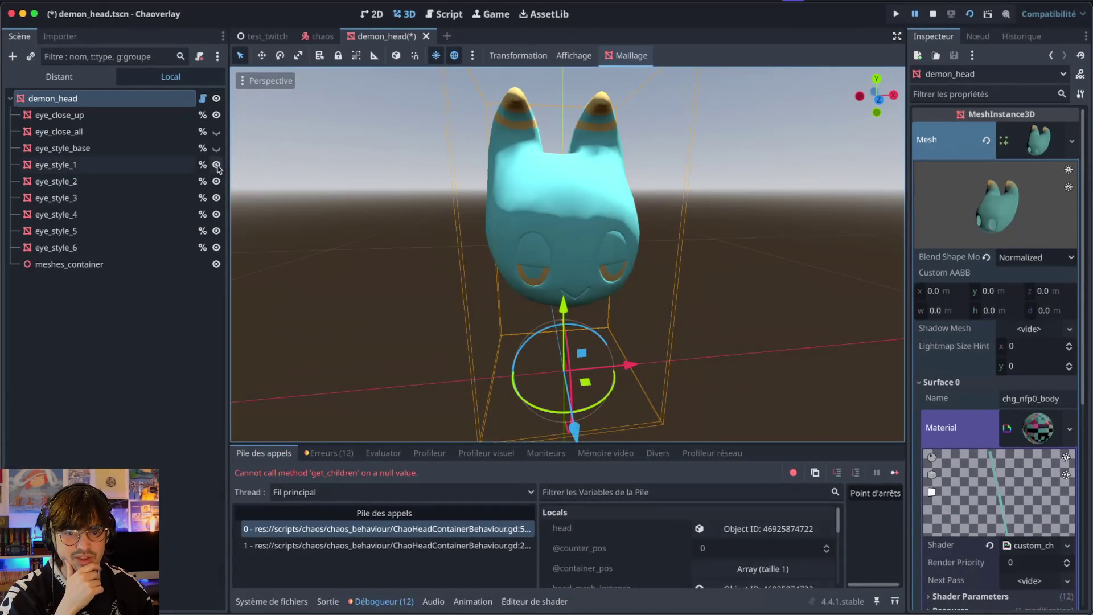
- Toggle the closed-eye and eye_style_1–5 variants on and off to compare eye styles
left_click(216, 164)
left_click(216, 181)
left_click(216, 197)
left_click(216, 230)
left_click(217, 131)
left_click(216, 148)
left_click(216, 164)
left_click(217, 181)
left_click(216, 198)
left_click(217, 148)
left_click(216, 131)
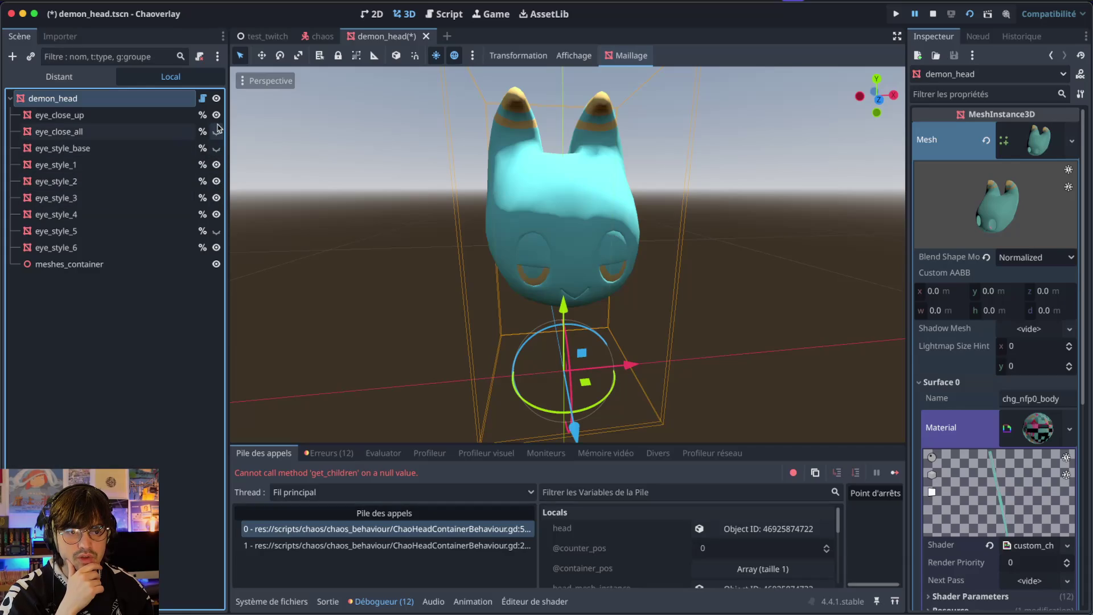
left_click(216, 115)
- Hide eye_style_1 through eye_style_6, leaving only eye_style_base visible
left_click(216, 148)
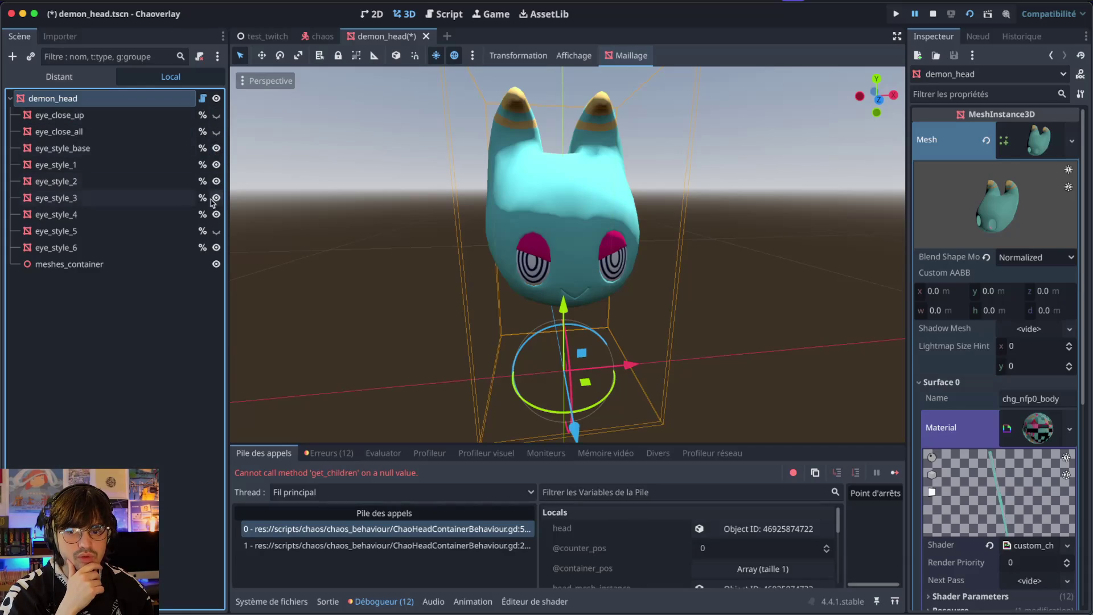
left_click(217, 148)
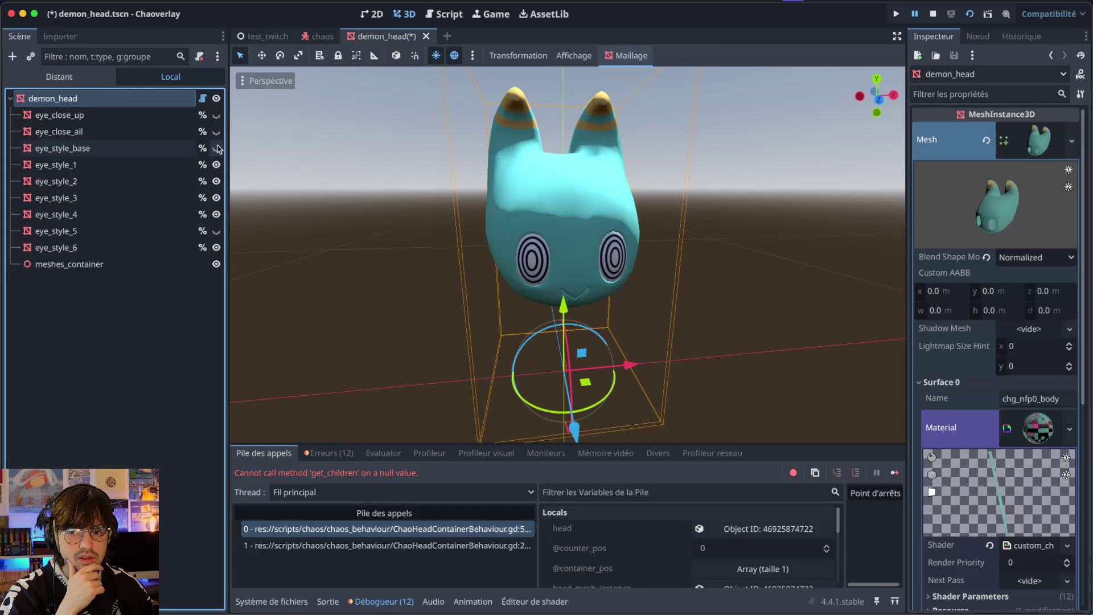
left_click(217, 248)
left_click(216, 214)
left_click(216, 198)
left_click(216, 181)
left_click(216, 164)
left_click(216, 148)
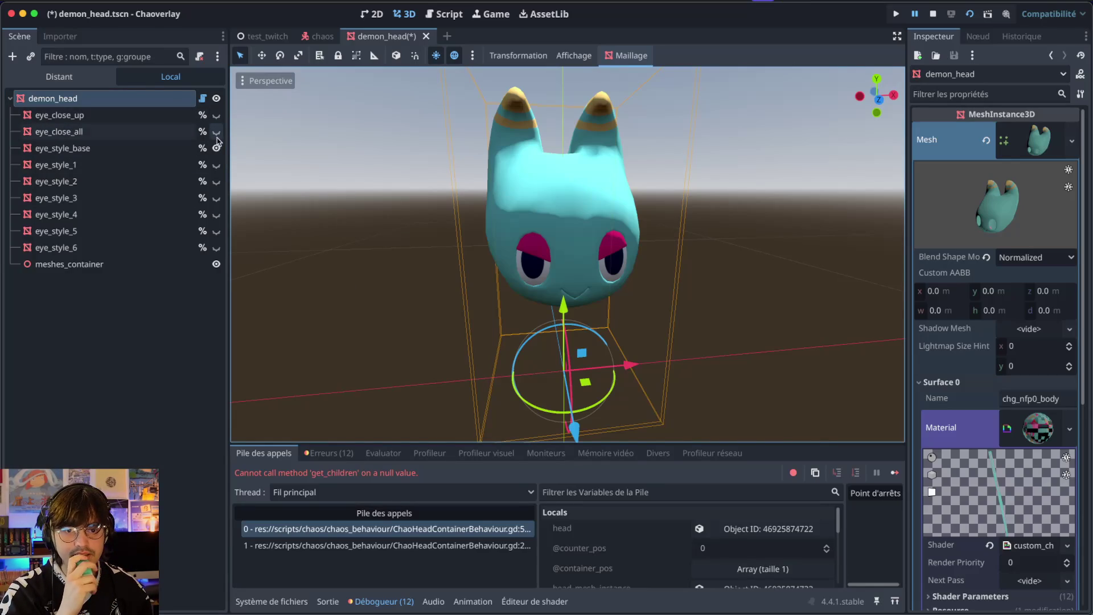
- Inspect the eye_style_base material, then copy the demon_head body's material
left_click(130, 150)
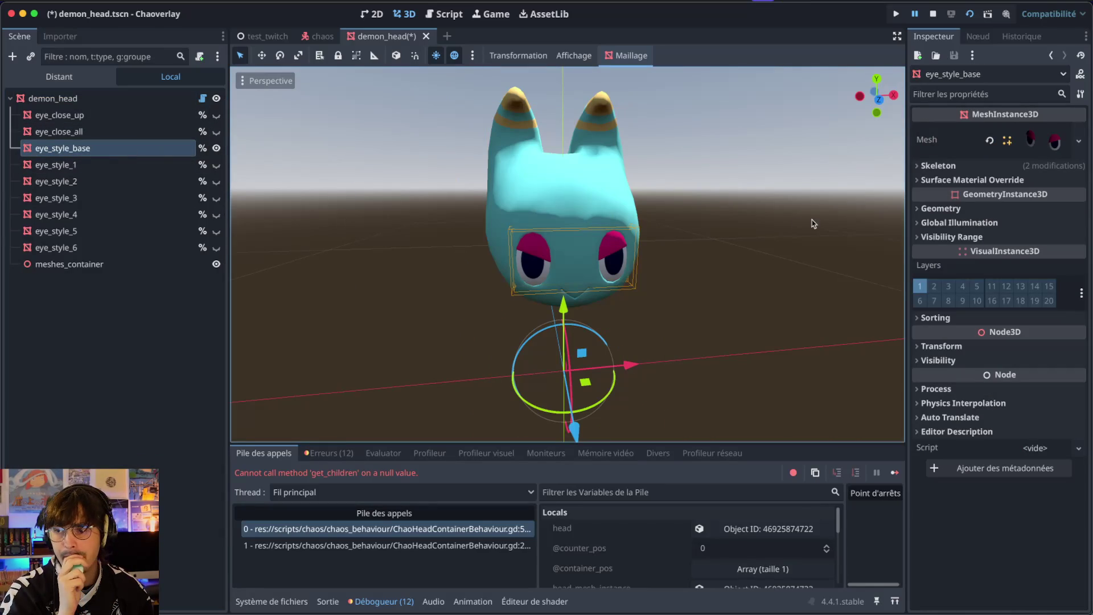
left_click(1040, 150)
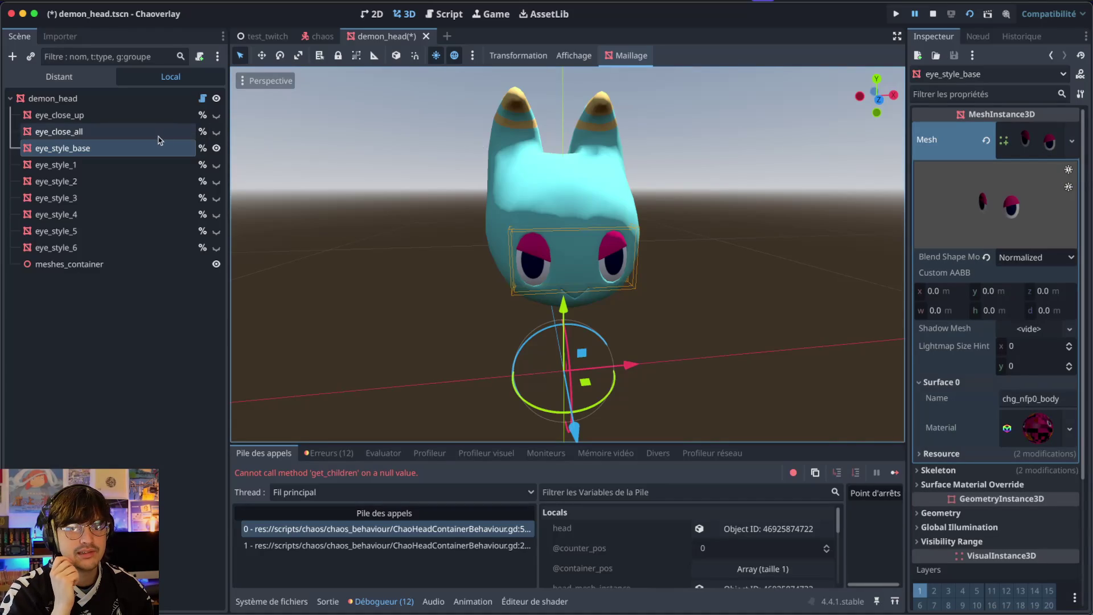
left_click(134, 99)
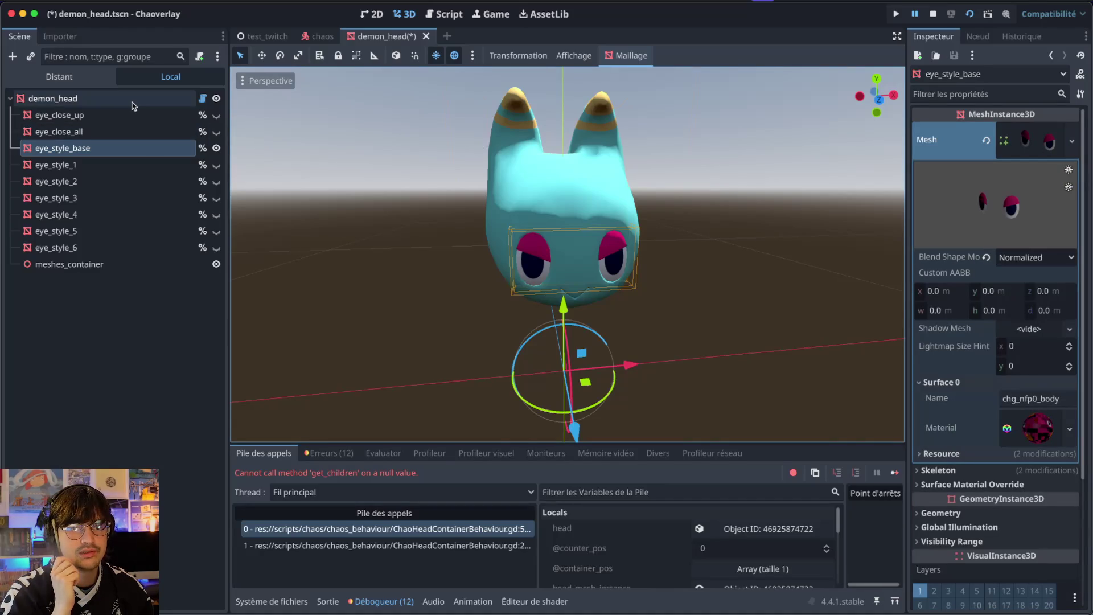
left_click(1069, 428)
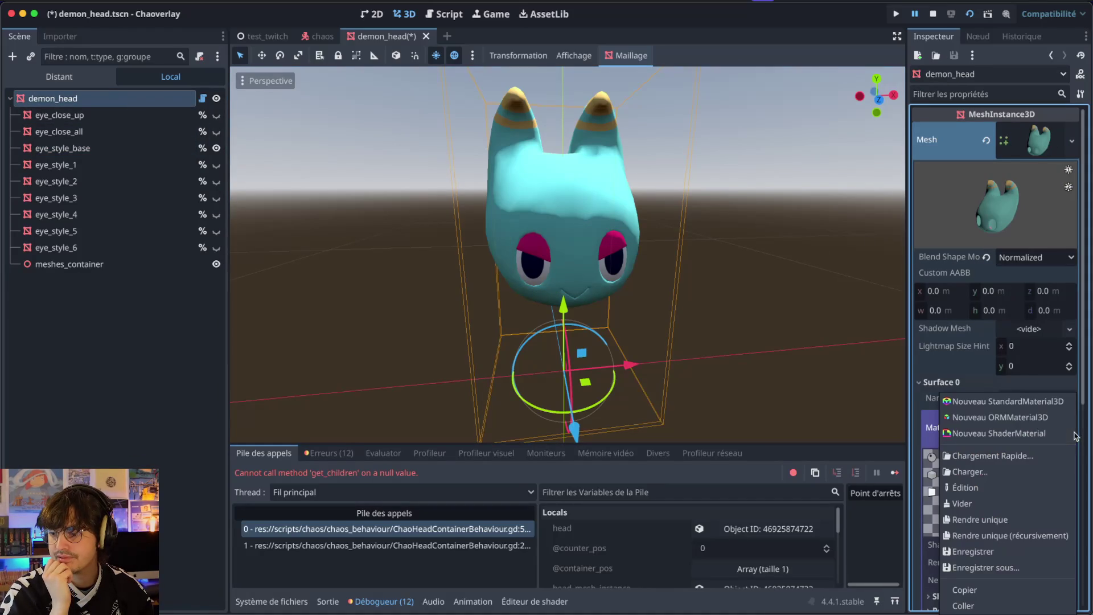
left_click(984, 594)
- Paste the copied body material onto the eye_style_base mesh
left_click(165, 149)
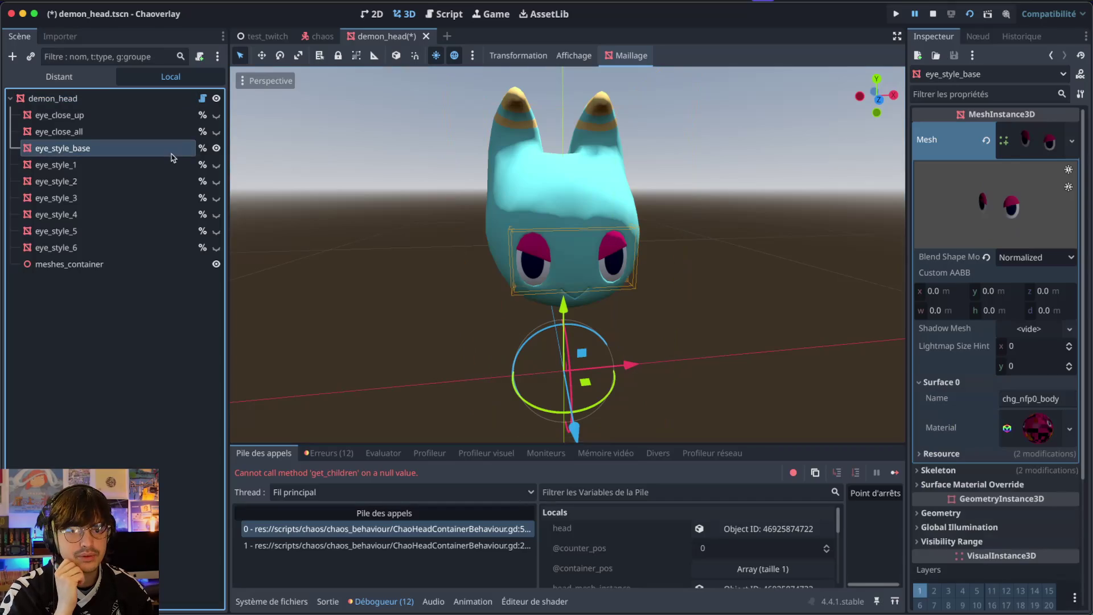
left_click(1053, 424)
left_click(1069, 429)
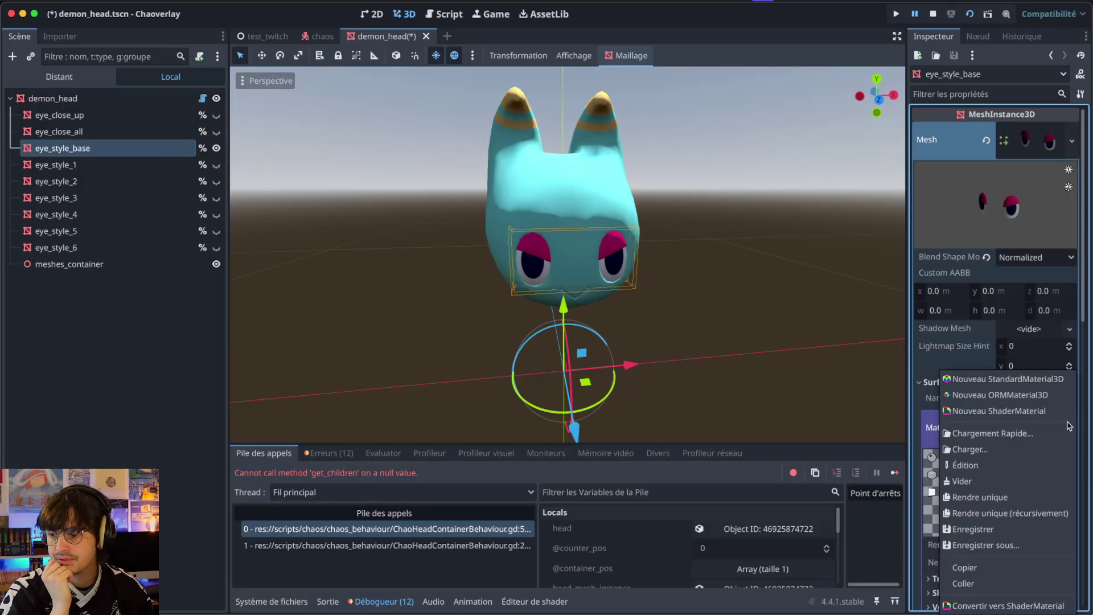
left_click(958, 581)
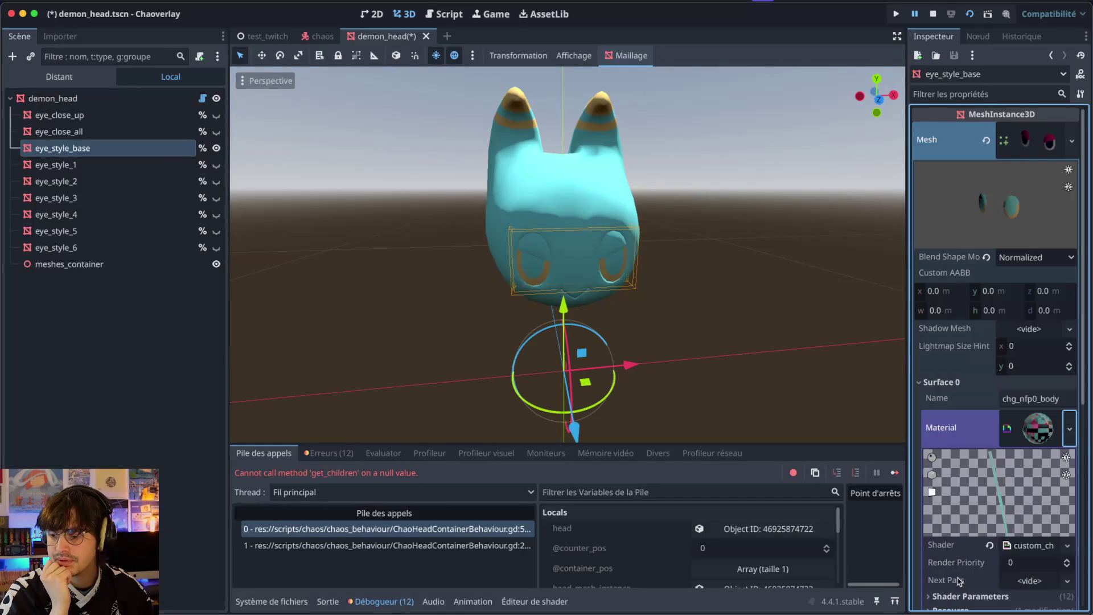
left_click(1002, 430)
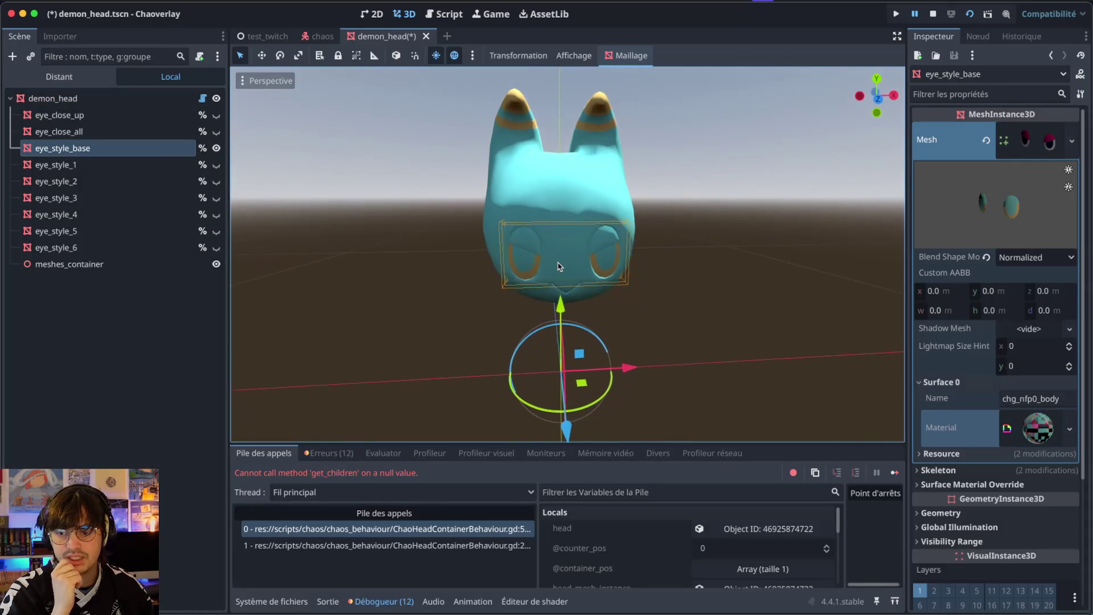
scroll(557, 266, "right", 5)
scroll(558, 266, "left", 5)
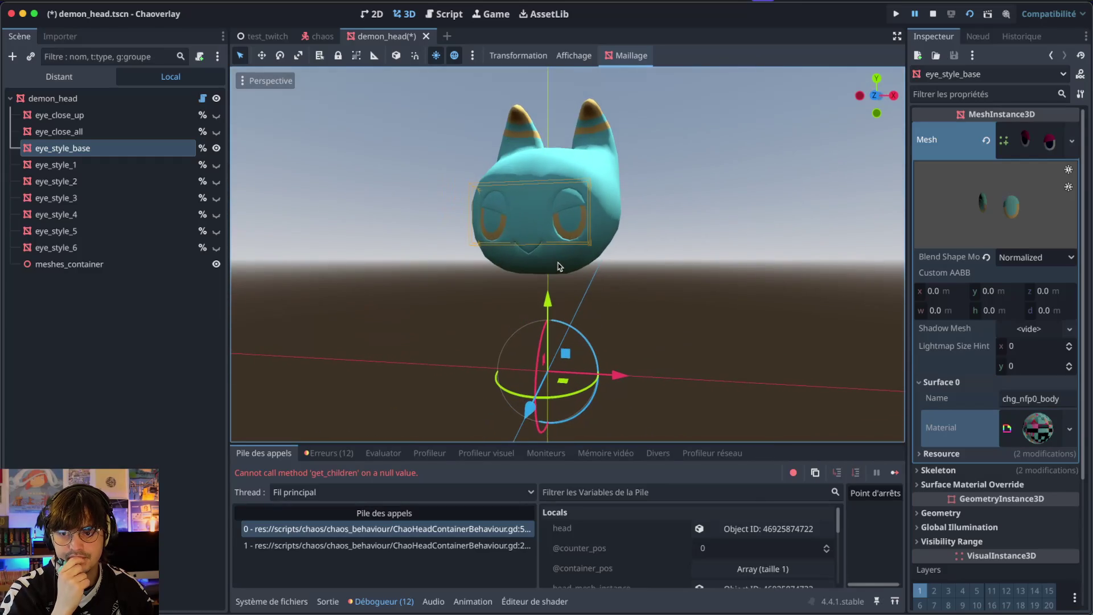
scroll(557, 266, "right", 3)
key("ctrl+Right")
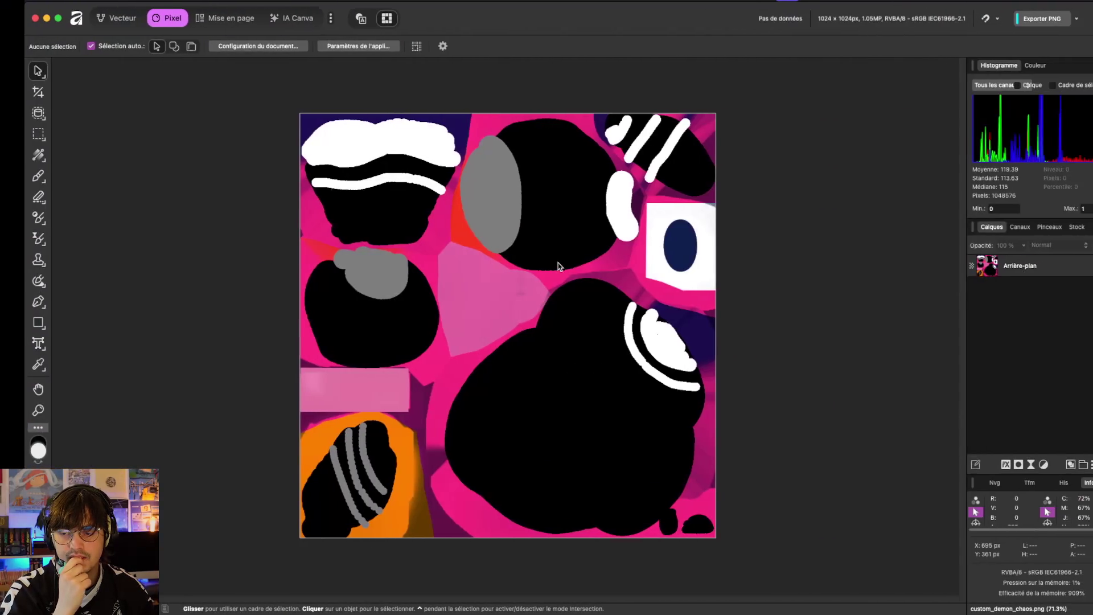
- Select the Arrière-plan layer, zoom in and out on the texture, and return to Godot
left_click(633, 231)
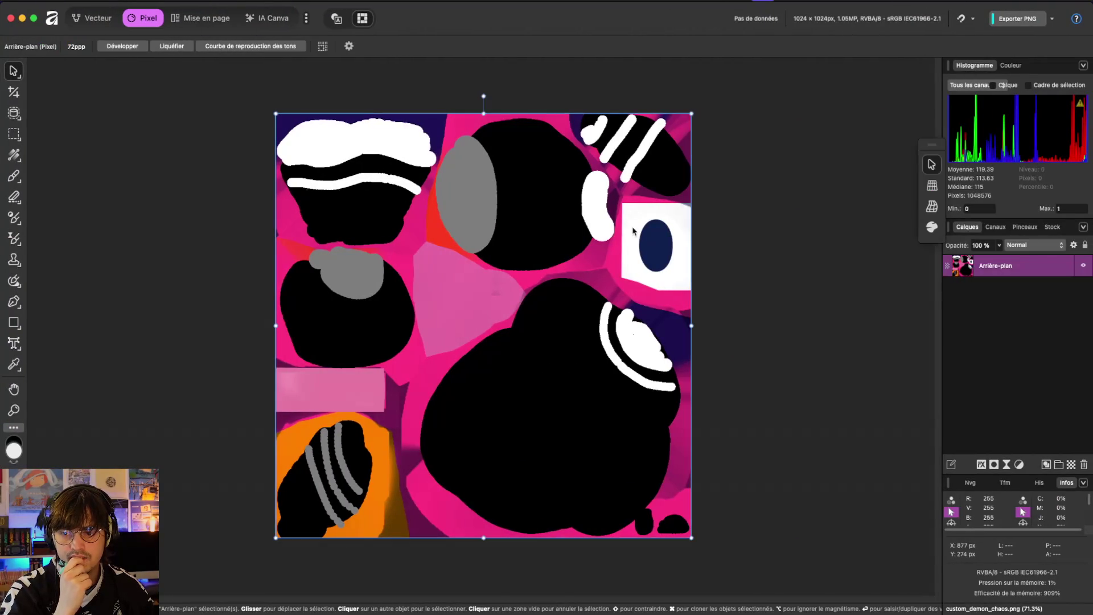
scroll(633, 230, "up", 5)
scroll(633, 230, "down", 5)
key("ctrl+Left")
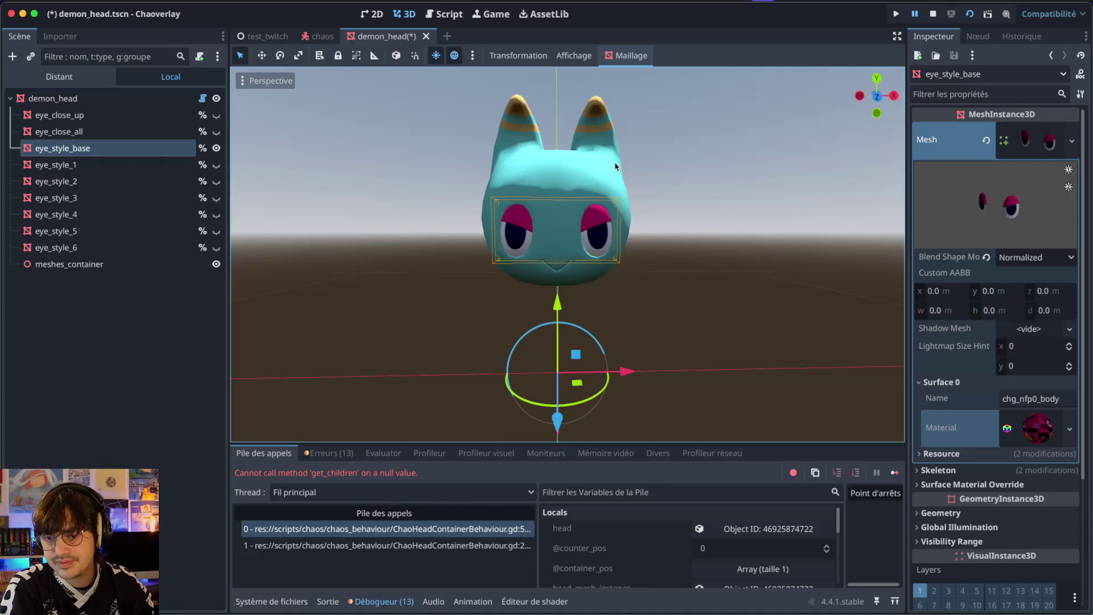
- Toggle eye_close_up, eye_close_all and eye_style_base, ending with only eye_style_base visible
left_click(216, 115)
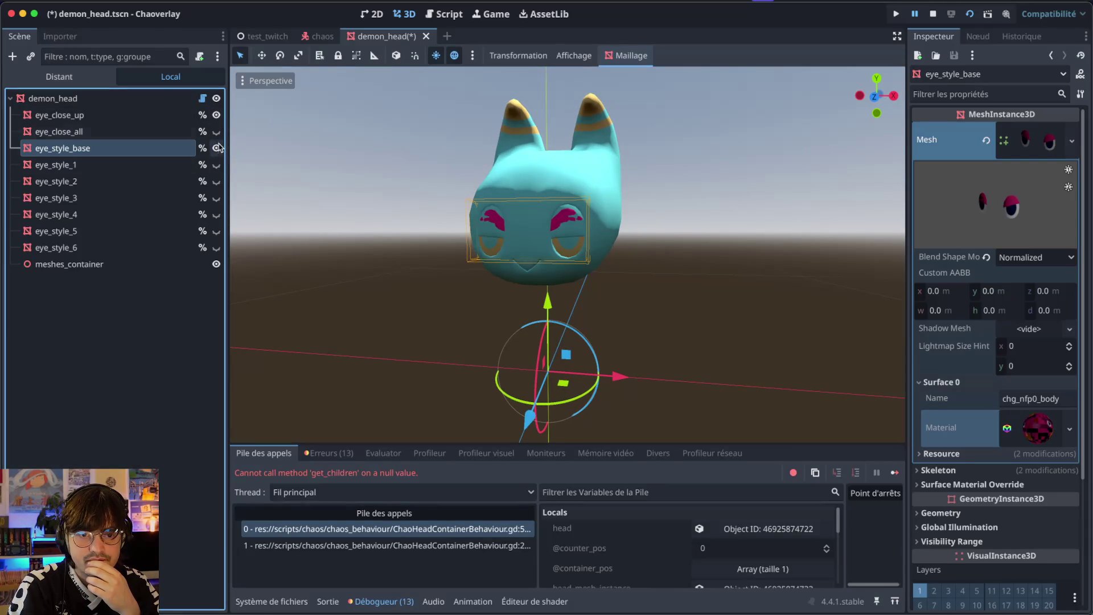
left_click(216, 132)
left_click(217, 115)
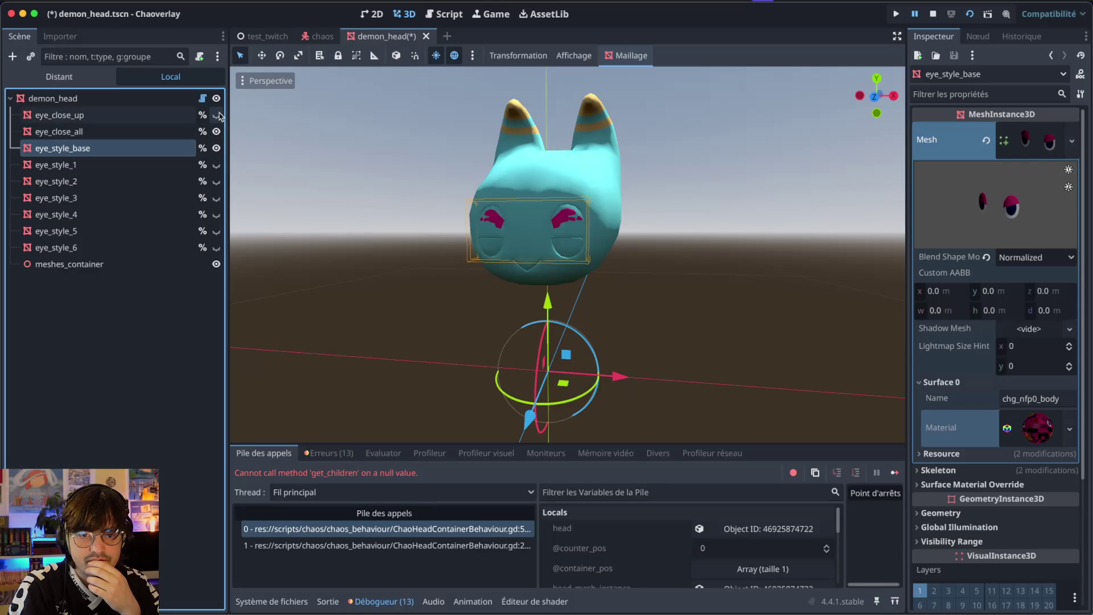
left_click(216, 132)
left_click(217, 115)
left_click(216, 148)
left_click(216, 148)
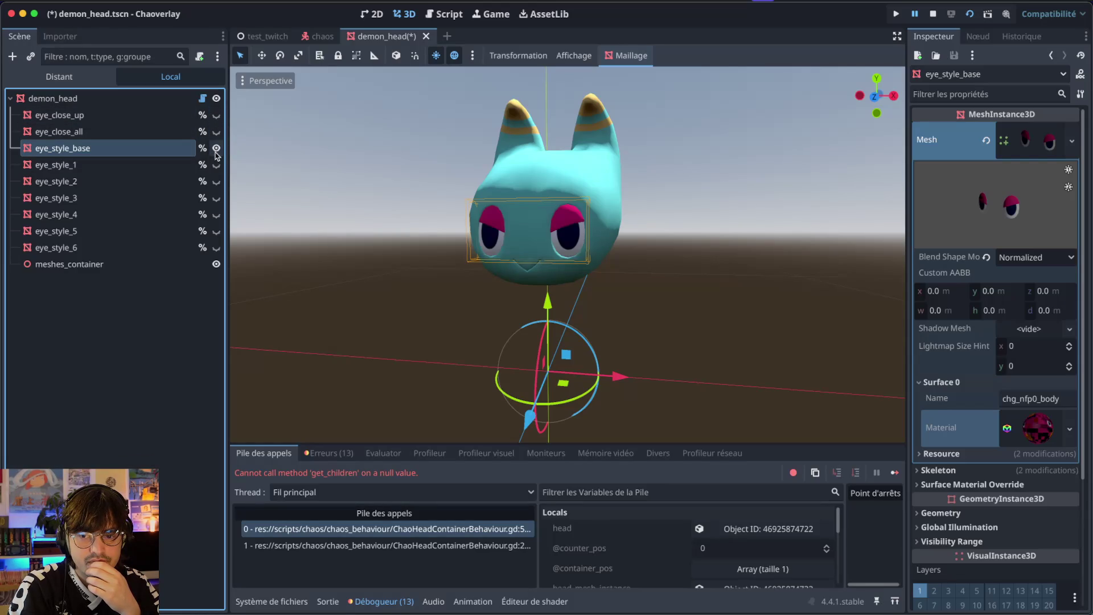
scroll(519, 189, "up", 5)
scroll(519, 189, "down", 5)
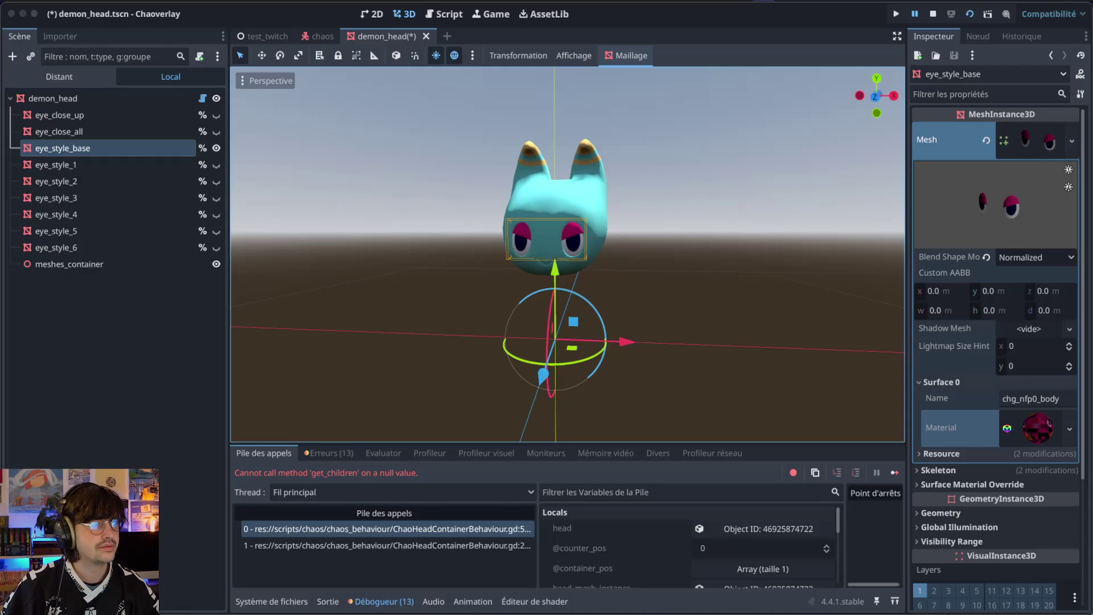
key("alt+Tab")
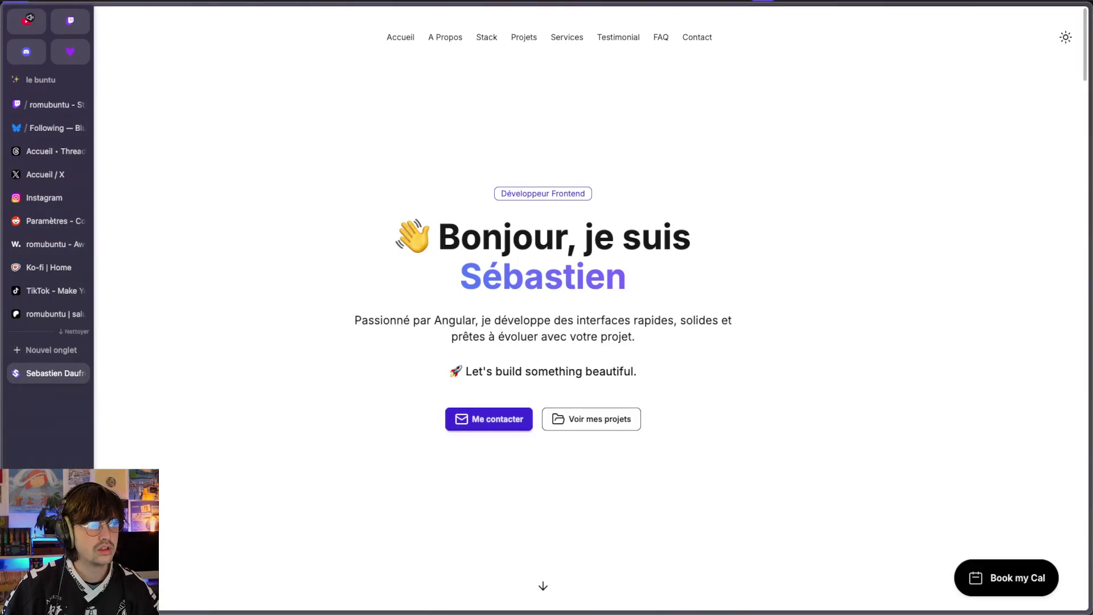
- Jump to the Kanbano demo section and pause the board animation
scroll(583, 295, "down", 5)
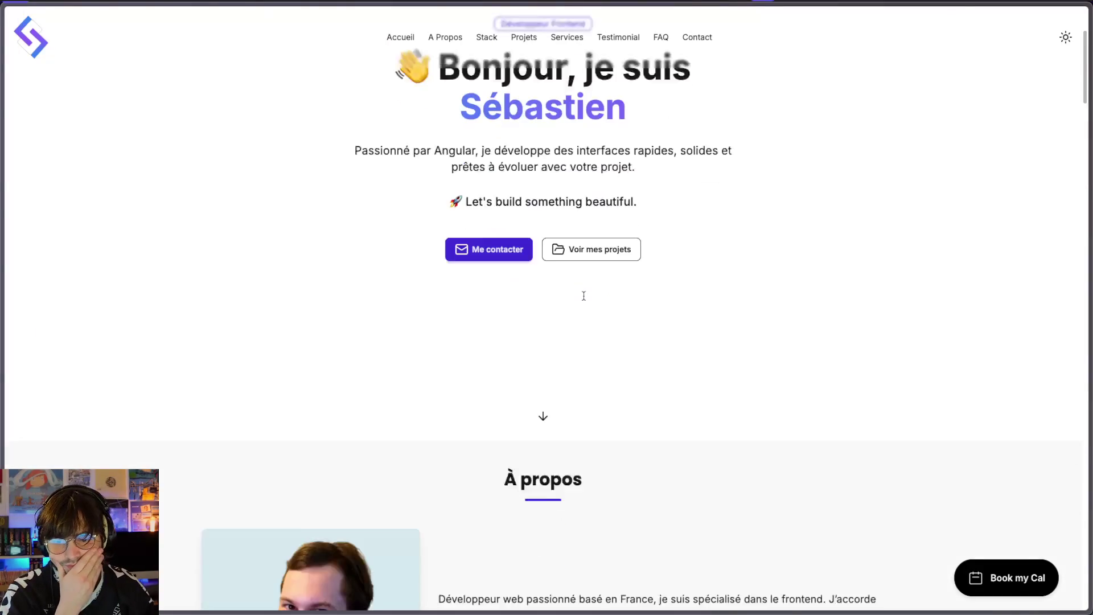
scroll(585, 300, "down", 15)
scroll(584, 296, "up", 5)
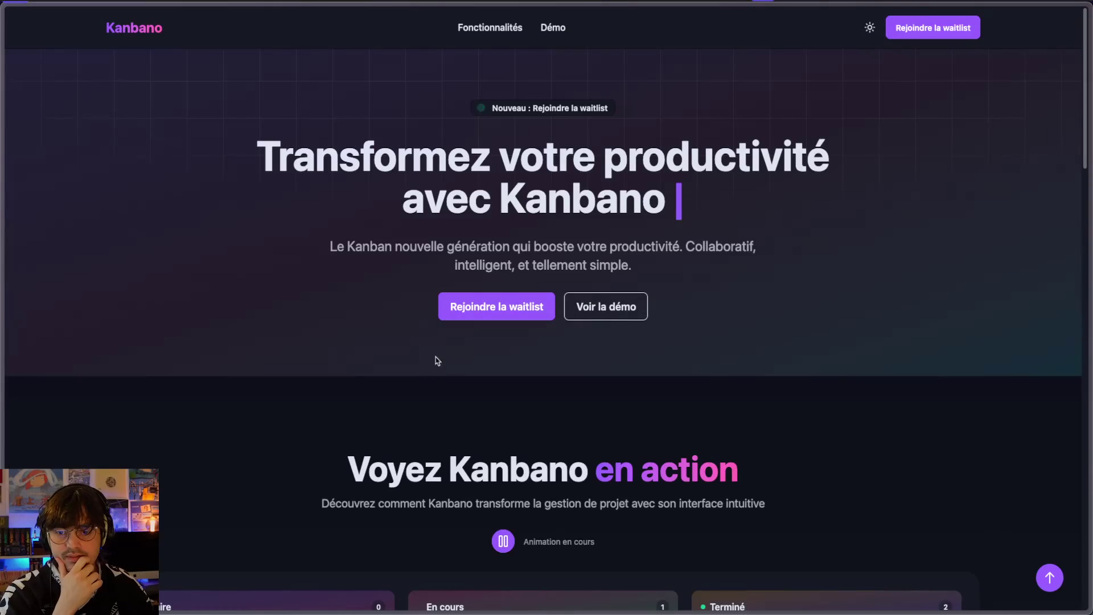
left_click(596, 306)
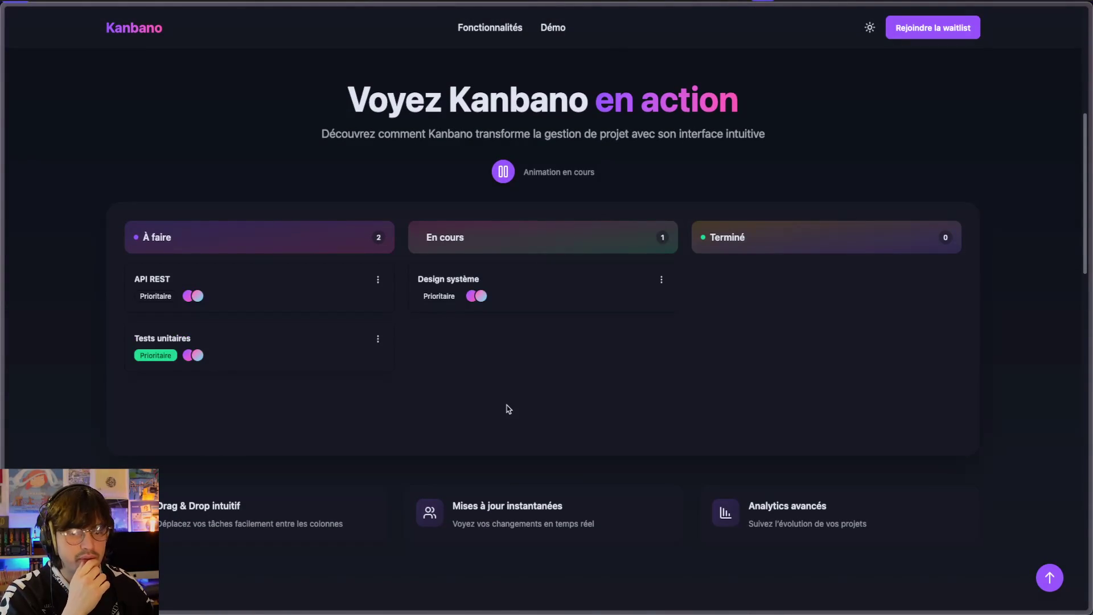
scroll(508, 409, "down", 4)
scroll(626, 326, "up", 3)
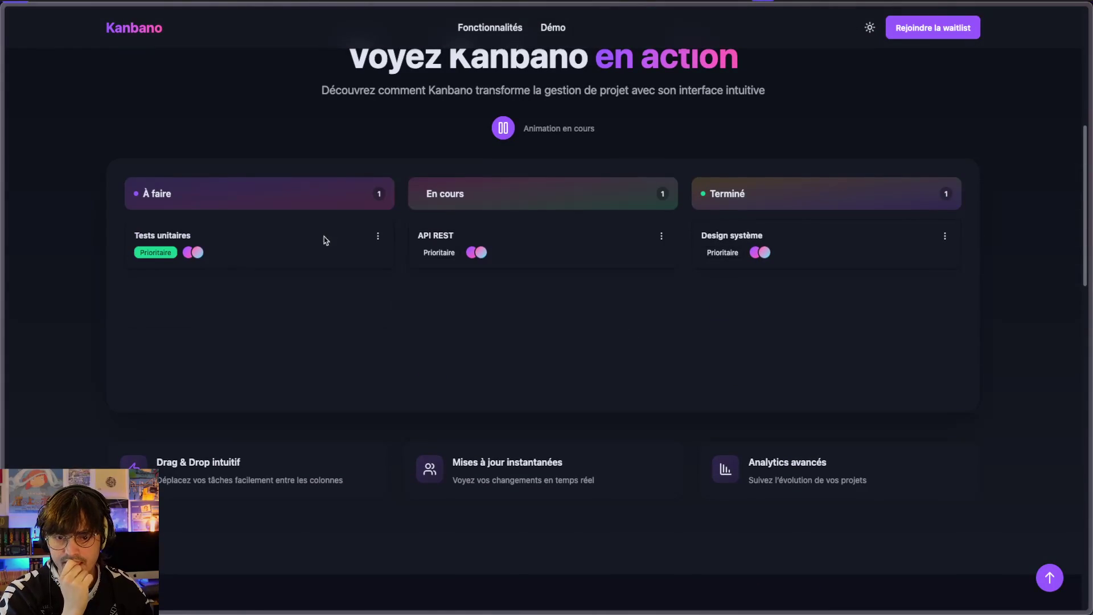
left_click_drag(321, 235, 605, 241)
left_click(503, 128)
- Try dragging task cards, including Tests unitaires, between demo board columns
scroll(507, 126, "up", 4)
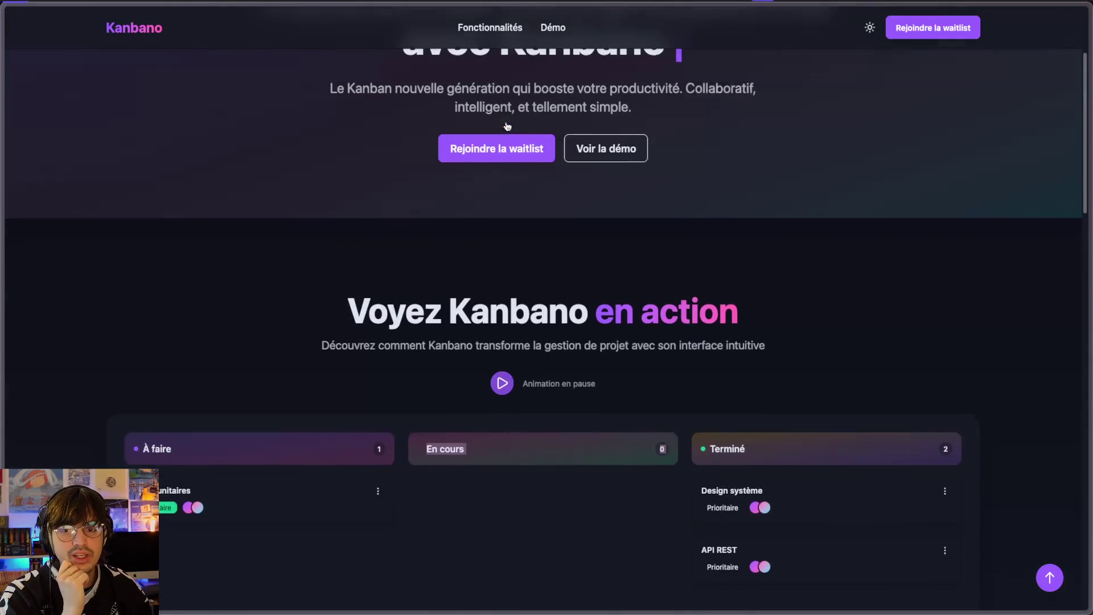
scroll(513, 461, "down", 4)
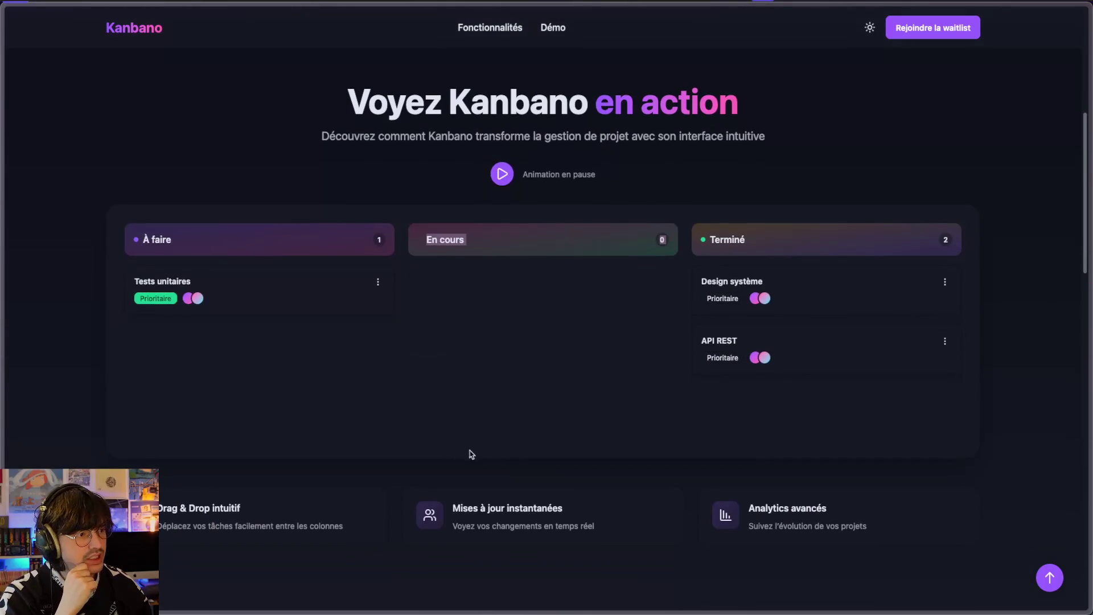
mouse_move(264, 309)
left_mouse_down()
mouse_move(546, 317)
mouse_move(715, 299)
mouse_move(546, 293)
left_mouse_up()
left_click(840, 341)
left_click_drag(842, 342, 591, 276)
left_click(624, 326)
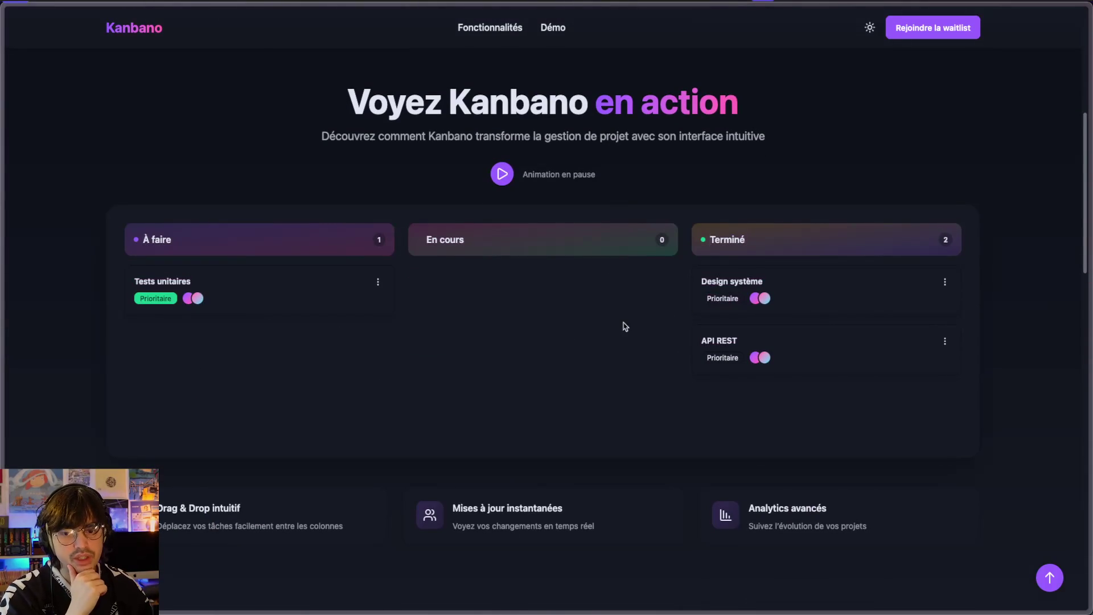
left_click_drag(838, 291, 619, 288)
left_click(619, 288)
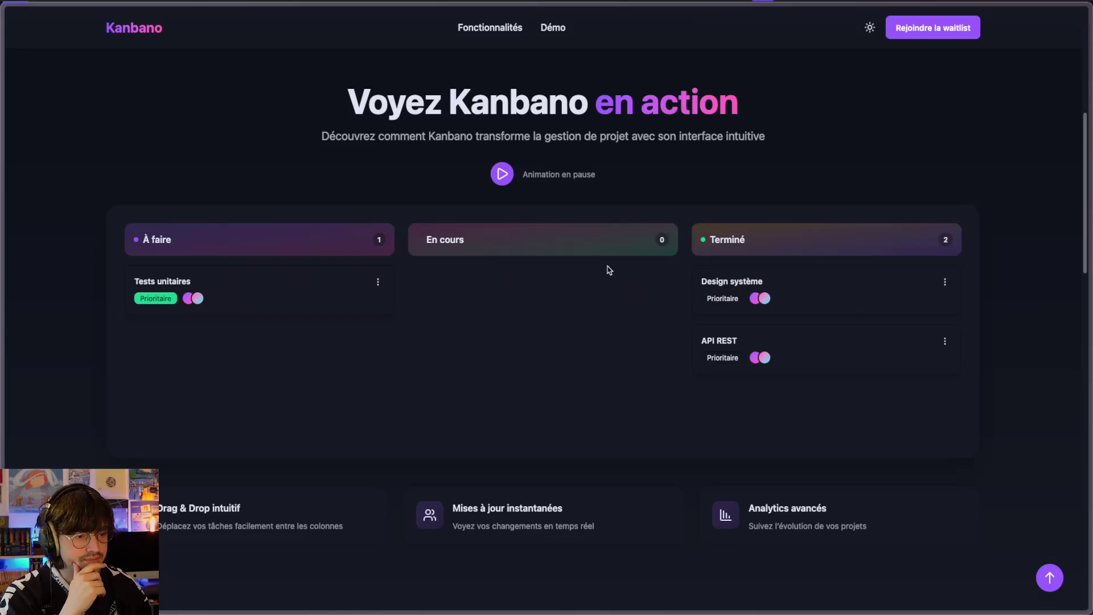
- Resume the demo until Tests unitaires reaches En cours, then pause it again
scroll(603, 272, "down", 4)
scroll(610, 269, "down", 10)
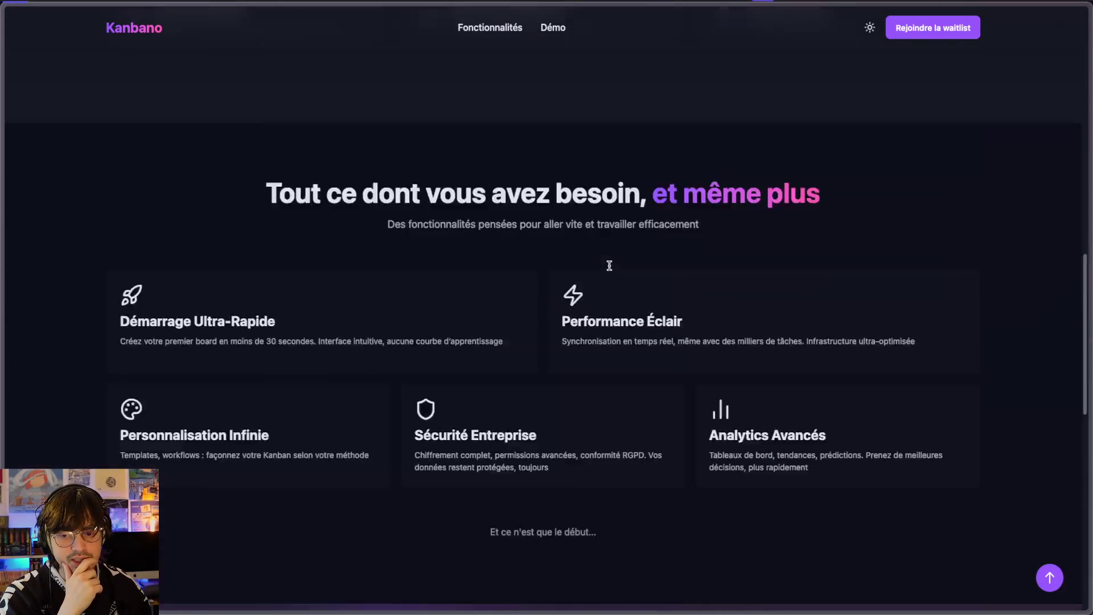
scroll(609, 265, "up", 20)
scroll(381, 433, "down", 2)
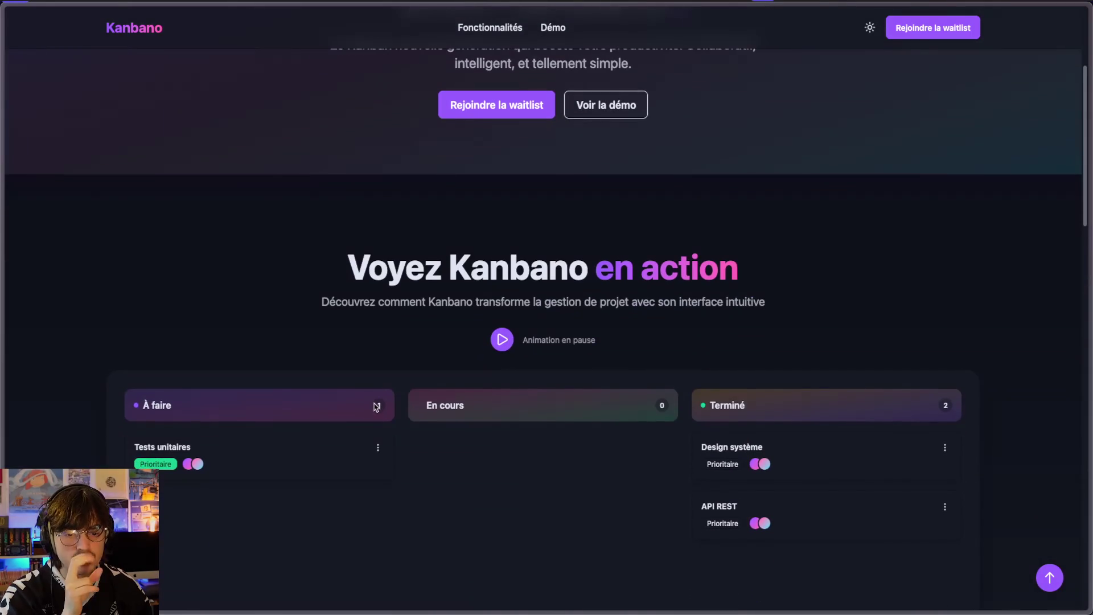
scroll(560, 119, "down", 3)
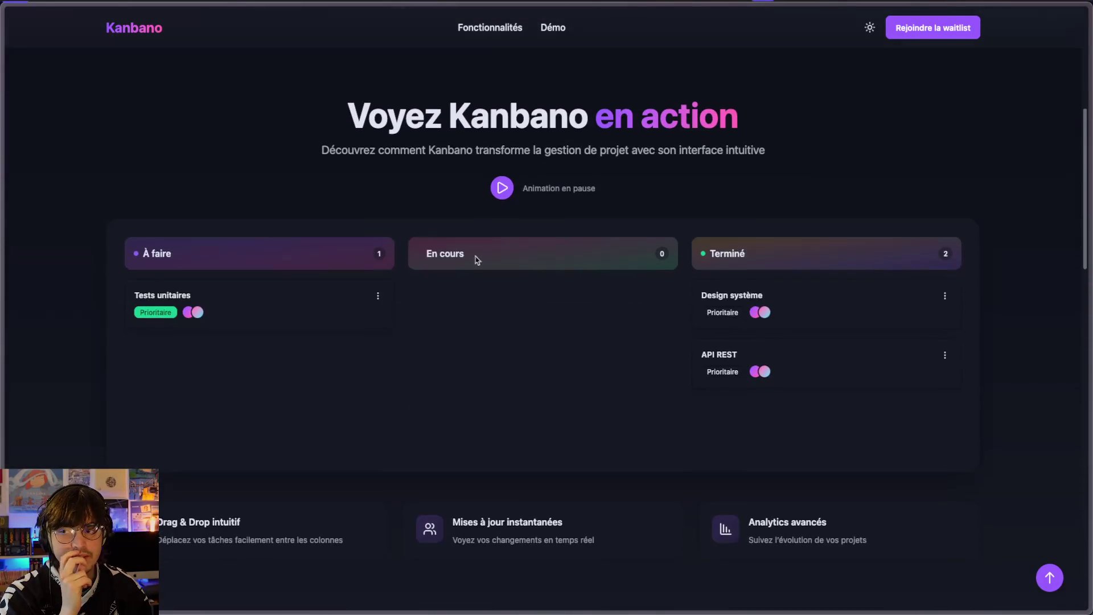
left_click(501, 172)
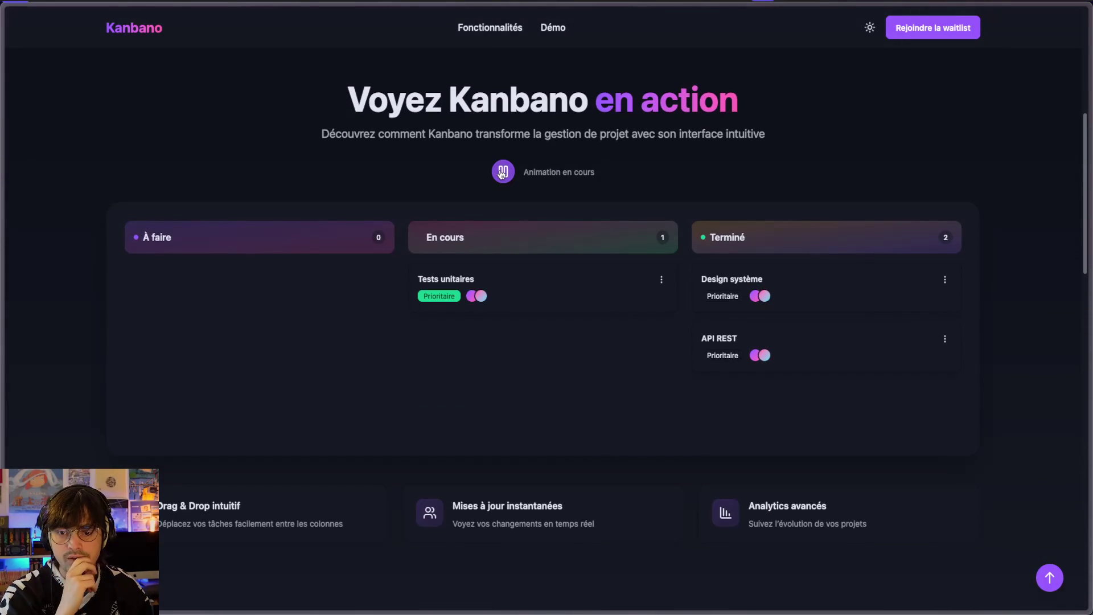
left_click(502, 173)
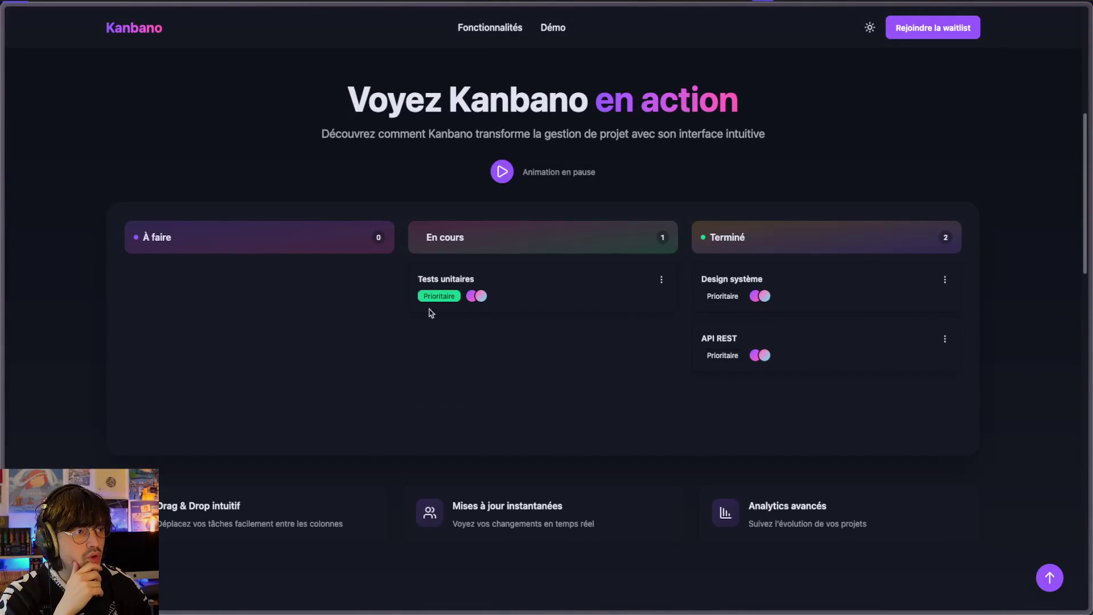
scroll(637, 339, "up", 7)
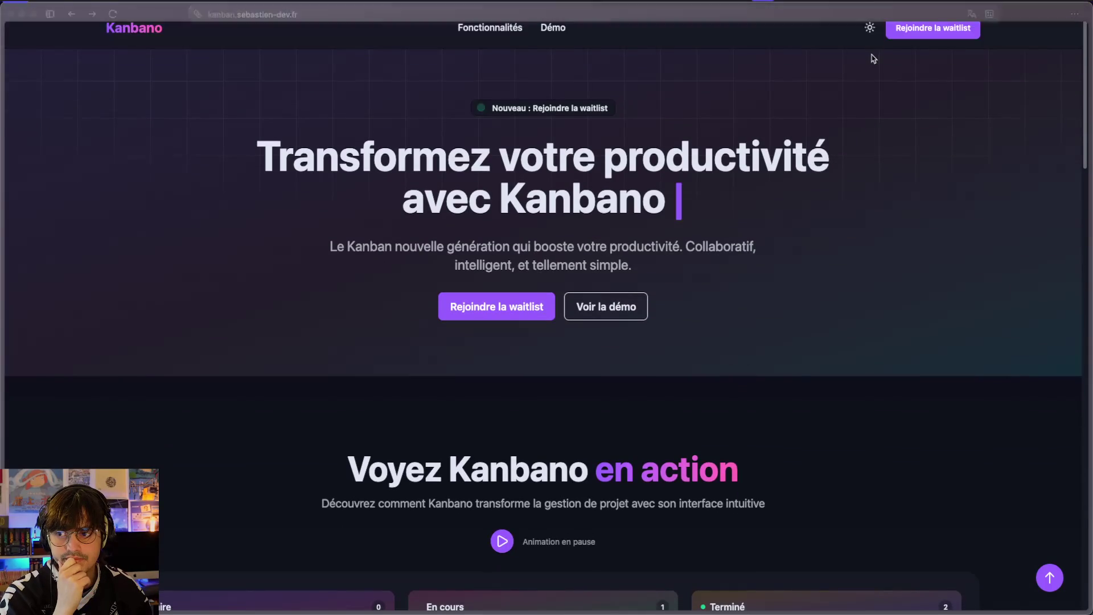
- Switch the Kanbano site between its light and dark themes several times
left_click(873, 36)
left_click(873, 36)
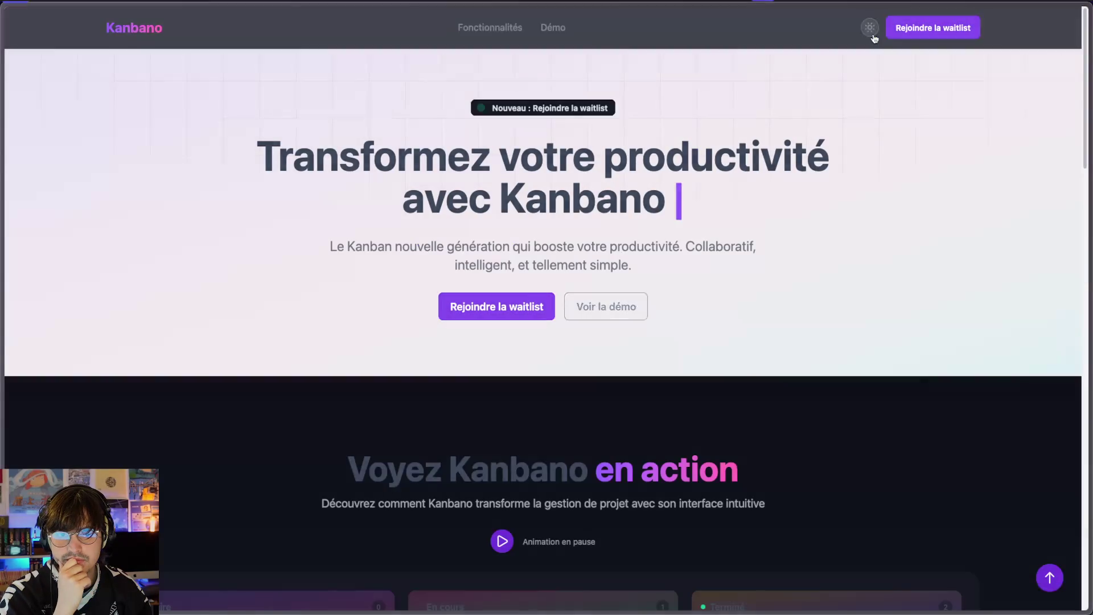
left_click(873, 36)
left_click(872, 34)
left_click(872, 34)
left_click(872, 34)
- Scroll through the landing page, then close the Kanbano tab in Arc's sidebar
scroll(751, 453, "down", 10)
scroll(751, 453, "up", 10)
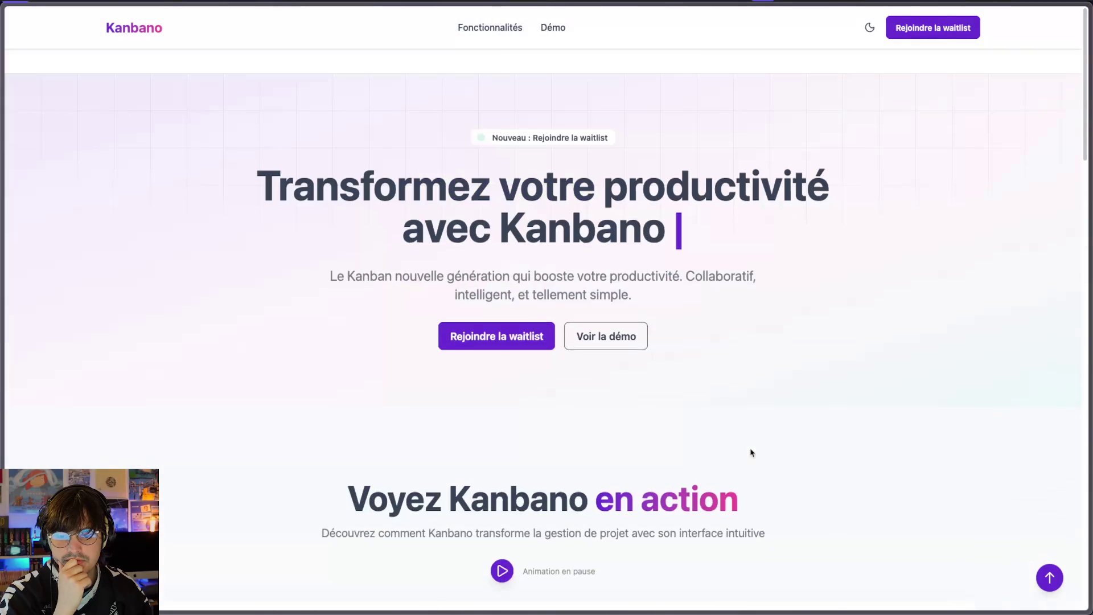
scroll(752, 453, "down", 15)
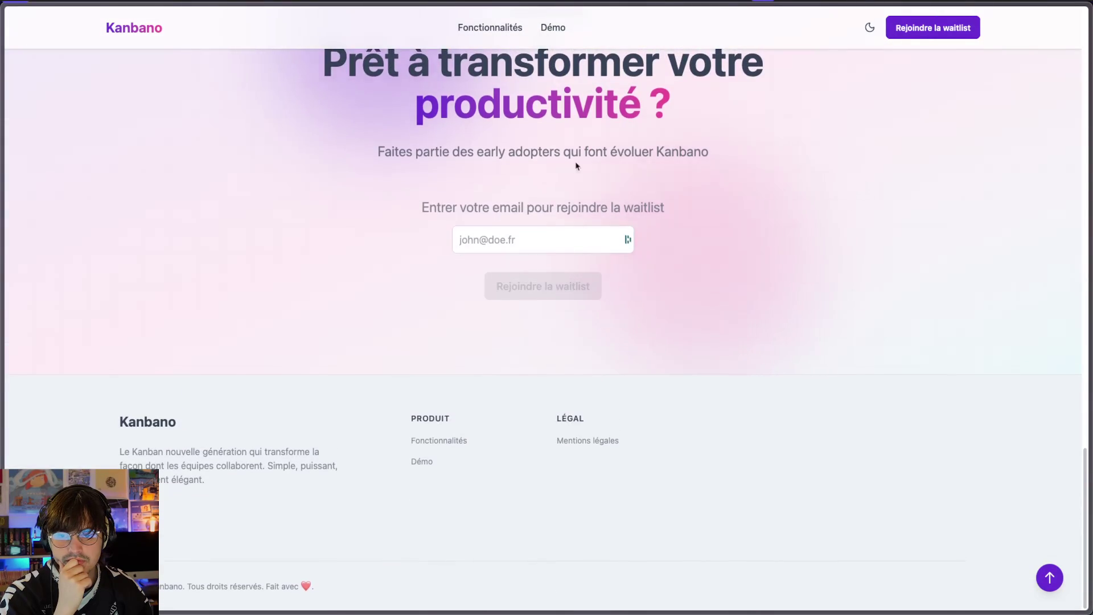
scroll(592, 207, "up", 10)
scroll(513, 118, "up", 5)
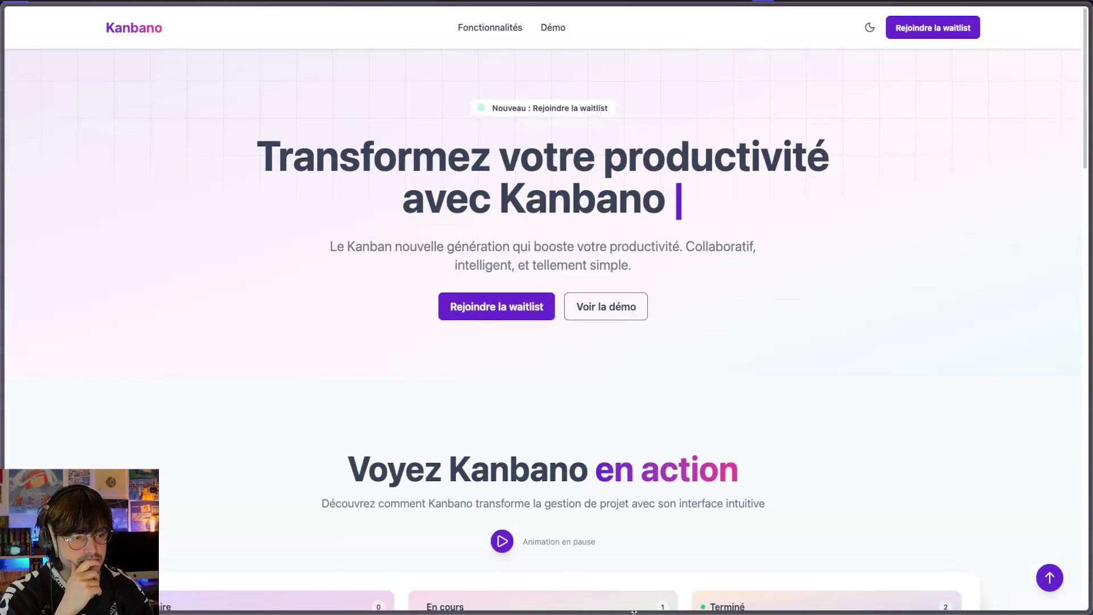
mouse_move(2, 380)
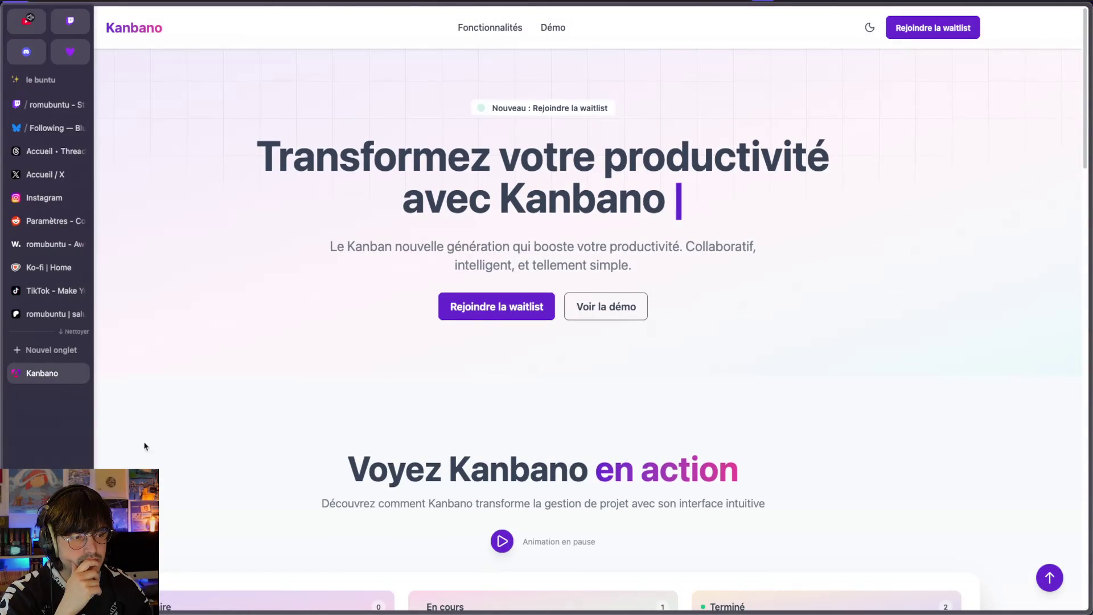
scroll(399, 263, "down", 6)
scroll(399, 263, "up", 1)
scroll(399, 264, "up", 5)
mouse_move(61, 397)
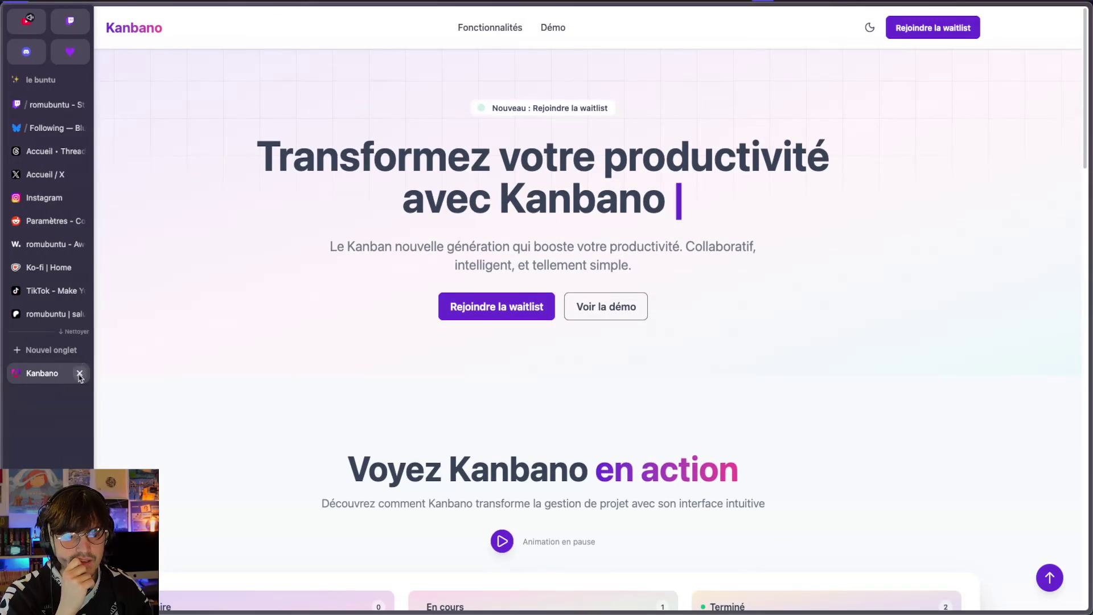
left_click(79, 373)
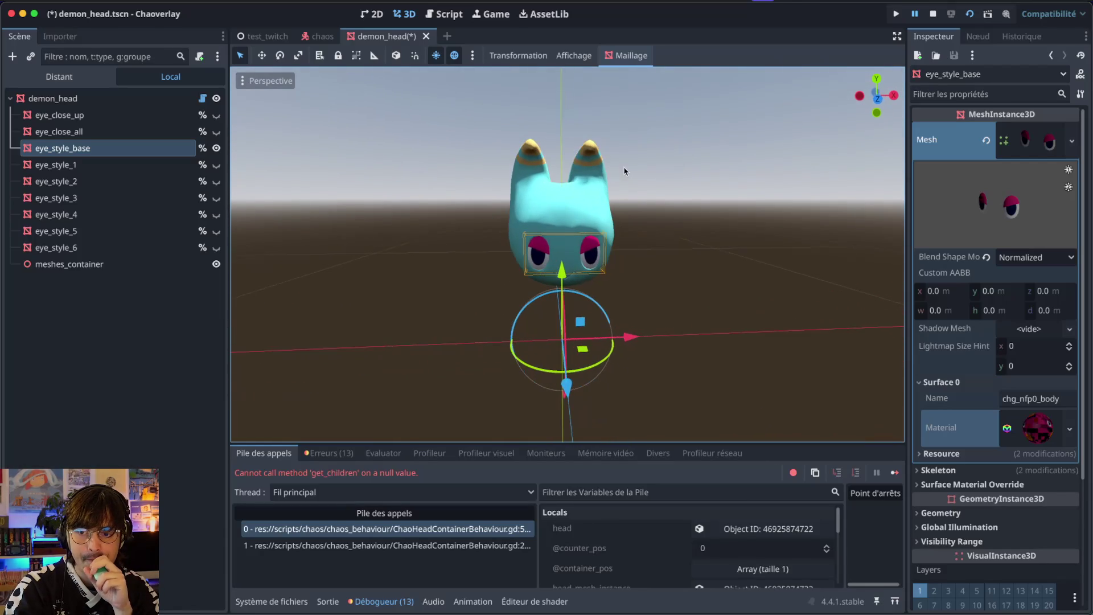
- Toggle the eye nodes so the head shows eye_style_base with eye_close_up hidden
left_click(108, 132)
left_click(107, 115)
left_click(108, 115, "ctrl")
left_click(217, 131)
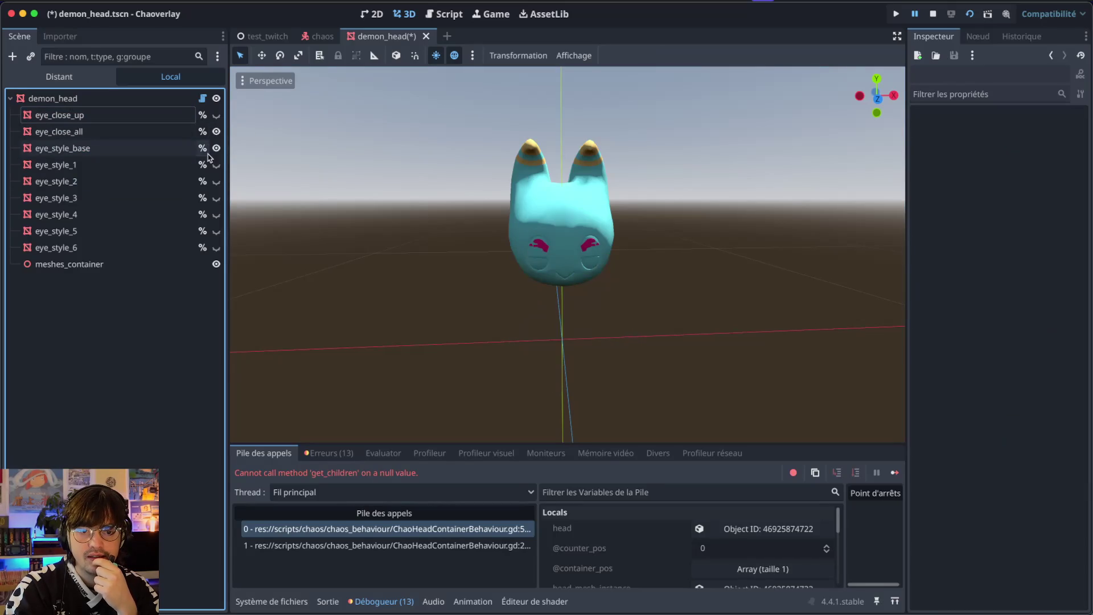
left_click(202, 148)
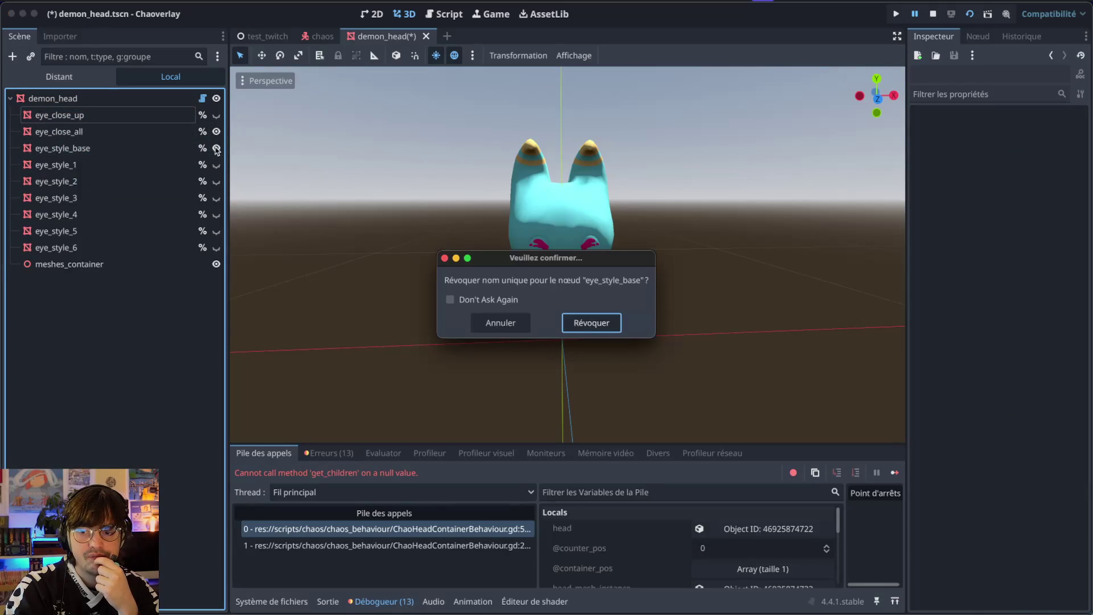
left_click(445, 259)
left_click(216, 148)
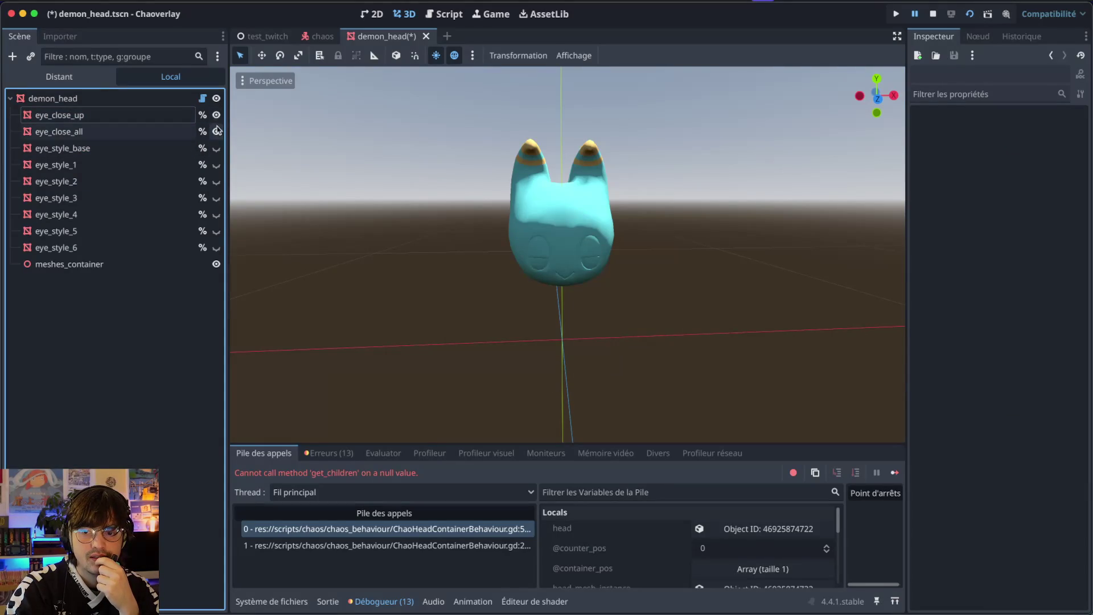
left_click(165, 115)
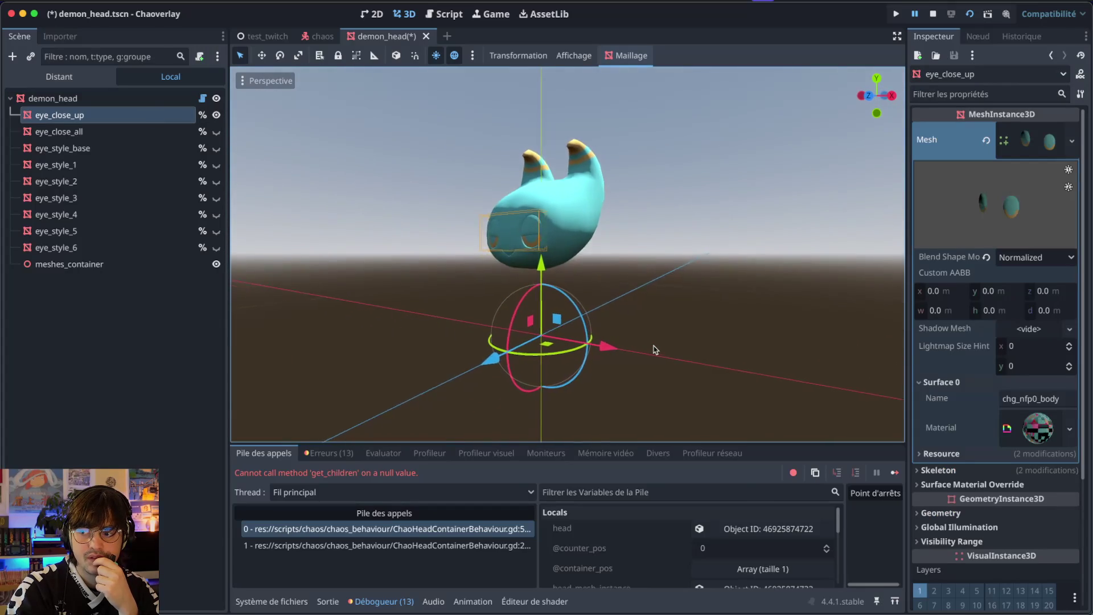
left_click(216, 148)
left_click(216, 115)
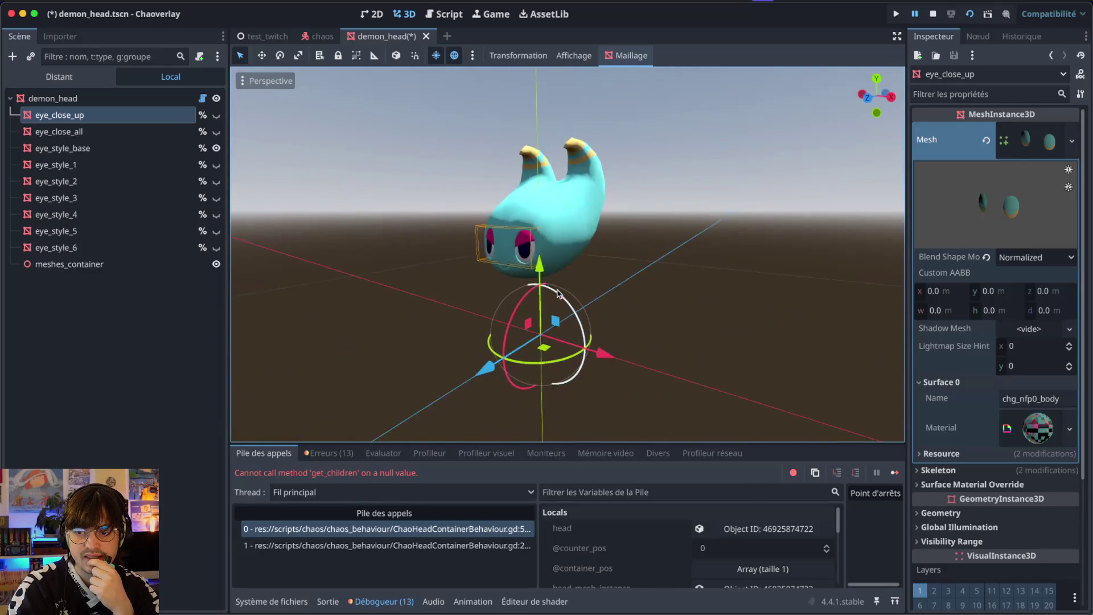
- Save demon_head.tscn with Ctrl+S and close the scene
key("ctrl+s")
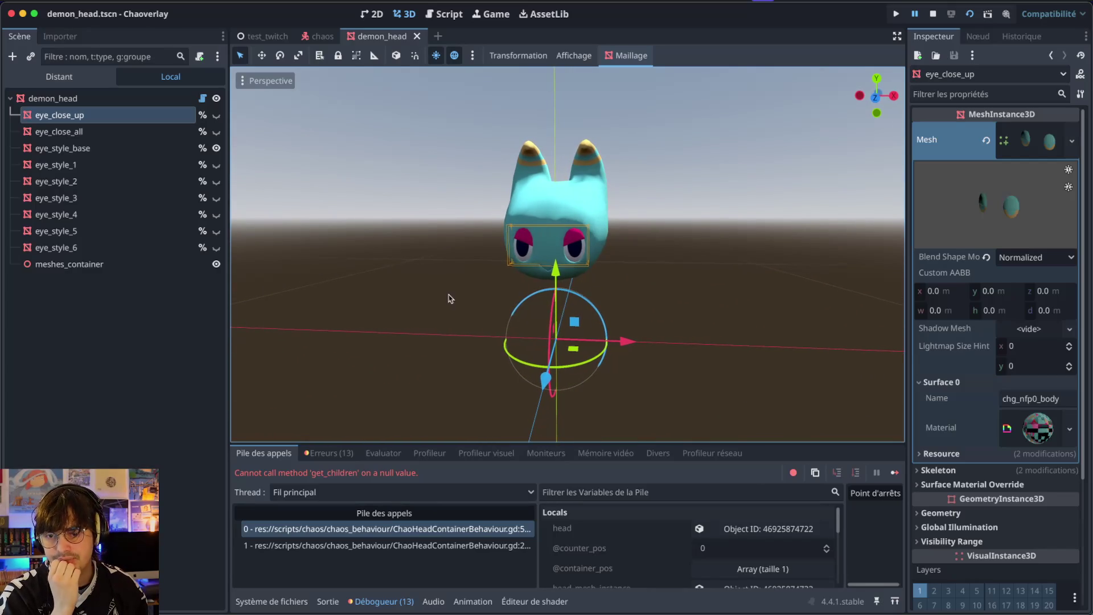
scroll(557, 211, "up", 6)
scroll(557, 212, "down", 2)
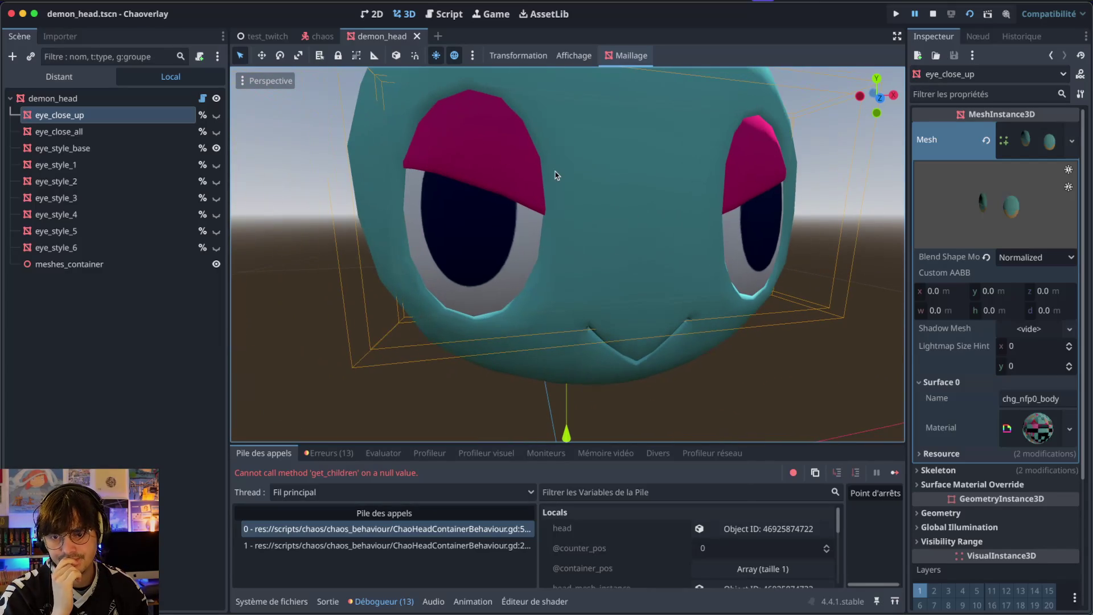
scroll(556, 171, "down", 5)
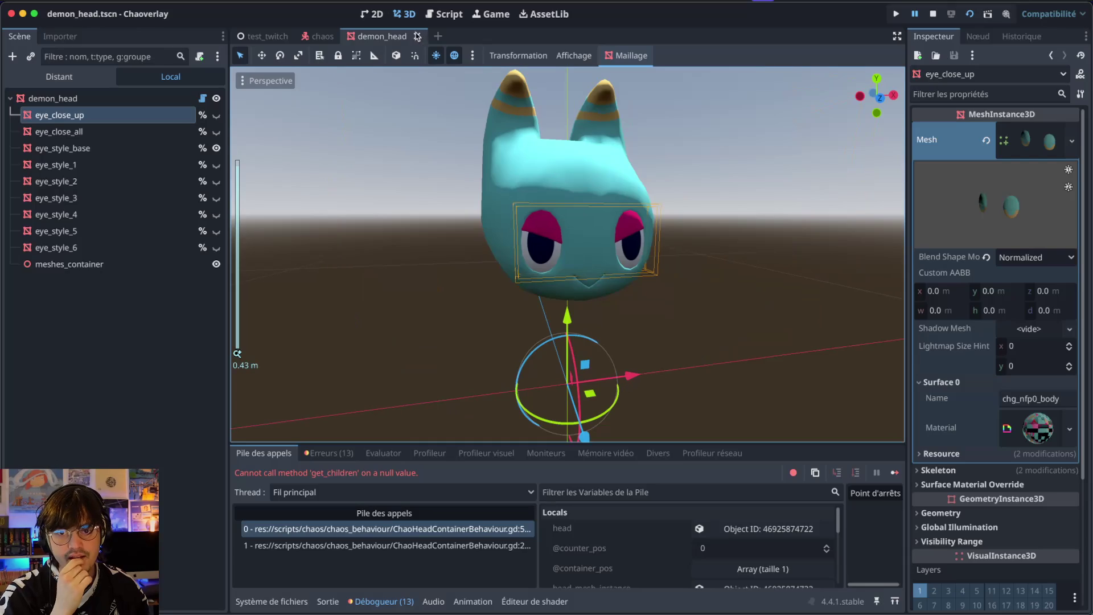
left_click(417, 36)
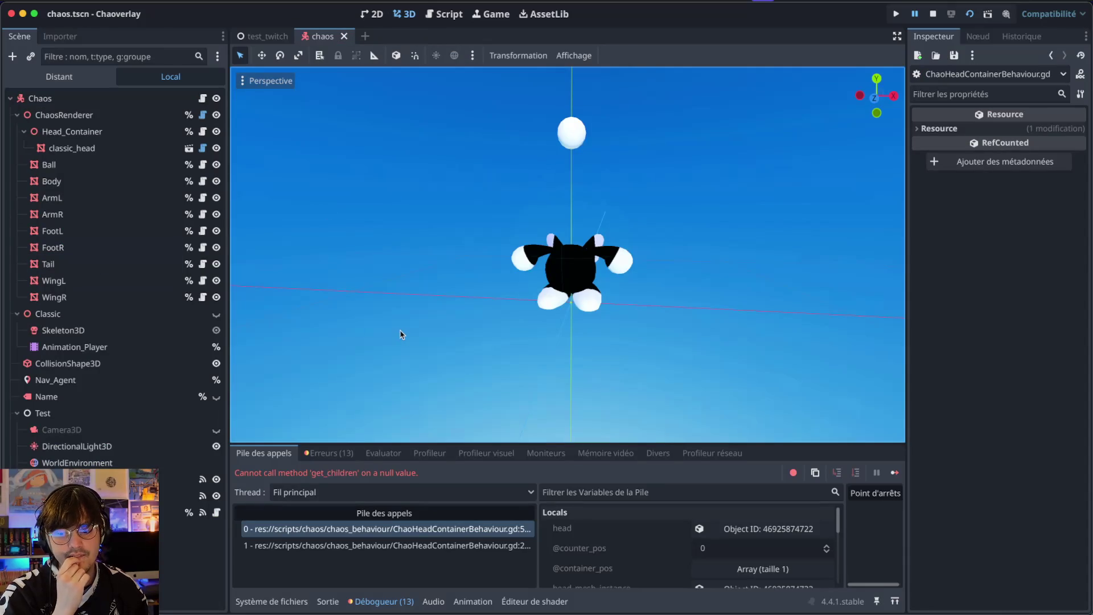
- Quick-open the classic_head.tscn scene with Ctrl+Shift+O
key("ctrl+shift+o")
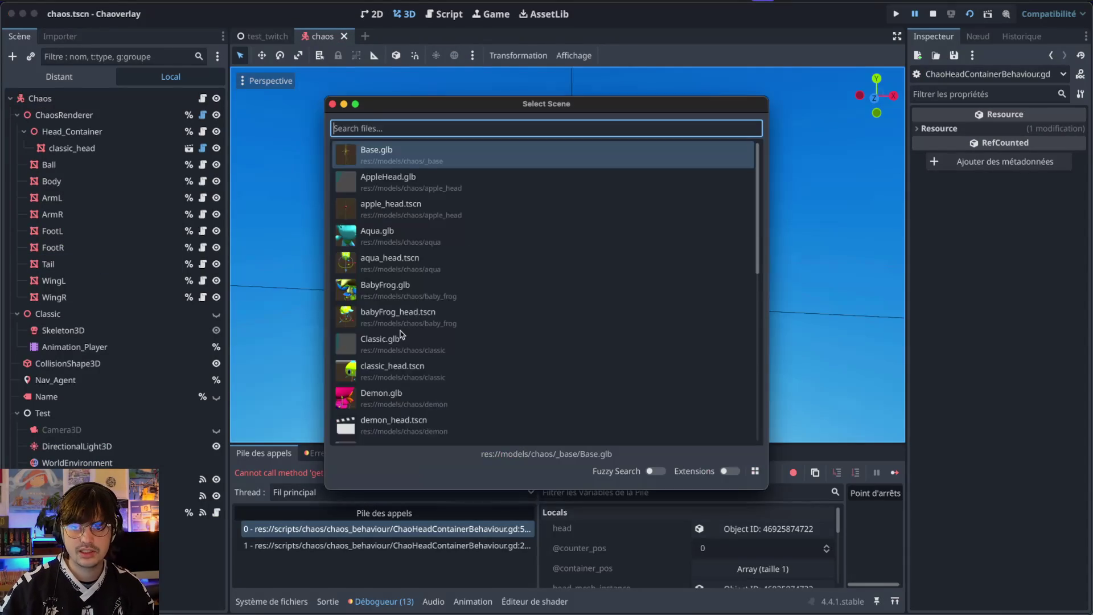
type("classi")
key("Return")
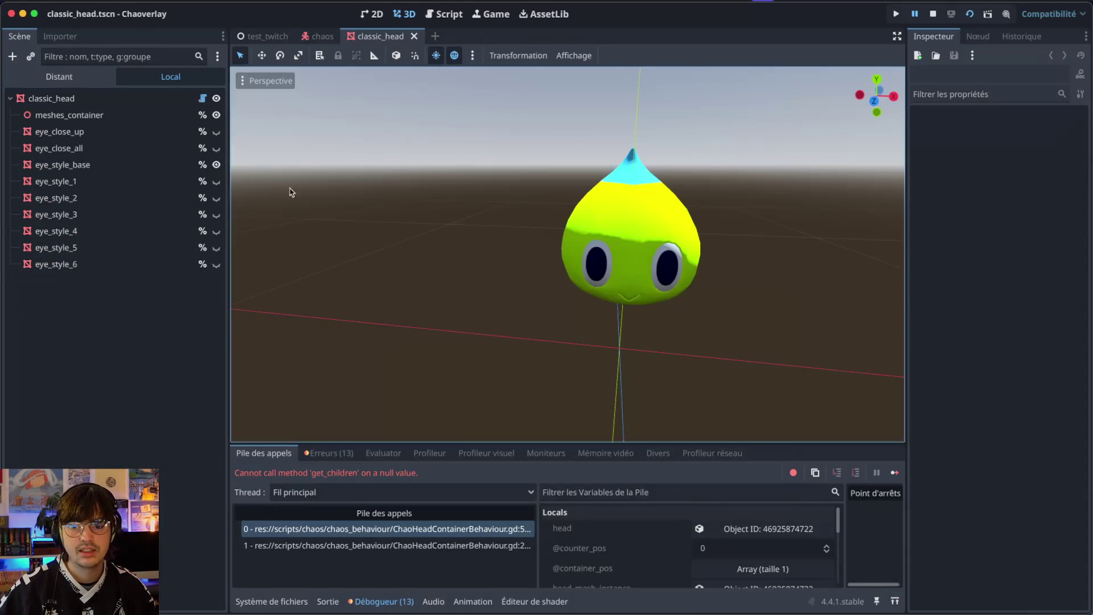
- Preview the close-up and closed-eye meshes, then select eye_close_up to inspect its skeleton settings
left_click(216, 132)
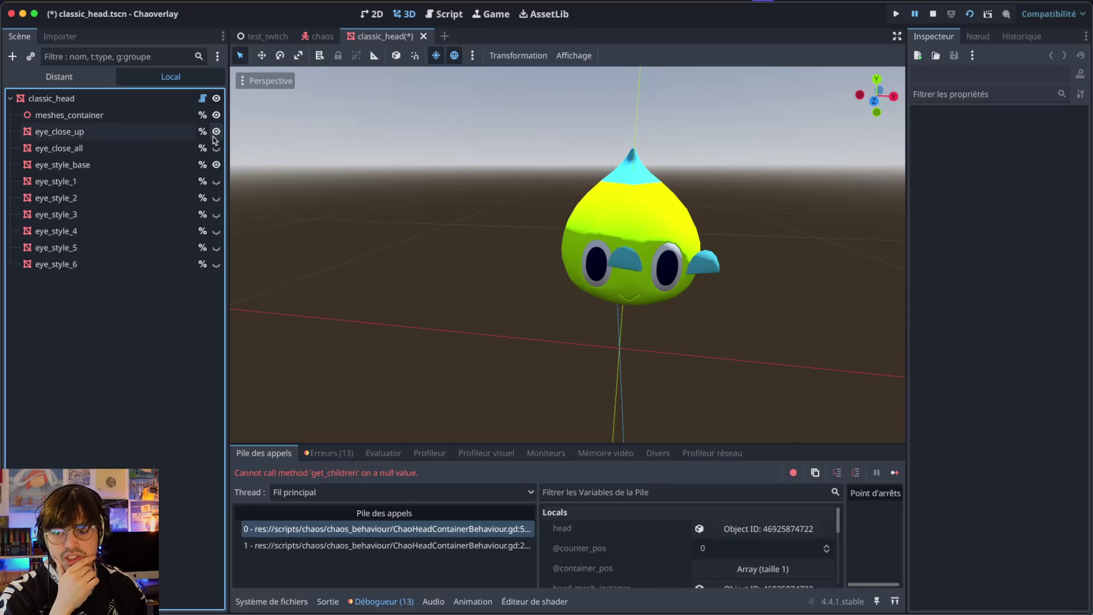
left_click(215, 133)
left_click(217, 149)
left_click(217, 148)
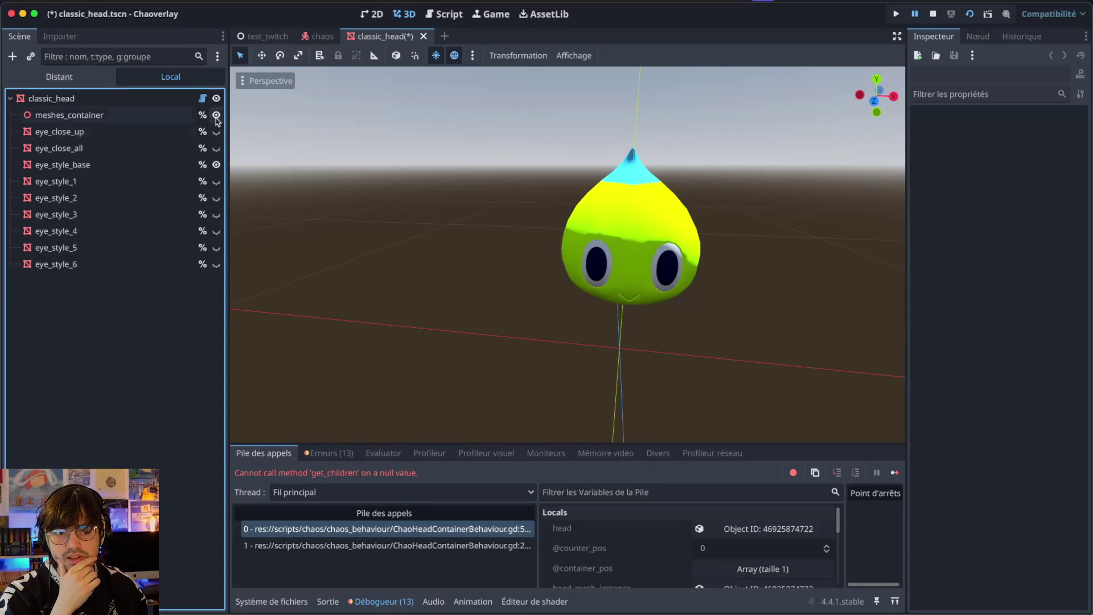
left_click(216, 130)
left_click(142, 131)
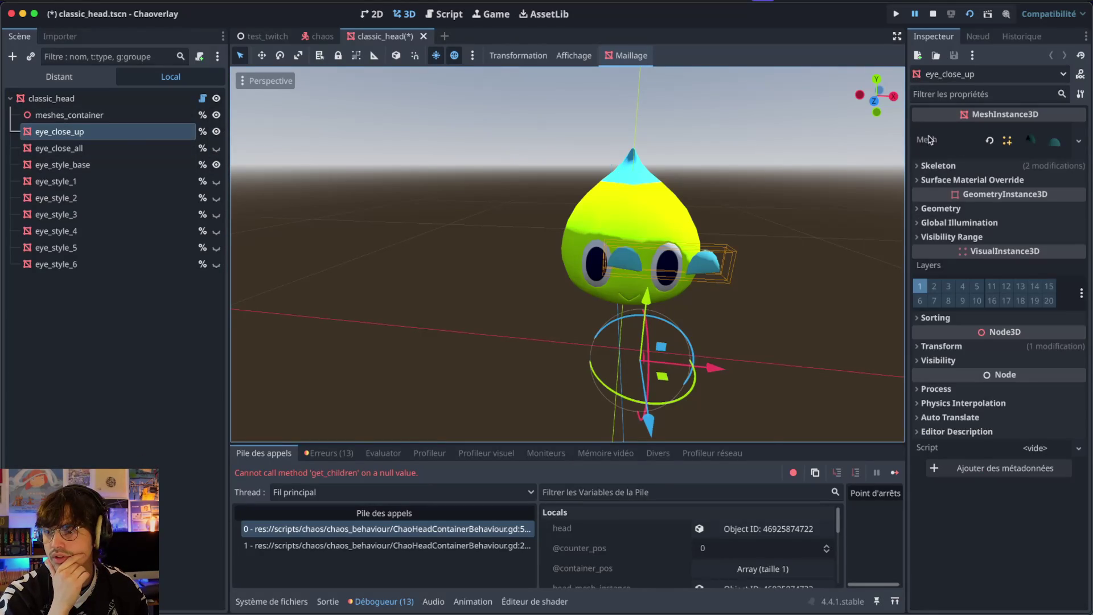
left_click(944, 167)
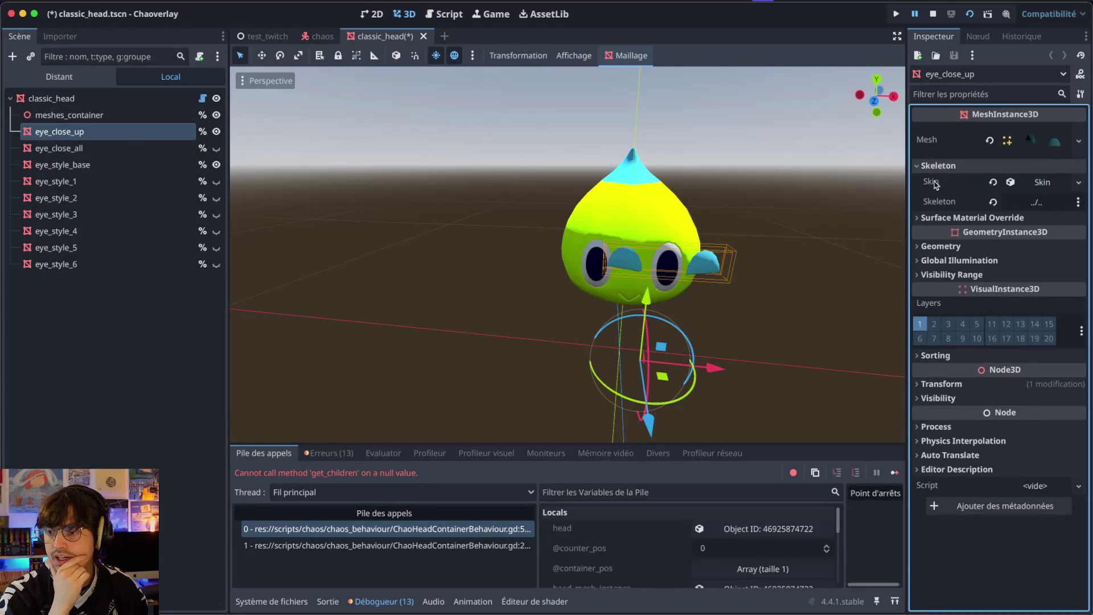
scroll(692, 251, "left", 10)
scroll(693, 251, "right", 10)
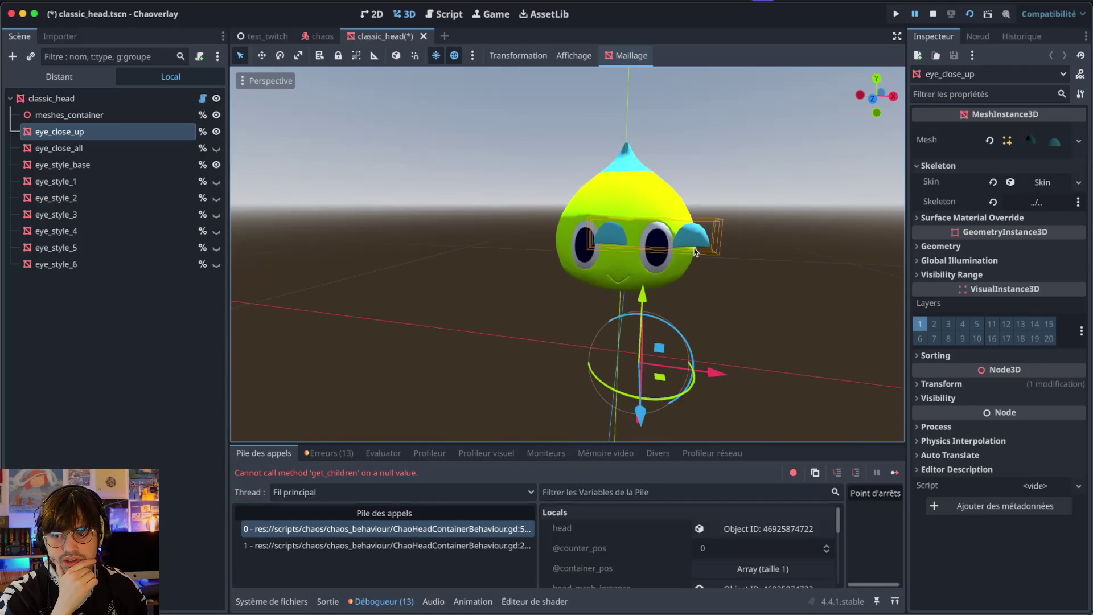
- Hide both eye_close_up and eye_close_all, leaving base eyes, and save the scene
left_click(216, 149)
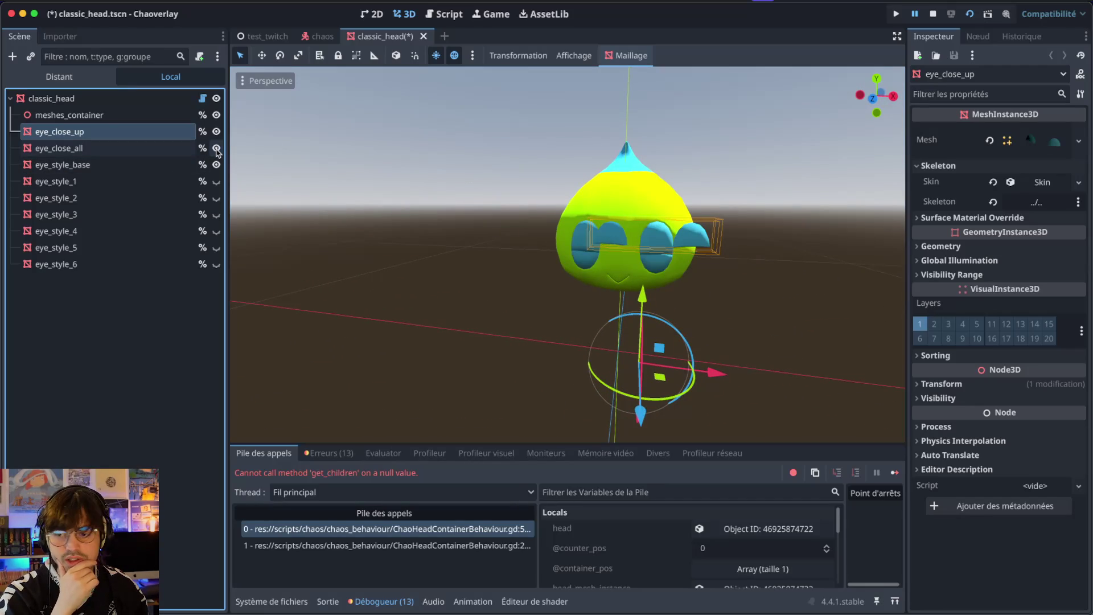
left_click(216, 148)
left_click(216, 132)
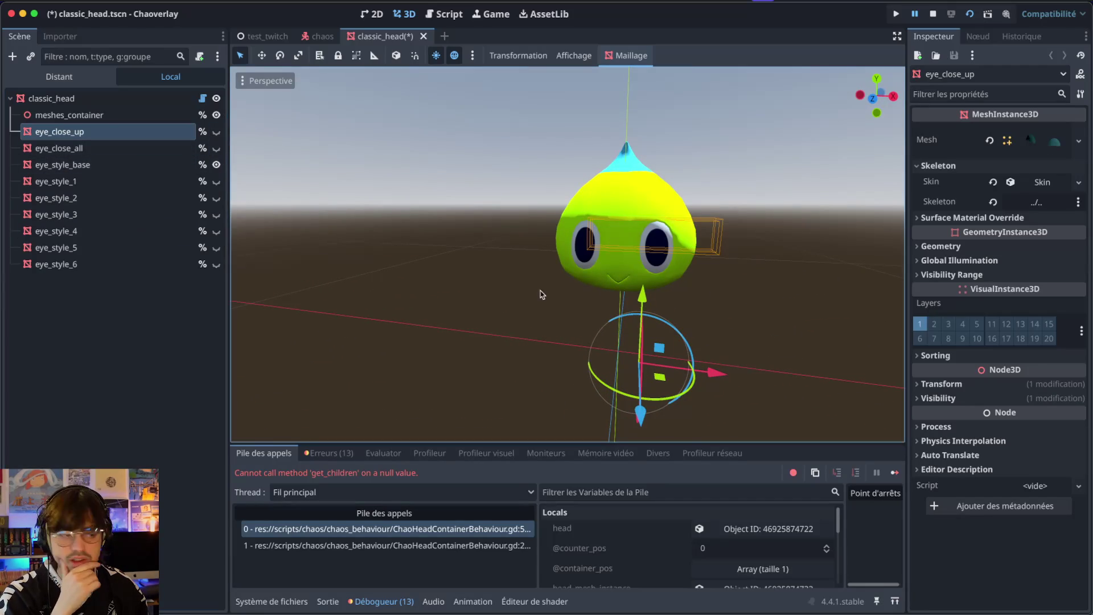
key("ctrl+s")
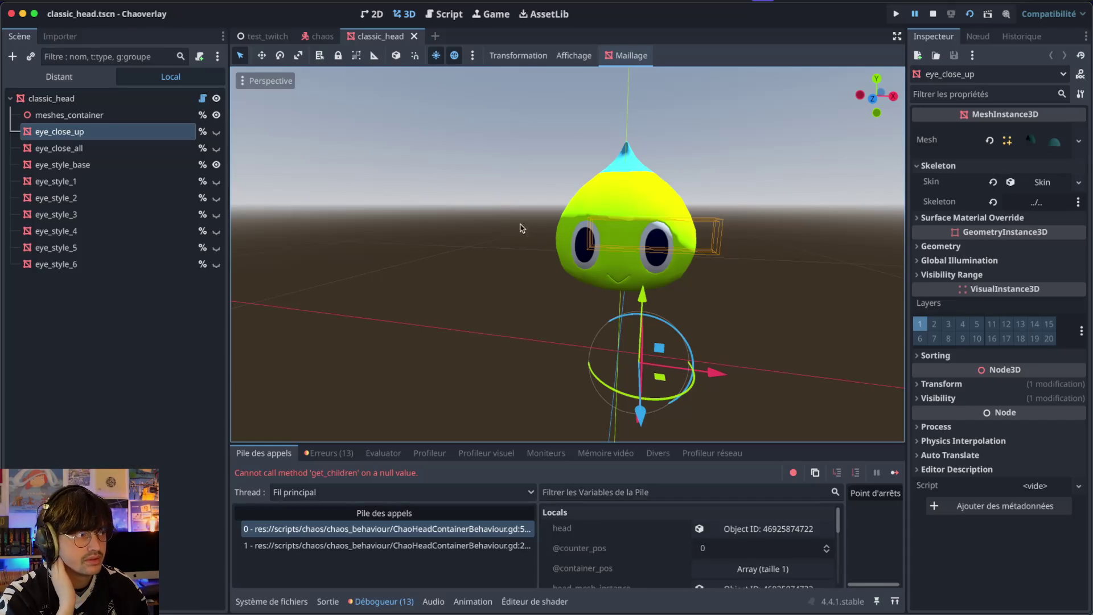
- Reset eye_close_up's Transform position to 0,0,0 in the Inspector
scroll(504, 215, "down", 5)
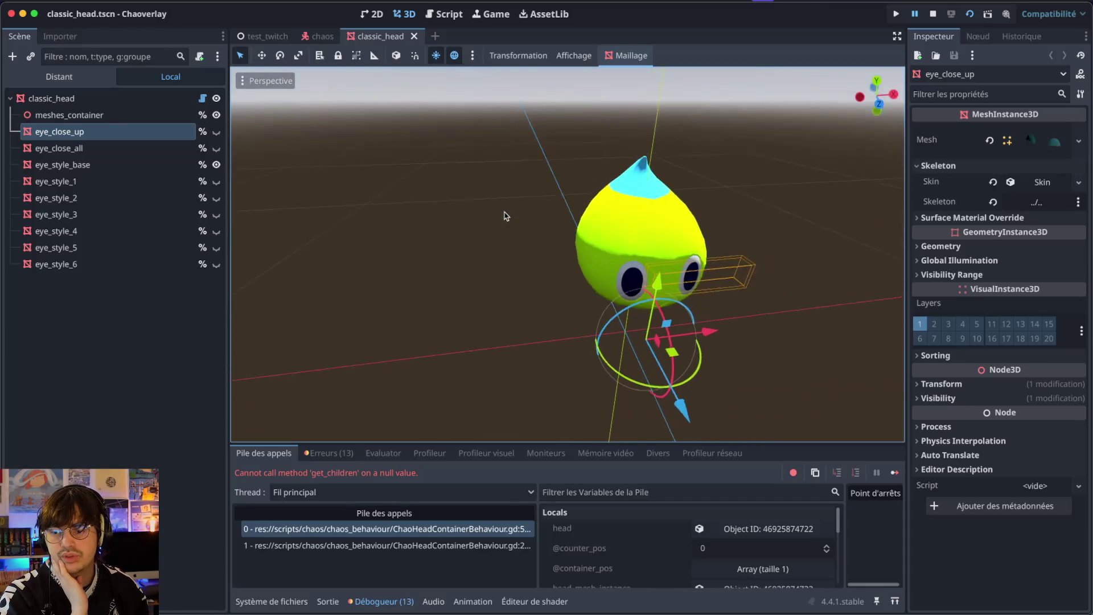
left_click(997, 384)
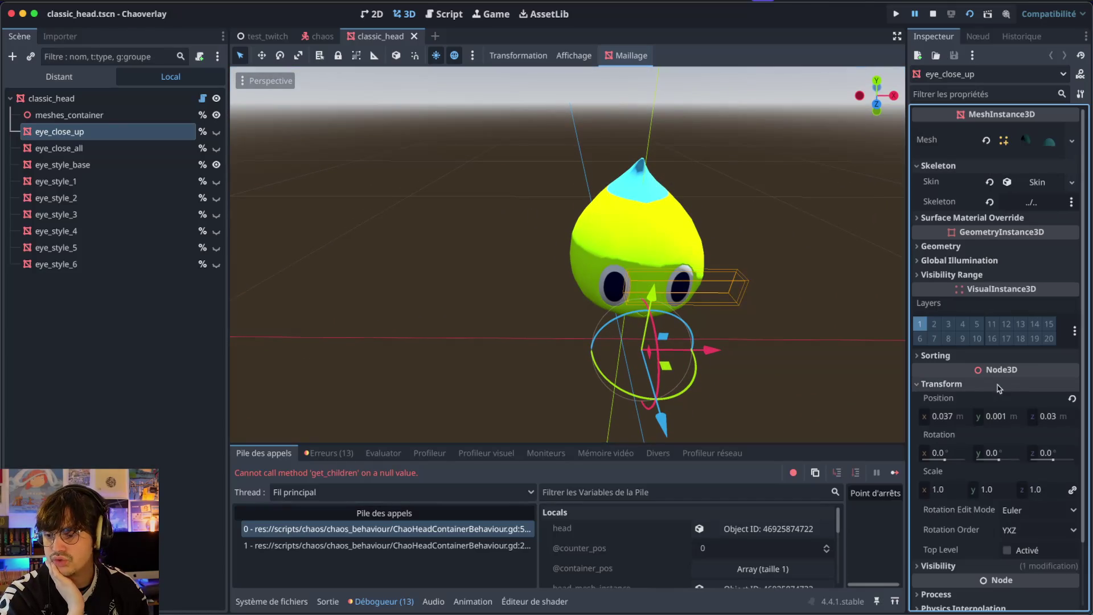
left_click(1073, 400)
scroll(736, 319, "up", 5)
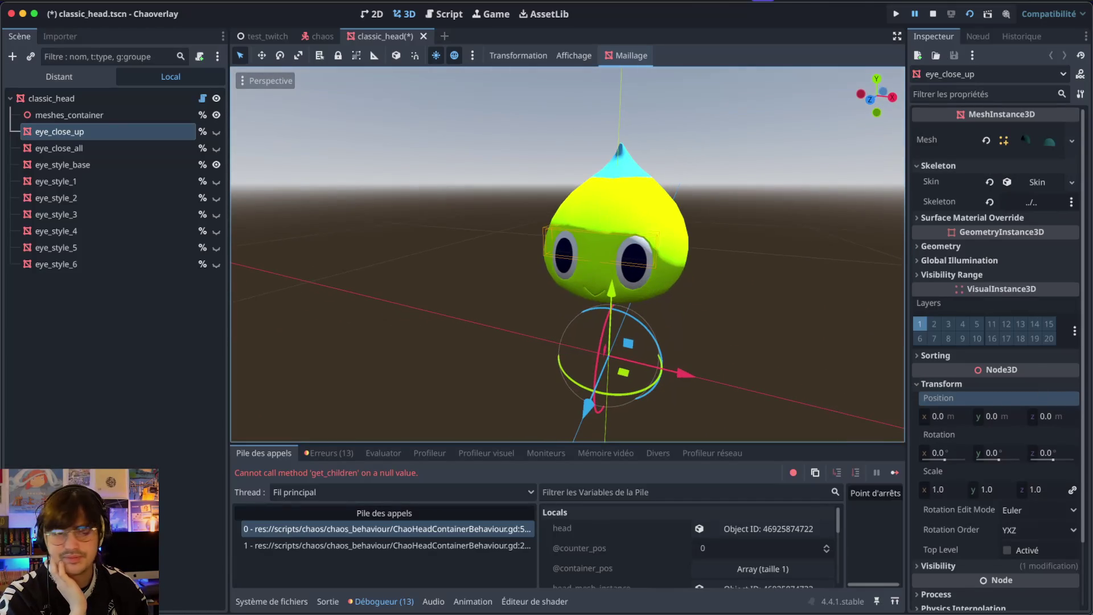
- Recheck the closed-eye meshes, hide them so only base eyes show, and save classic_head
left_click(217, 132)
left_click(217, 132)
left_click(217, 132)
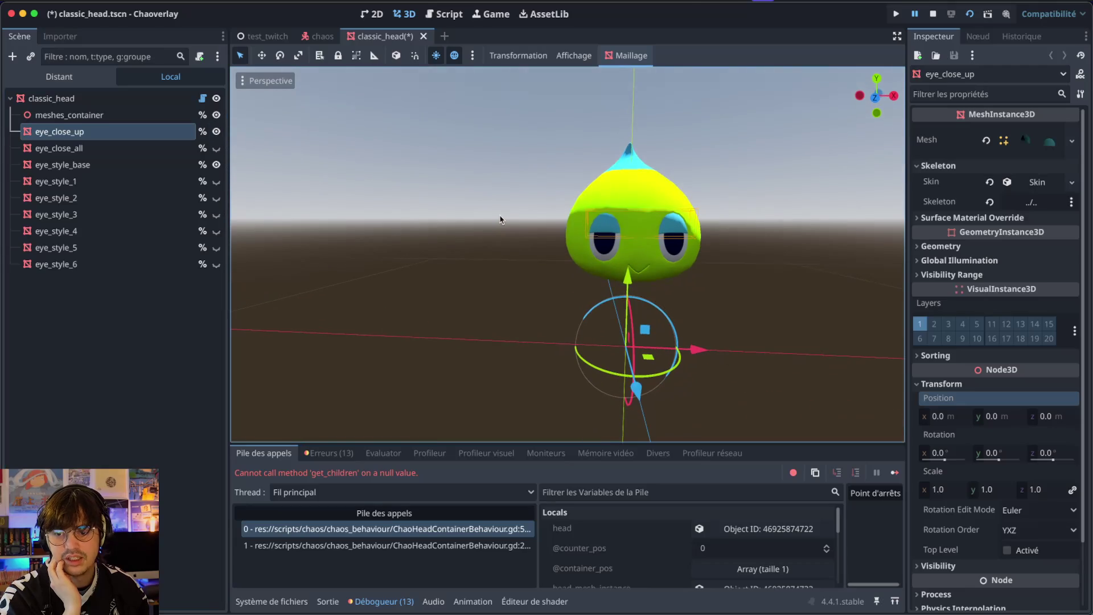
left_click(217, 131)
left_click(217, 148)
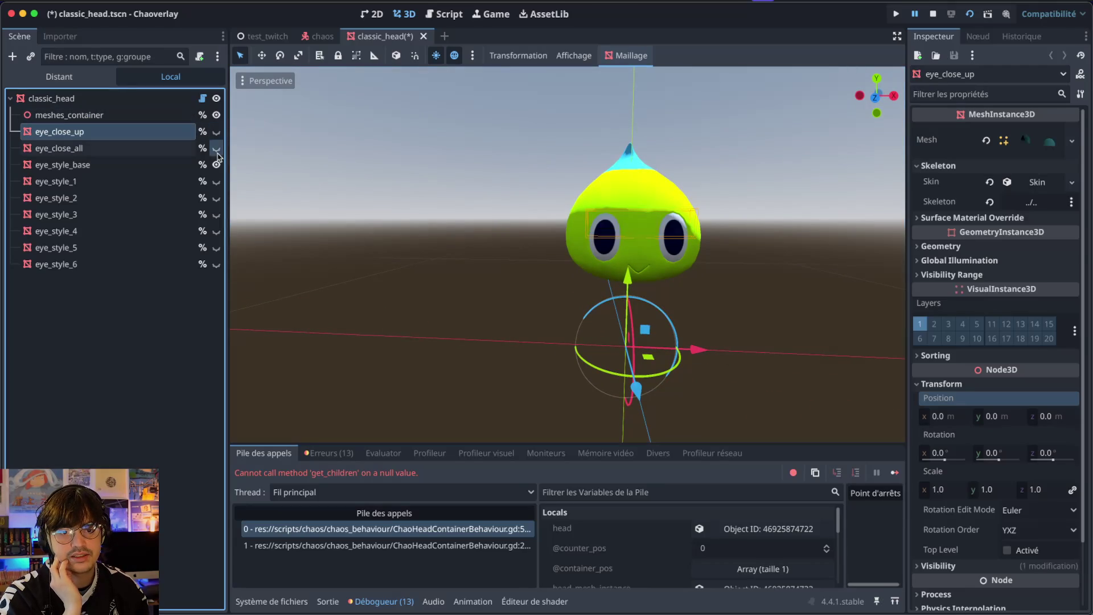
left_click(217, 147)
left_click(217, 164)
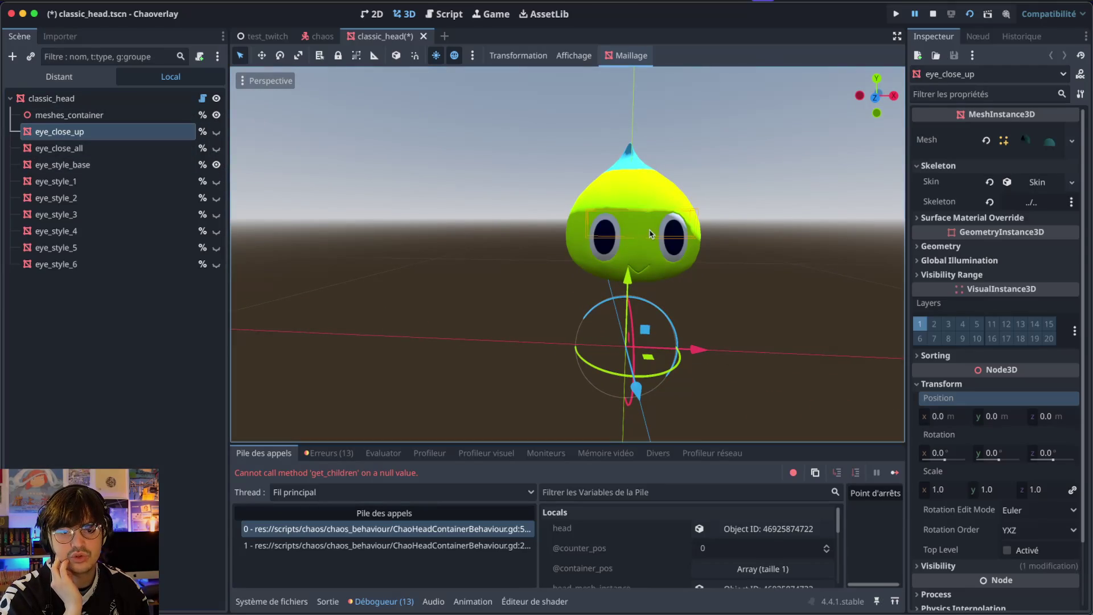
left_click(464, 162)
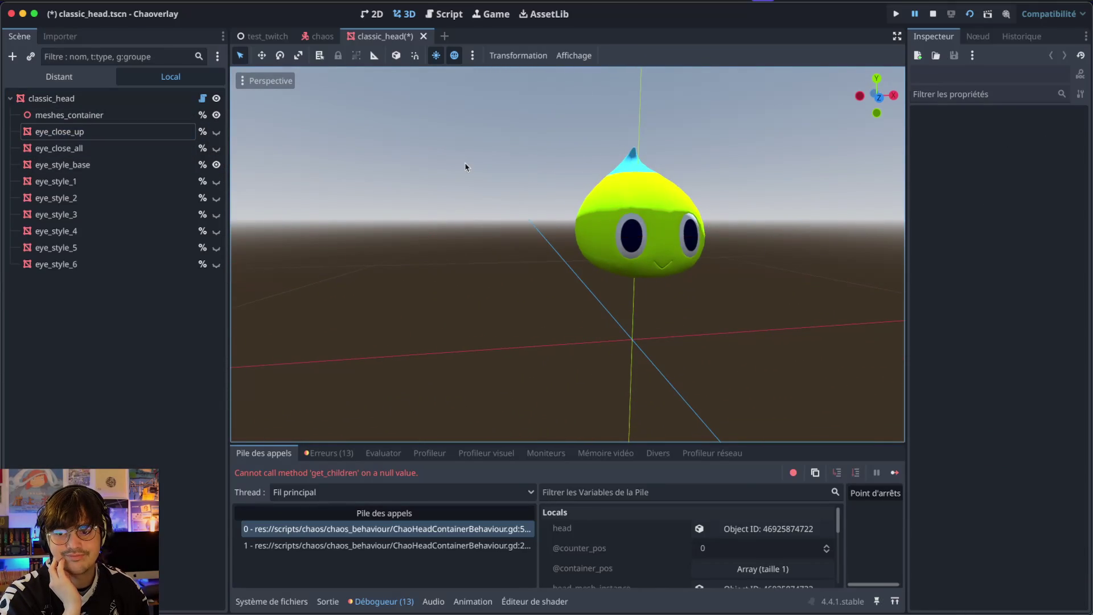
left_click(217, 148)
left_click(217, 148)
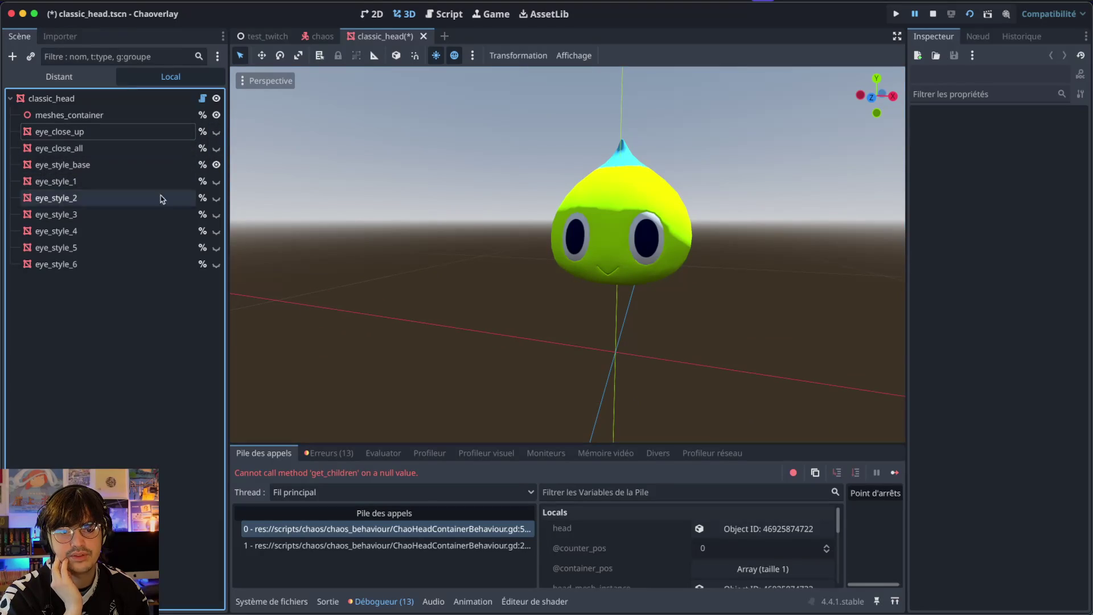
key("ctrl+s")
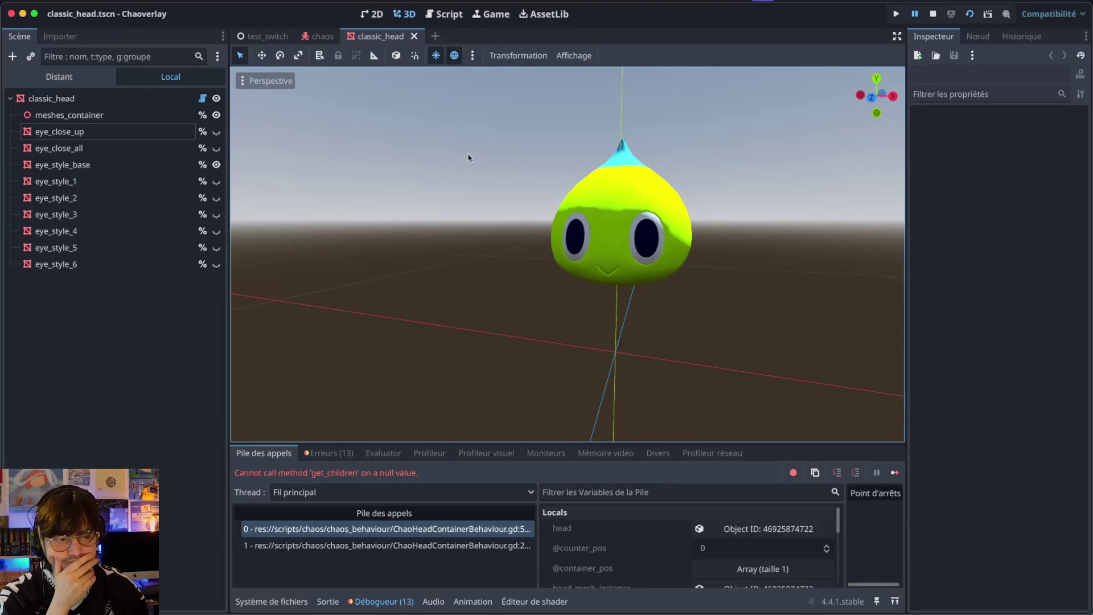
- Close the classic head scene and select the Ball mesh among the chao body parts
left_click(414, 36)
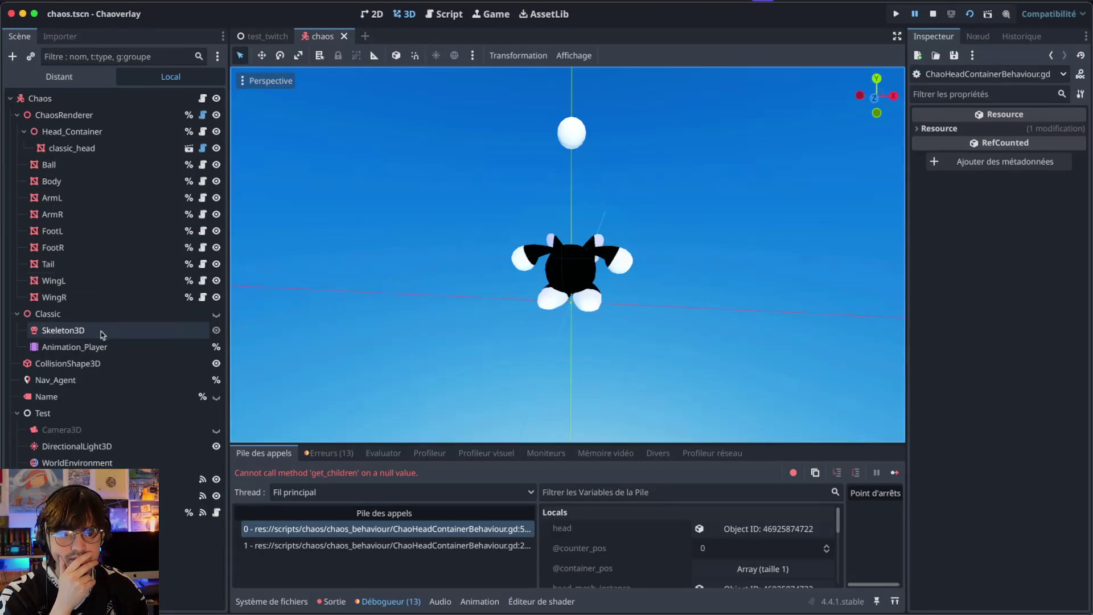
left_click(105, 296)
left_click(85, 263)
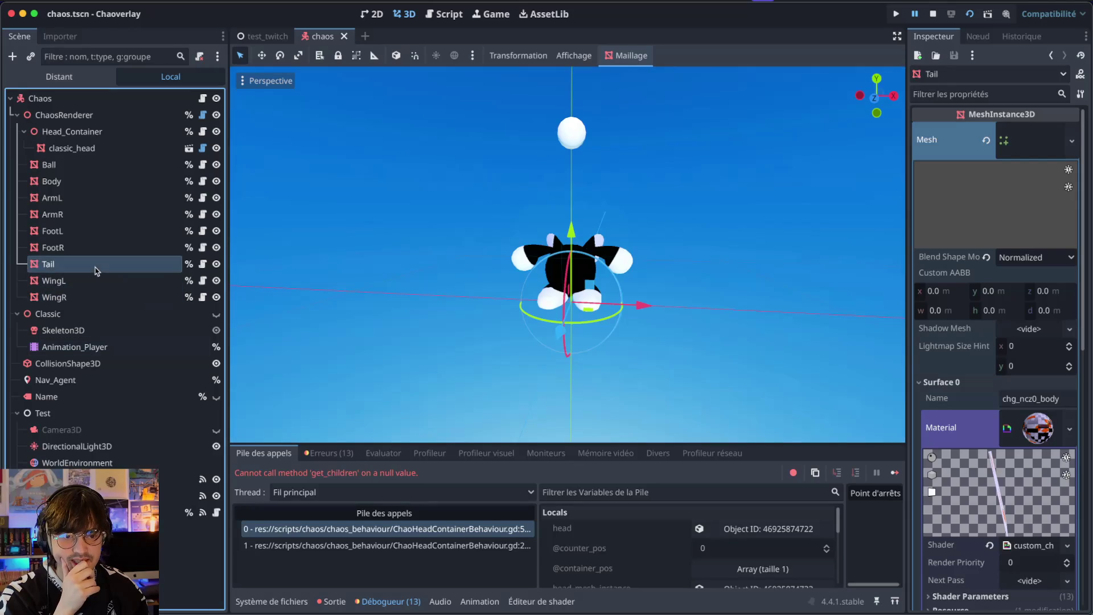
left_click(85, 214)
left_click(95, 166)
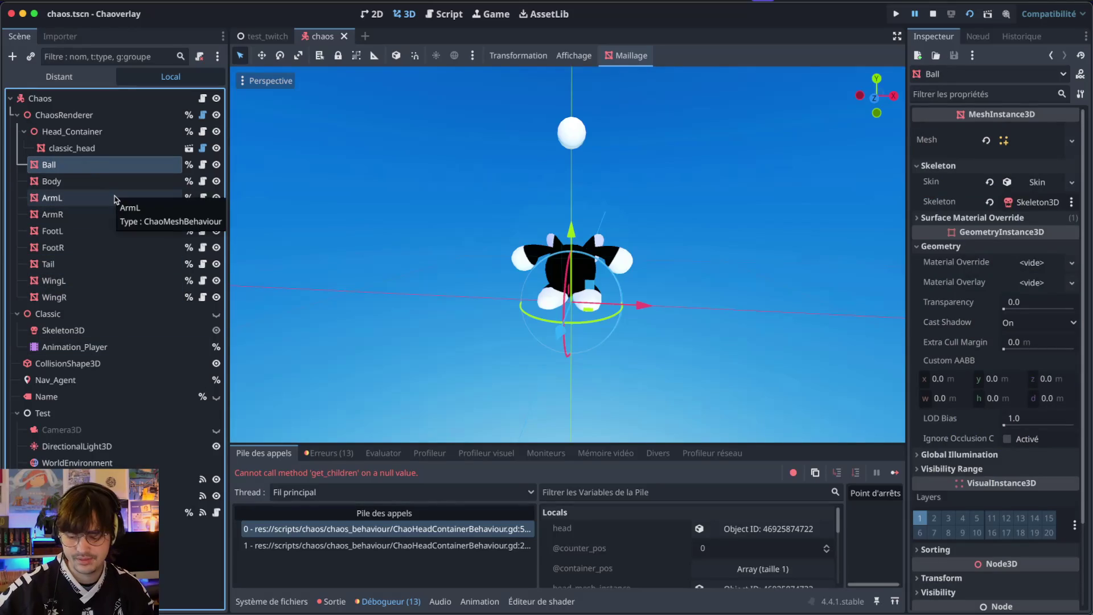
- Look through the quick scene search, then close it without choosing a scene
key("ctrl+shift+a")
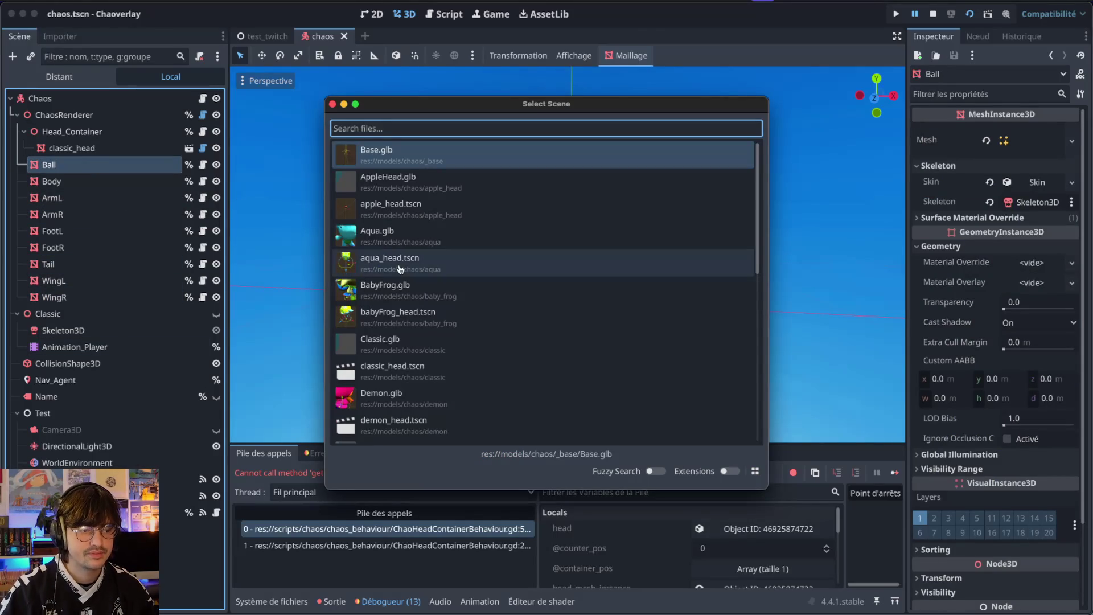
scroll(437, 237, "down", 5)
scroll(437, 236, "up", 5)
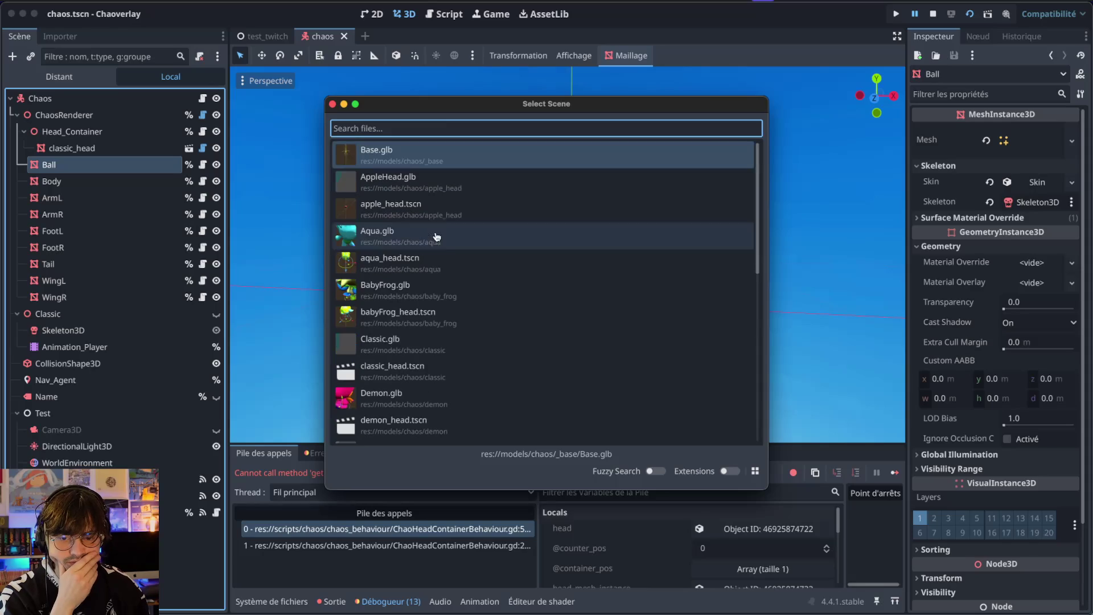
left_click(333, 104)
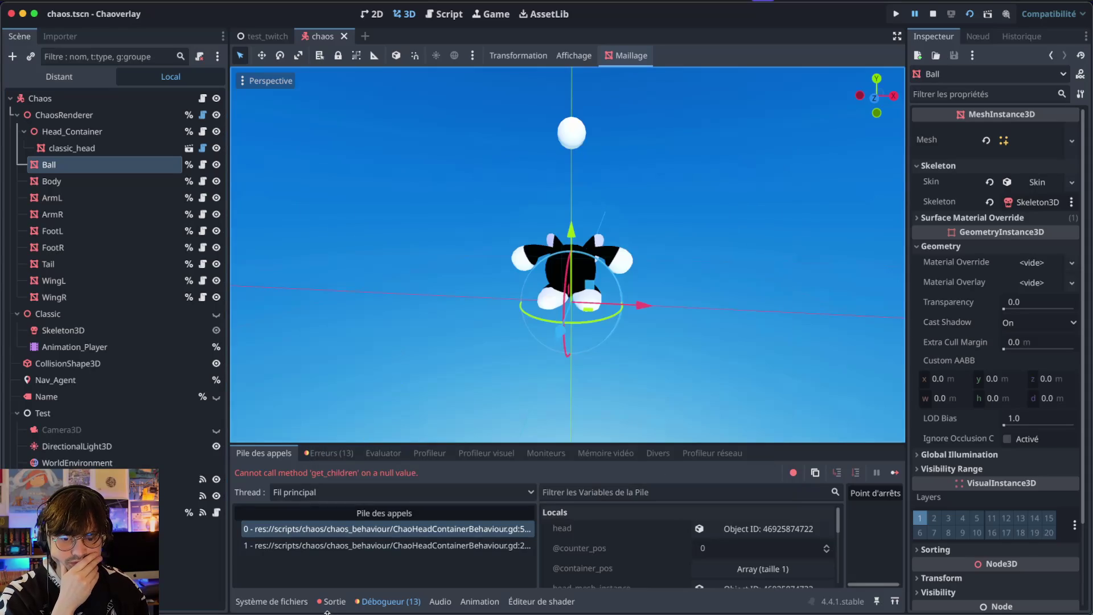
- Browse the FileSystem dock to res://models/chaos/aqua and open aqua_head.tscn
left_click(271, 601)
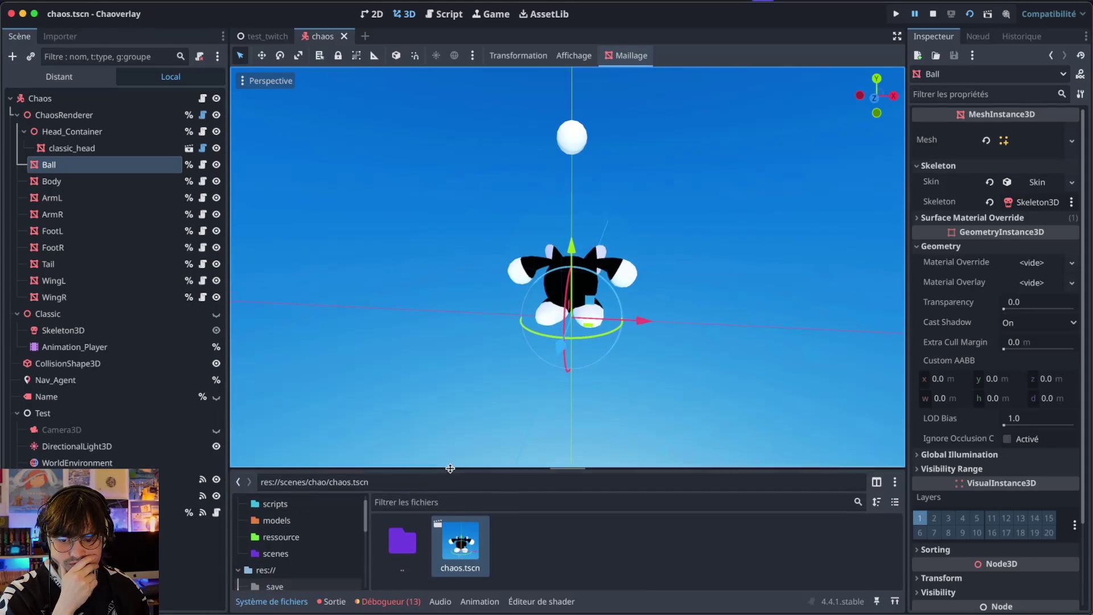
left_click_drag(450, 469, 449, 393)
scroll(325, 541, "down", 3)
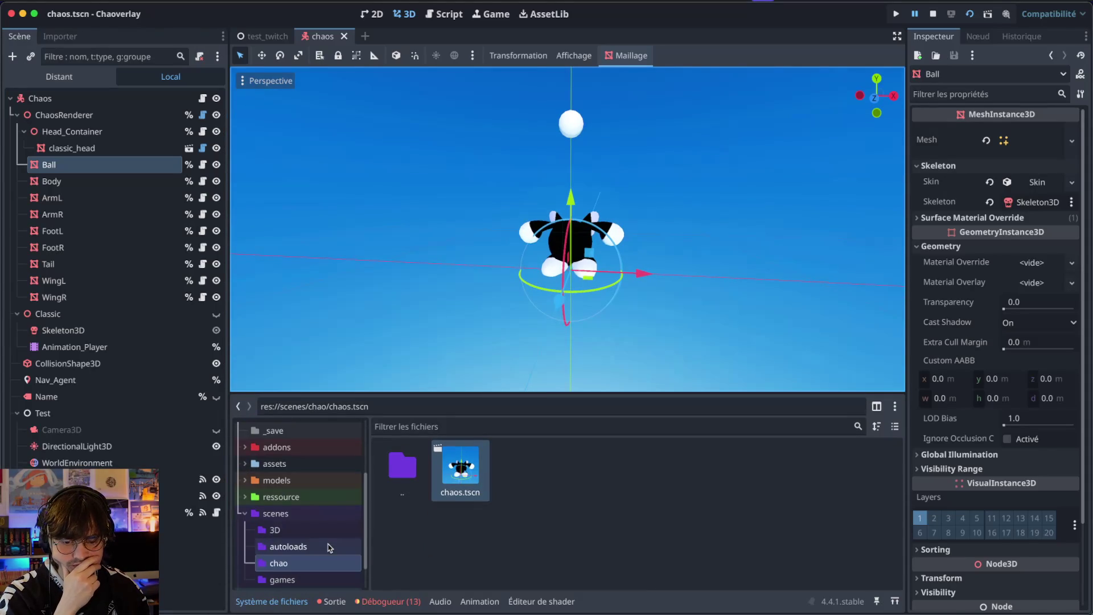
left_click(248, 514)
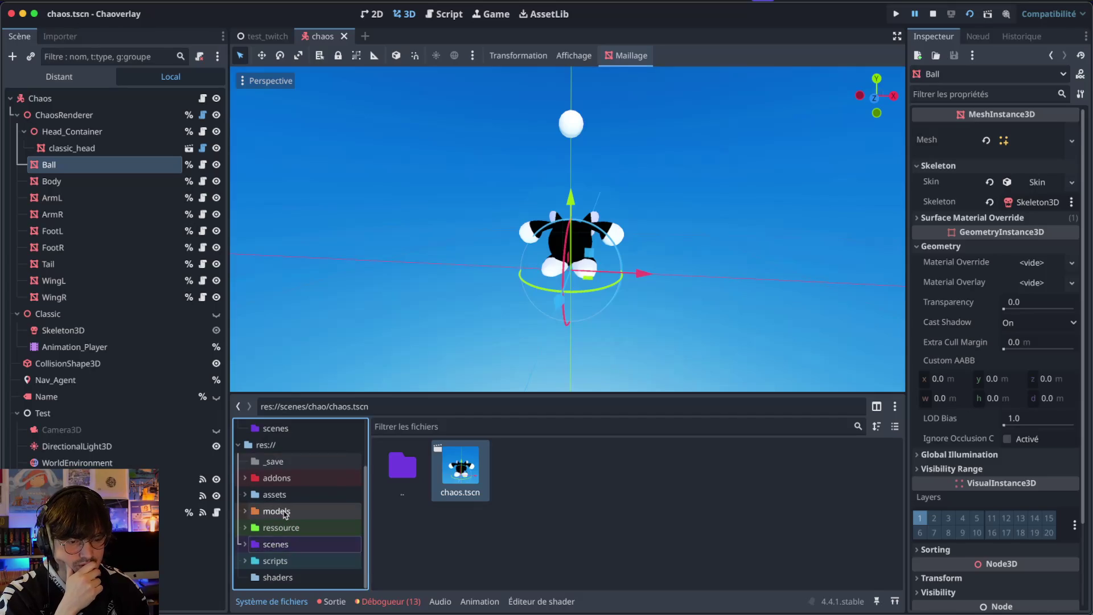
left_click(245, 510)
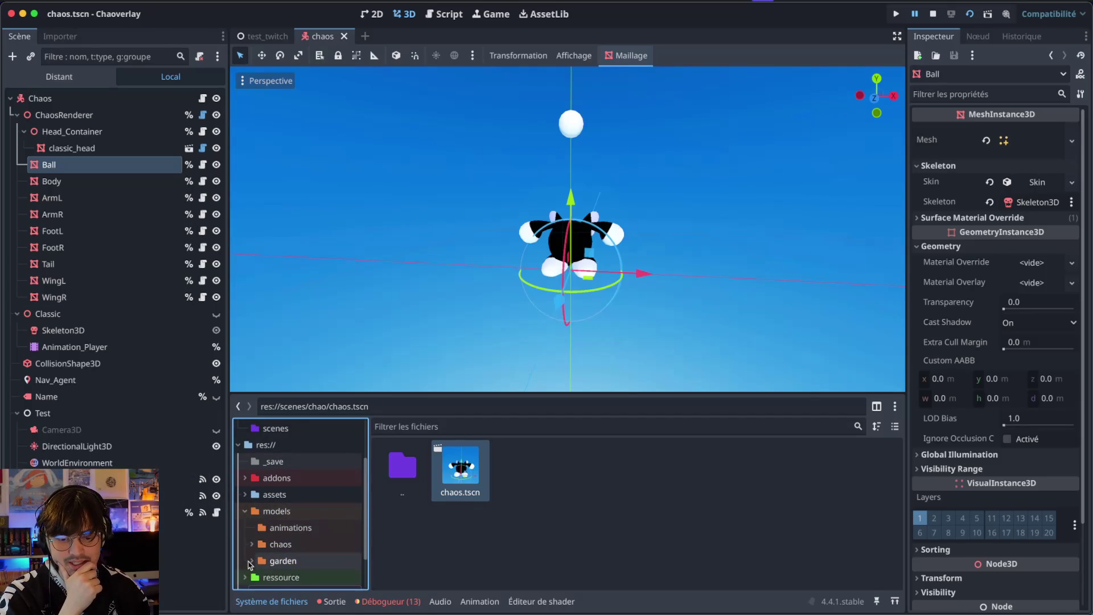
scroll(249, 564, "down", 2)
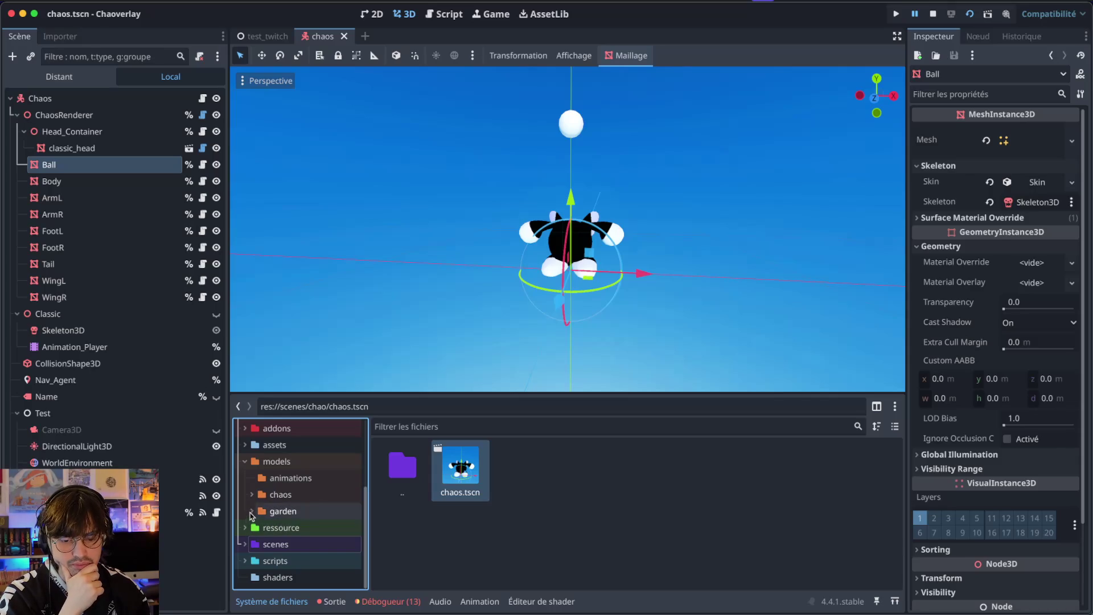
left_click(252, 494)
scroll(274, 532, "down", 2)
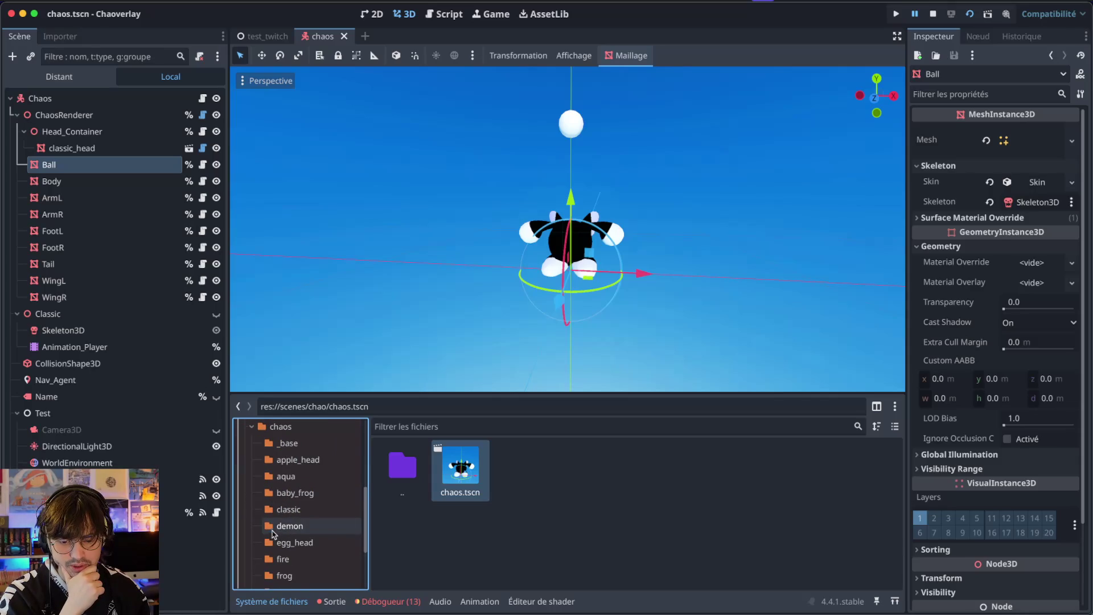
left_click(285, 475)
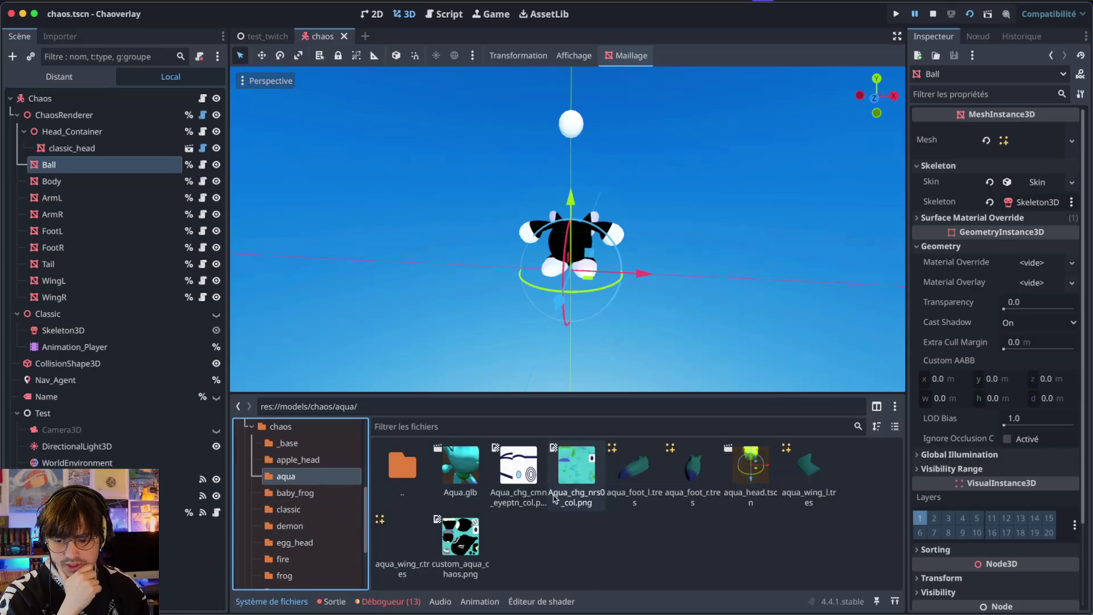
double_click(750, 475)
scroll(571, 166, "up", 5)
- Hide eye_close_all and eye_close_up, keep eye_style_base visible, and undo an accidental eye shift
left_click(216, 165)
left_click(216, 181)
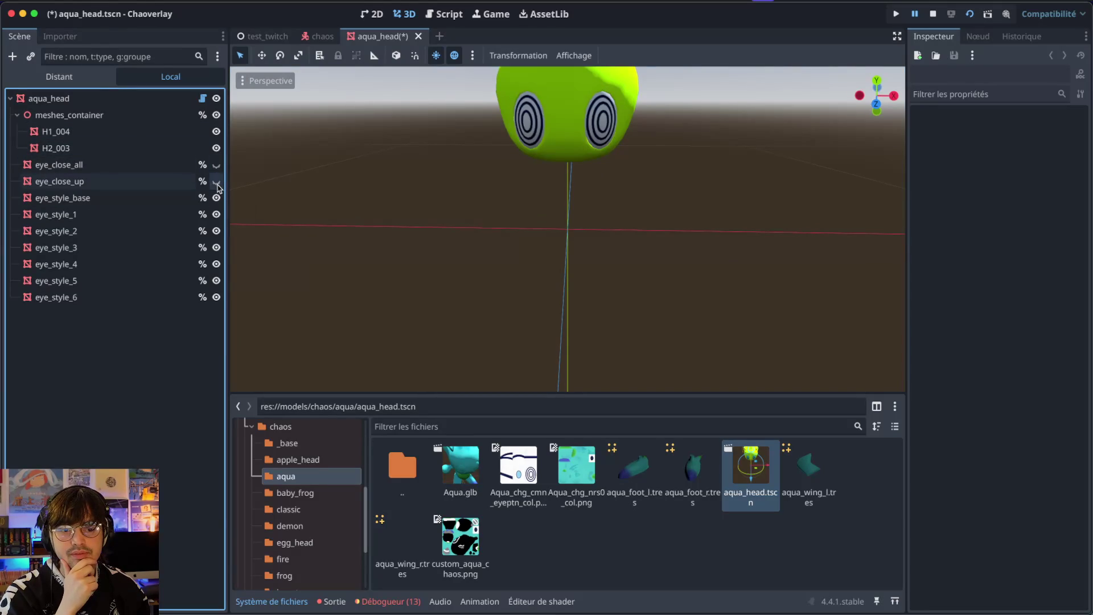
left_click(217, 181)
left_click(216, 181)
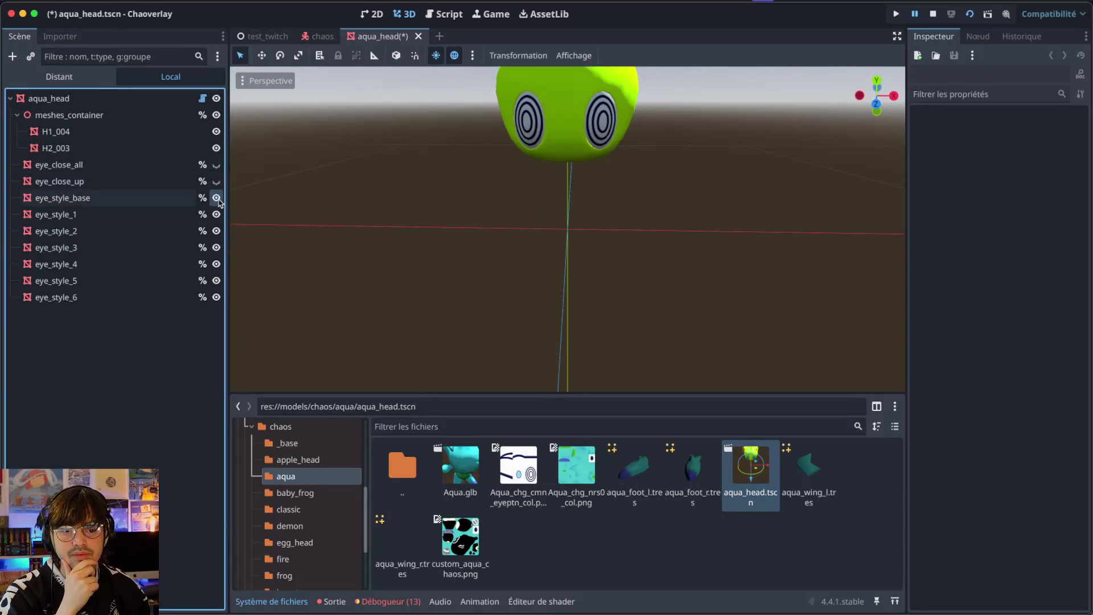
left_click(179, 198)
scroll(456, 206, "right", 5)
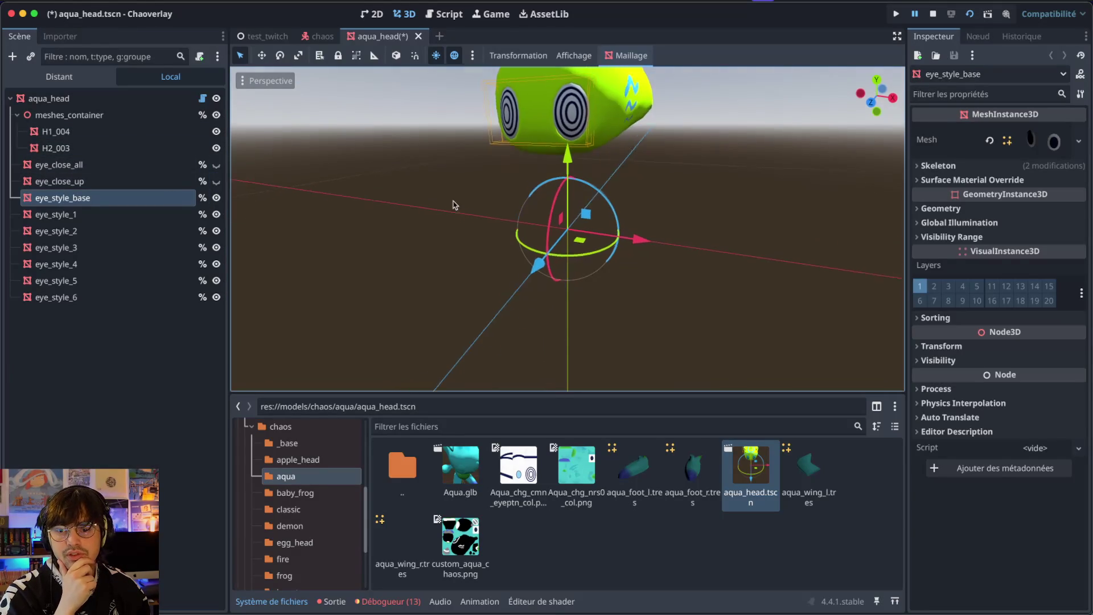
left_click_drag(539, 276, 458, 298)
key("ctrl+z")
- Hide the eye_style_1 through eye_style_6 meshes
left_click(217, 214)
left_click(217, 231)
left_click(217, 247)
left_click(216, 280)
left_click(217, 297)
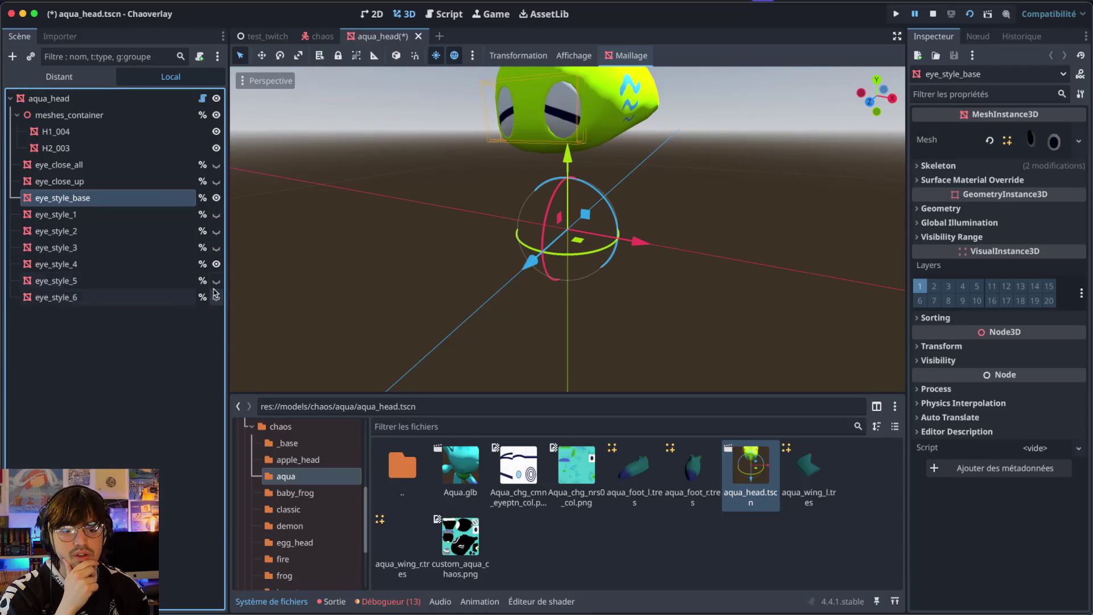
left_click(216, 264)
- Confirm both closed-eye meshes stay hidden and save aqua_head.tscn
left_click(215, 181)
left_click(215, 181)
left_click(216, 165)
left_click(216, 164)
scroll(585, 169, "down", 5)
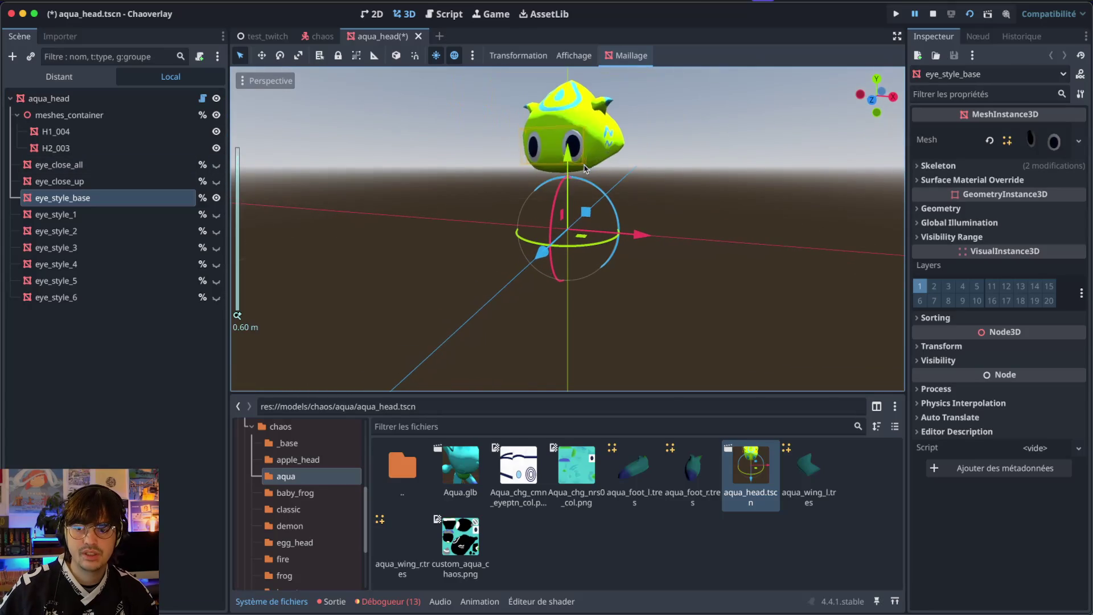
scroll(584, 168, "up", 10)
scroll(584, 169, "down", 8)
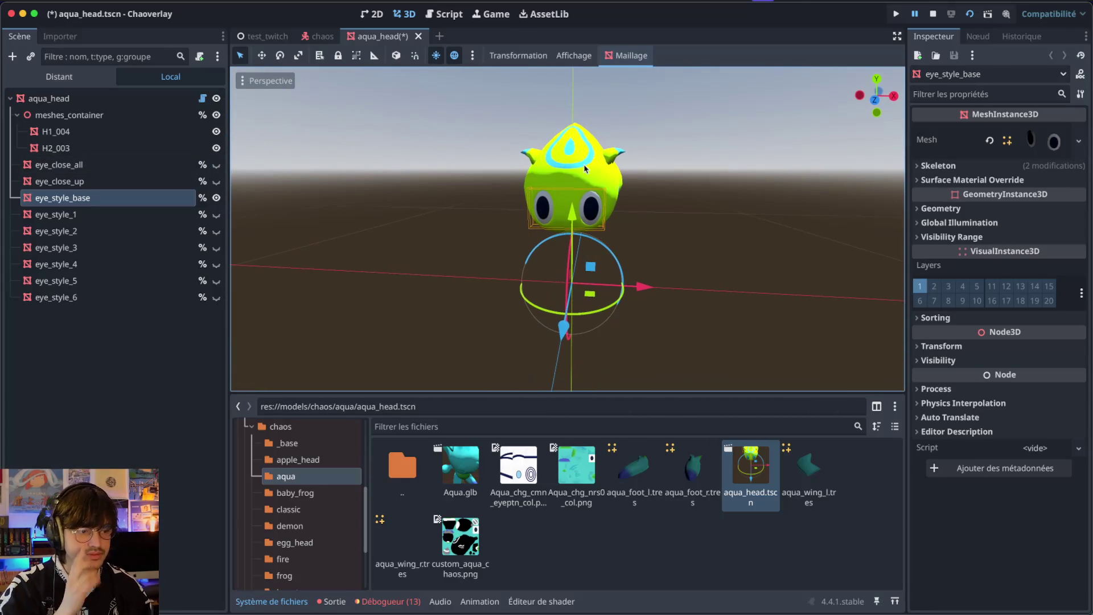
key("ctrl+s")
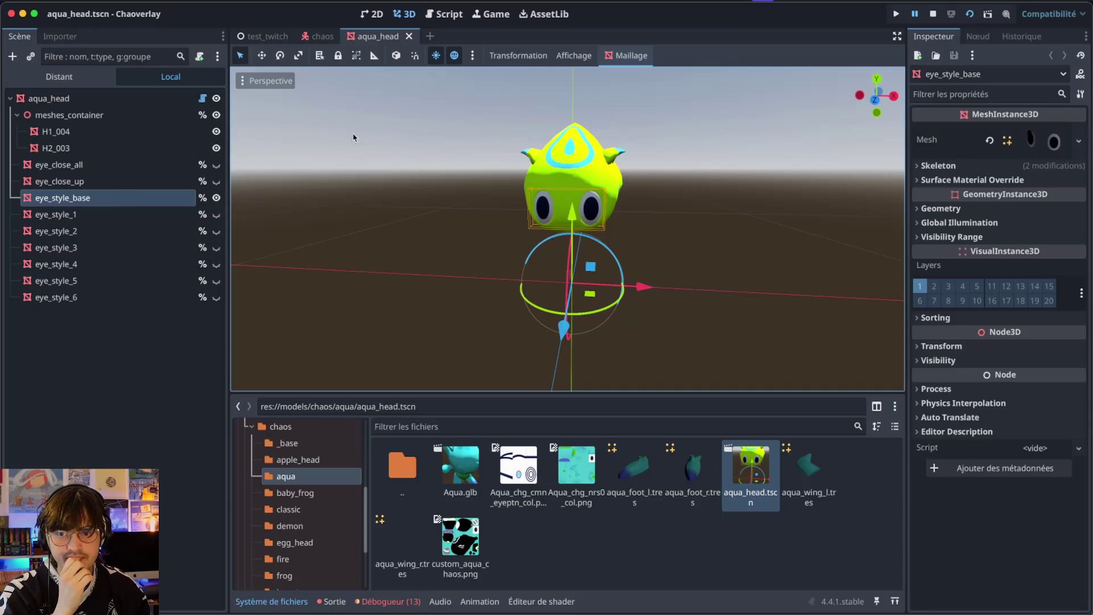
key("ctrl+Right")
key("ctrl+Right")
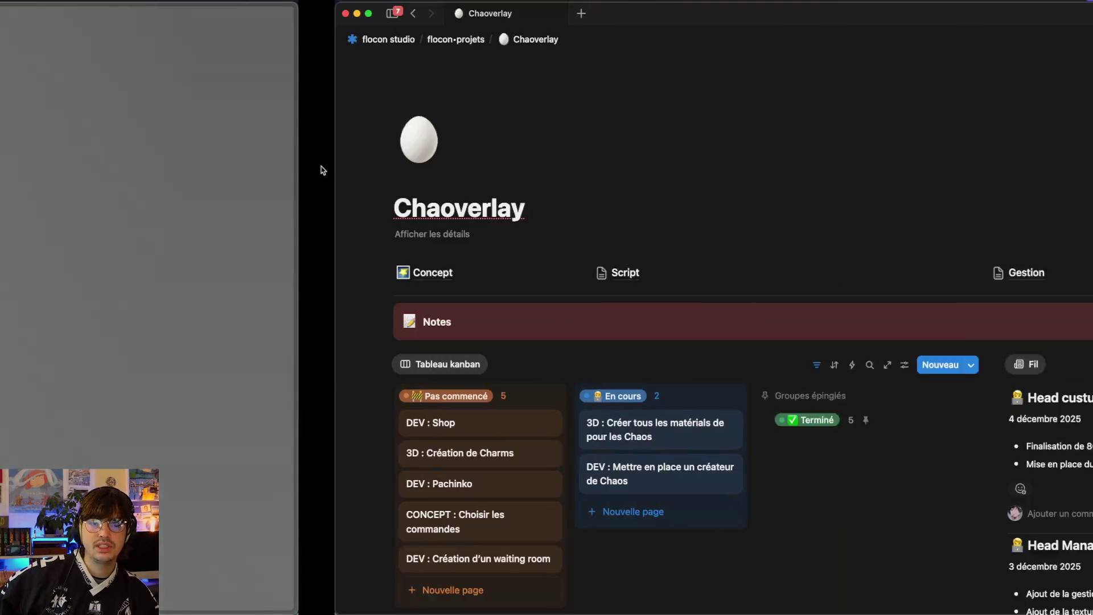
- Create a new Notion sub-page titled 'chaos model'
scroll(353, 322, "down", 8)
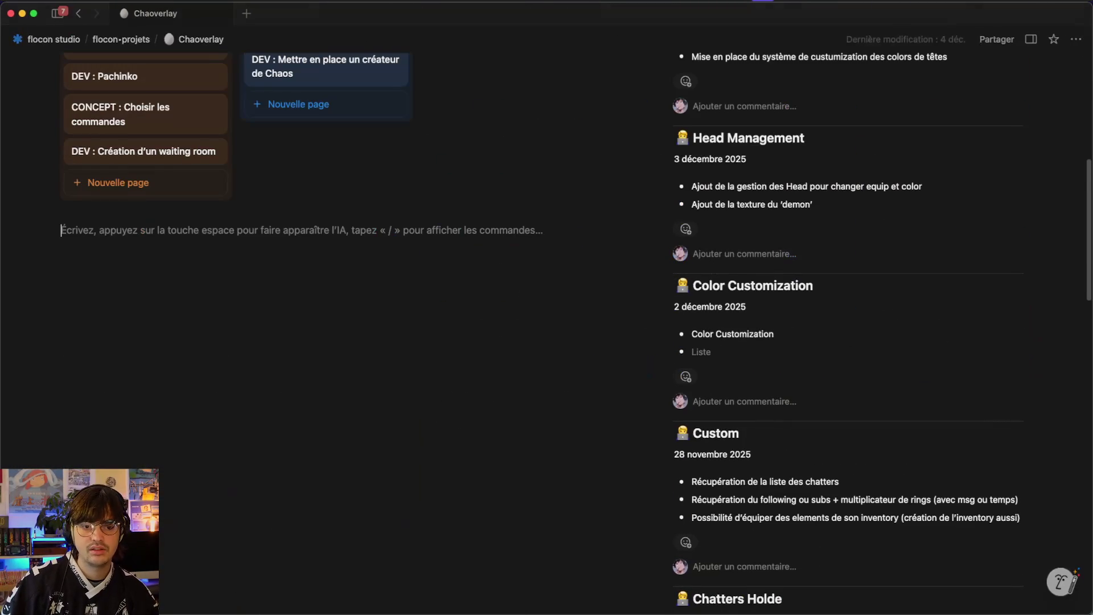
type("/page")
key("Return")
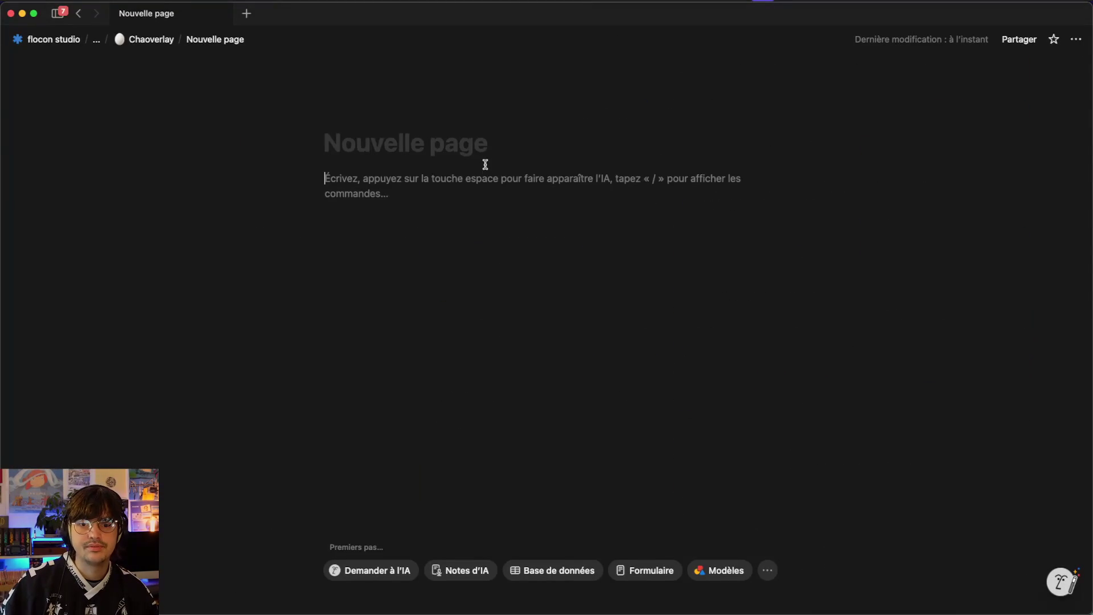
type("chaos m")
key("super+a")
type("chao")
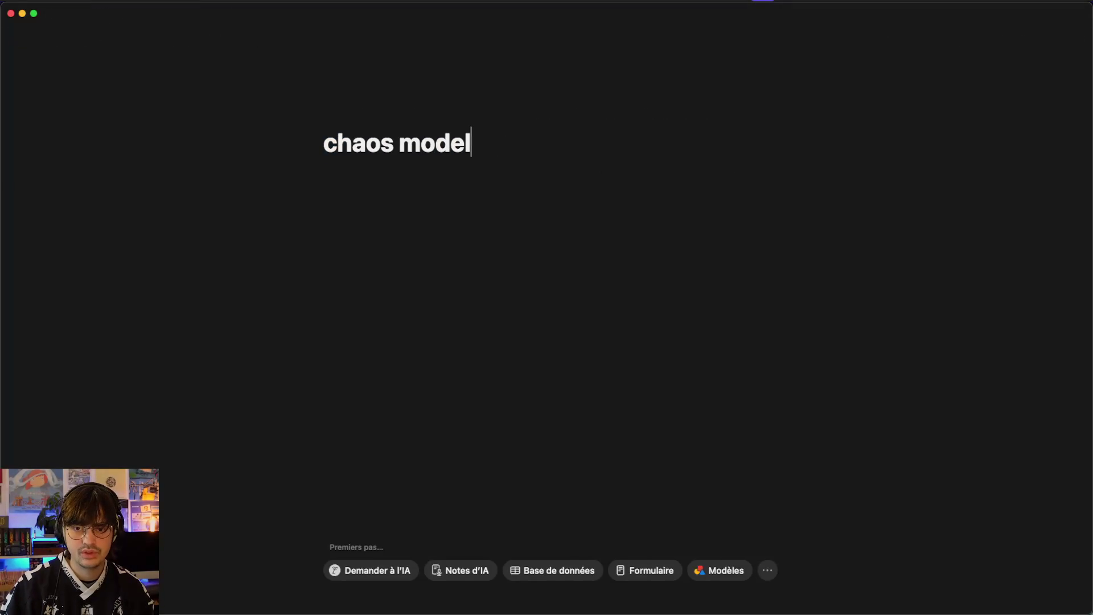
key("Return")
- Insert an inline table database named 'chaos' with an 'Aqua' row
type("/")
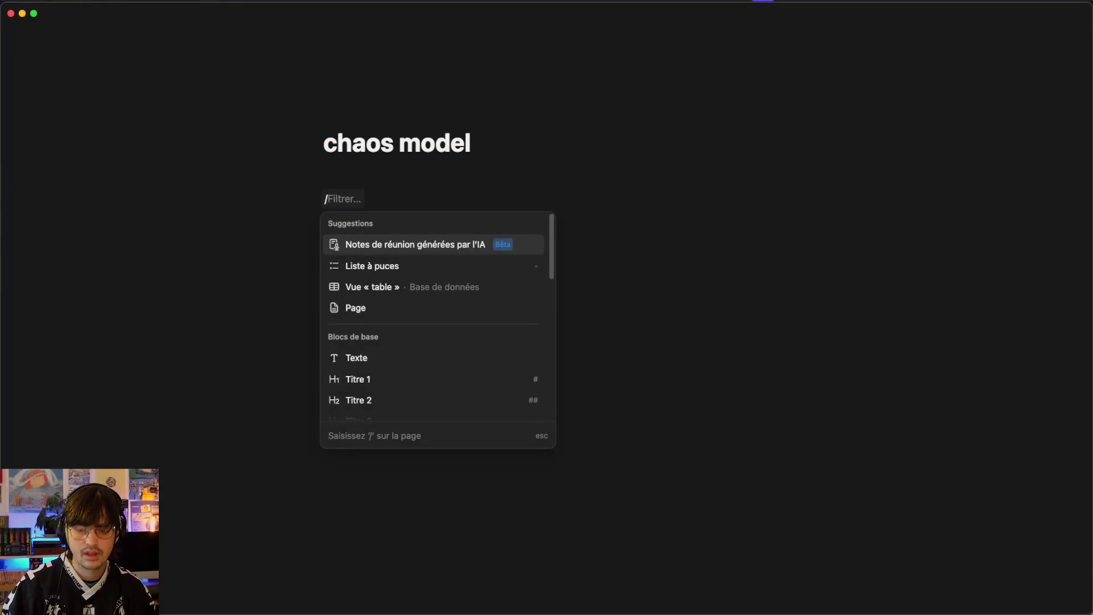
type("table")
key("Return")
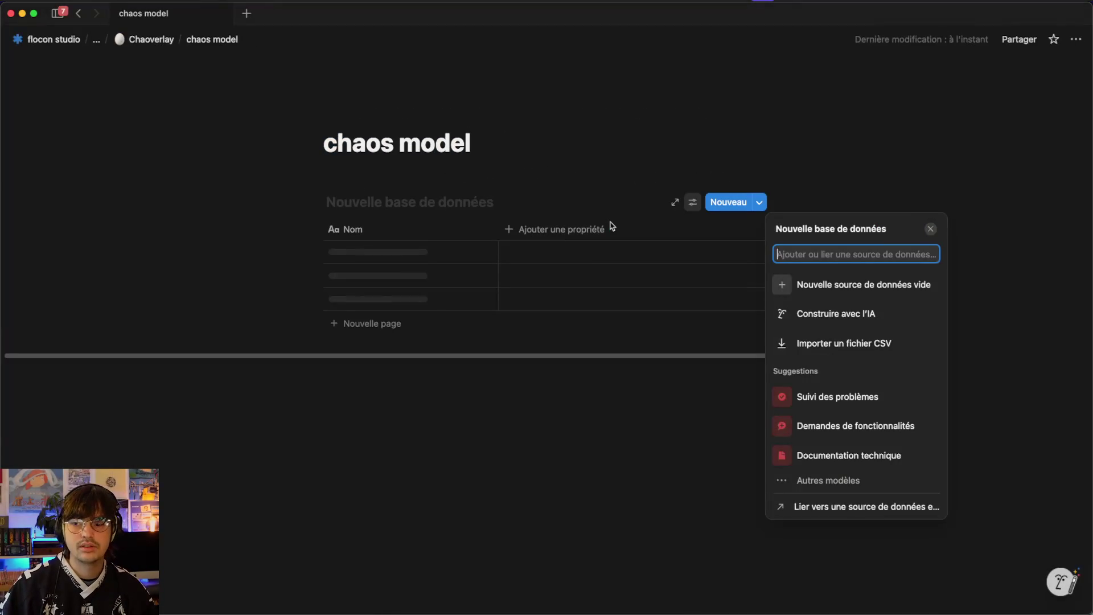
type("ch")
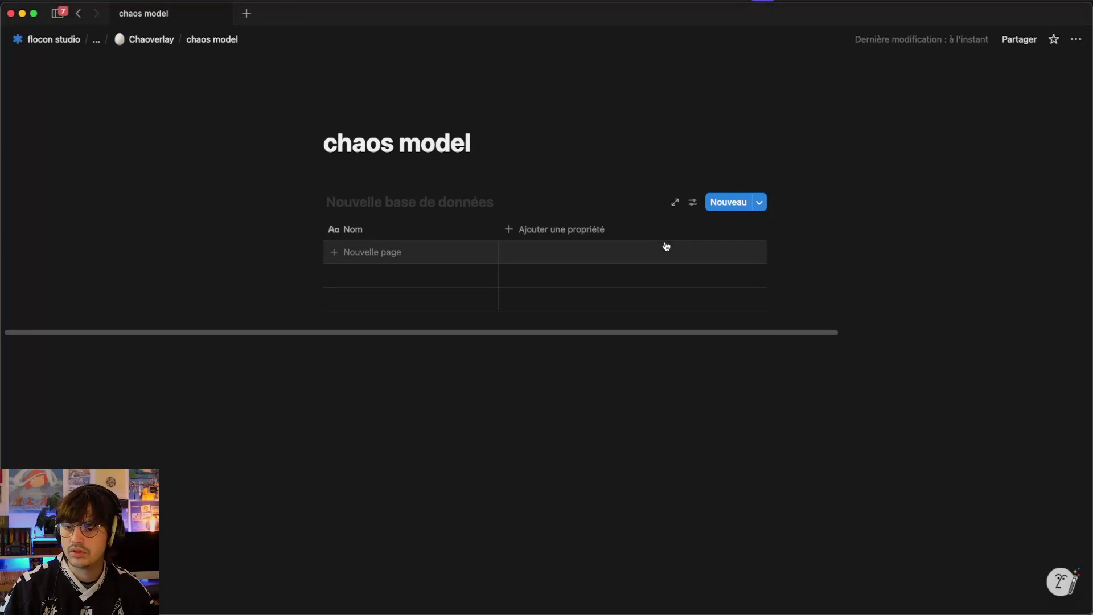
left_click(463, 385)
left_click(448, 196)
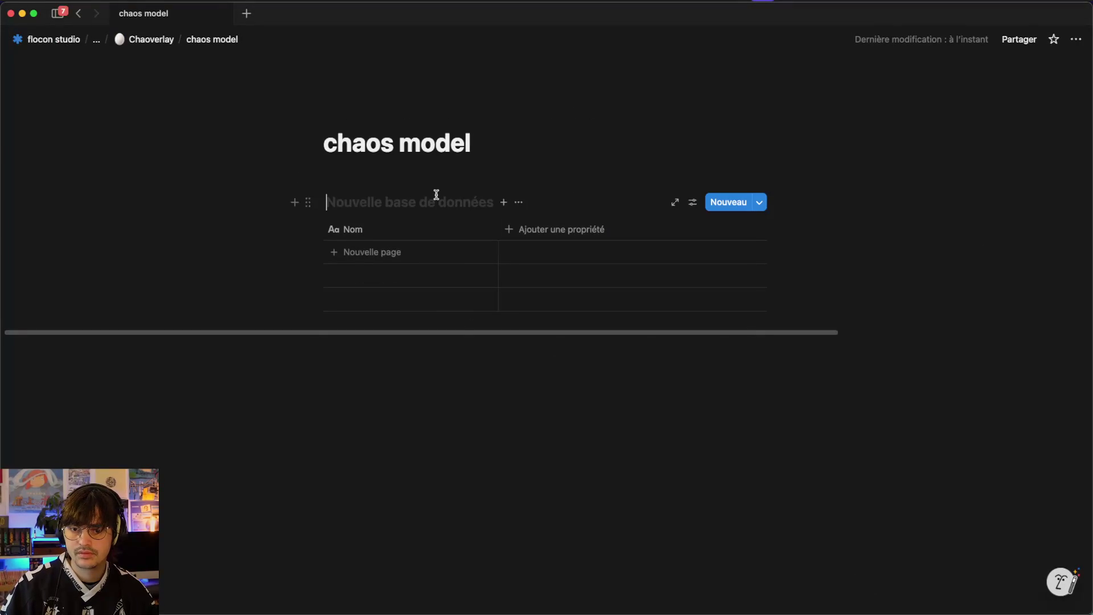
type("chaos")
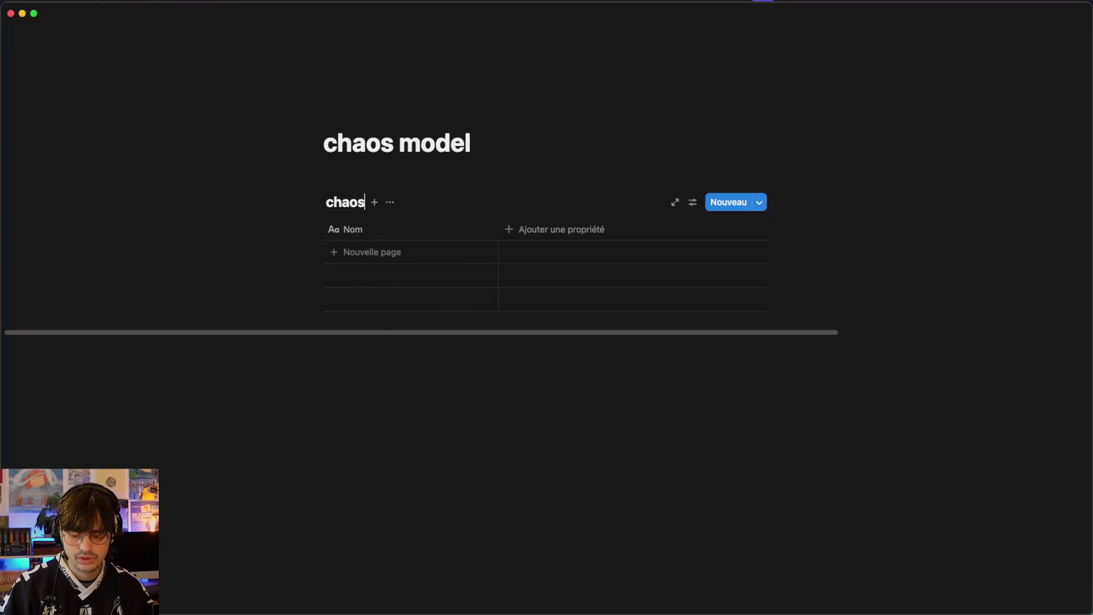
left_click(378, 252)
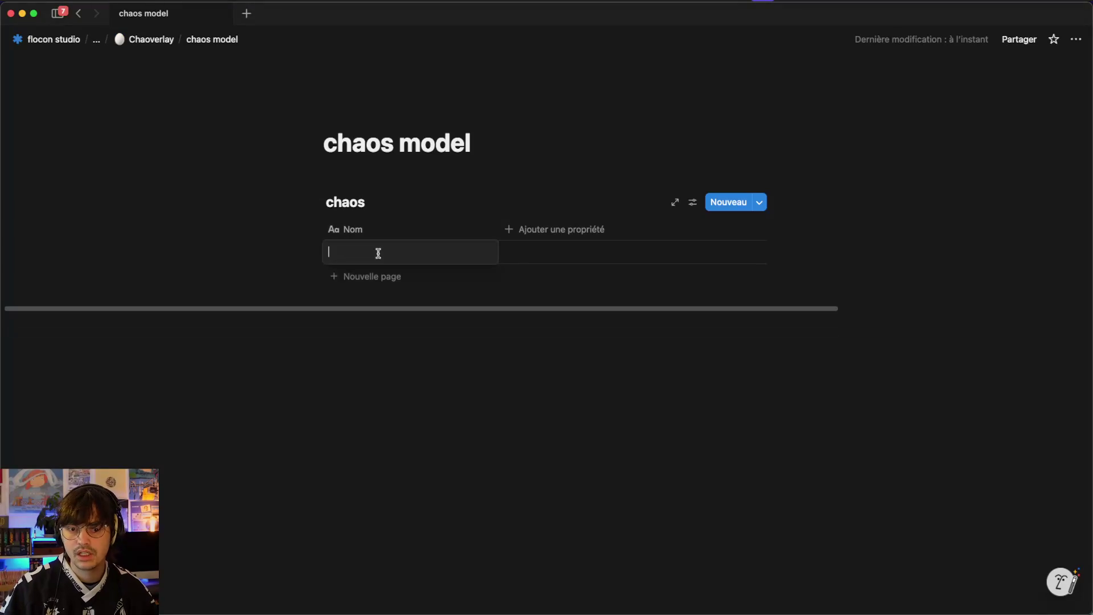
type("Aqua")
key("Return")
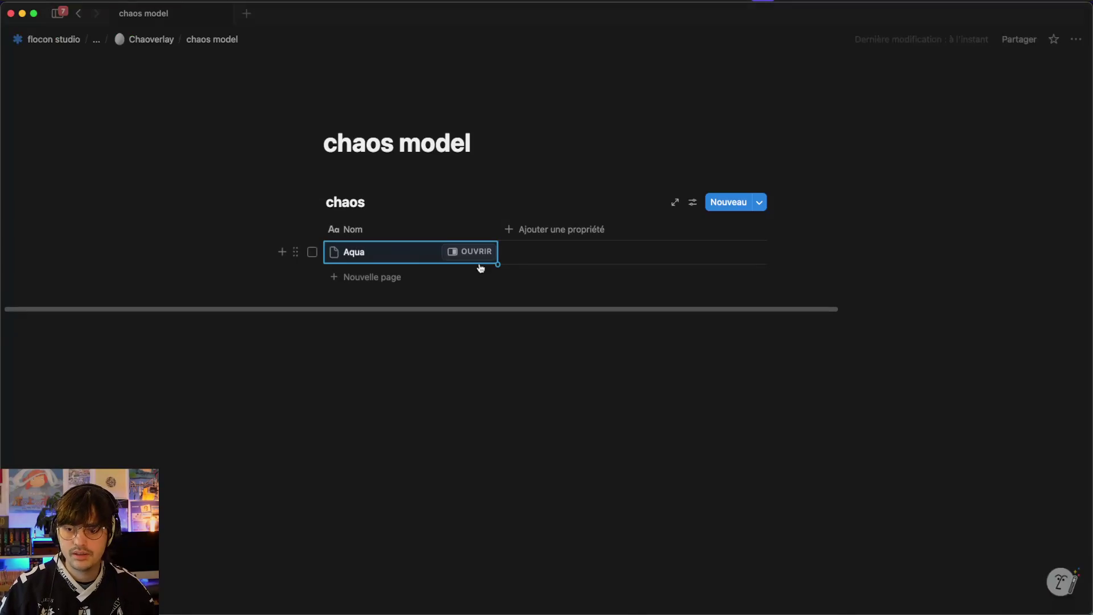
- Make the chaos model page full width
left_click(1075, 39)
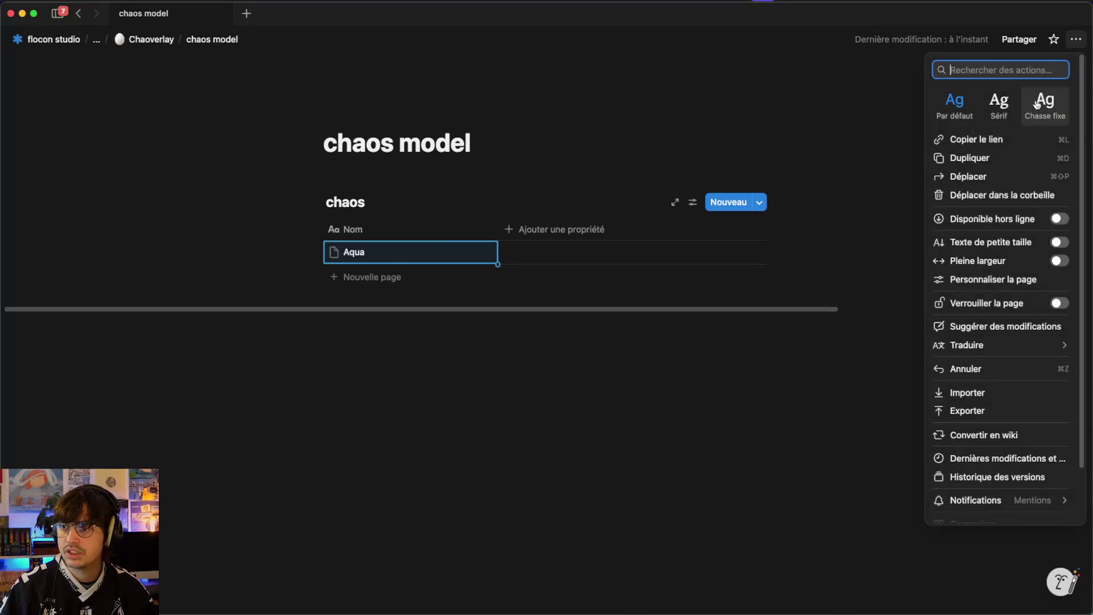
left_click(1052, 261)
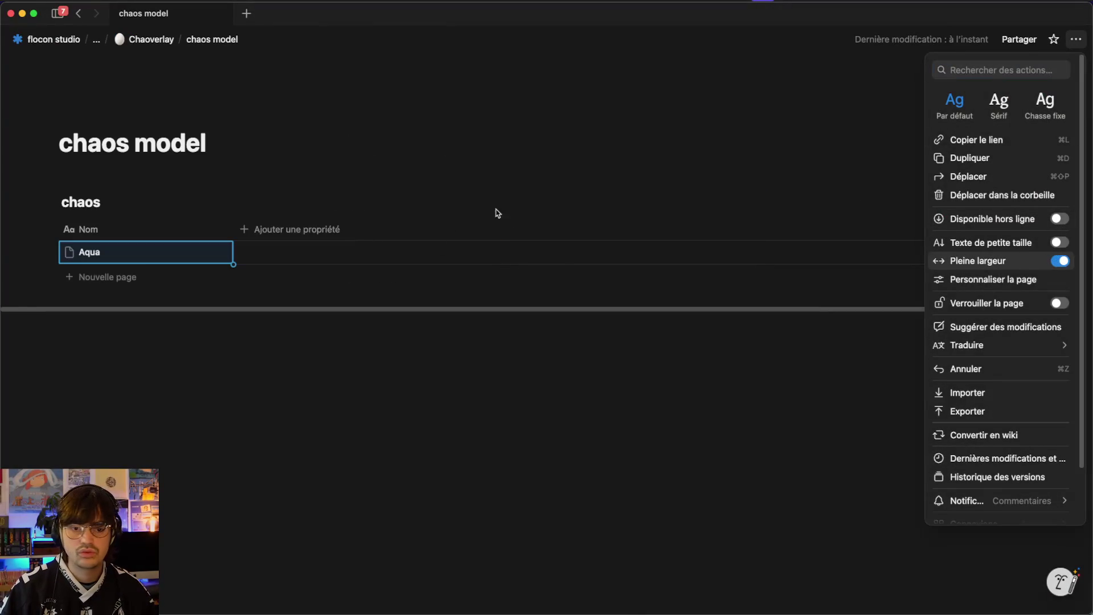
left_click(496, 212)
- Add a status property column and name it Head State
left_click(299, 228)
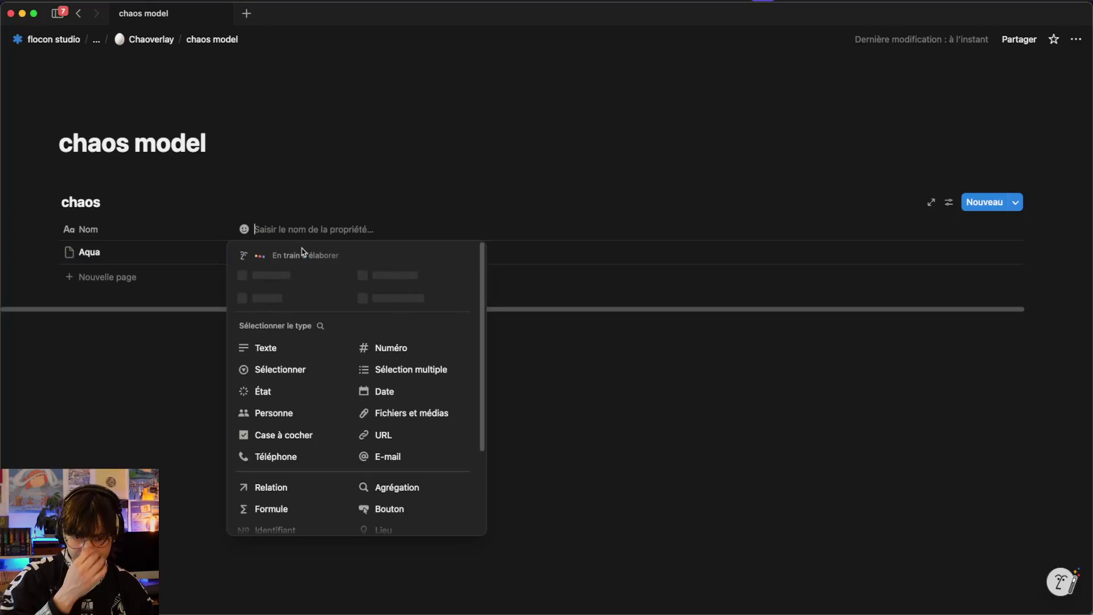
left_click(270, 397)
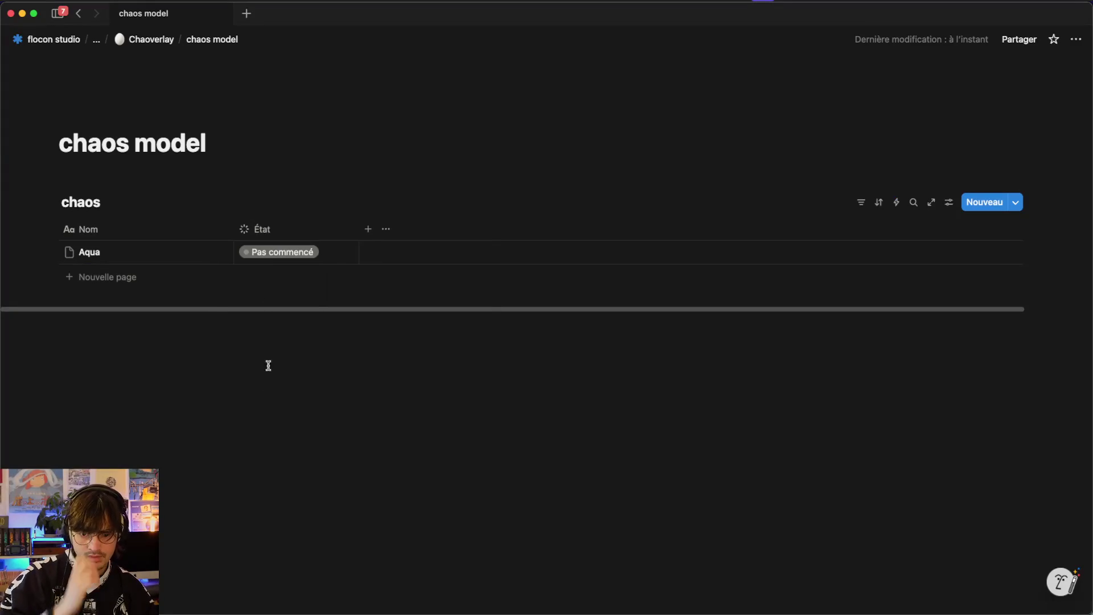
left_click(265, 233)
left_click(305, 254)
type("Head State")
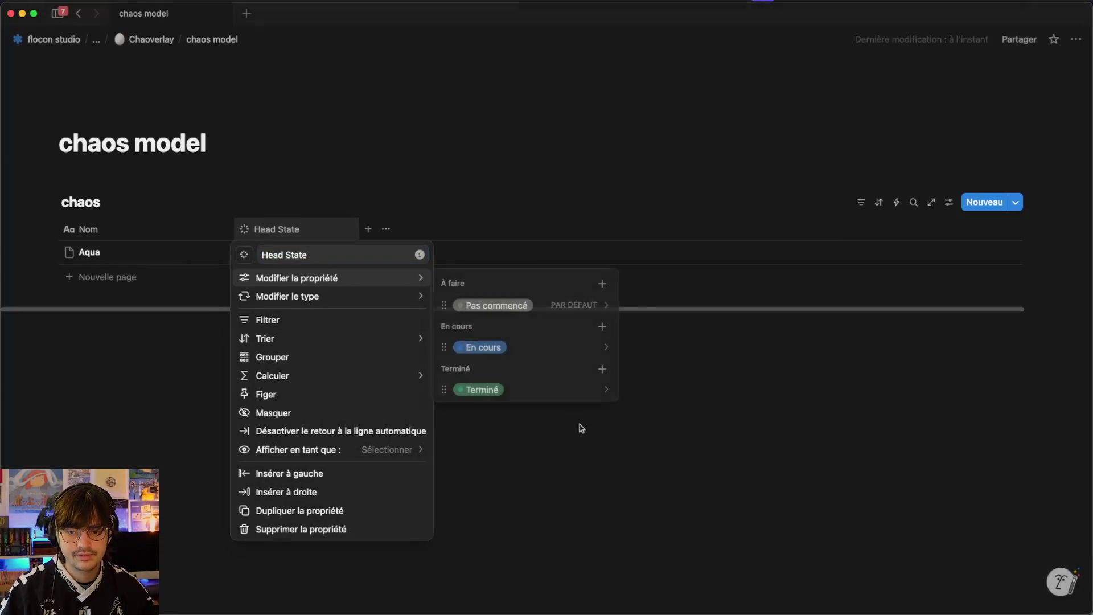
left_click(578, 426)
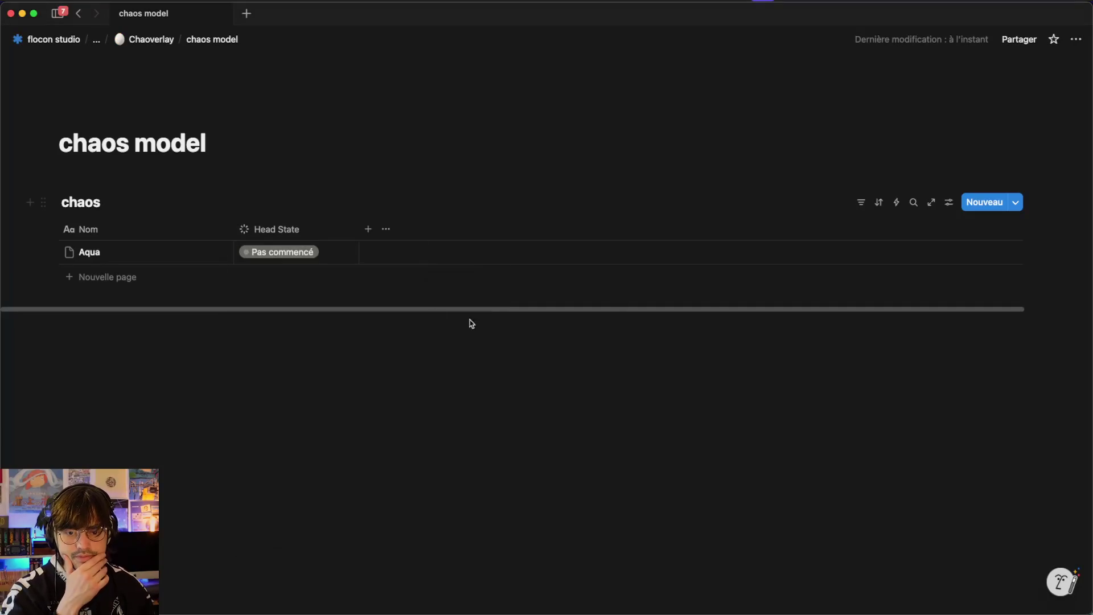
- Rename the Terminé status to Top! and the En cours status to Yeux
left_click(313, 231)
mouse_move(353, 278)
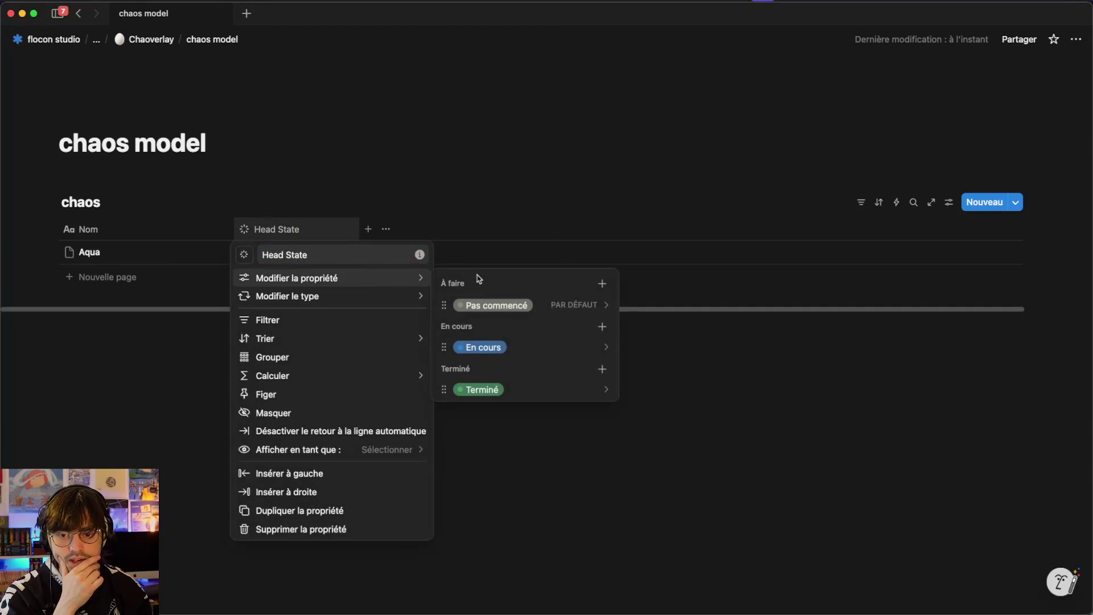
left_click(530, 388)
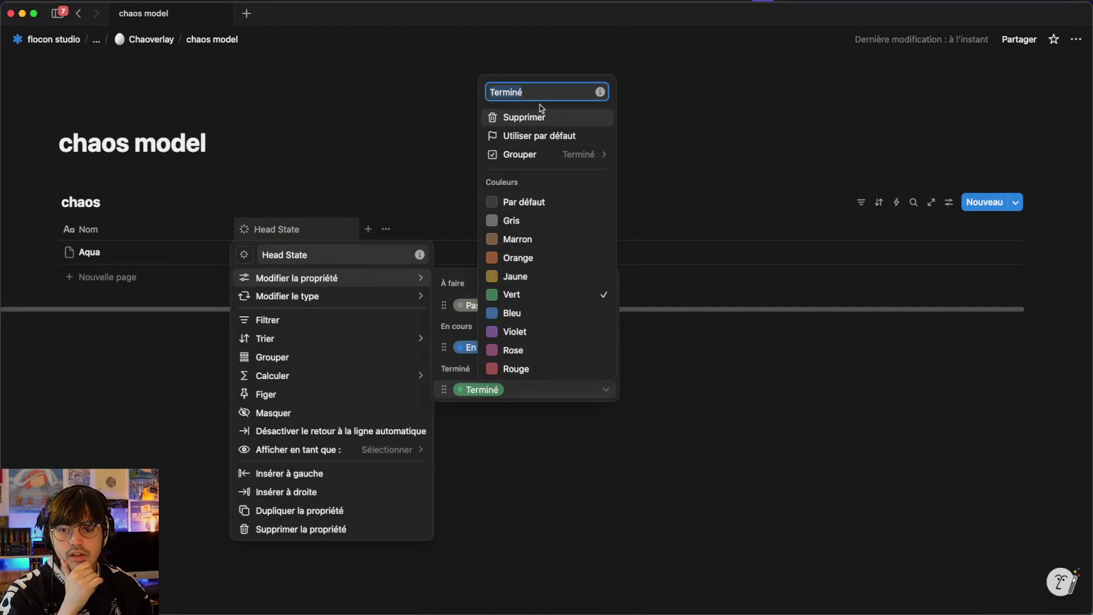
type("Top!")
left_click(541, 460)
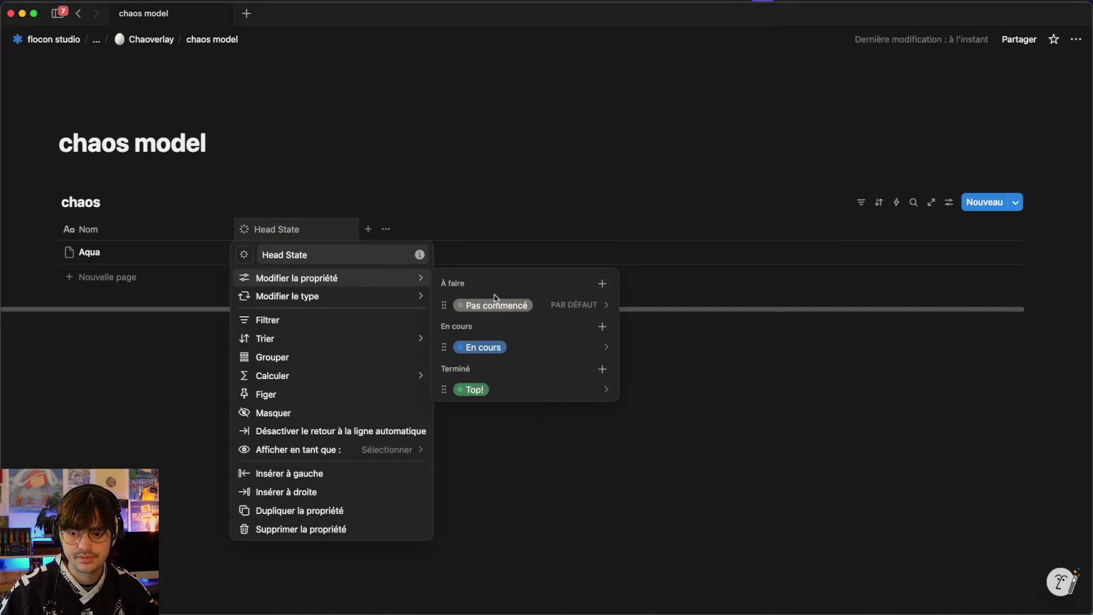
left_click(517, 344)
type("Yeux")
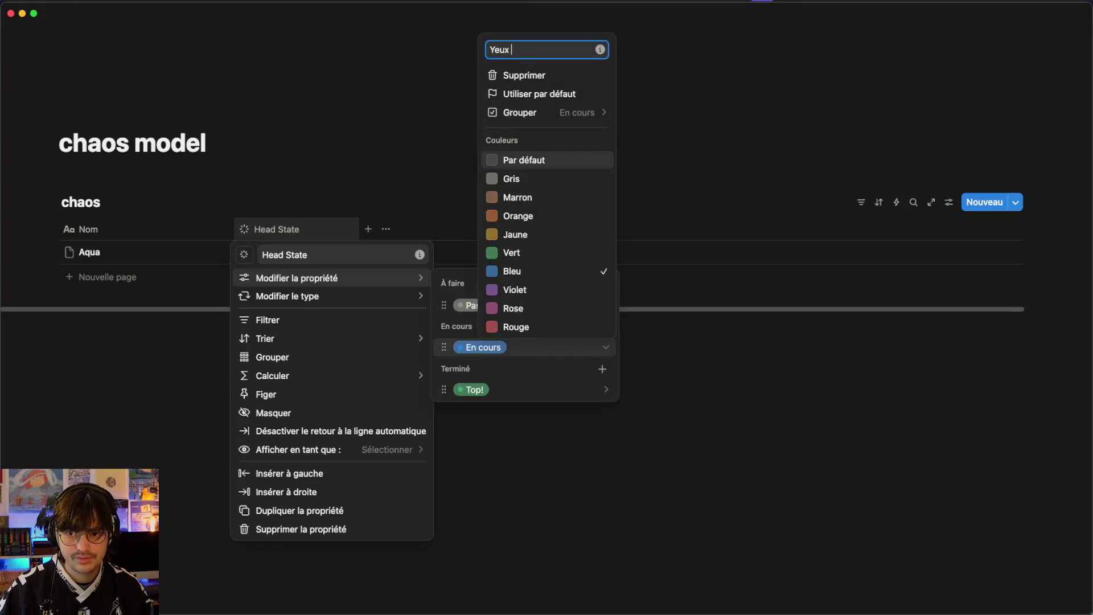
key("Return")
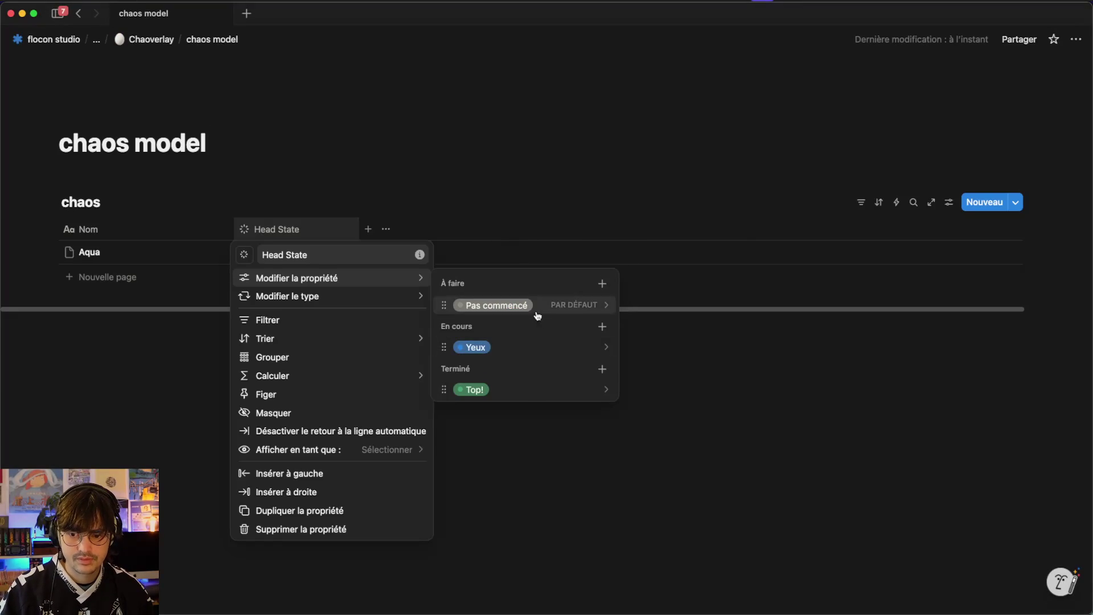
- Rename Pas commencé to Pas export and complete the Yeux à corriger status name
left_click(533, 305)
type("Pas export")
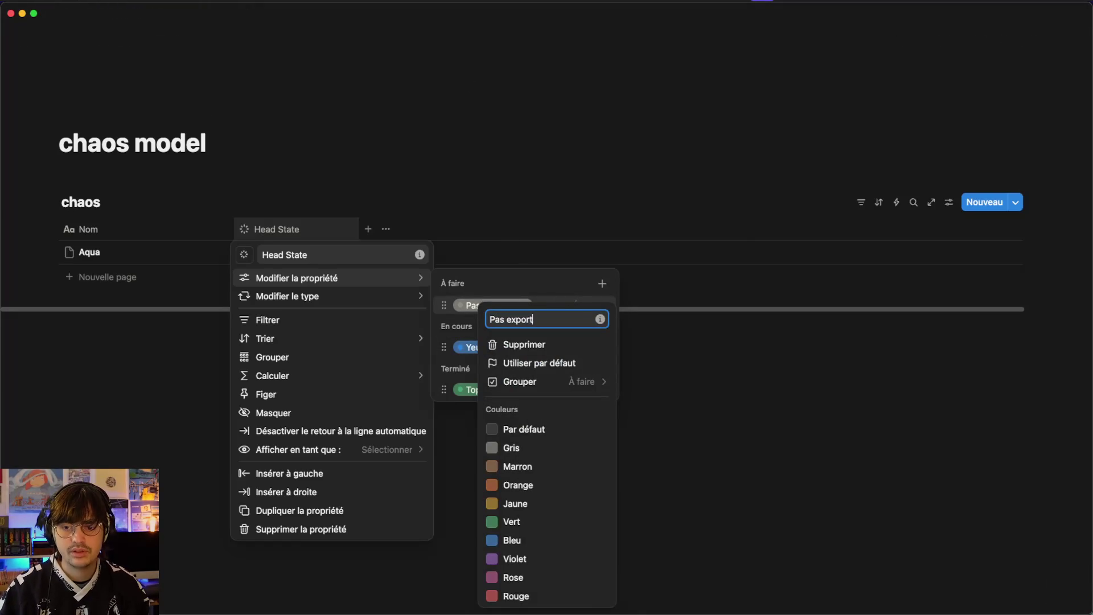
key("Return")
left_click(604, 325)
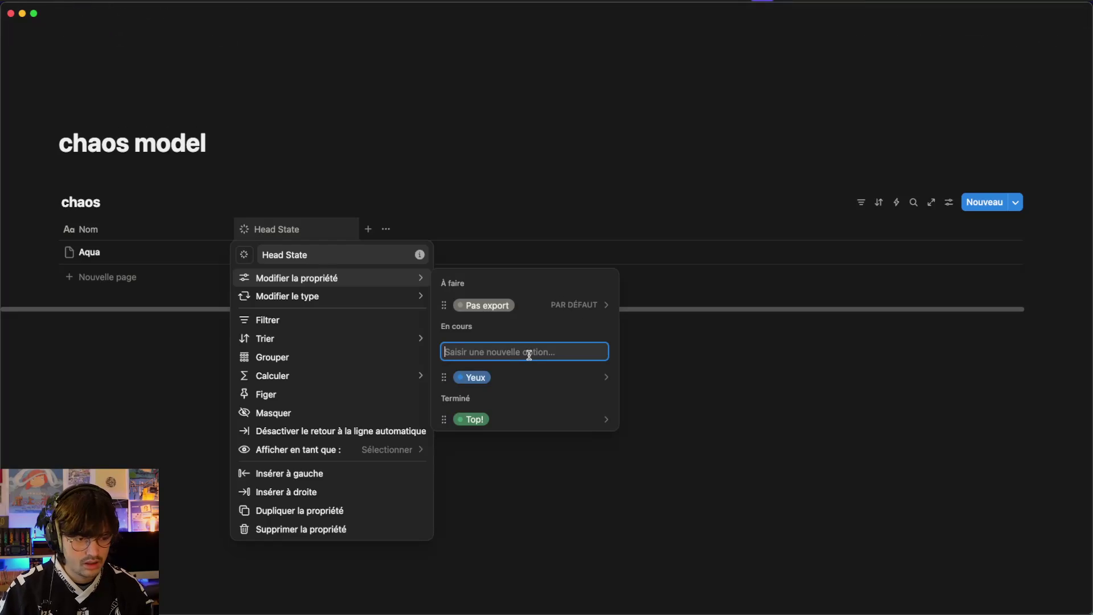
key("Escape")
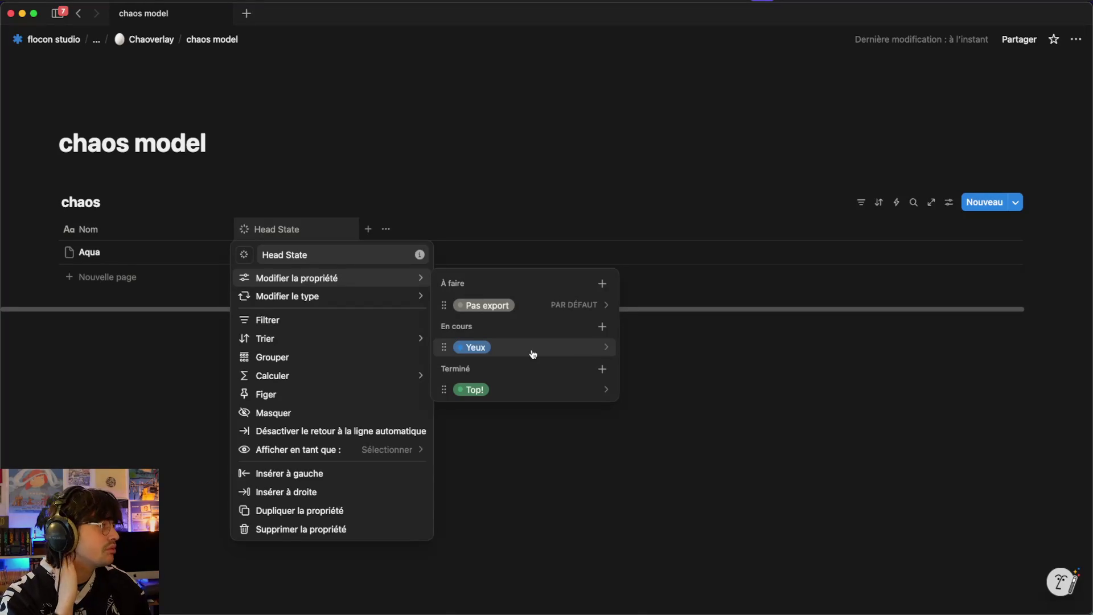
left_click(532, 353)
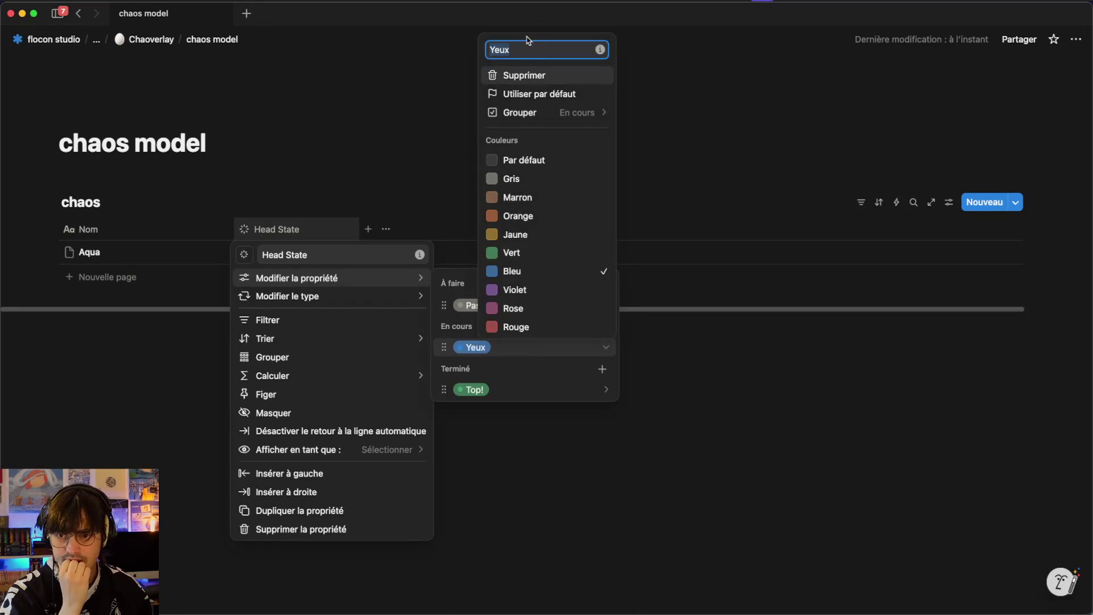
type(" à c")
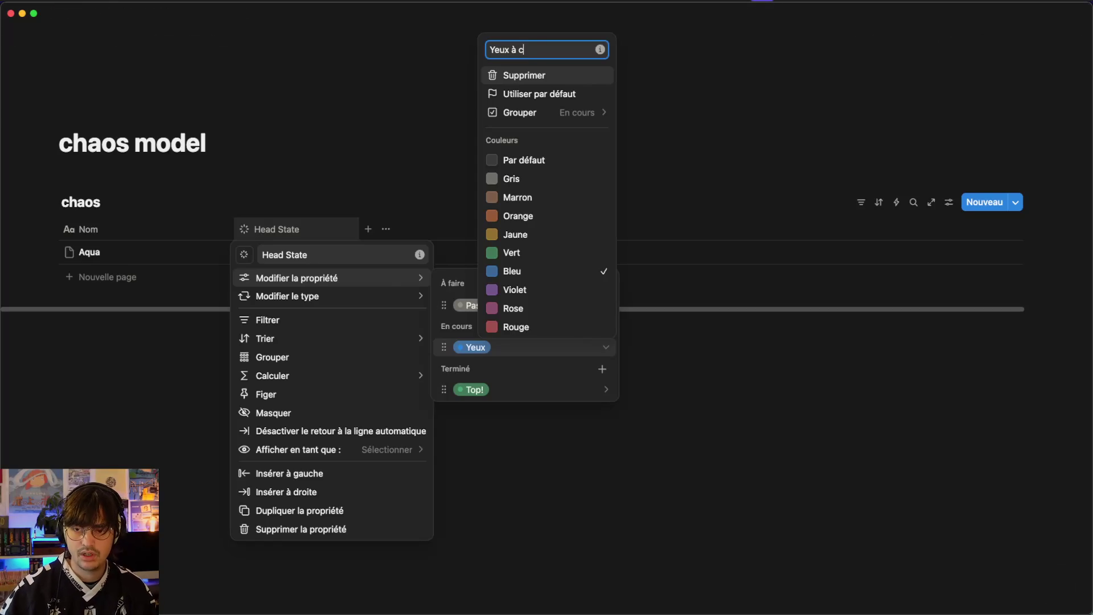
left_click(602, 495)
left_click(190, 363)
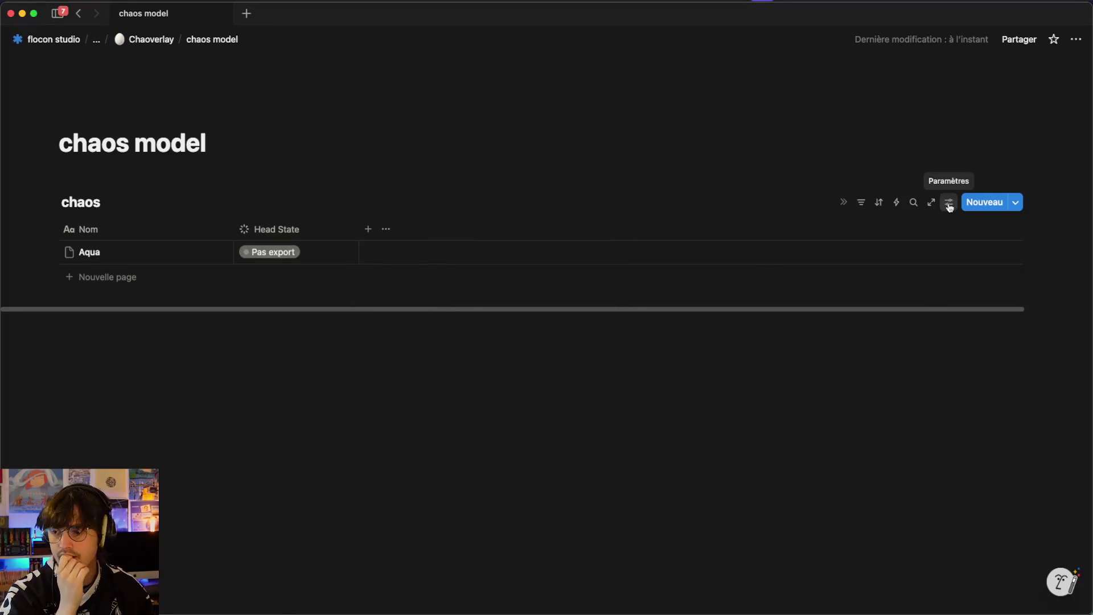
- Turn off the table's vertical column lines and page icons in the layout settings
left_click(949, 202)
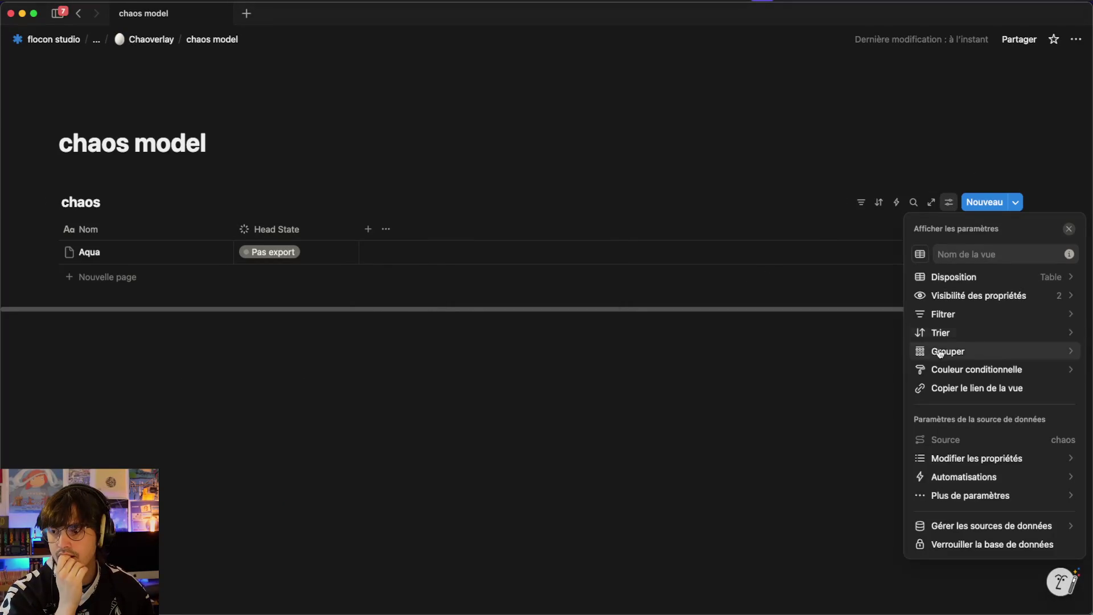
left_click(1001, 278)
left_click(1066, 401)
left_click(1065, 419)
left_click(483, 486)
key("ctrl+Left")
key("ctrl+Left")
key("ctrl+Left")
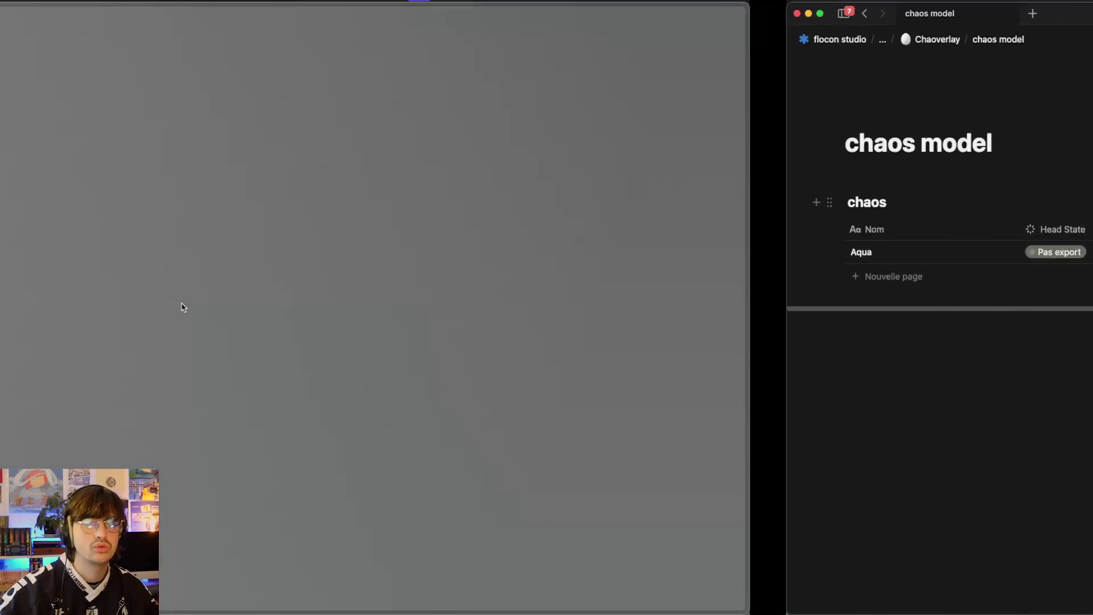
- Set Aqua's Head State to Top! in the Notion chaos table
key("ctrl+Right")
key("ctrl+Right")
key("ctrl+Right")
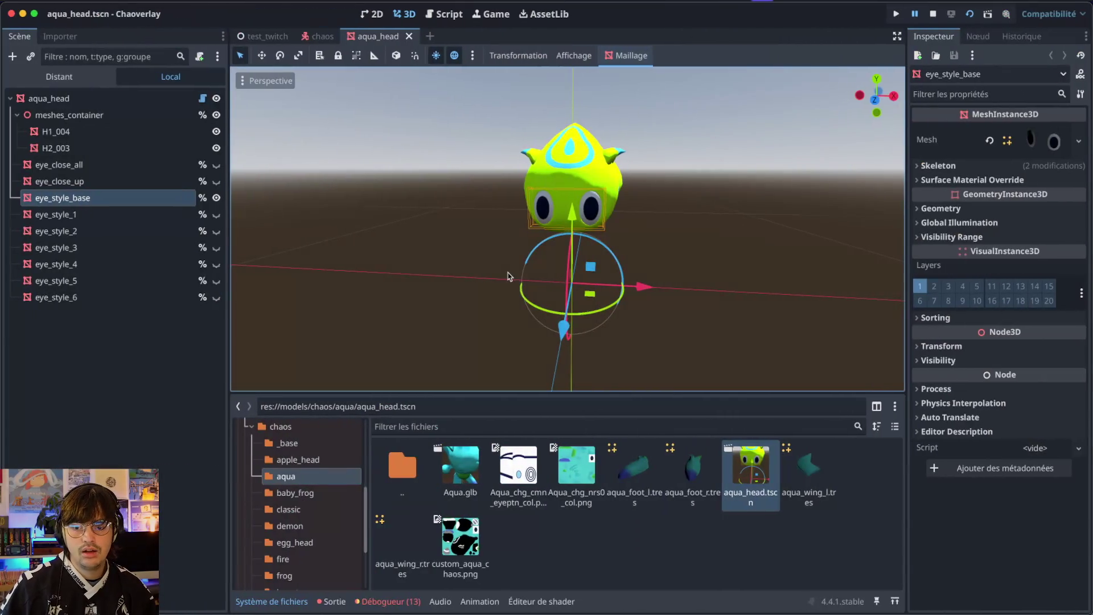
key("ctrl+Up")
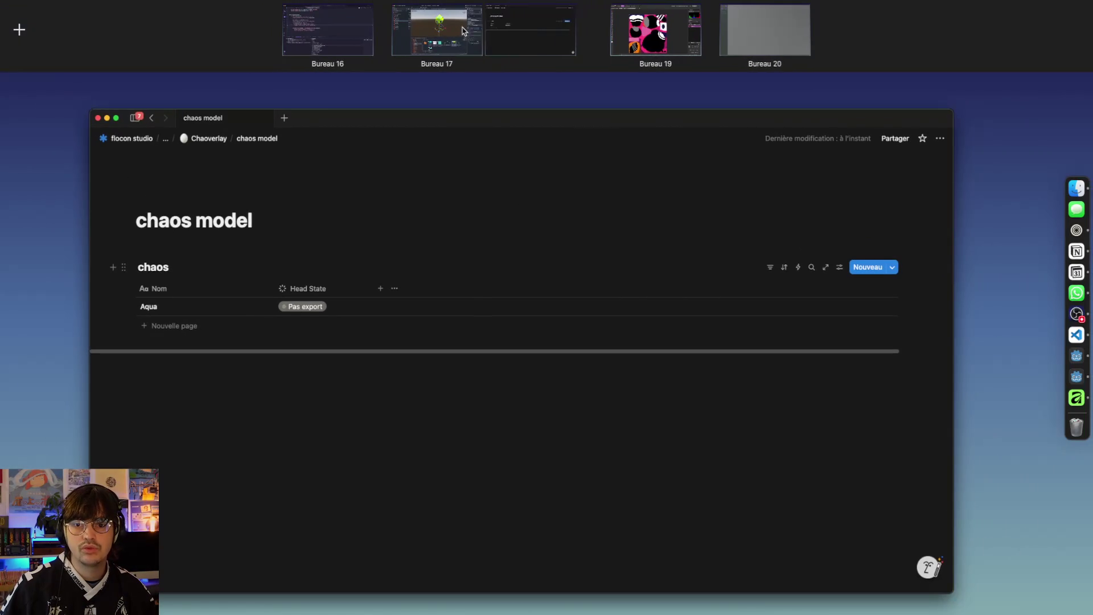
left_click(525, 22)
left_click(302, 253)
left_click(286, 392)
- Re-toggle the aqua head's eye meshes, save and close it, then open the baby_frog folder
key("ctrl+Left")
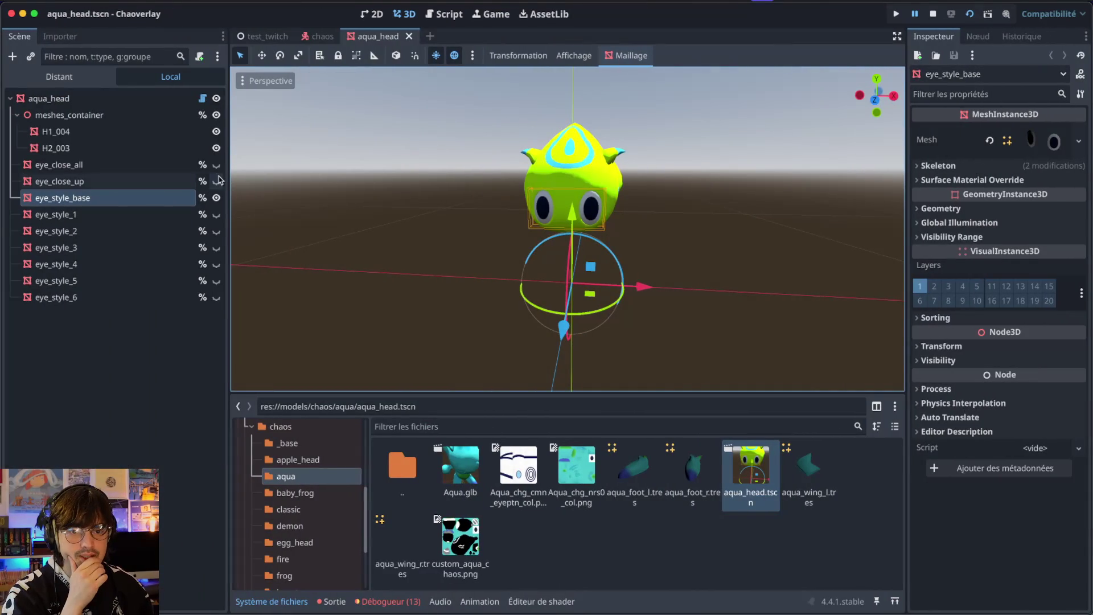
left_click(216, 181)
left_click(216, 165)
left_click(216, 181)
left_click(217, 197)
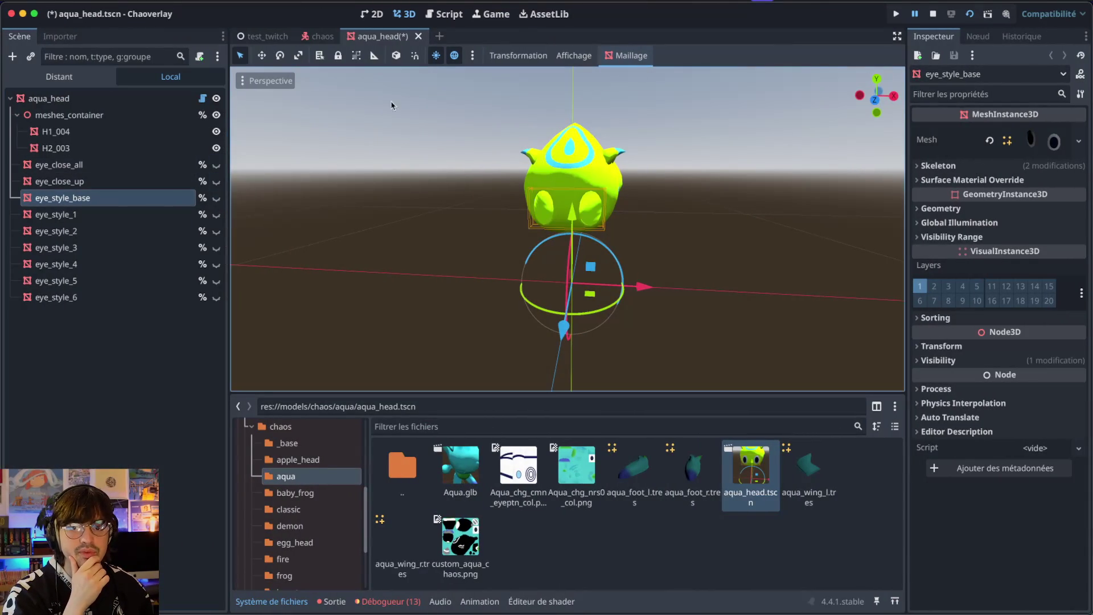
key("ctrl+s")
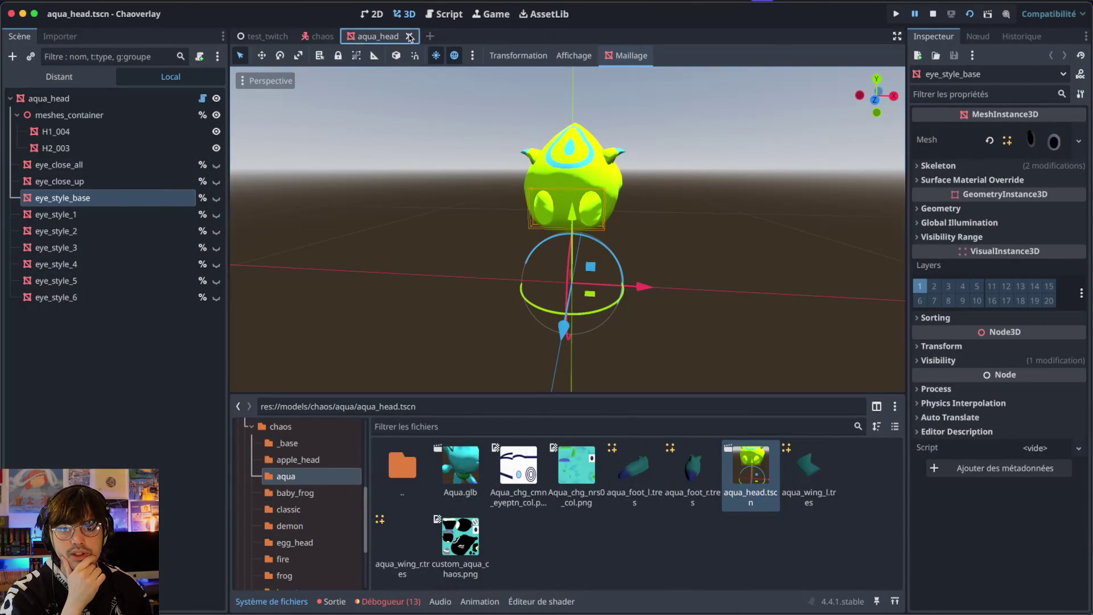
left_click(409, 36)
left_click(279, 491)
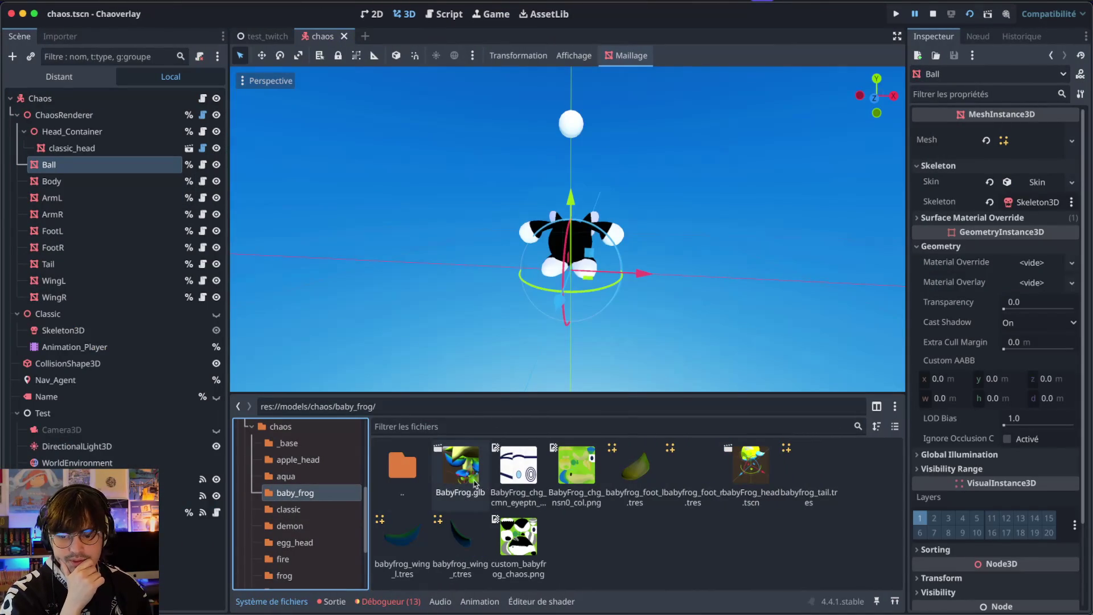
- Open babyFrog_head.tscn and hide eye_close_up, eye_style_1–5 and eye_close_all
double_click(750, 466)
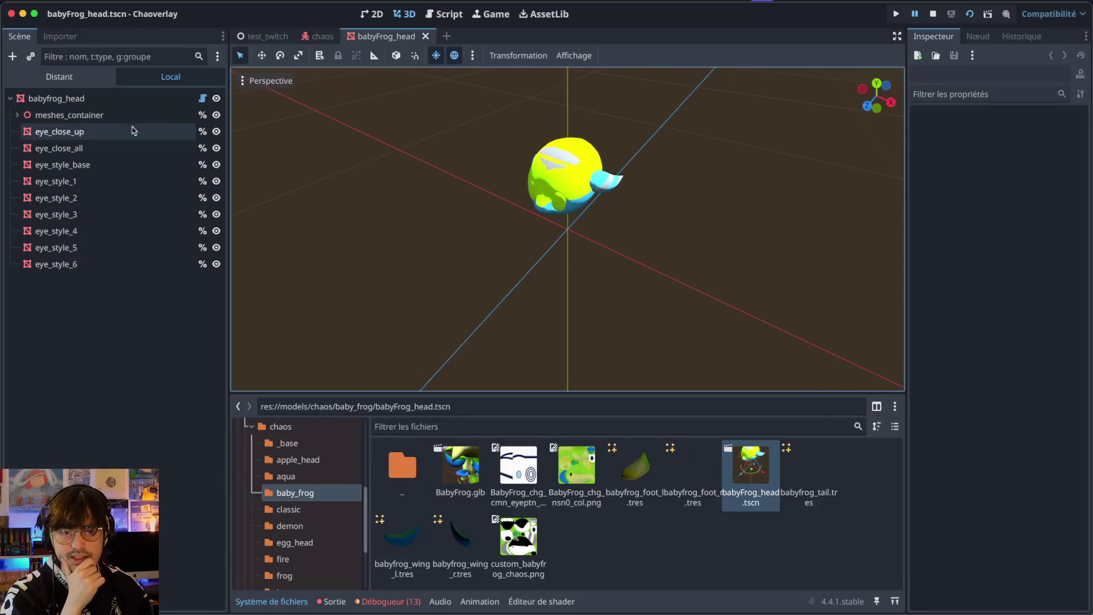
left_click(216, 132)
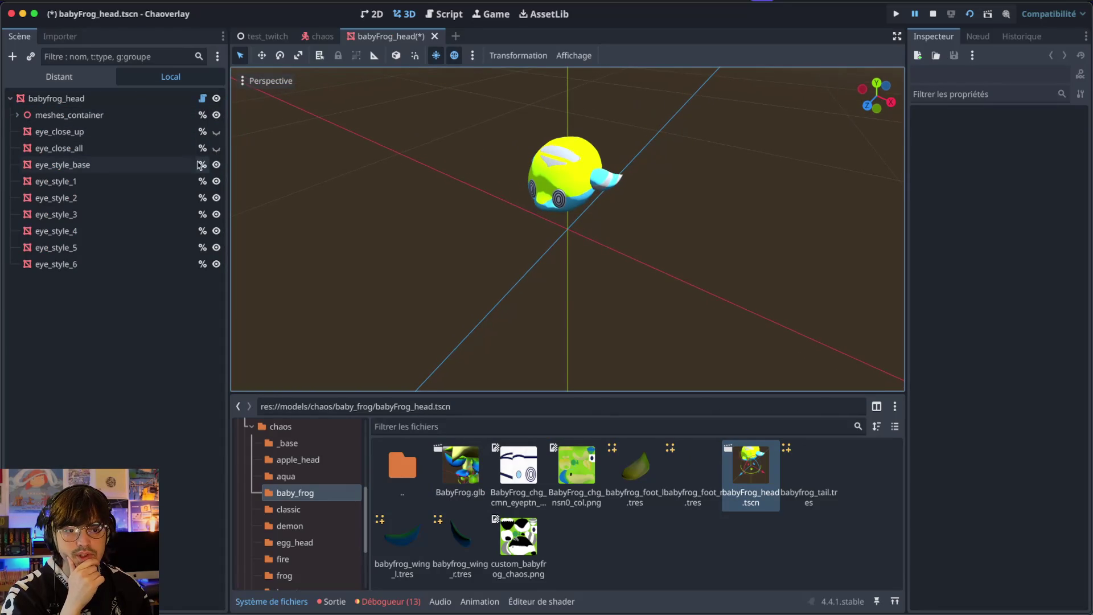
left_click(216, 181)
left_click(217, 197)
left_click(216, 214)
left_click(216, 231)
left_click(217, 247)
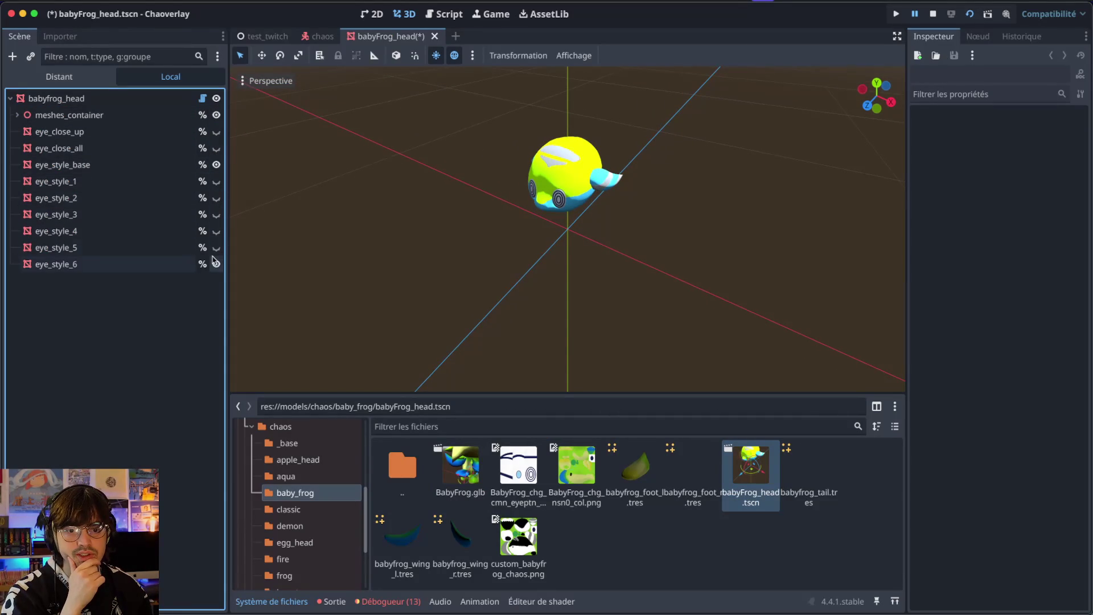
left_click(216, 149)
- Make eye_close_up visible again and inspect its properties
left_click(216, 132)
scroll(563, 143, "up", 2)
scroll(563, 143, "up", 3)
scroll(562, 141, "down", 4)
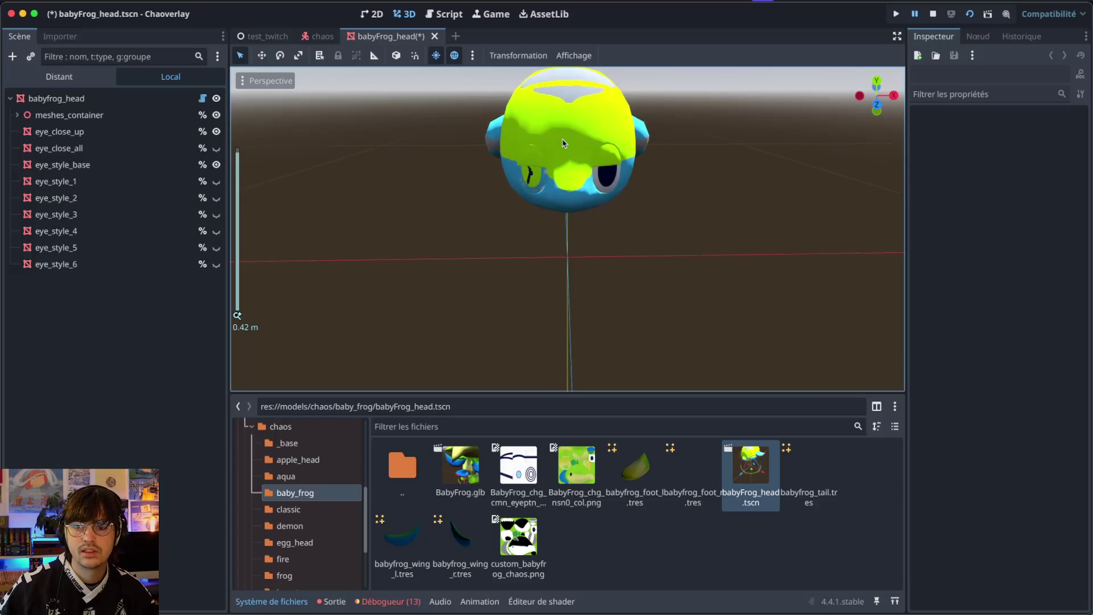
left_click(143, 136)
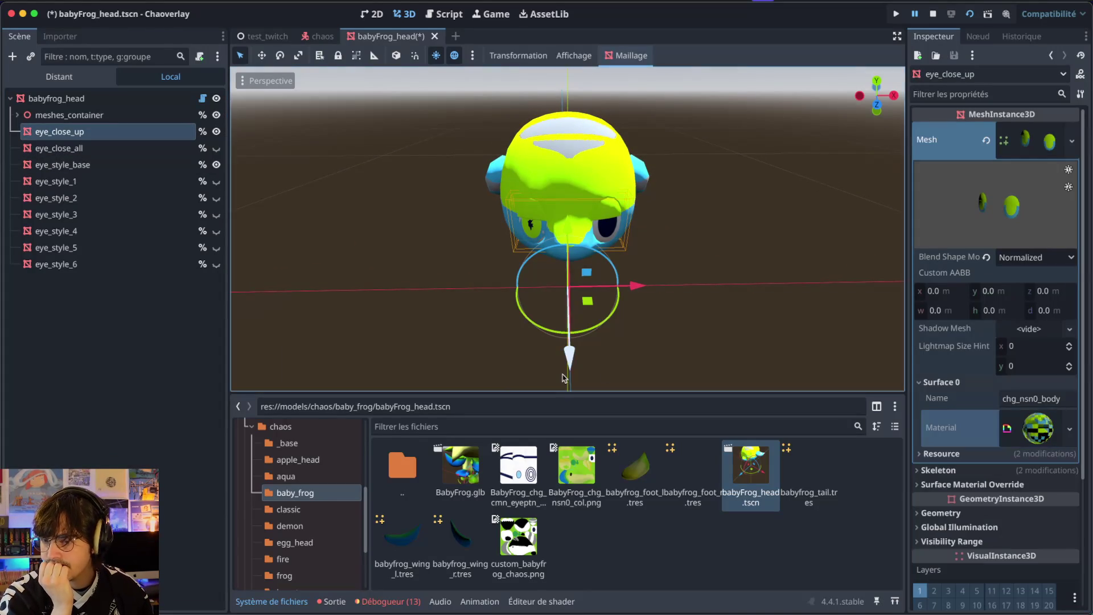
- Switch desktops through Mission Control to Affinity
key("super+Right")
key("ctrl+Right")
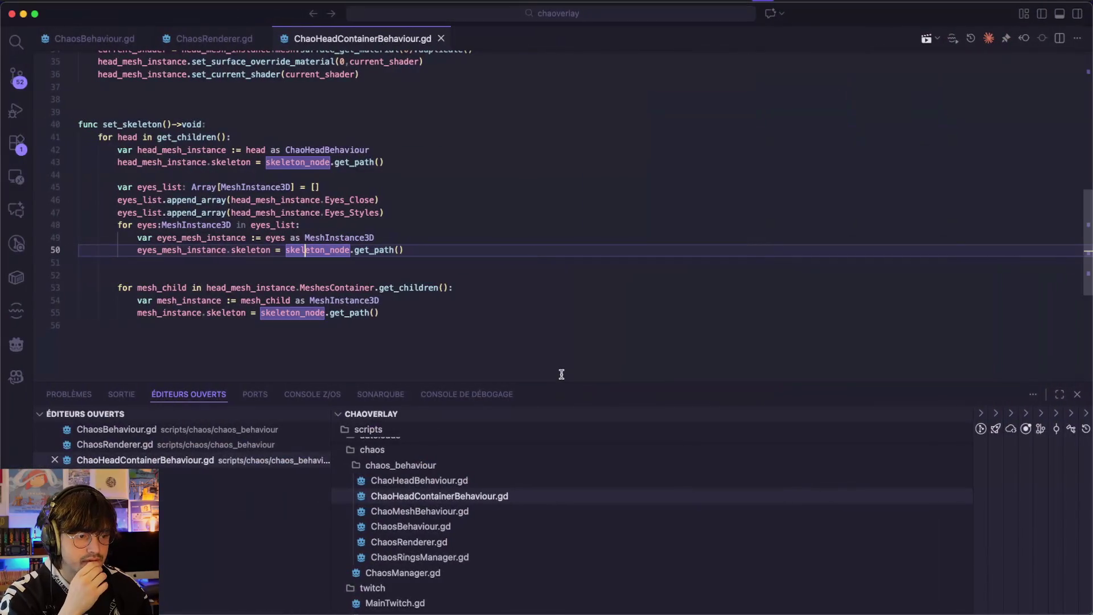
key("ctrl+Left")
key("ctrl+Left")
key("ctrl+Right")
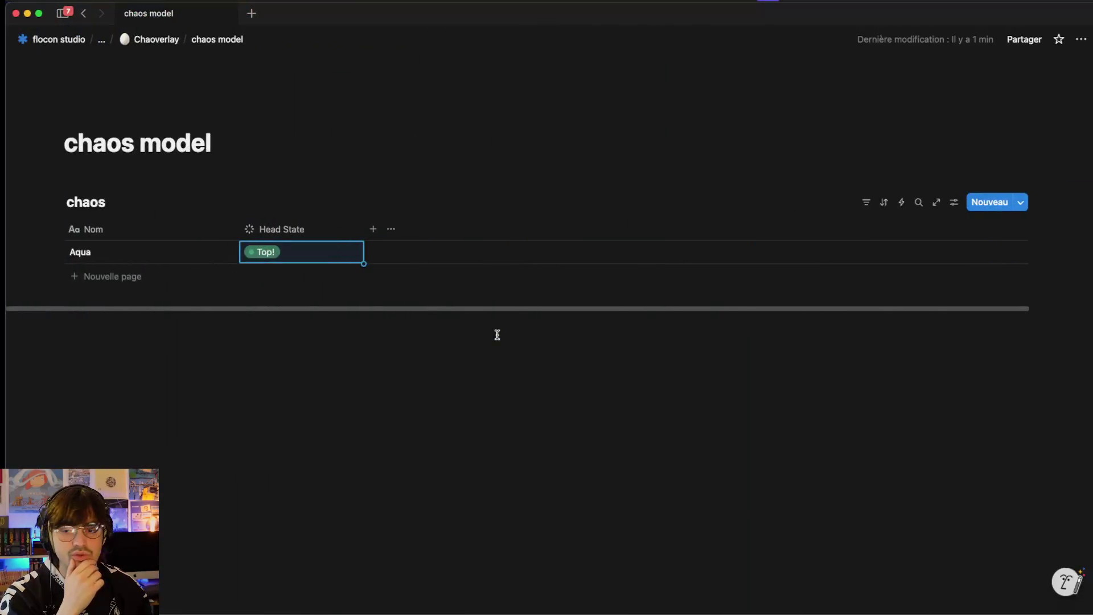
key("ctrl+Left")
key("ctrl+Up")
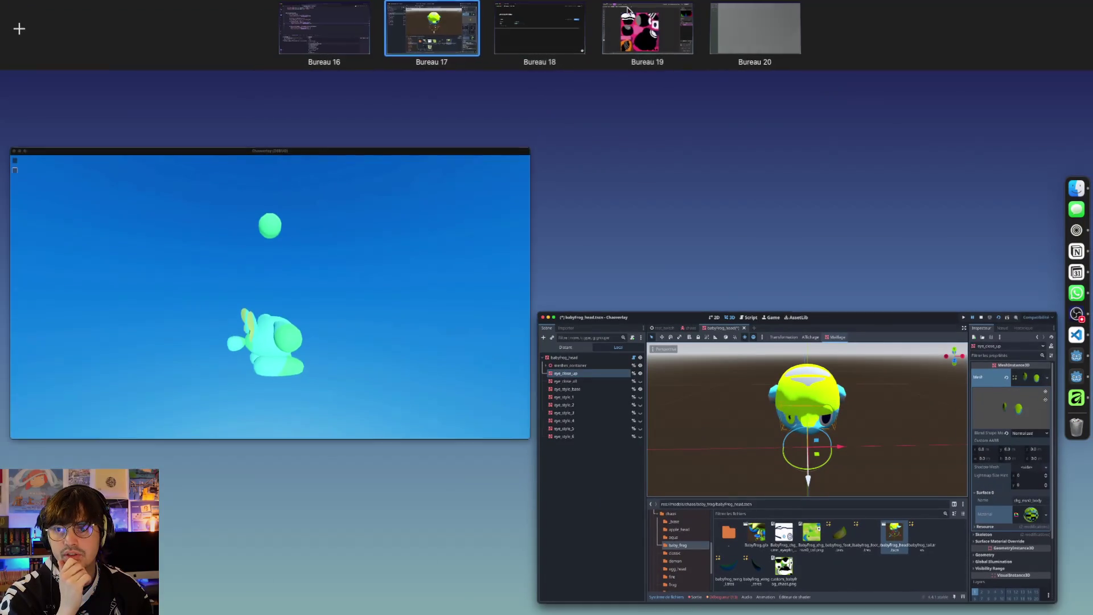
left_click(405, 29)
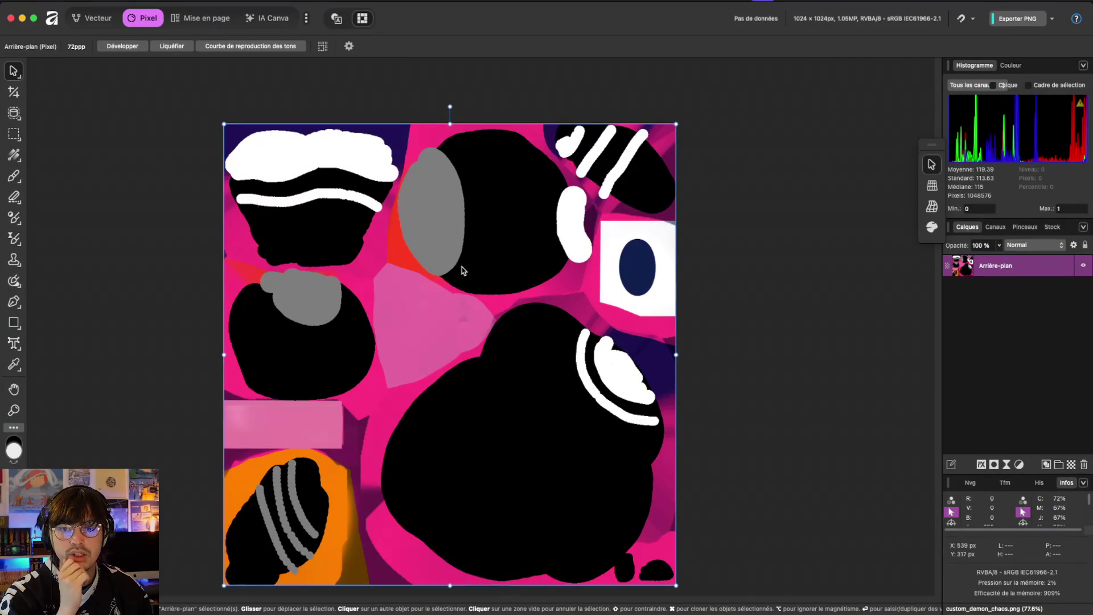
- Open custom_babyfrog_chaos.png from Affinity's home screen, then return to the Godot desktop
left_click(53, 14)
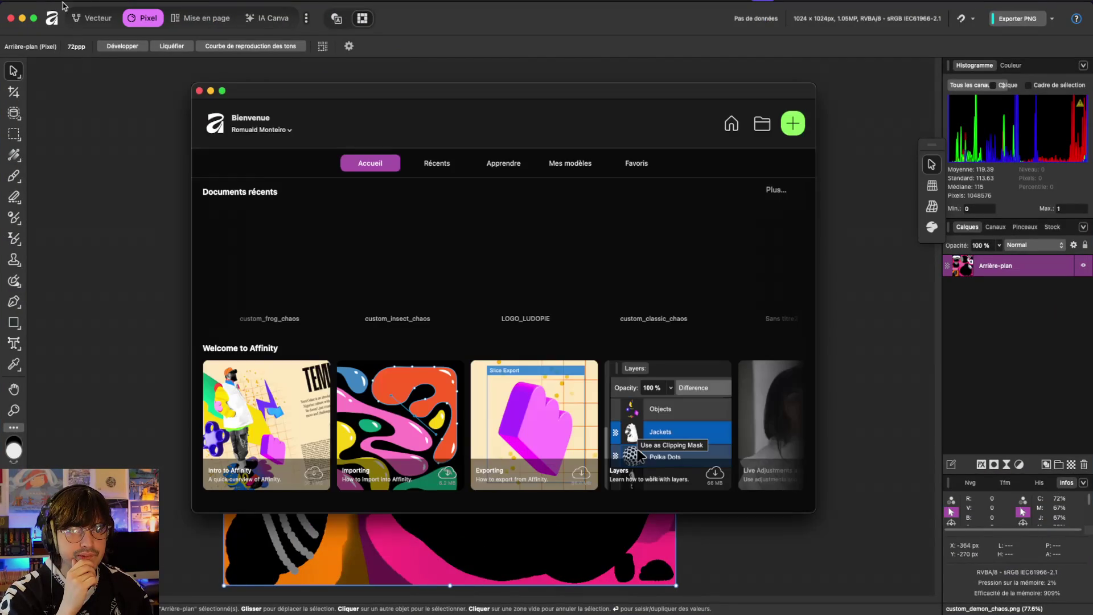
left_click(574, 287)
scroll(351, 279, "left", 5)
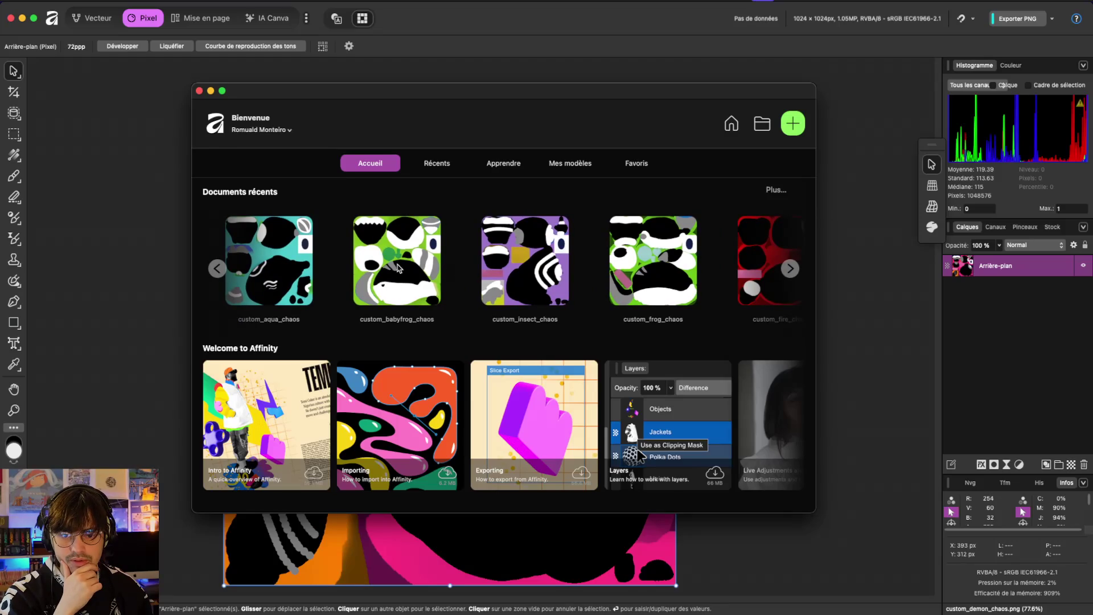
left_click(397, 268)
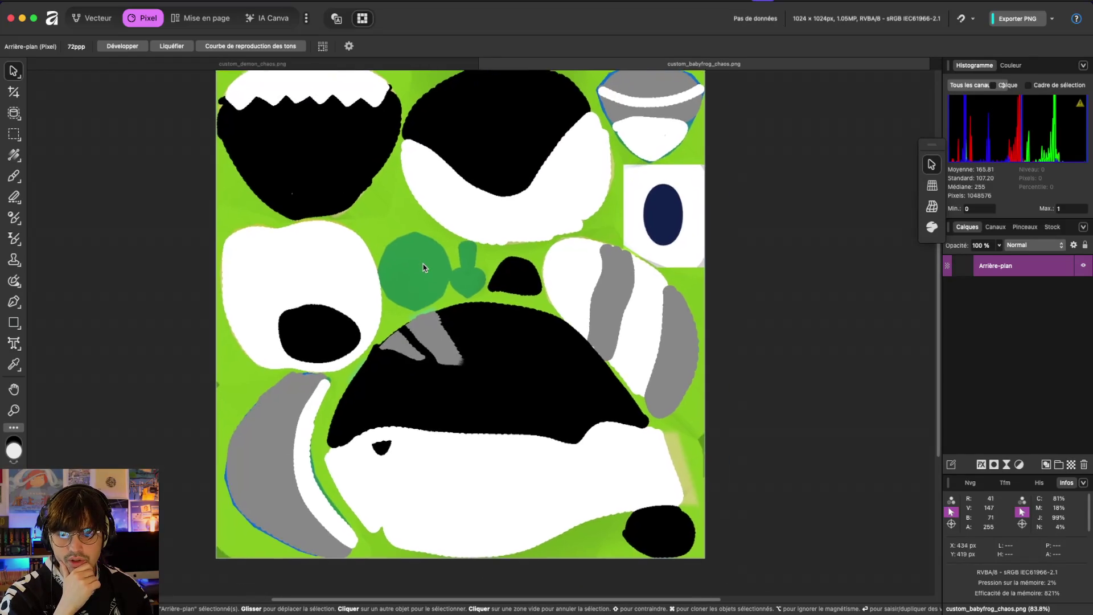
key("ctrl+Up")
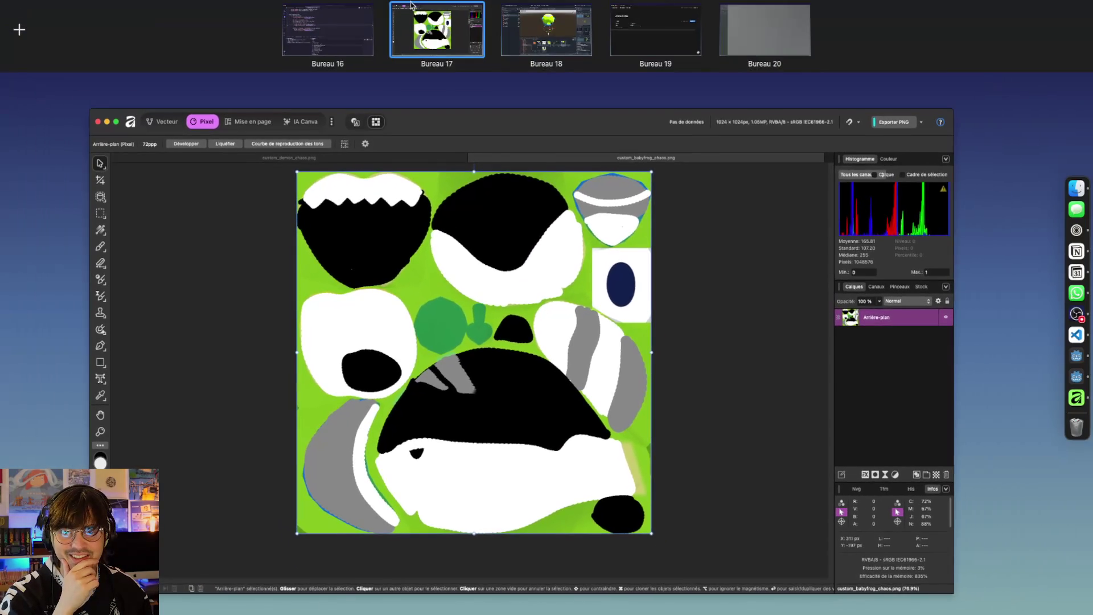
left_click(546, 31)
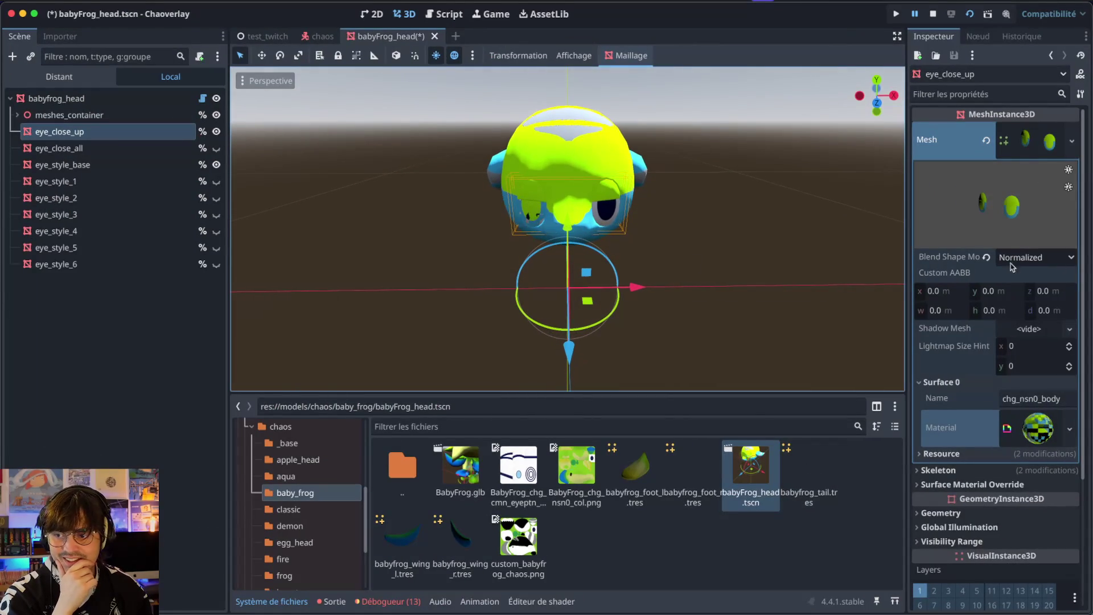
- Toggle the frog's eye_style_base eyes off and on, and orbit to face the head
left_click(216, 164)
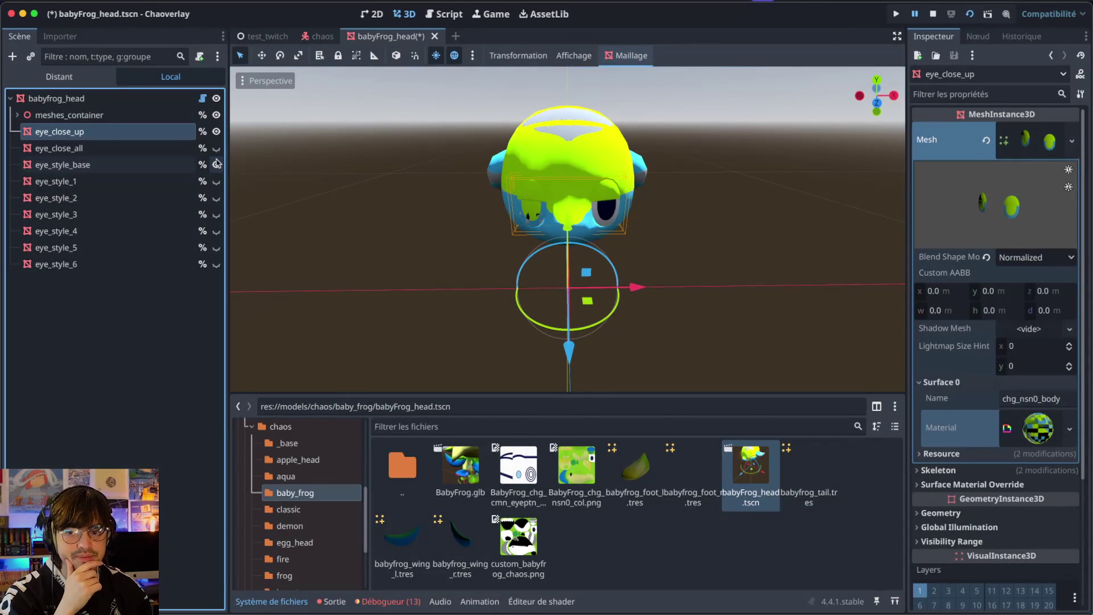
scroll(292, 195, "left", 10)
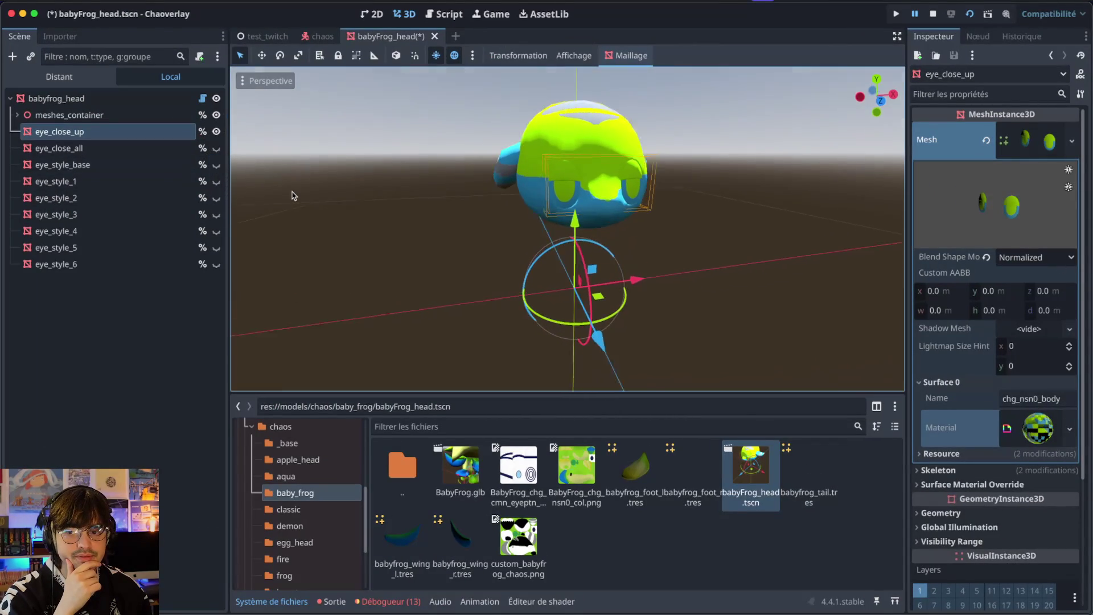
scroll(359, 176, "left", 10)
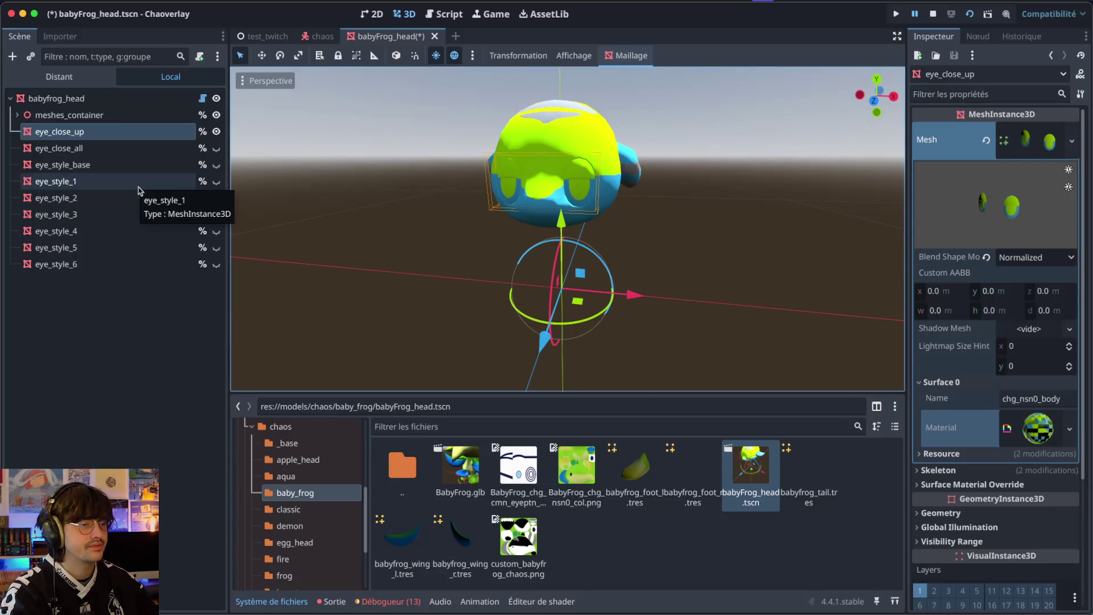
scroll(525, 115, "left", 2)
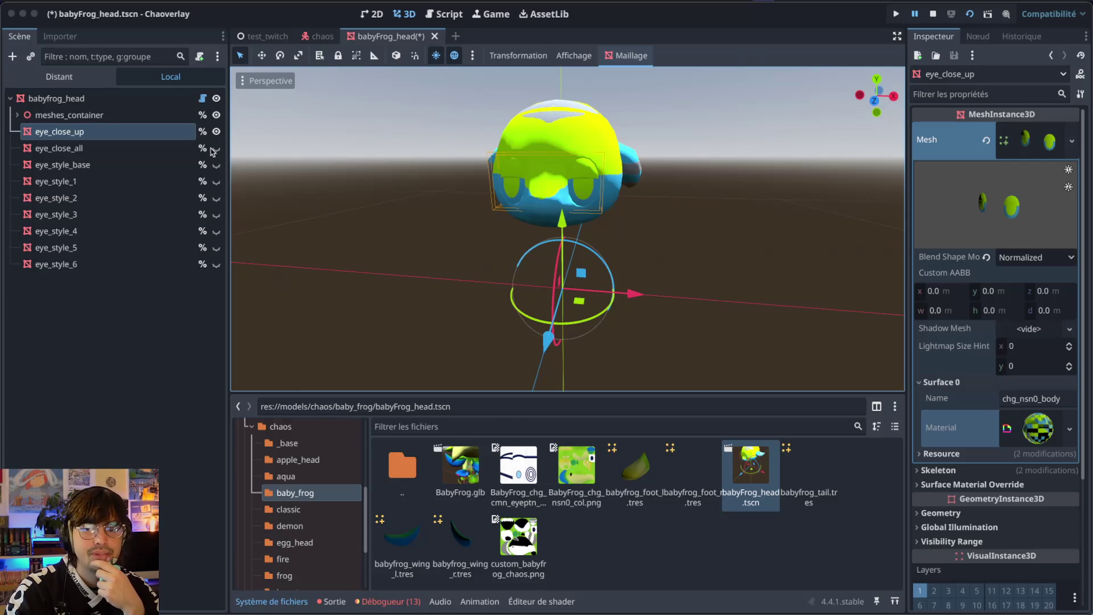
left_click(216, 165)
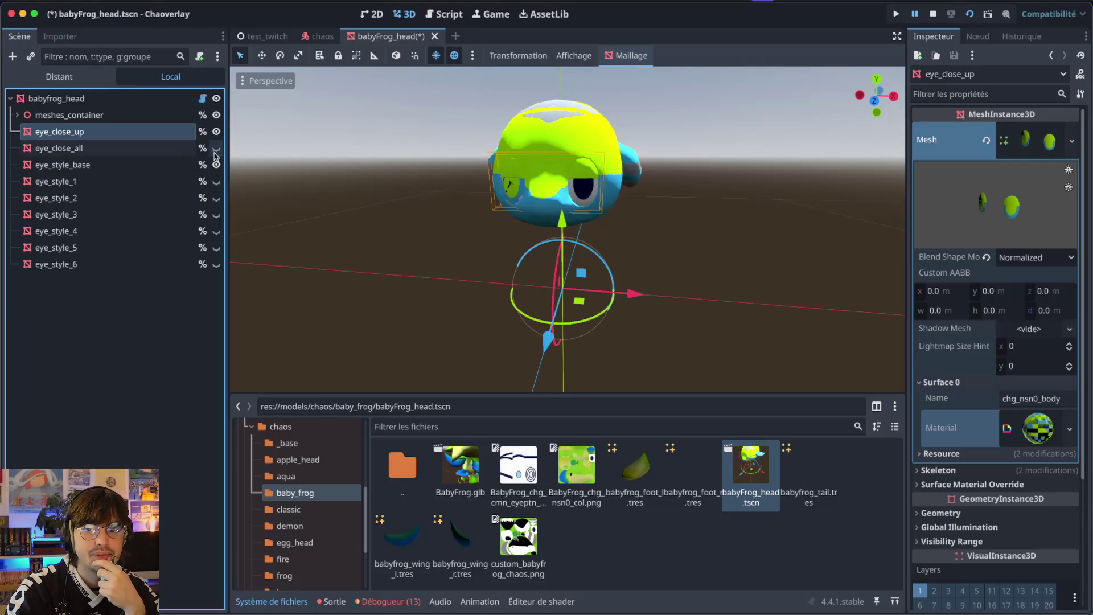
left_click(217, 164)
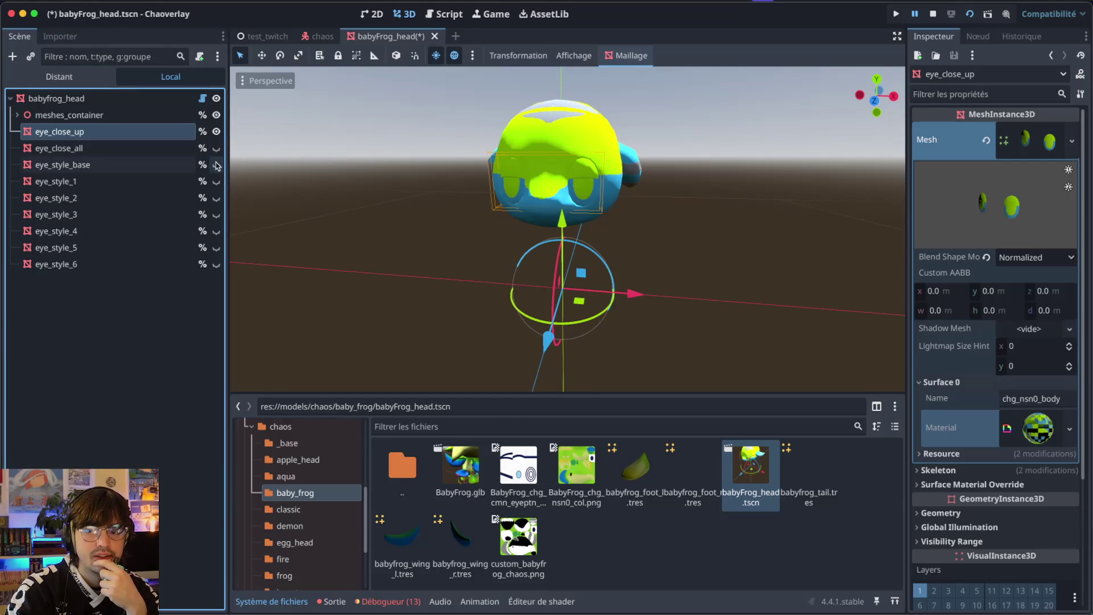
left_click_drag(398, 117, 445, 131)
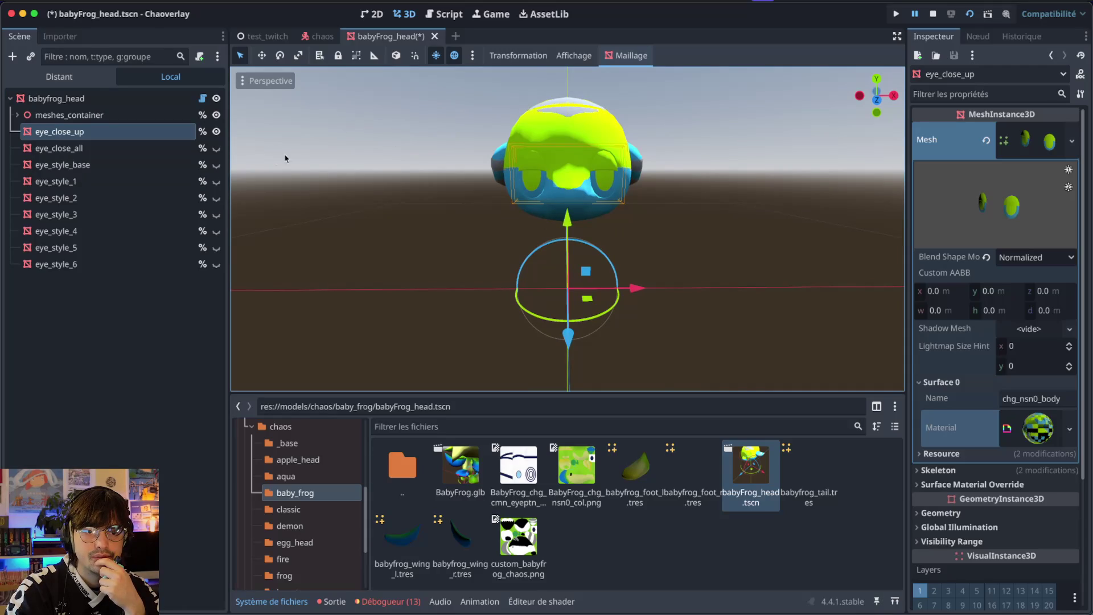
- Hide eye_close_up, preview eye styles 1 and 3–6, then hide styles 1–6, keeping base eyes
left_click(216, 131)
left_click(216, 181)
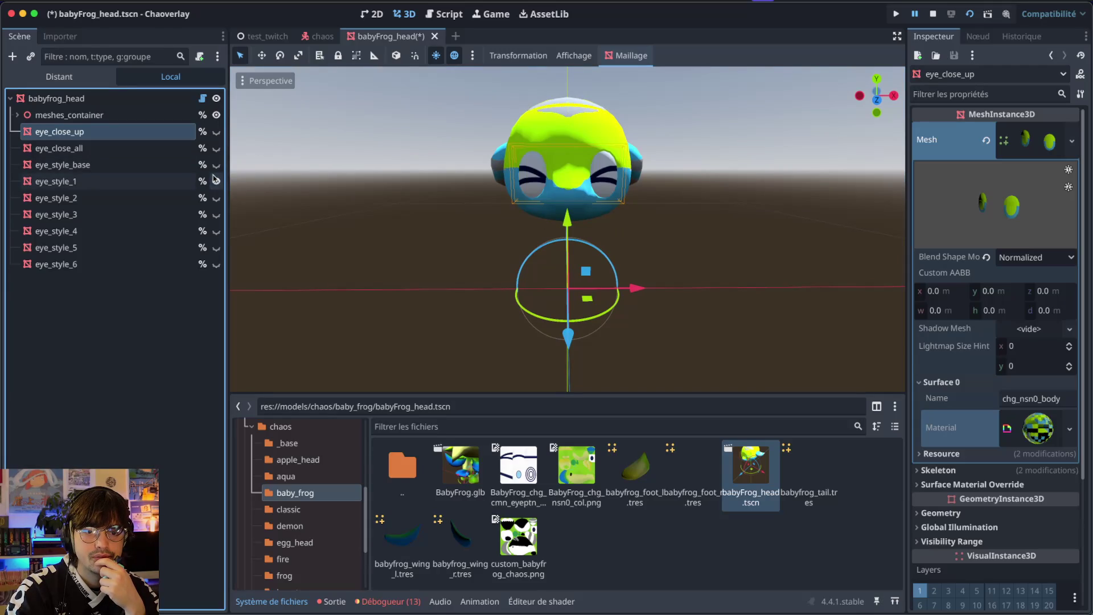
left_click(217, 165)
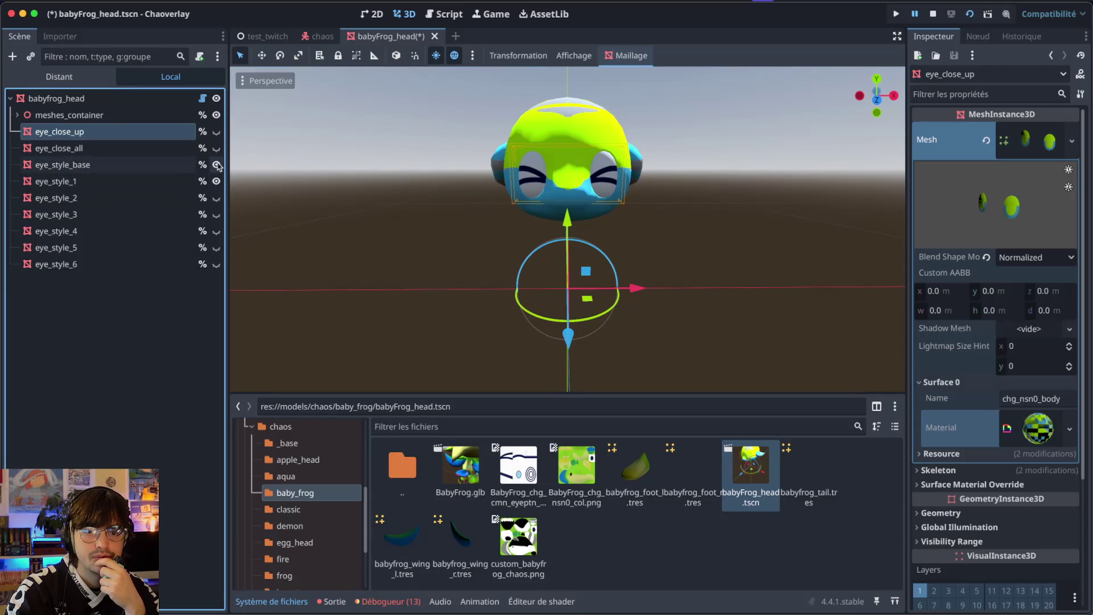
left_click(216, 214)
left_click(216, 231)
left_click(216, 247)
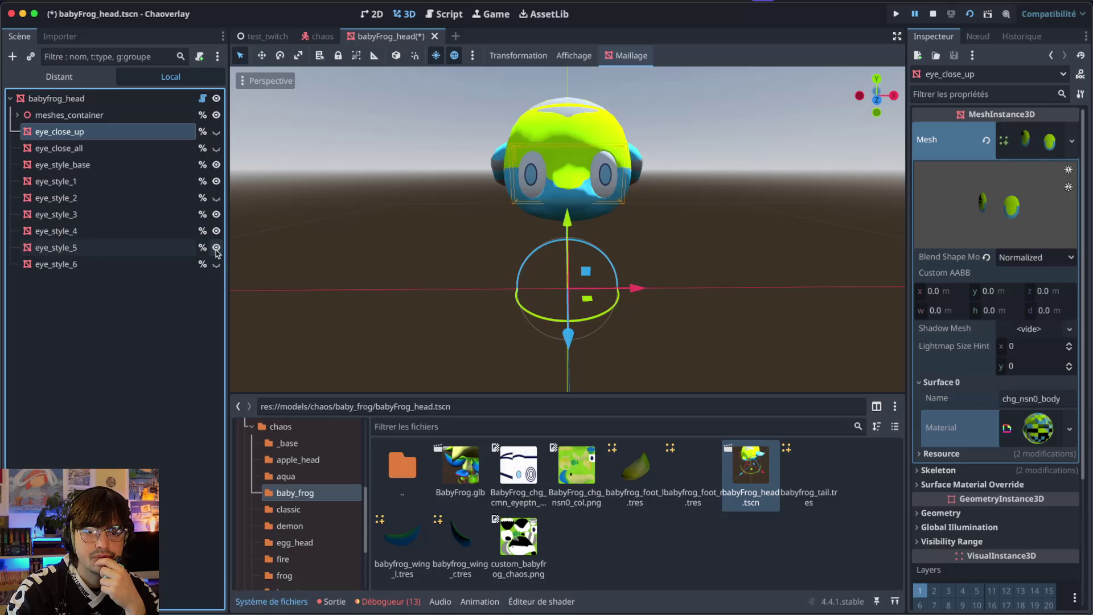
left_click(217, 263)
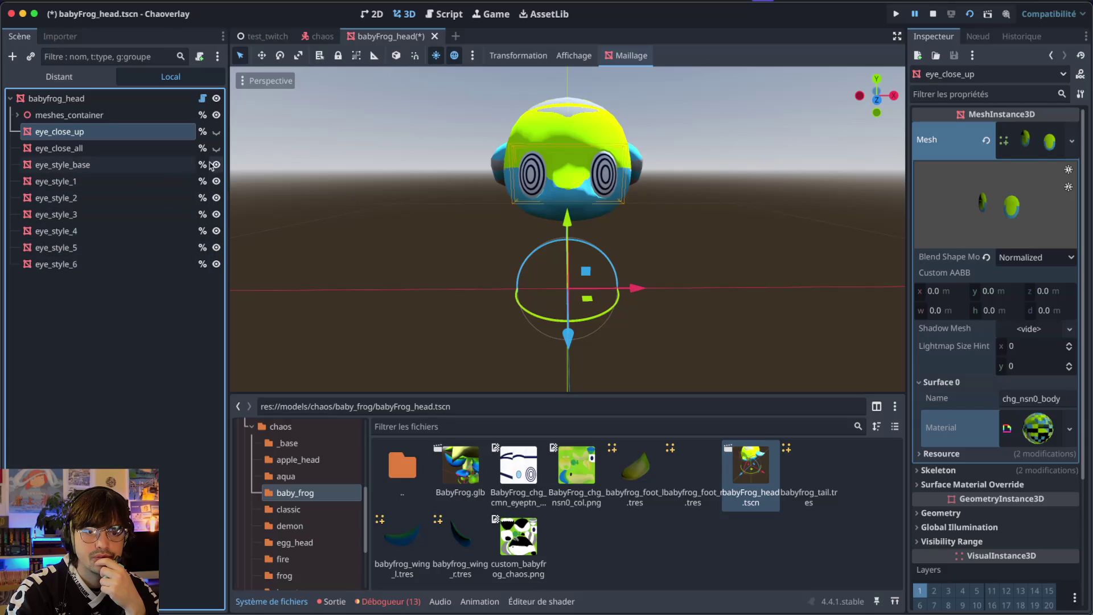
left_click(217, 181)
left_click(216, 214)
left_click(216, 231)
left_click(217, 247)
left_click(216, 264)
left_click(216, 198)
- Compare eye_close_up and eye_close_all, hide both, and save babyFrog_head.tscn
scroll(493, 165, "right", 5)
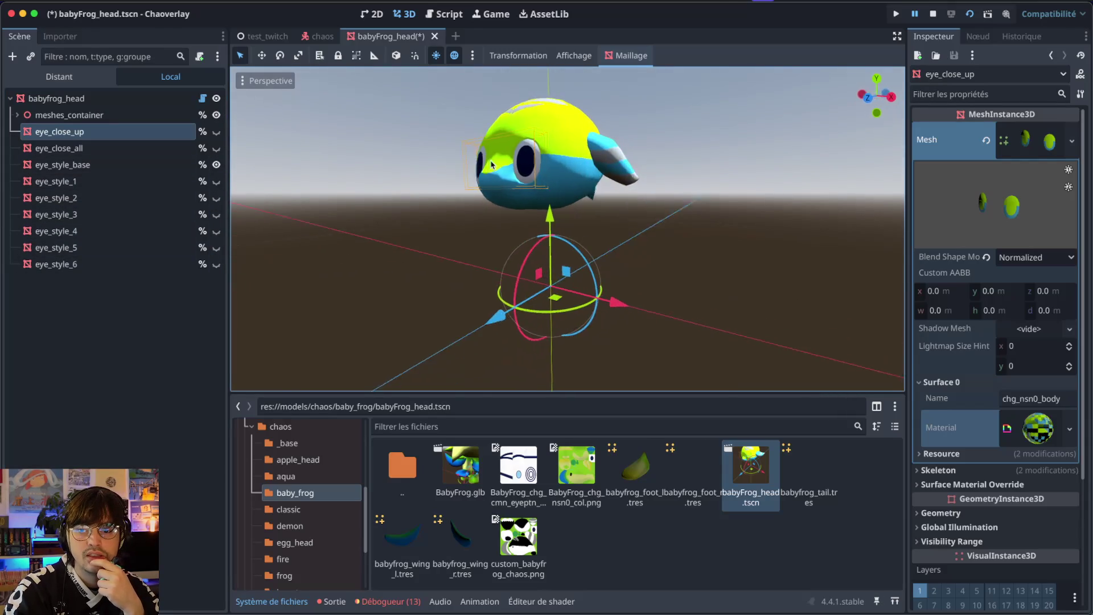
scroll(493, 165, "right", 3)
left_click(216, 131)
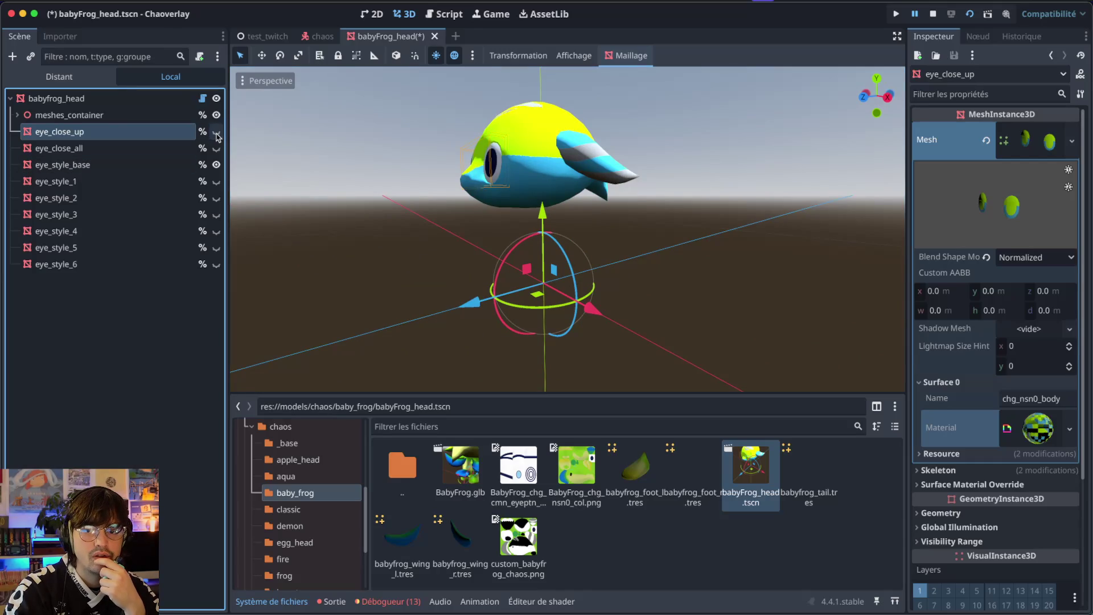
scroll(324, 140, "right", 8)
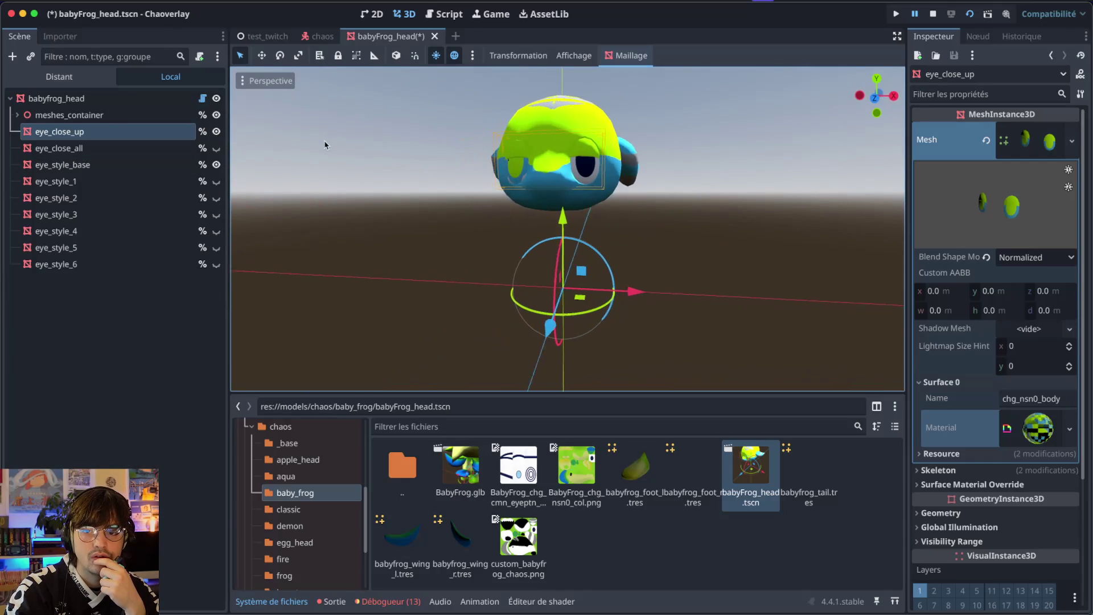
scroll(323, 141, "right", 2)
left_click(216, 131)
left_click(217, 148)
left_click(216, 148)
left_click(216, 148)
left_click(216, 148)
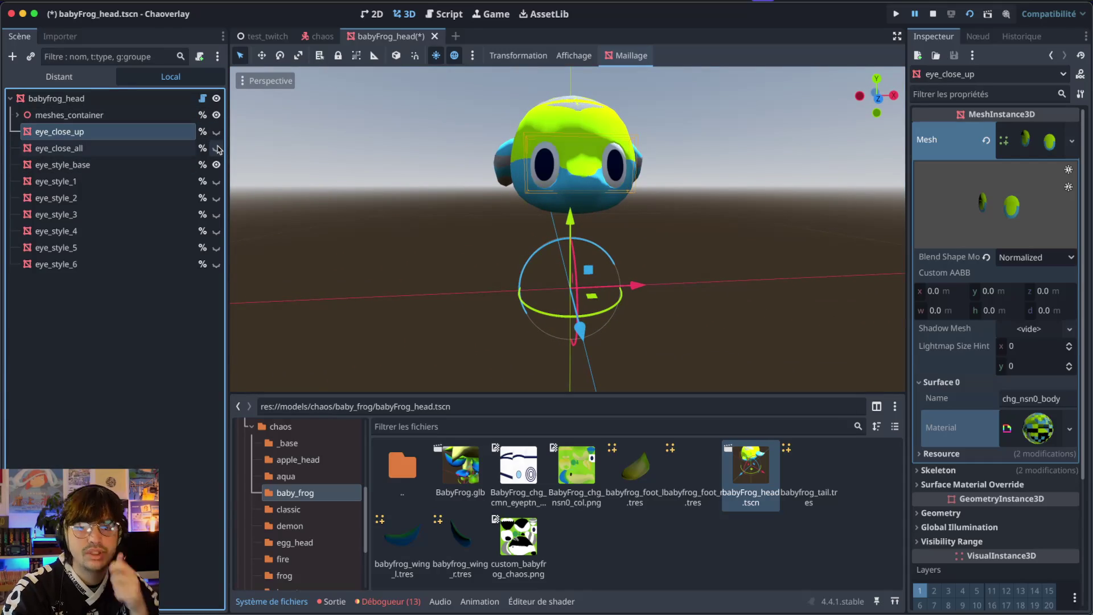
key("ctrl+s")
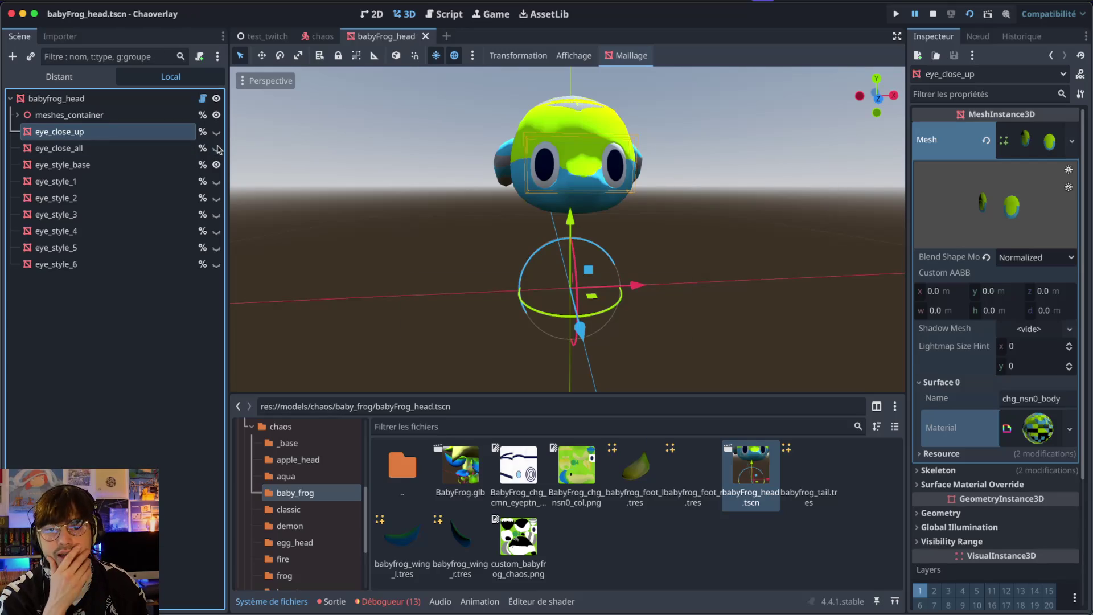
left_click(290, 509)
- Add a BabyFrog row to the Notion chaos table and review its Head State options
left_click(295, 527)
left_click(295, 511)
key("ctrl+Right")
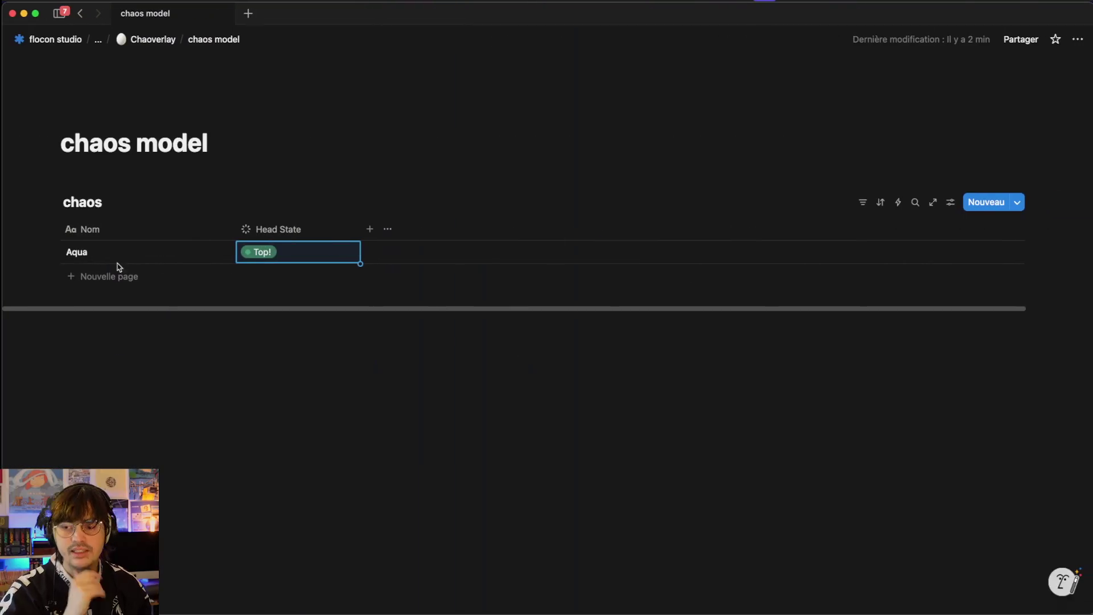
left_click(73, 276)
type("BabyFrog")
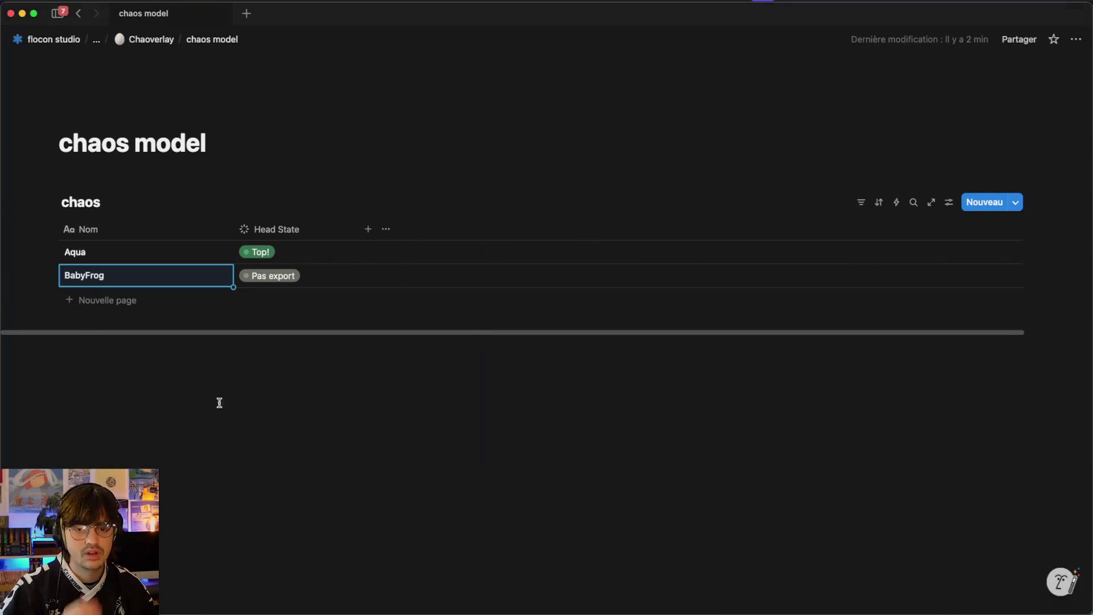
left_click(259, 275)
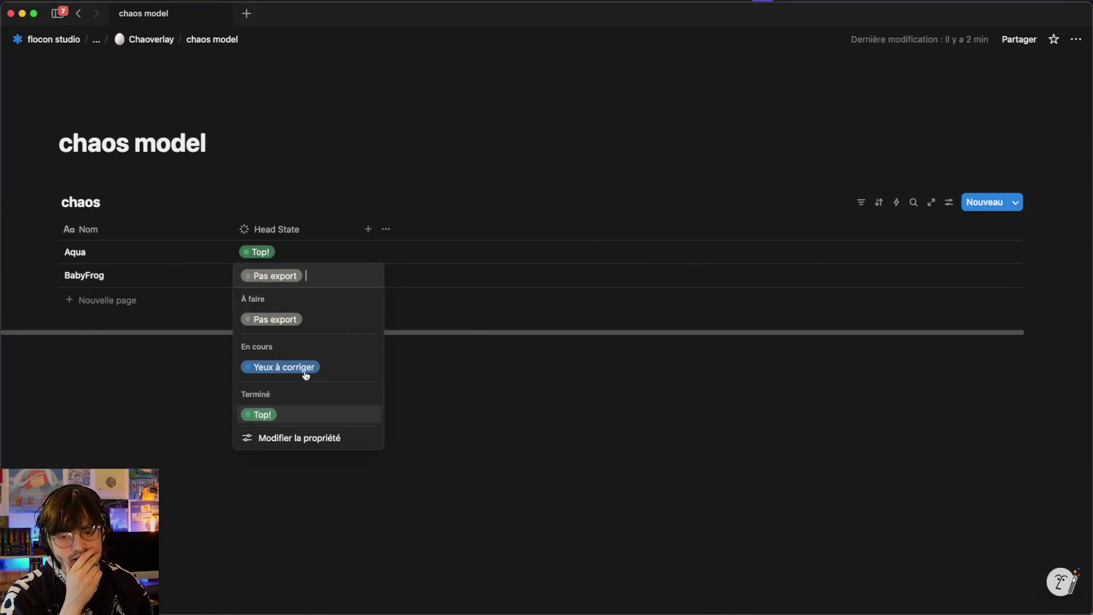
left_click(317, 437)
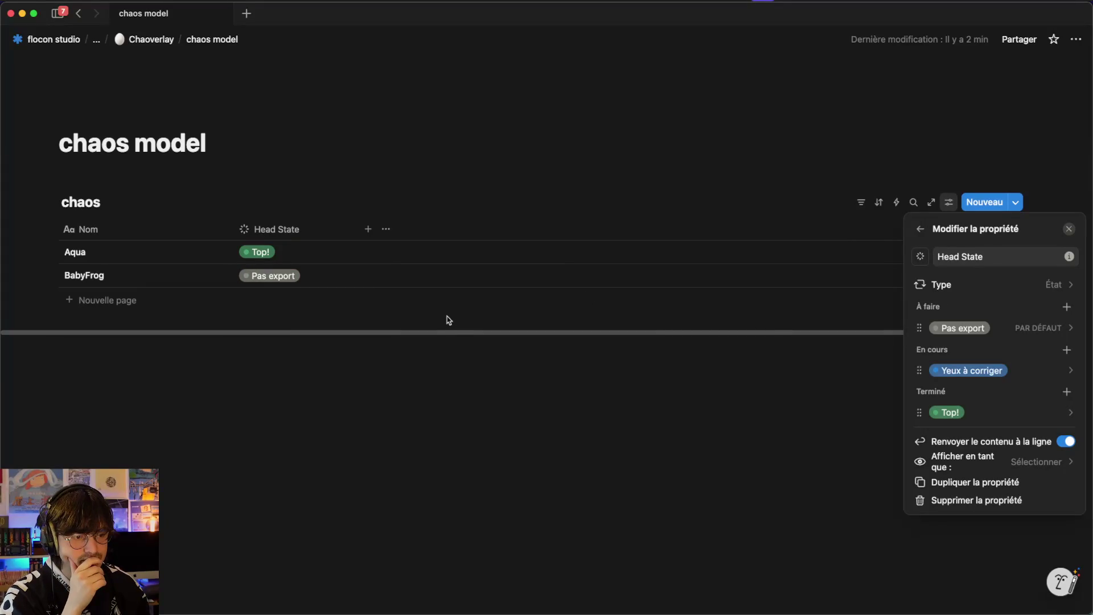
left_click(455, 336)
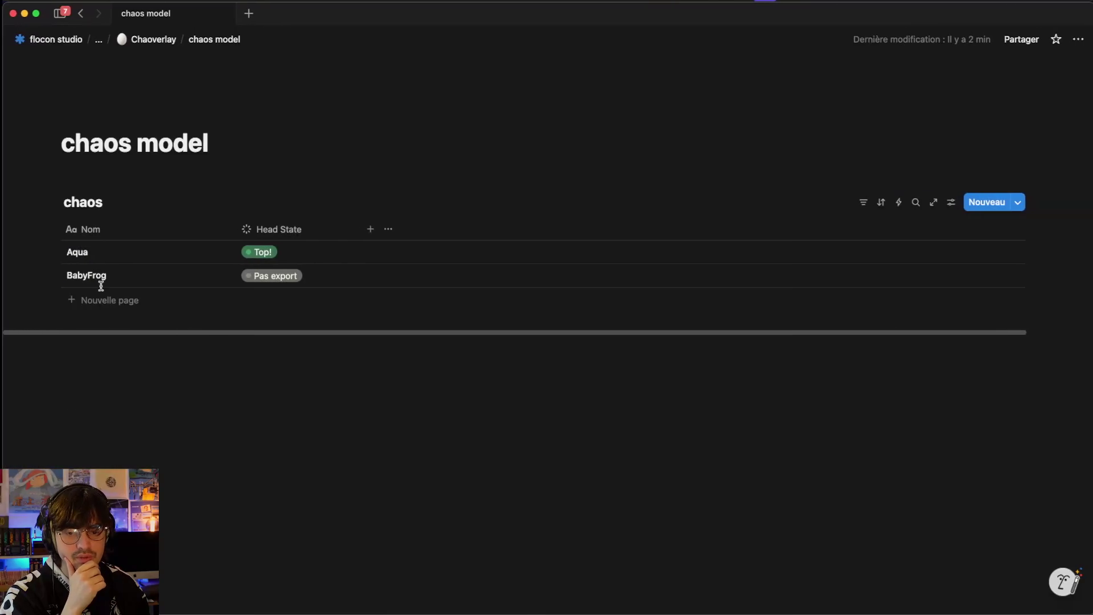
- Add a Classic row with Head State set to Top!
left_click(94, 299)
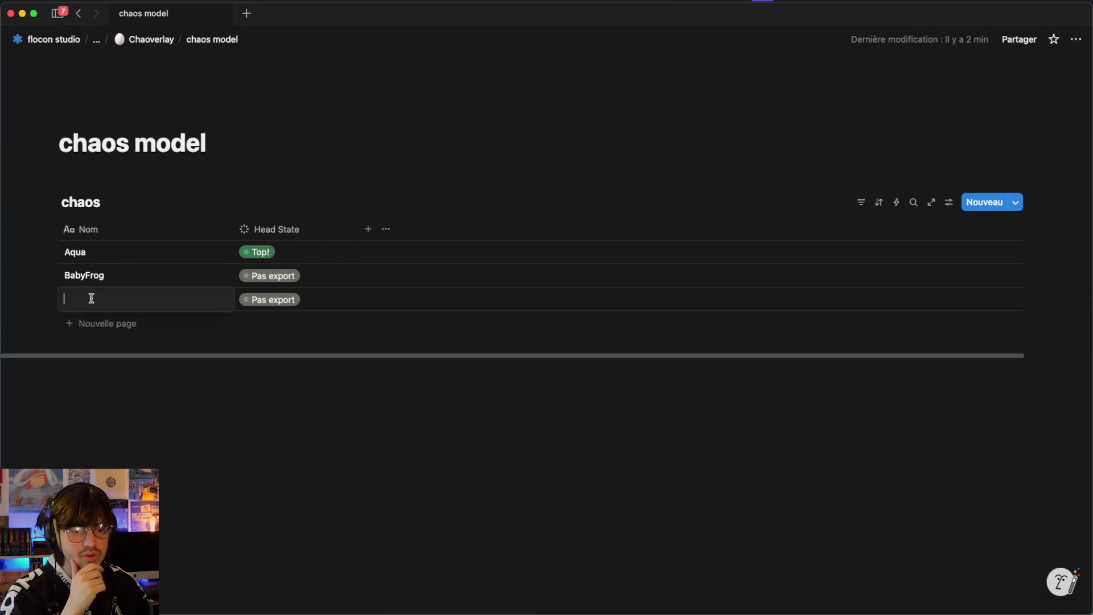
type("CLa")
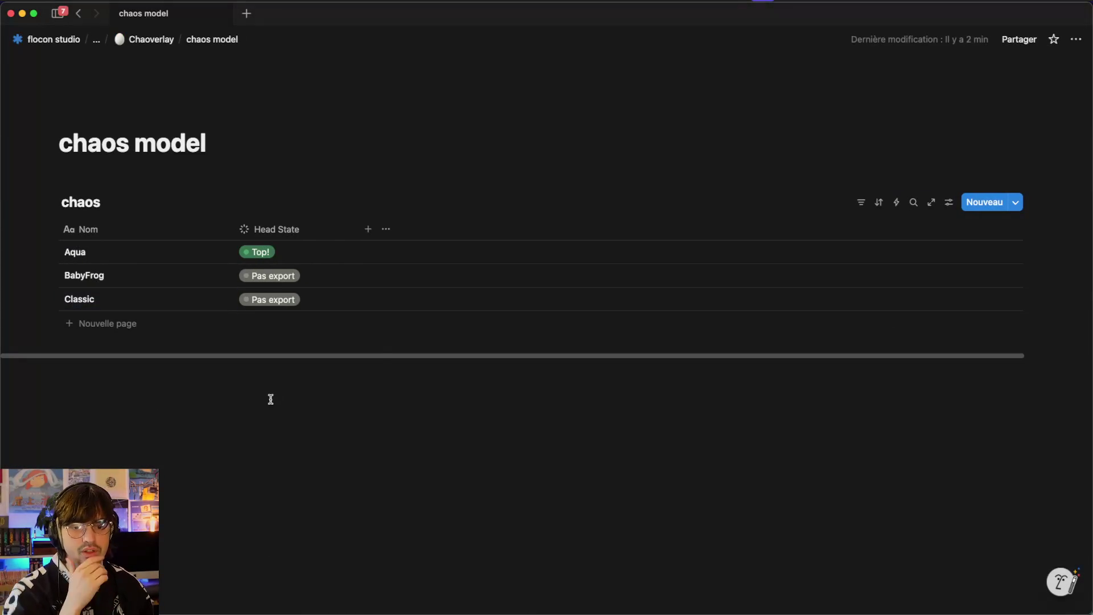
left_click(307, 302)
left_click(327, 443)
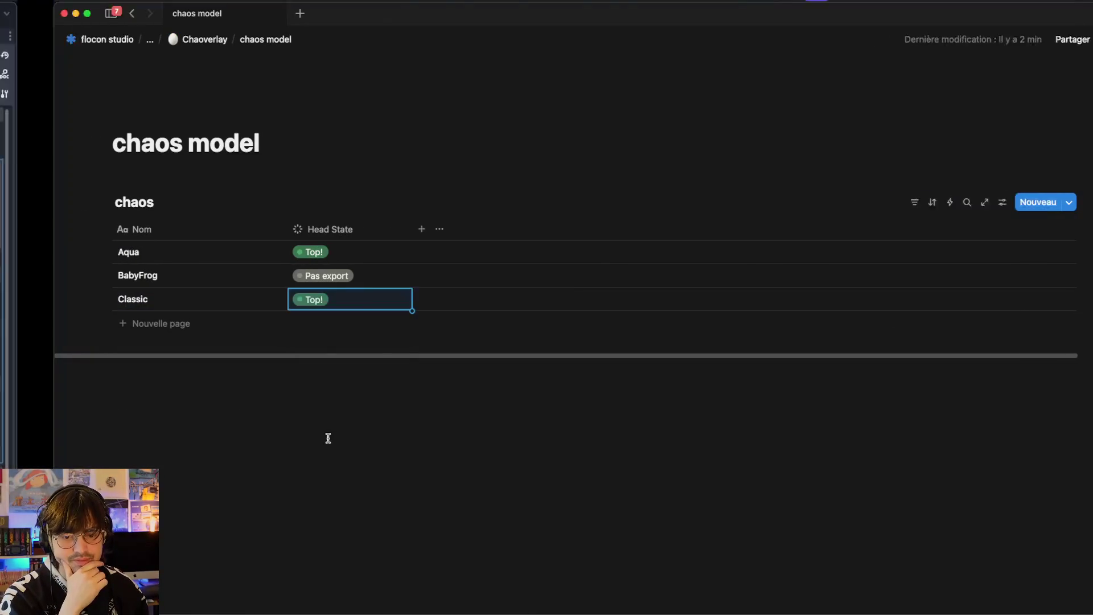
key("ctrl+s")
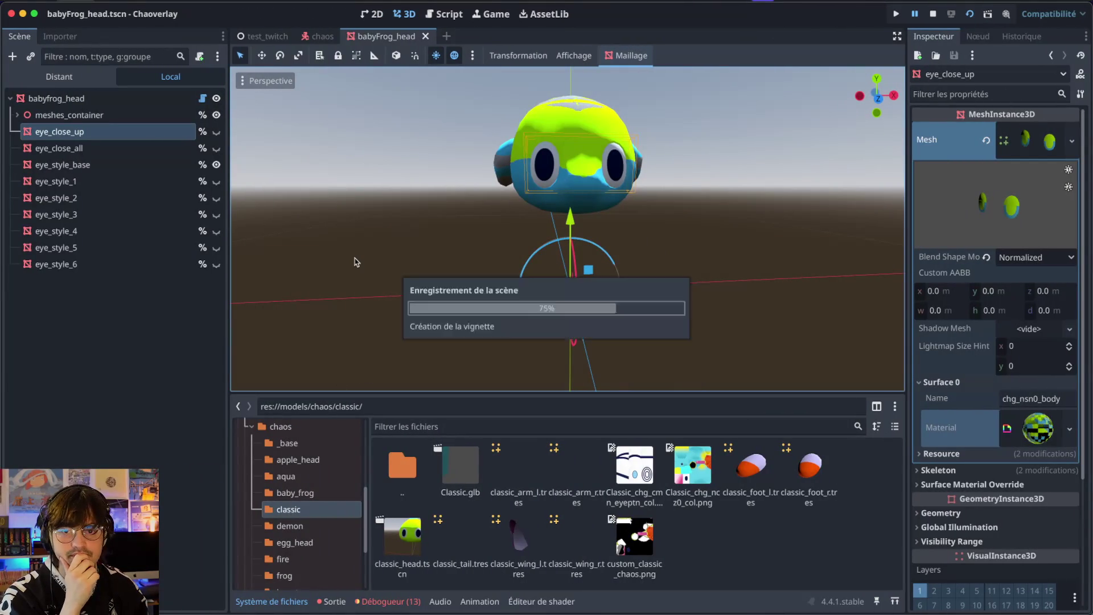
left_click(326, 522)
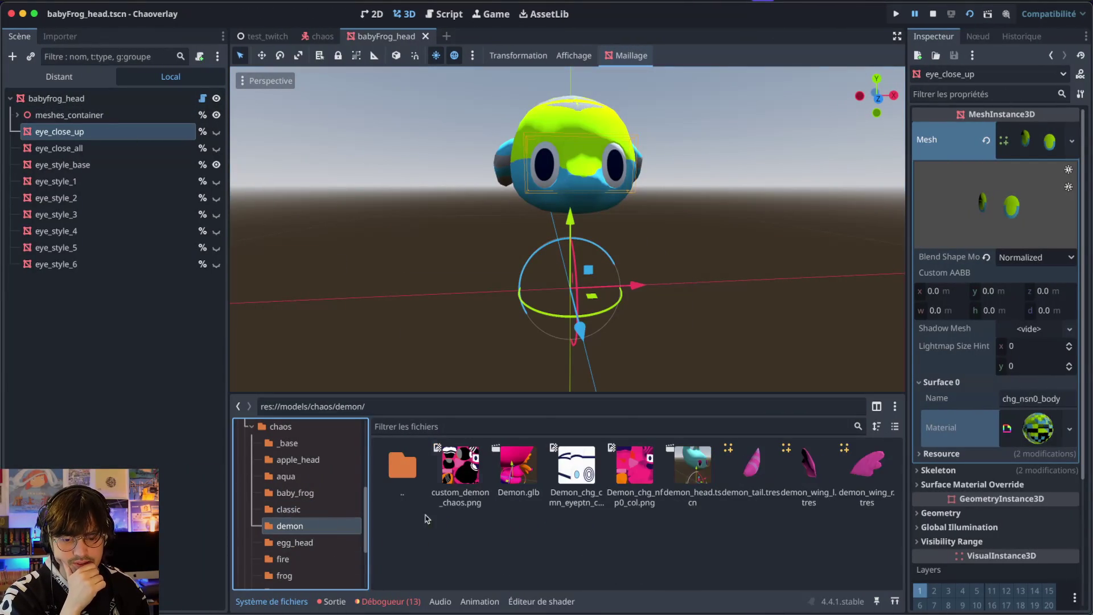
double_click(692, 467)
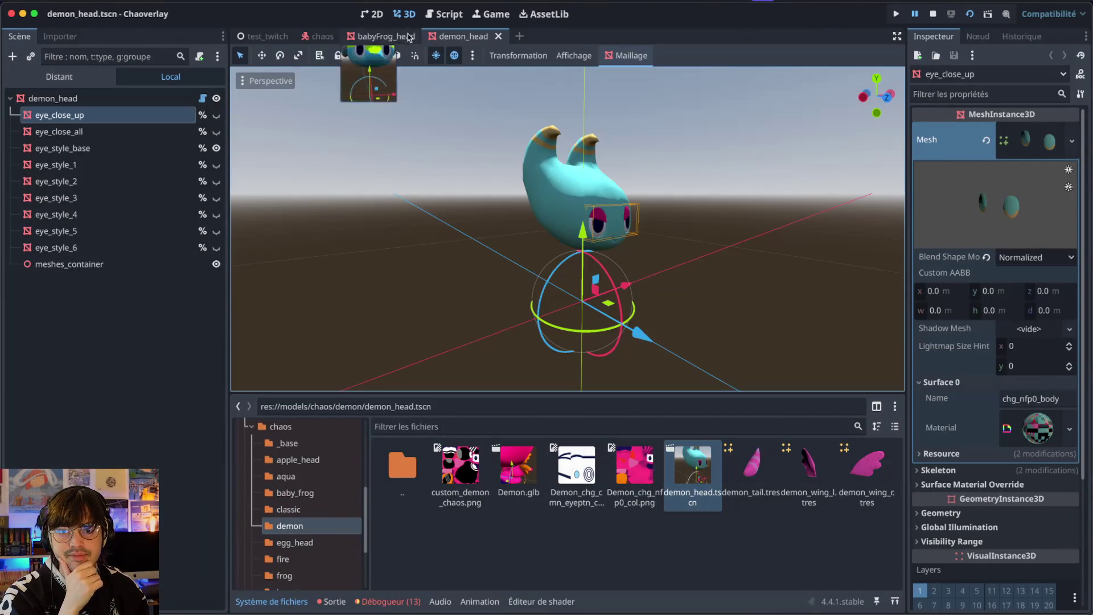
scroll(567, 170, "left", 5)
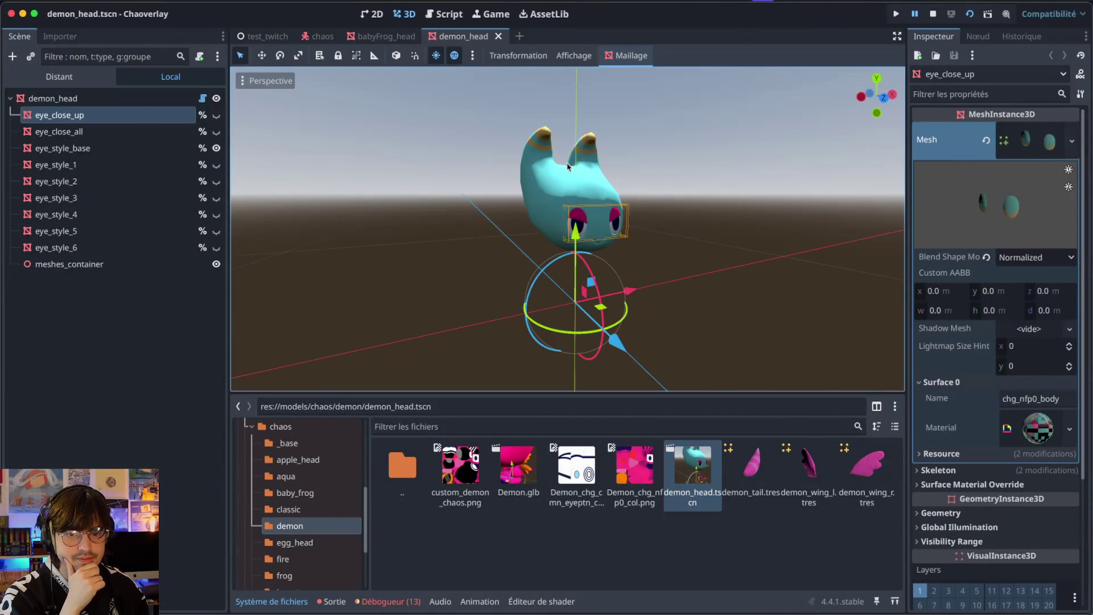
scroll(566, 162, "left", 3)
scroll(565, 162, "up", 5)
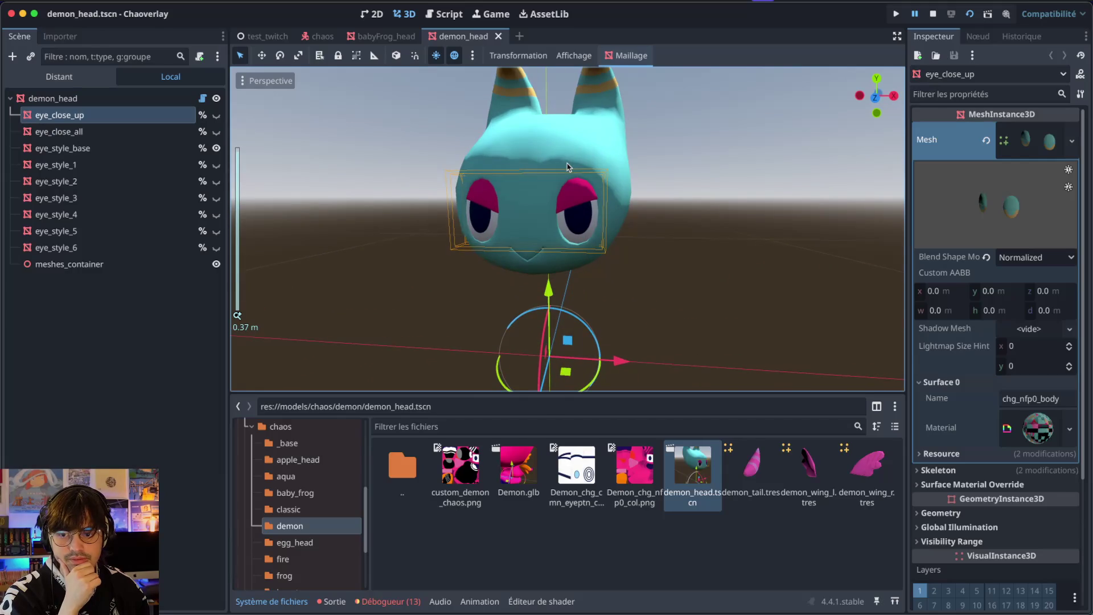
left_click(216, 164)
left_click(216, 181)
left_click(216, 197)
left_click(217, 148)
left_click(217, 148)
left_click(217, 181)
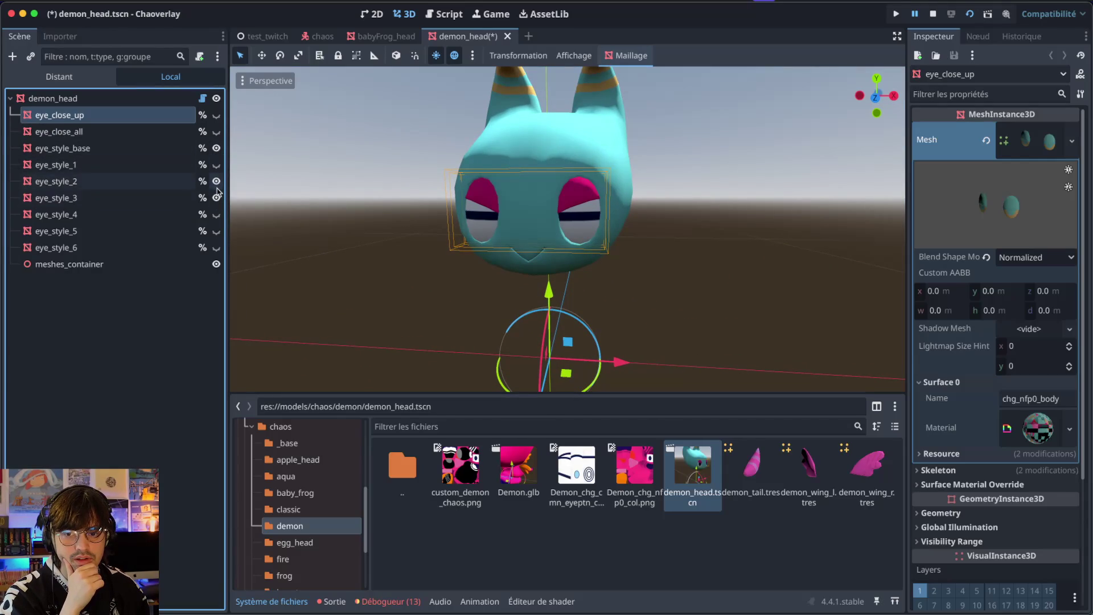
left_click(217, 197)
left_click(217, 181)
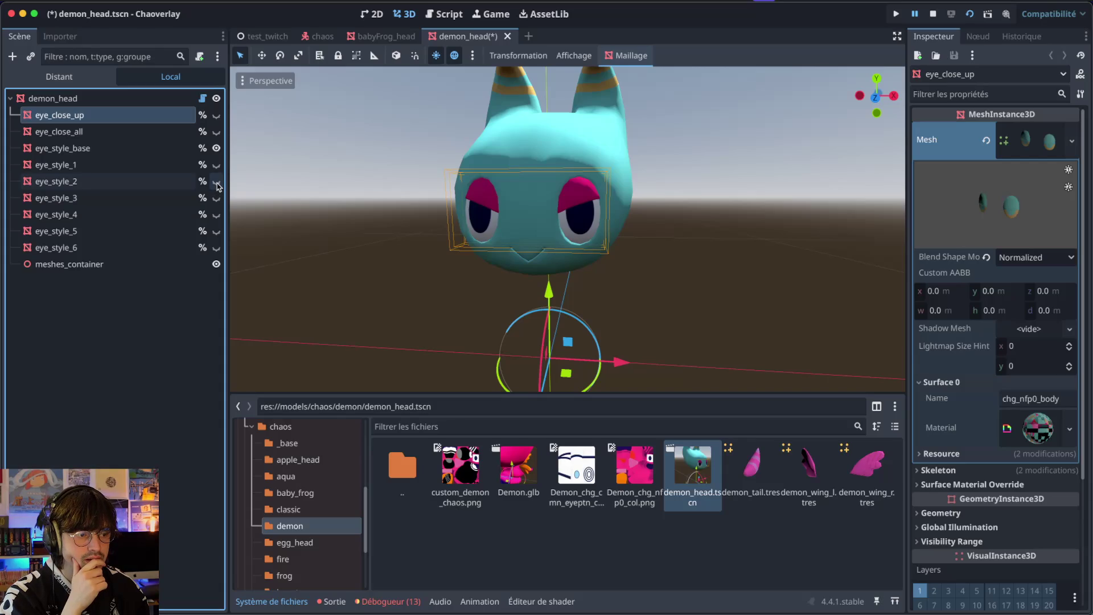
left_click_drag(521, 181, 525, 182)
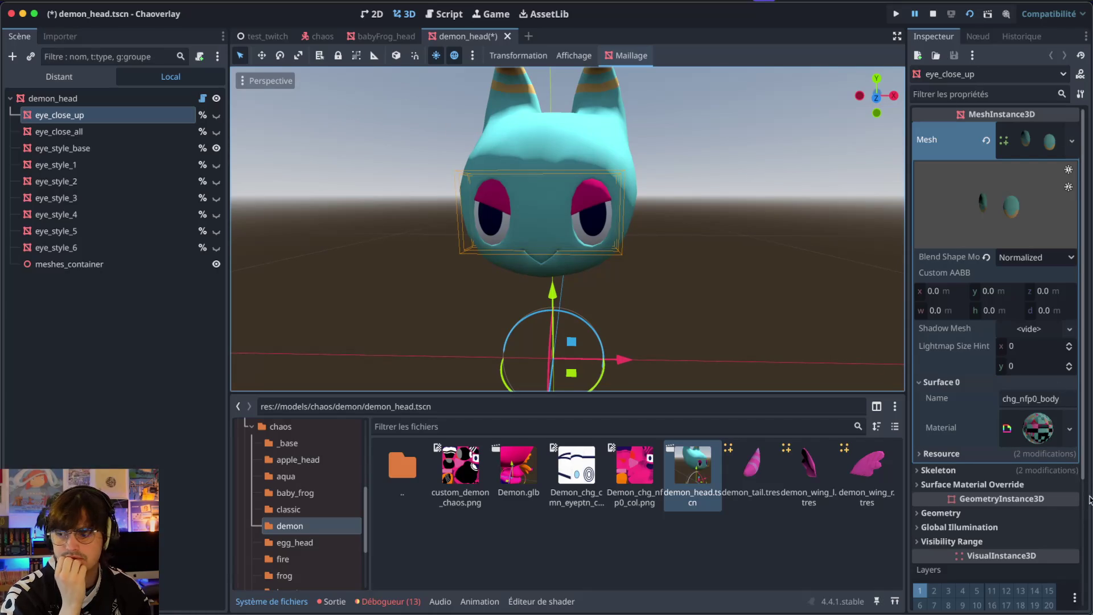
left_click(1077, 431)
- Compare the material options of the close-up eyes and the demon_head mesh
left_click(1071, 429)
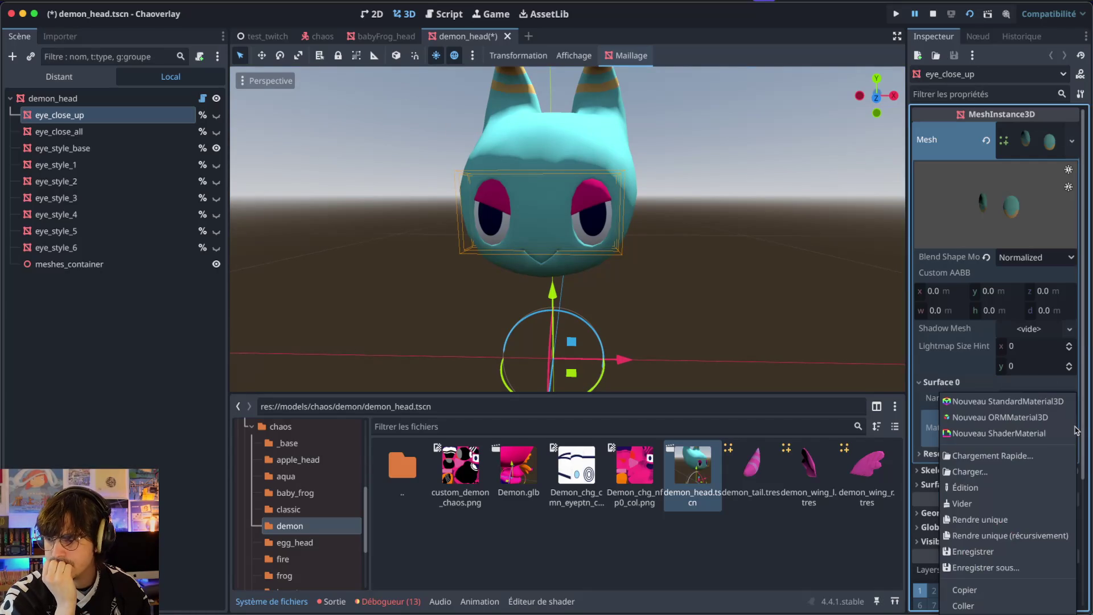
key("Escape")
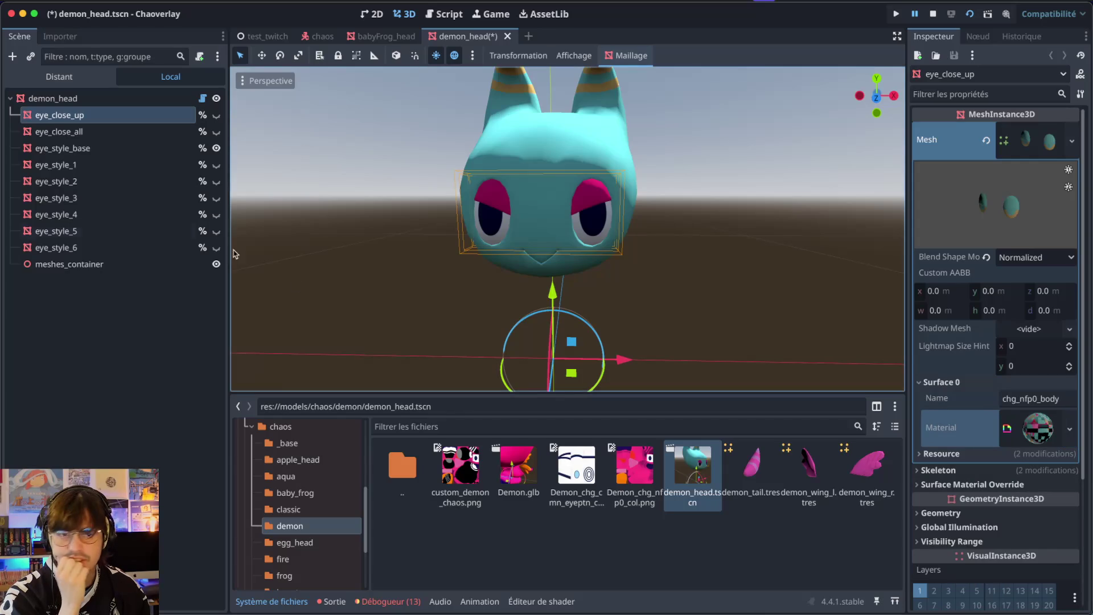
left_click(152, 149)
left_click(85, 98)
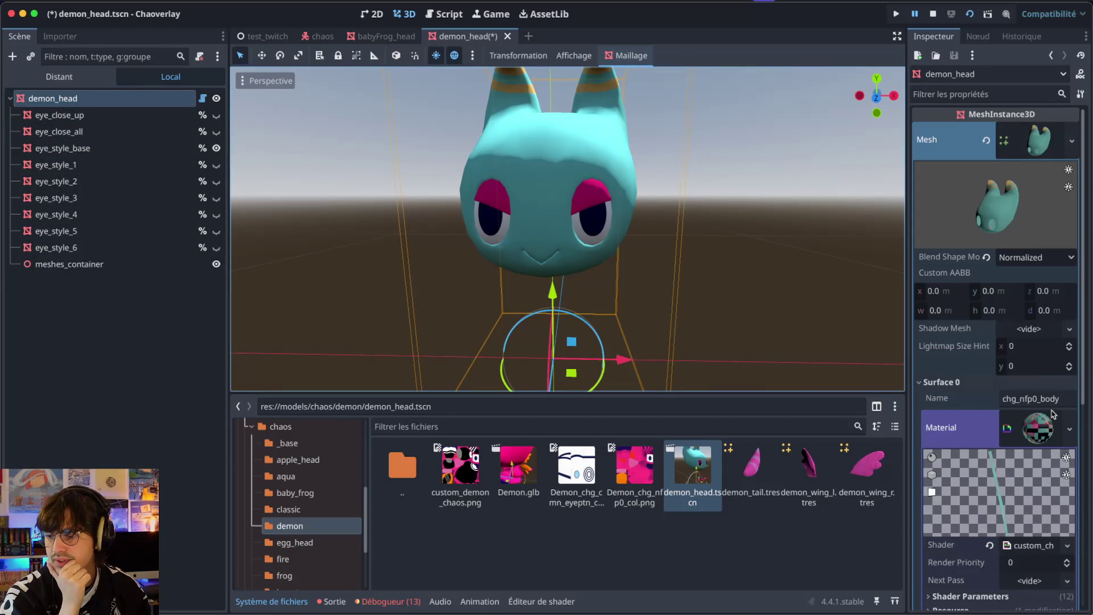
left_click(1070, 428)
left_click(985, 592)
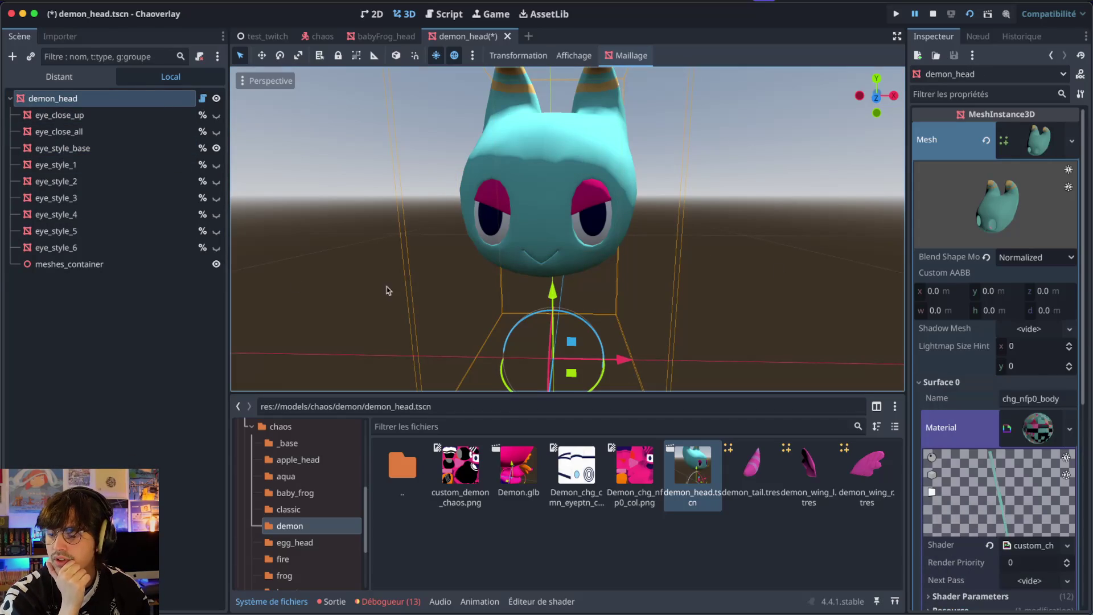
- Swap eye_style_base to a different material and check the eyes in the viewport
left_click(170, 149)
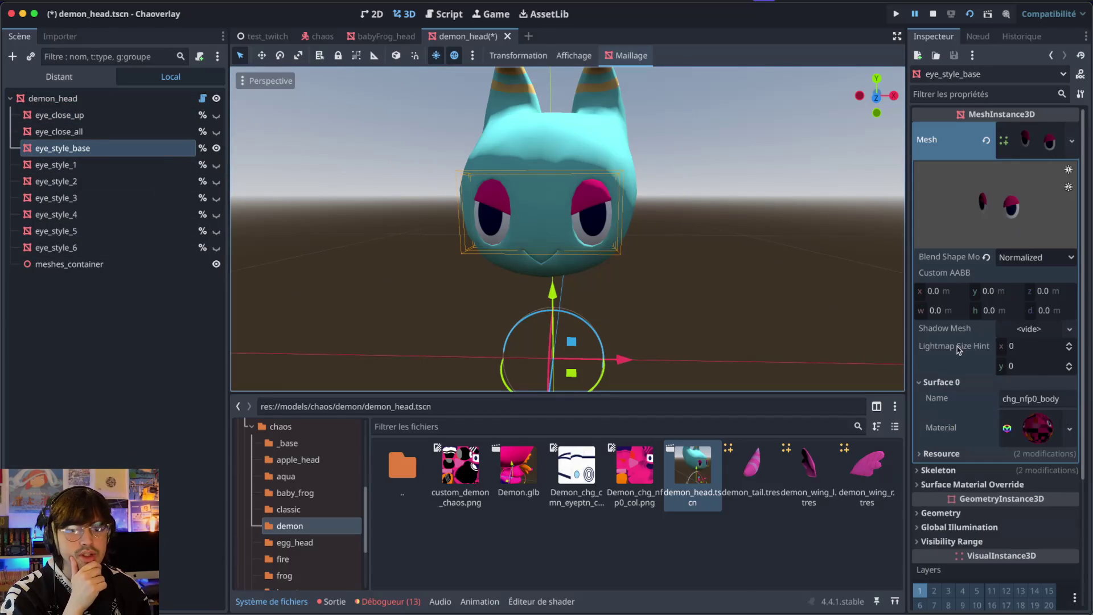
left_click(1070, 428)
left_click(991, 583)
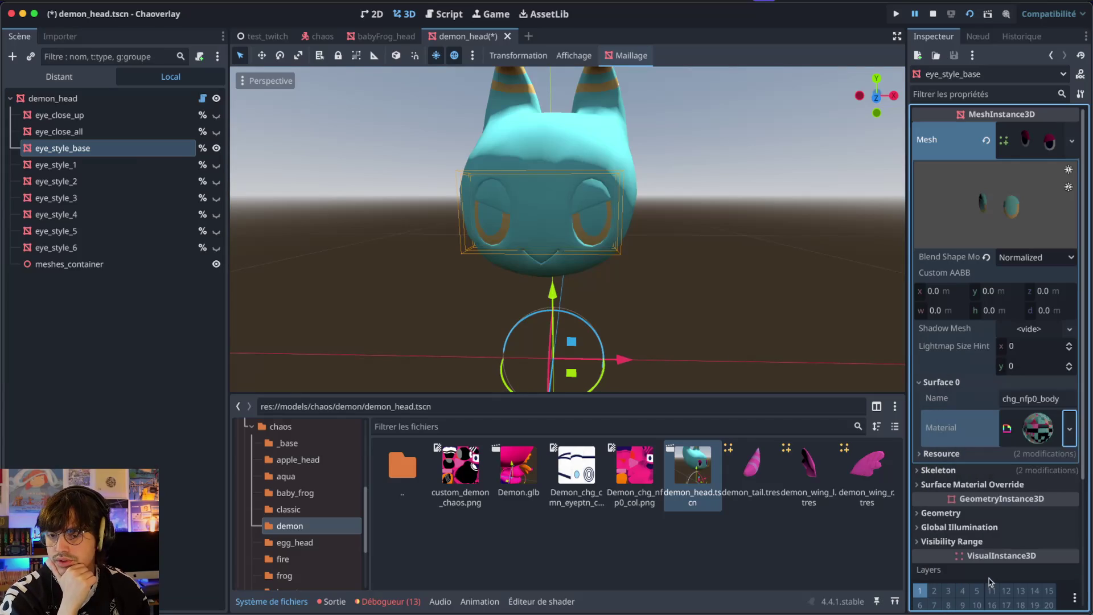
left_click_drag(629, 359, 622, 358)
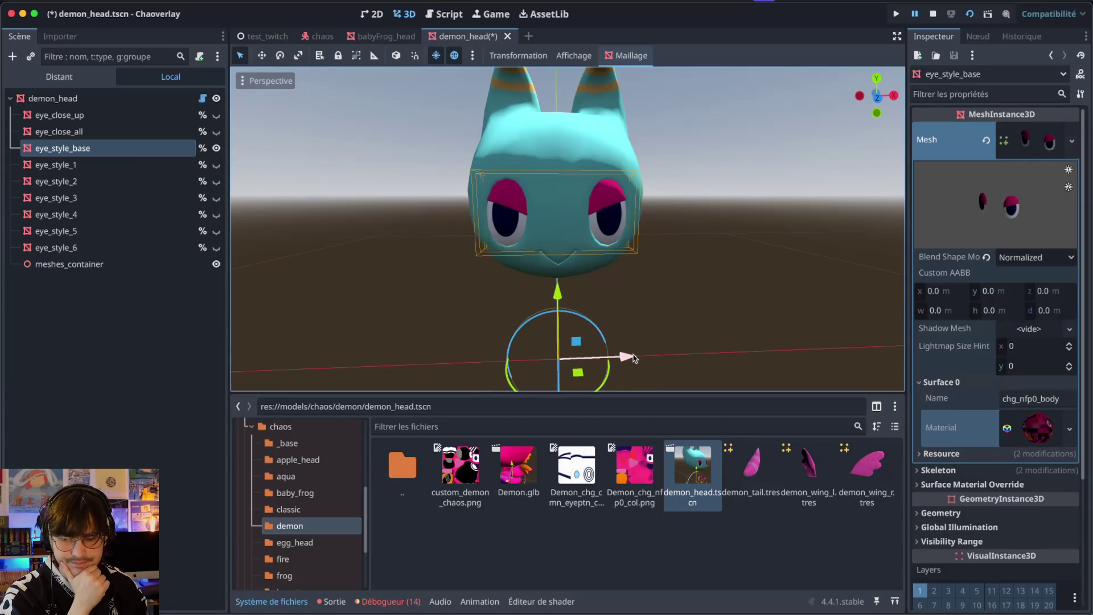
key("super+Tab")
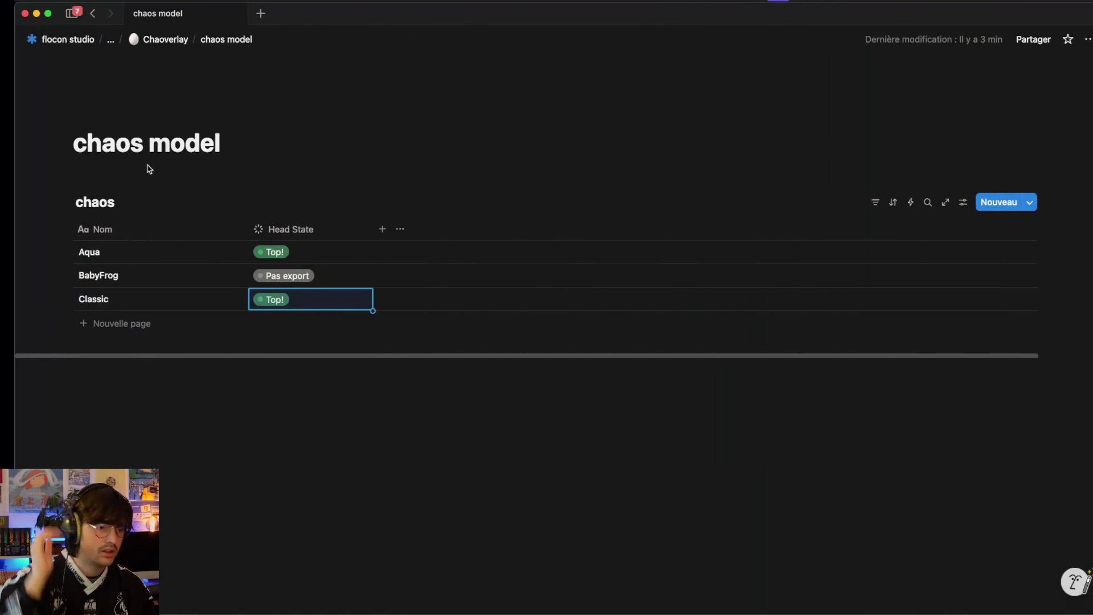
- Add a 'Demon' row to the chaos table with Head State 'Yeux à corriger'
left_click(104, 323)
type("Demon")
key("Tab")
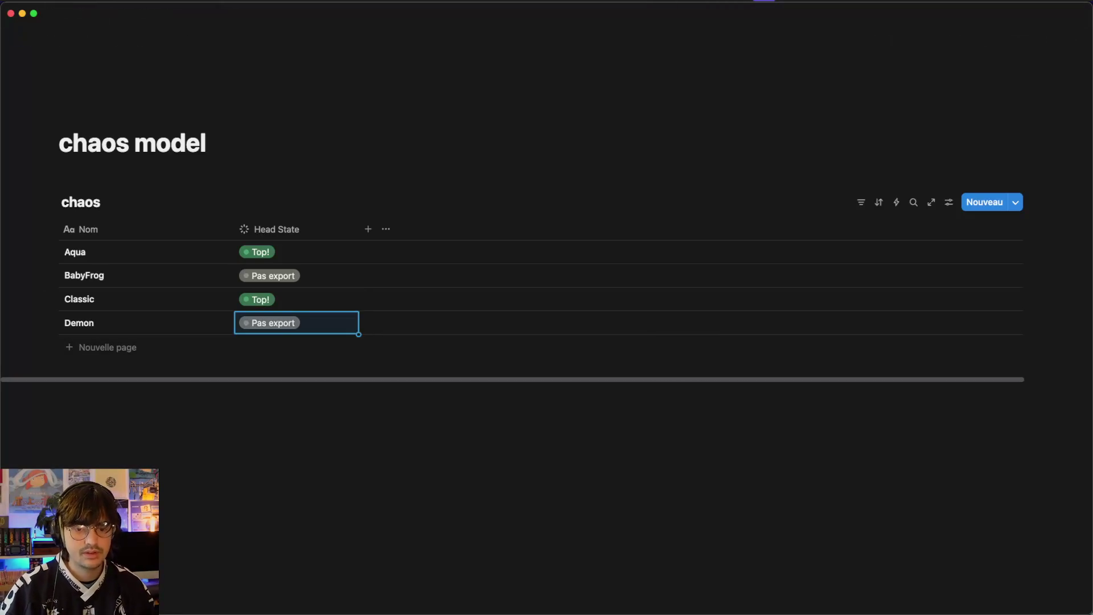
left_click(292, 330)
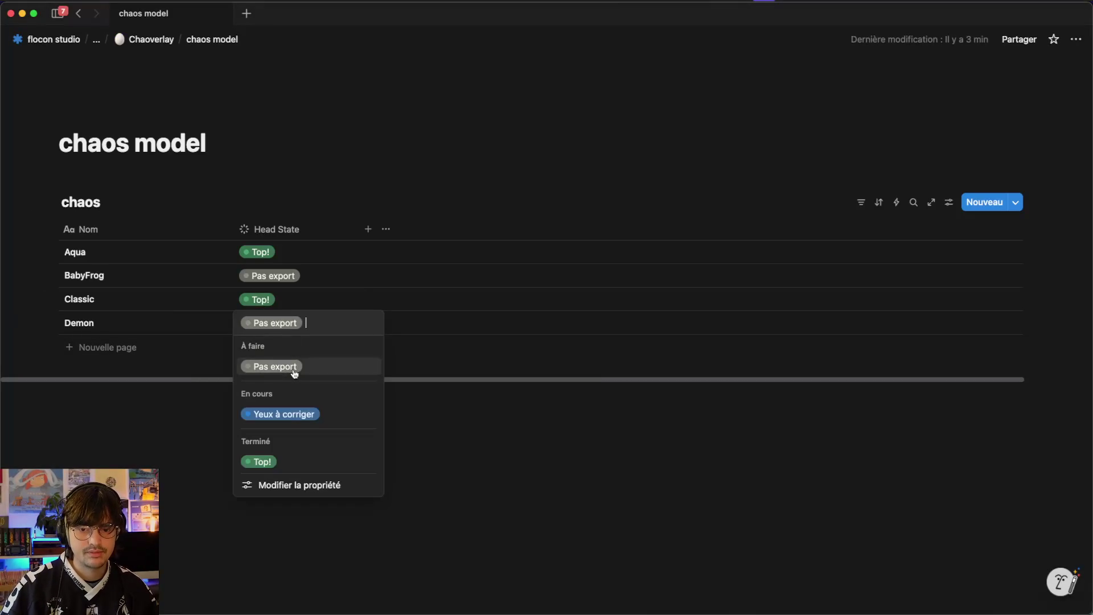
left_click(314, 414)
left_click(322, 405)
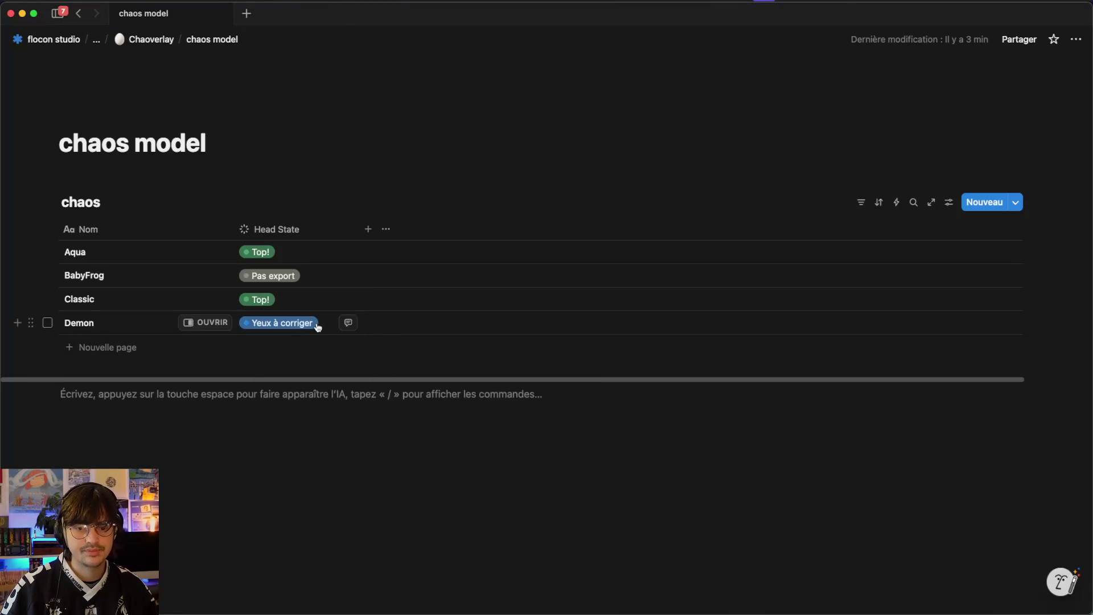
key("super+Tab")
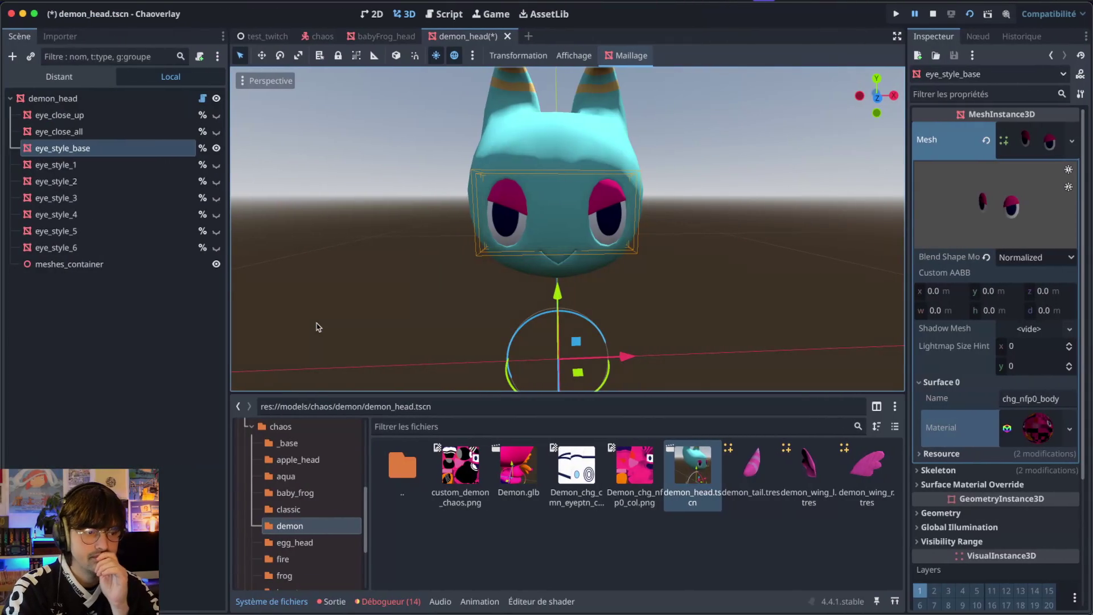
- Save the demon head scene and open fire/fire_head.tscn
scroll(368, 218, "right", 3)
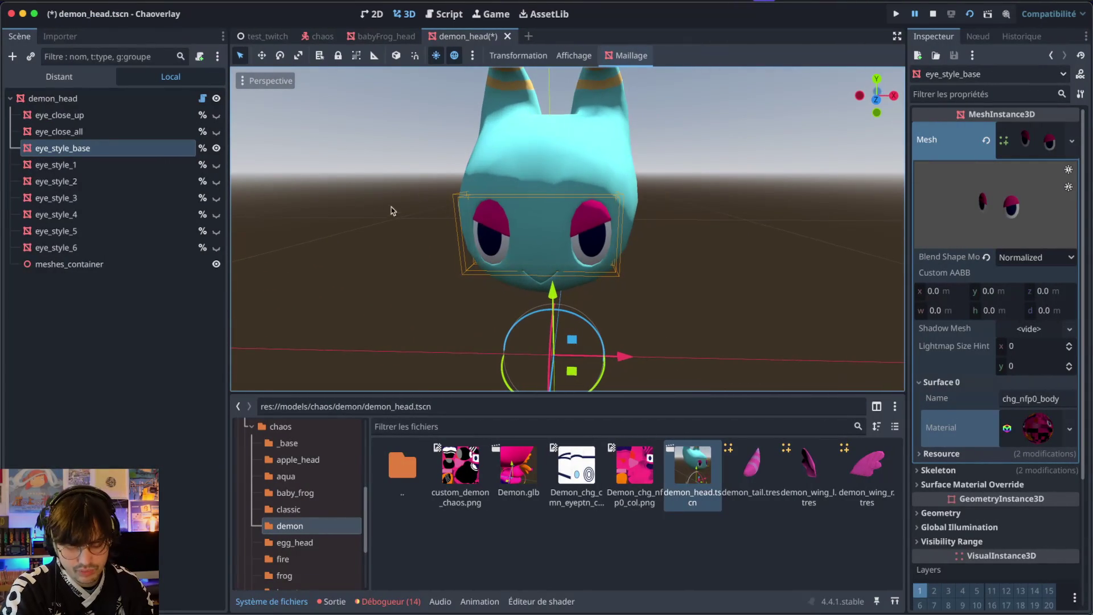
key("ctrl+s")
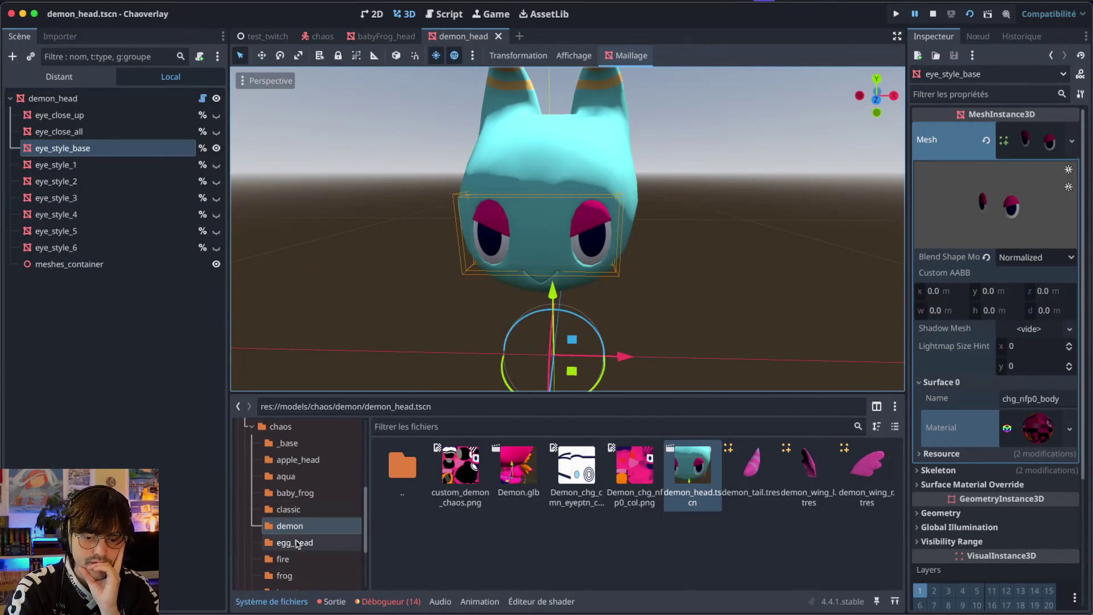
left_click(297, 542)
left_click(284, 559)
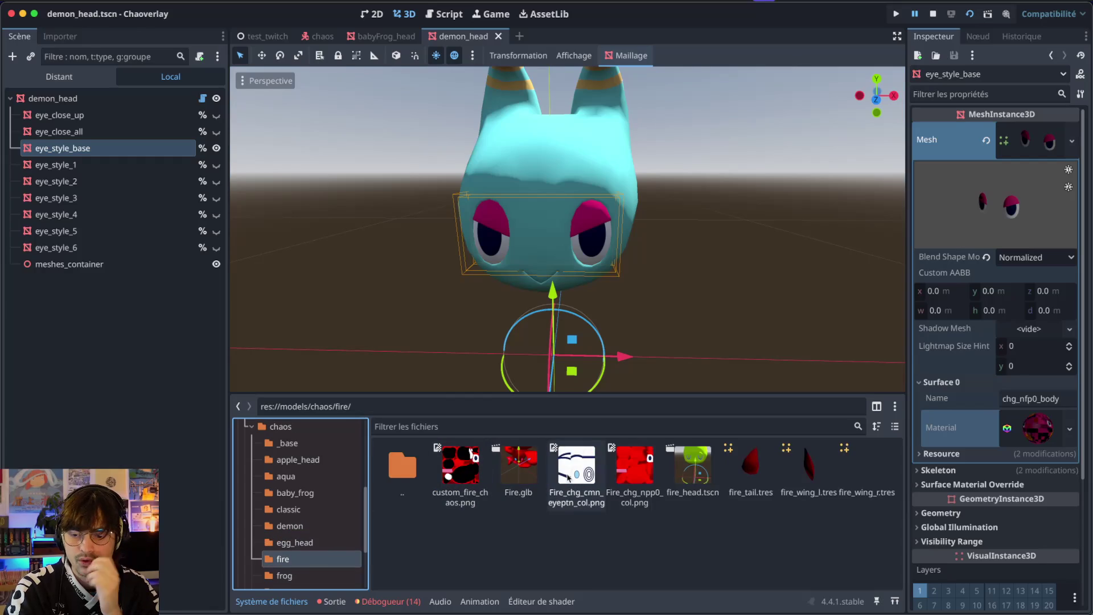
double_click(691, 470)
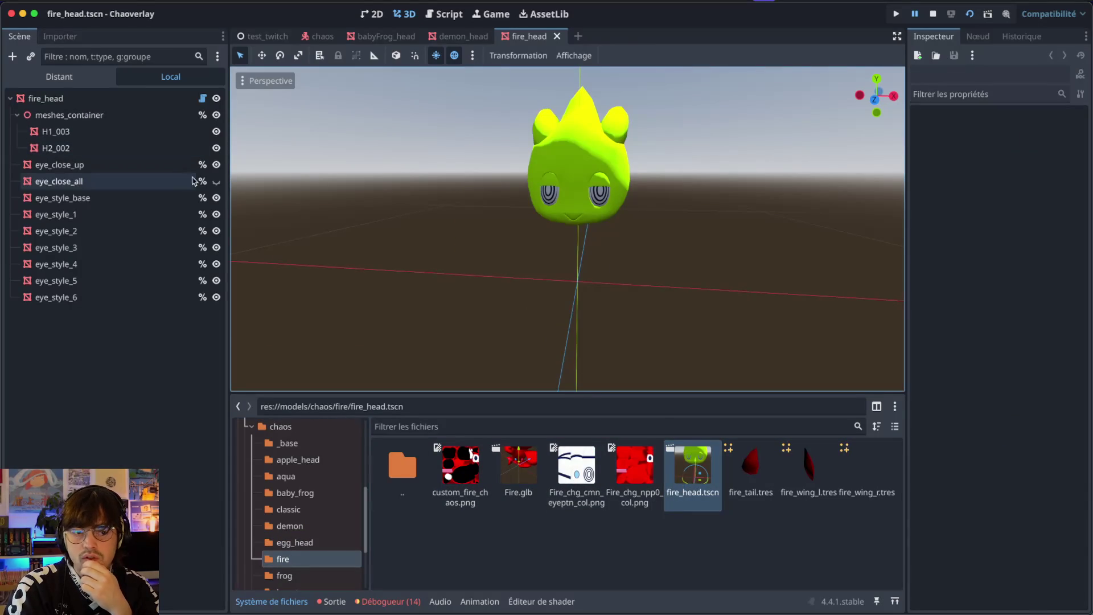
- Hide the fire head's eye_style_1–6 and close-up eyes so only base eyes show
left_click(216, 214)
left_click(216, 231)
left_click(216, 247)
left_click(216, 281)
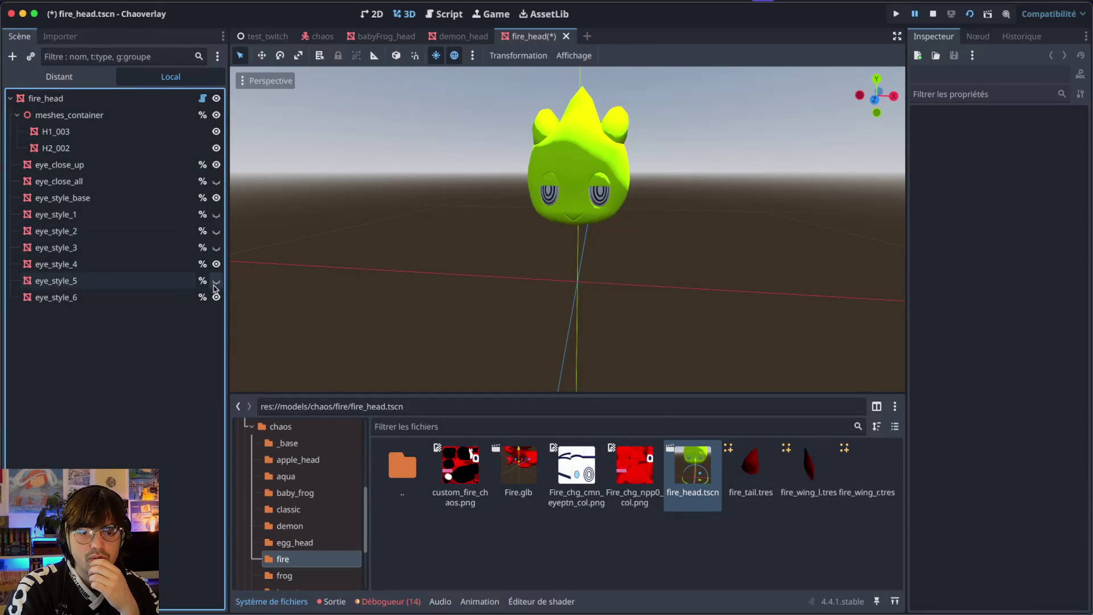
left_click(216, 264)
left_click(216, 297)
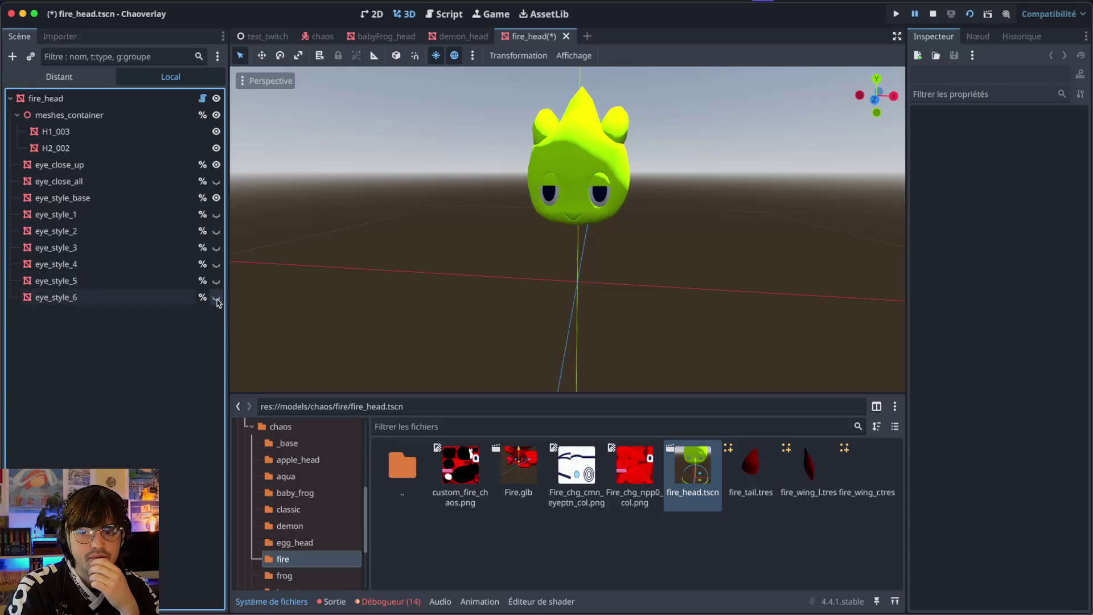
left_click(216, 164)
key("super+Tab")
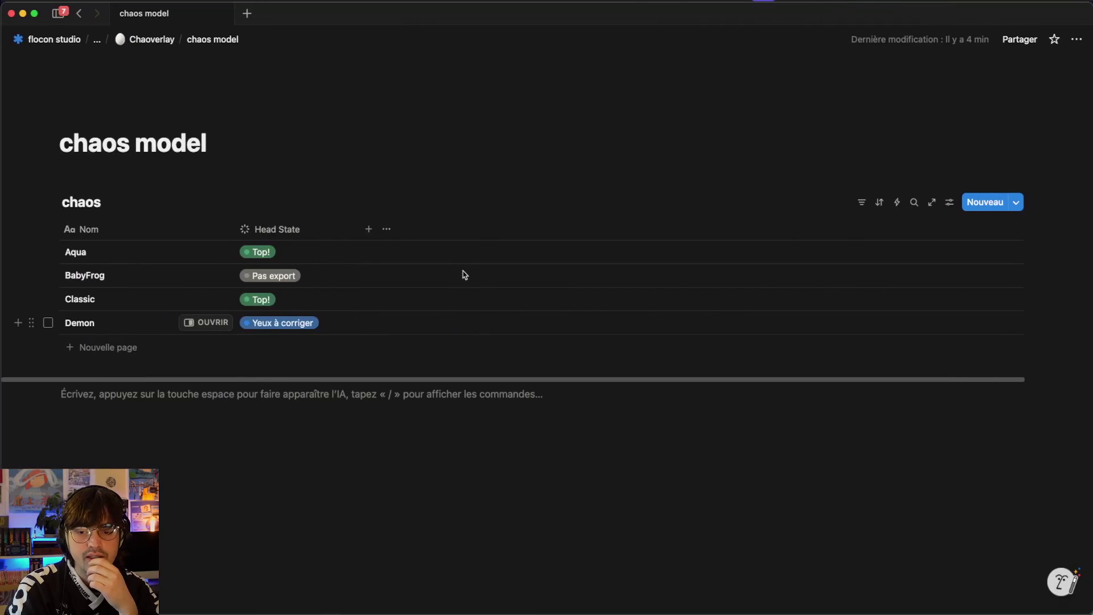
- Add a 'Fire' row to the chaos table and set its Head State to Top!
left_click(71, 356)
type("Fire")
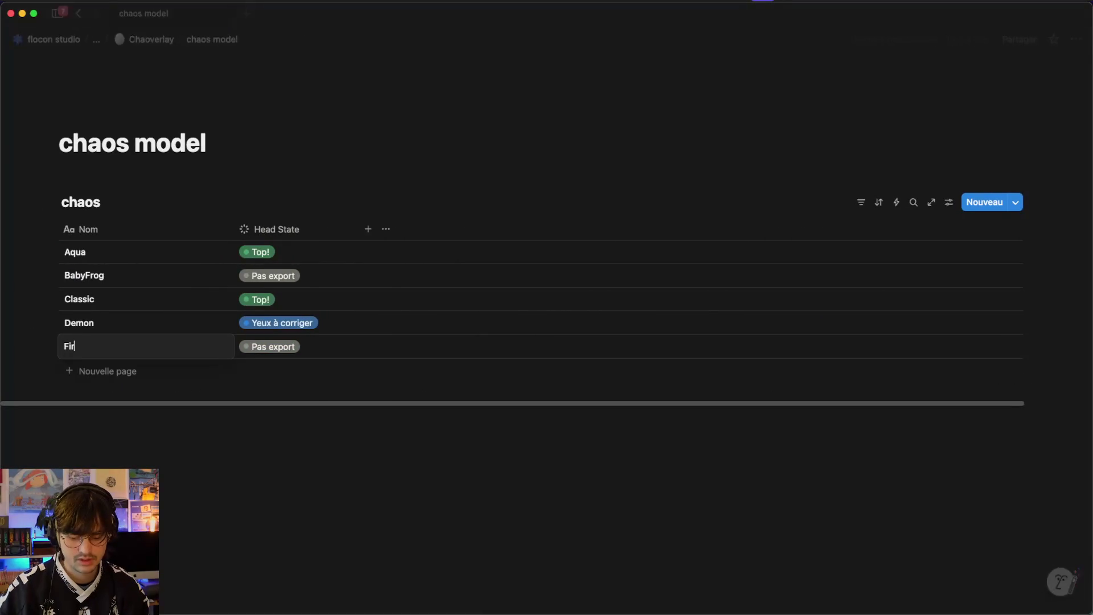
key("Return")
left_click(274, 353)
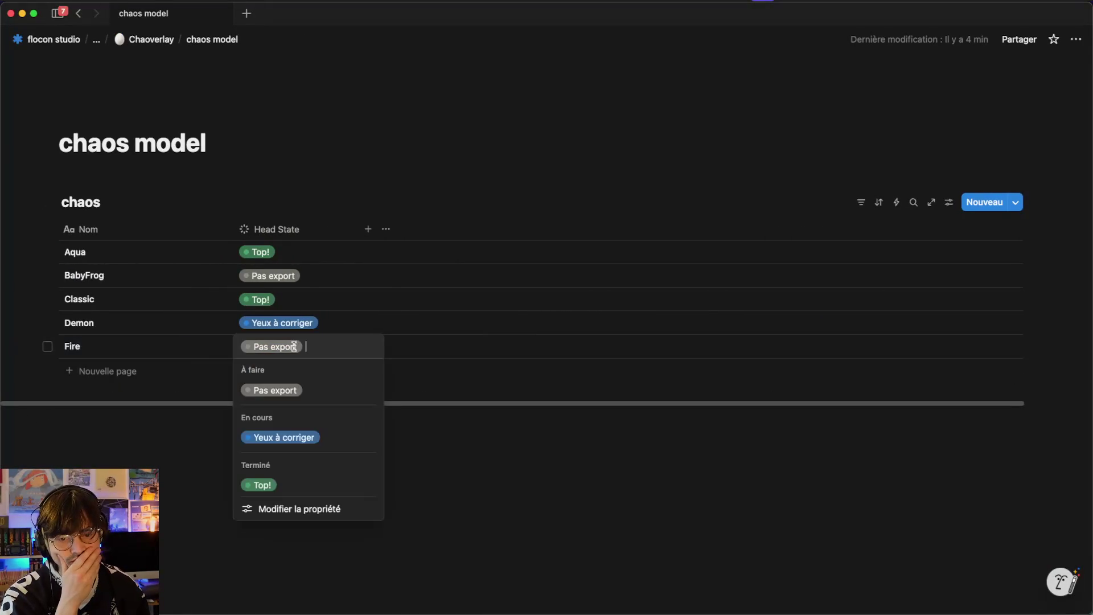
left_click(300, 488)
key("super+Tab")
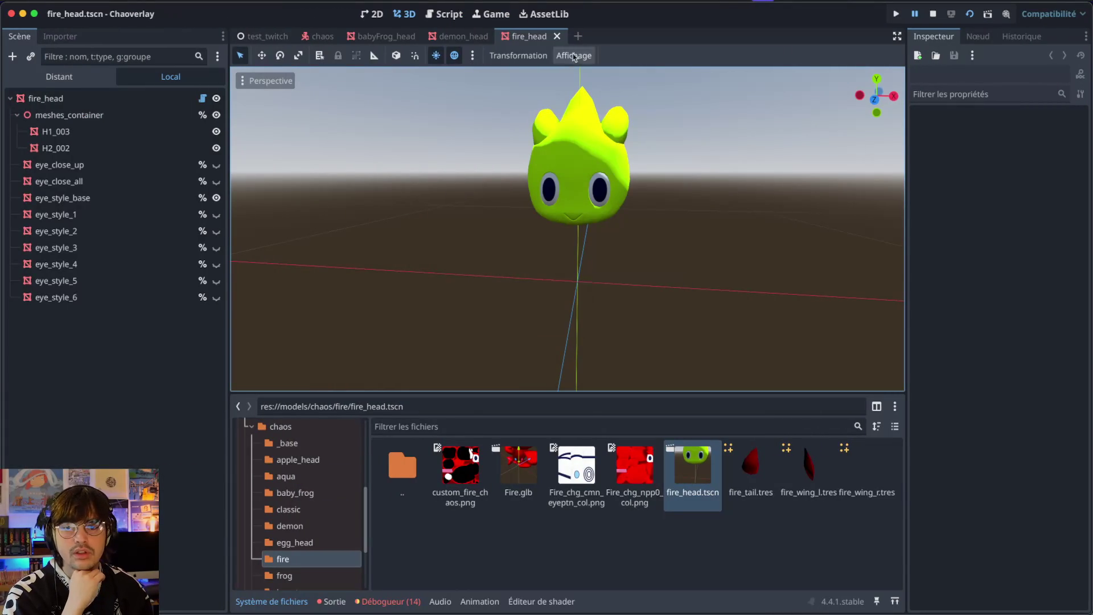
- Close the fire, demon and babyFrog head scenes and open frog_head.tscn
left_click(566, 36)
left_click(498, 37)
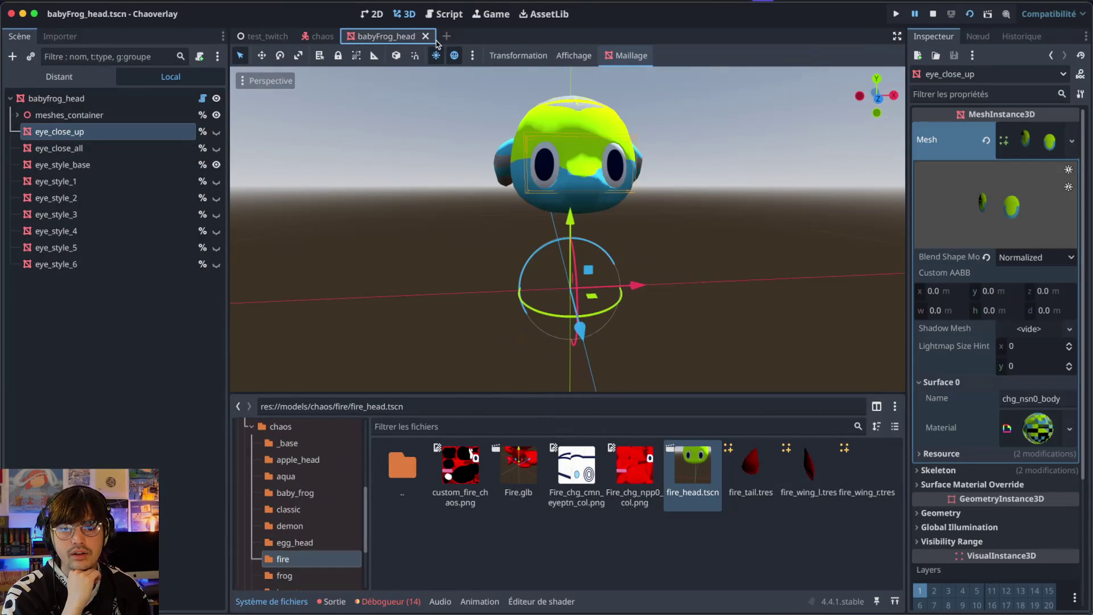
left_click(426, 36)
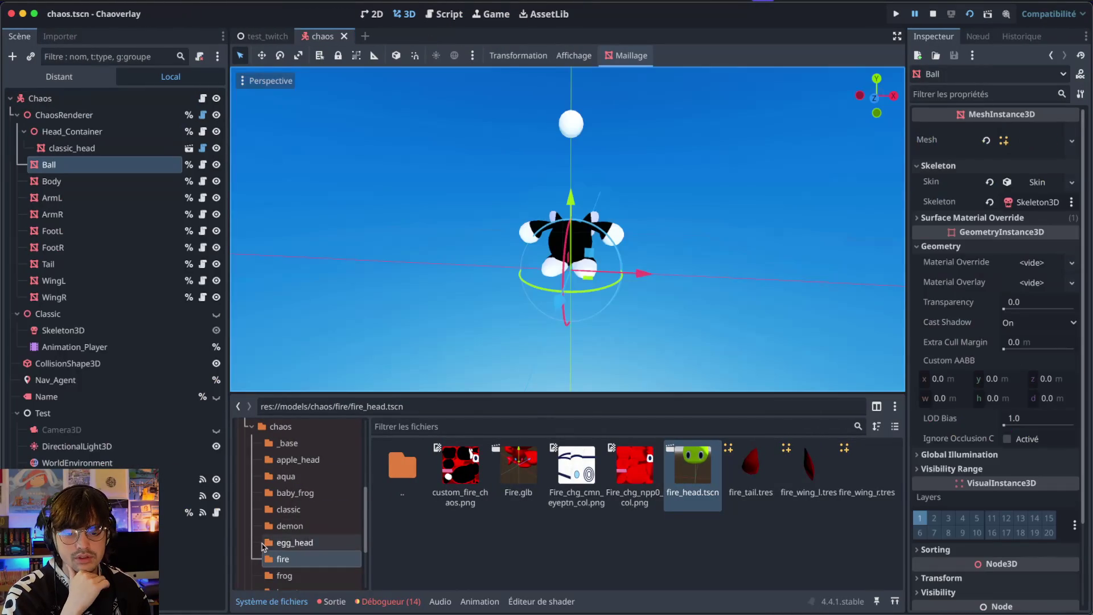
scroll(292, 498, "down", 4)
left_click(292, 494)
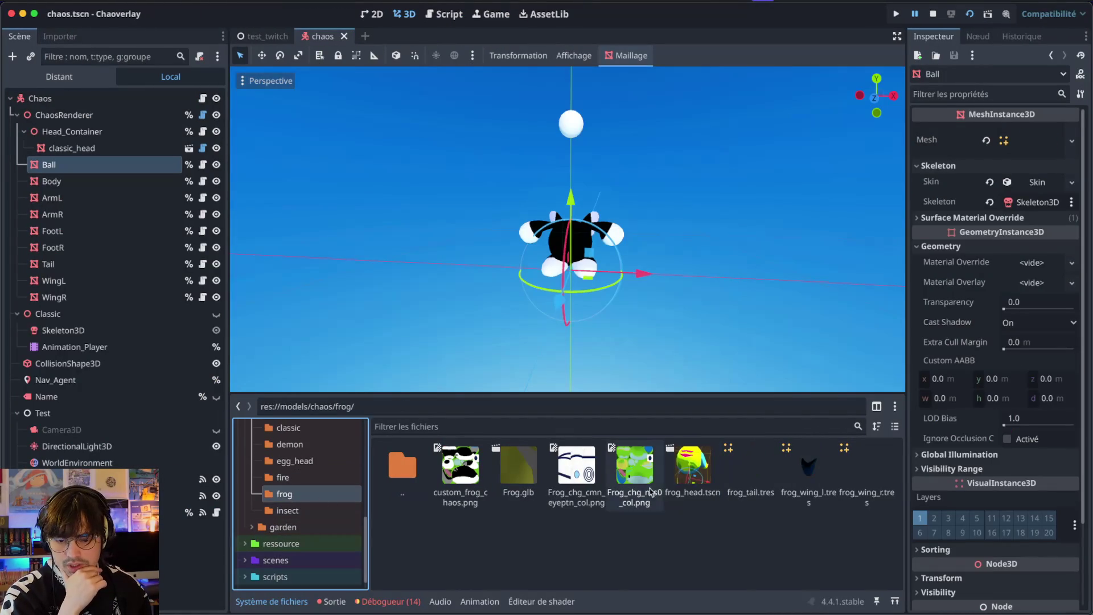
double_click(694, 464)
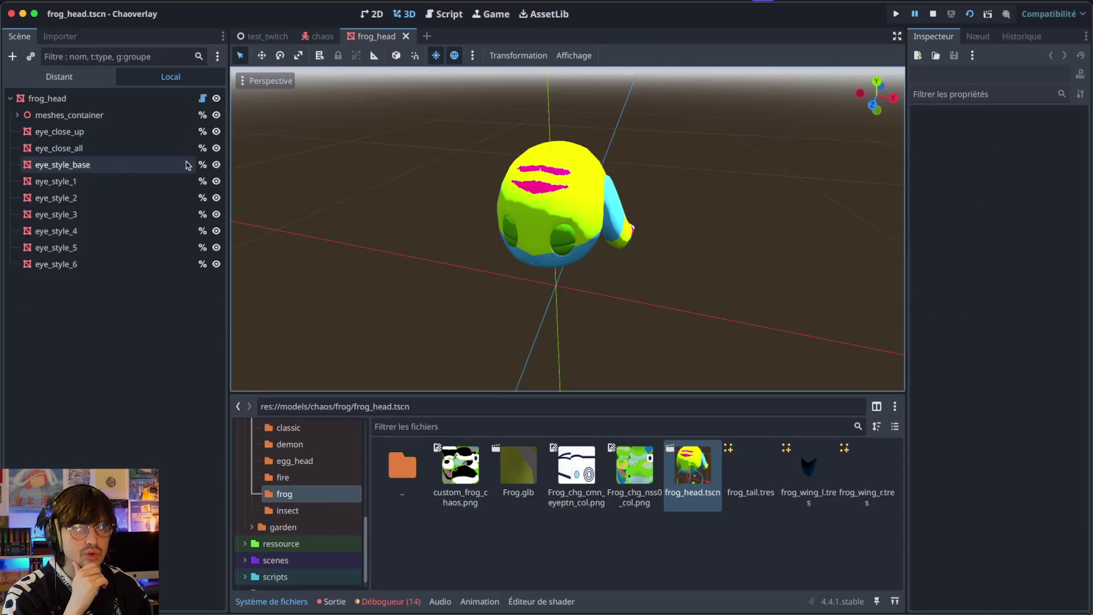
- Hide the frog head's eye_close_up, eye_close_all and eye_style_1–6 meshes
left_click(217, 132)
left_click(217, 147)
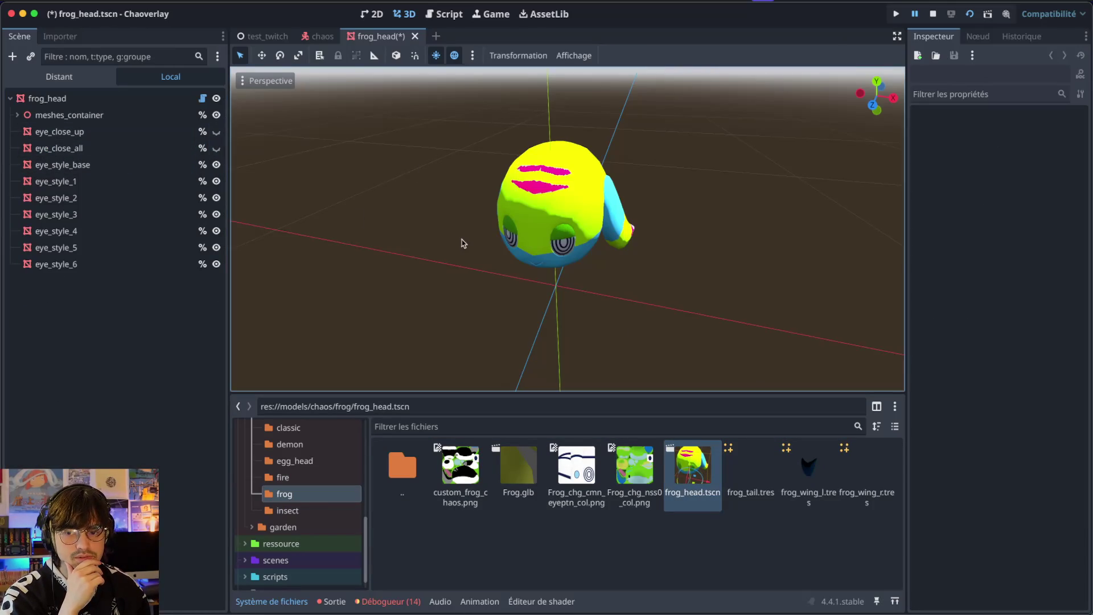
scroll(461, 239, "left", 5)
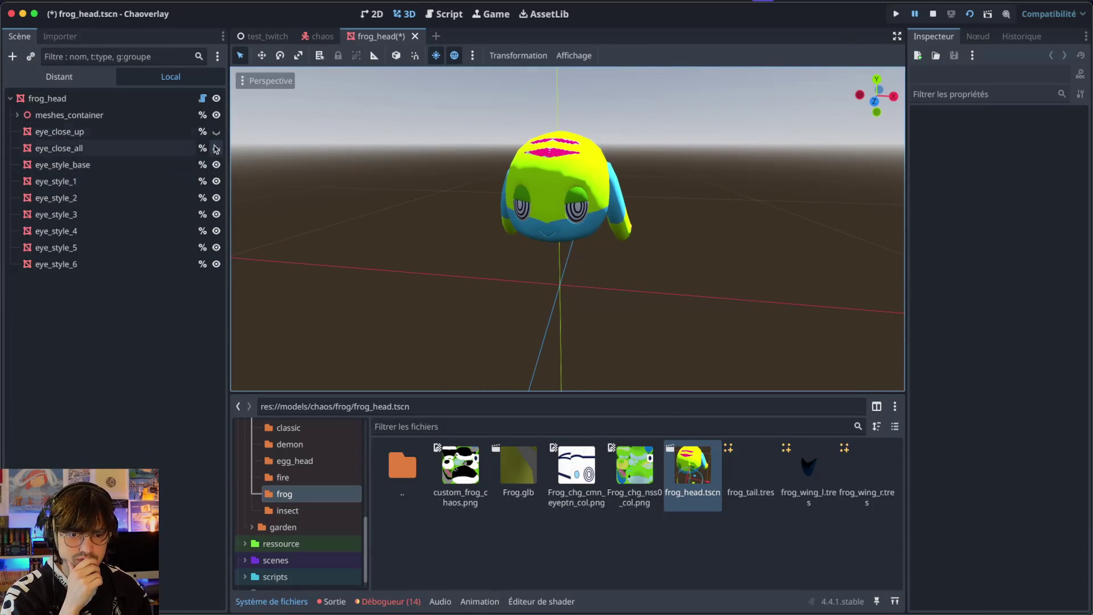
left_click(216, 181)
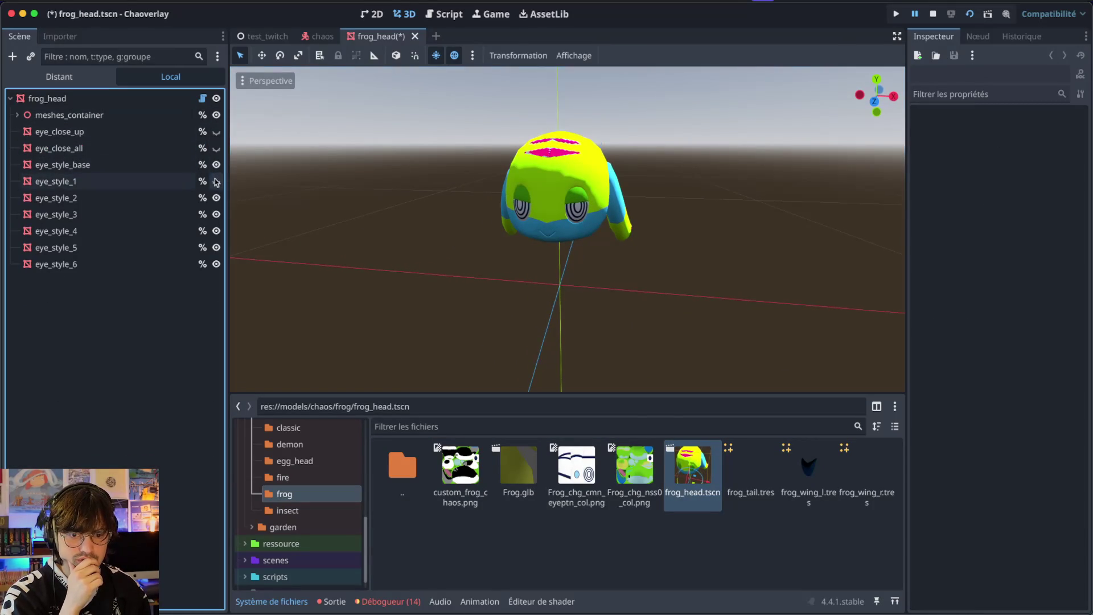
left_click(216, 198)
left_click(216, 213)
left_click(216, 230)
left_click(216, 247)
left_click(216, 264)
scroll(428, 203, "left", 3)
scroll(428, 203, "left", 5)
scroll(428, 203, "right", 5)
key("ctrl+Right")
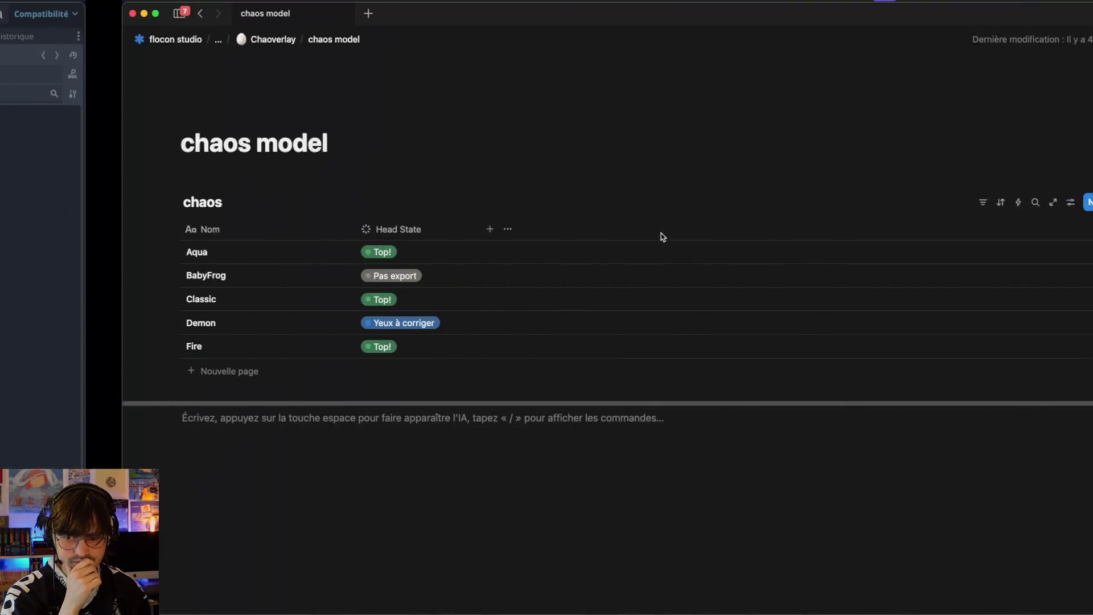
- Add a 'Frog' row with Head State 'Yeux à corriger', correcting an initial Top! pick
left_click(96, 374)
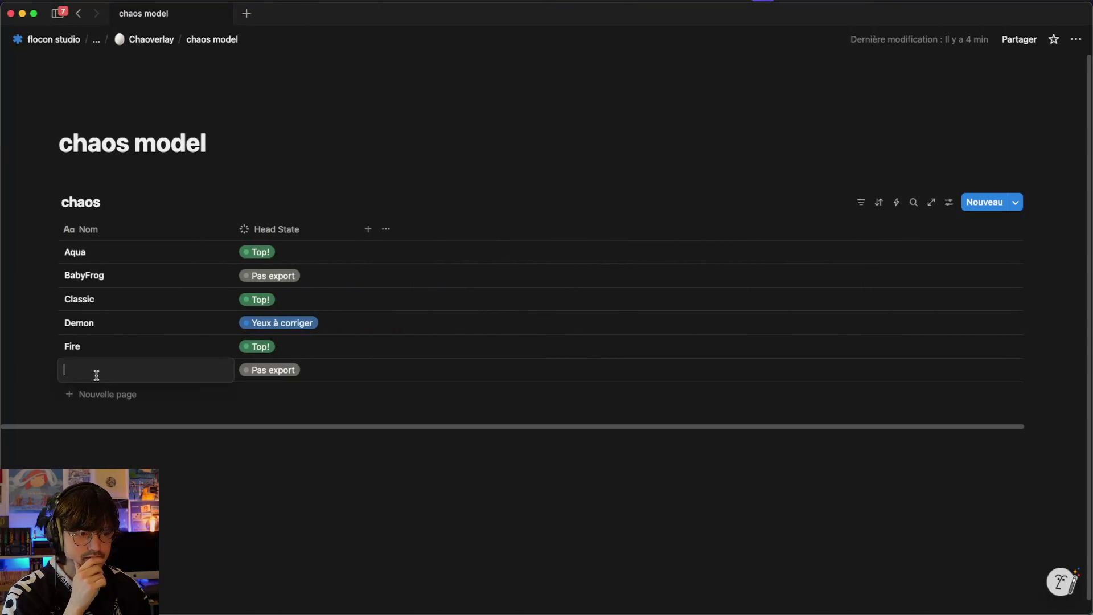
type("Frog")
key("Tab")
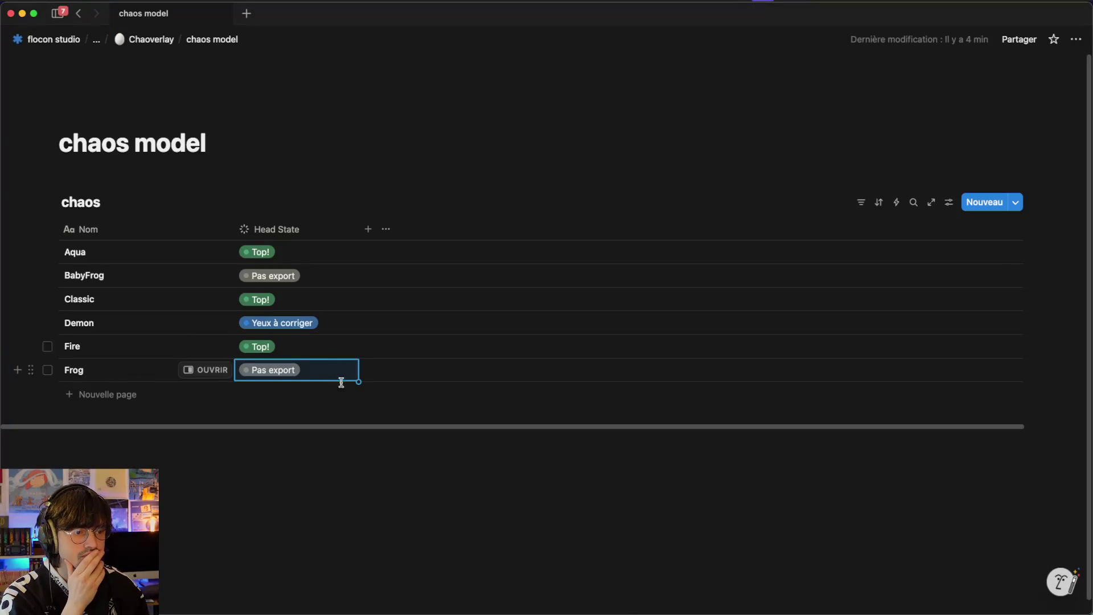
left_click(297, 373)
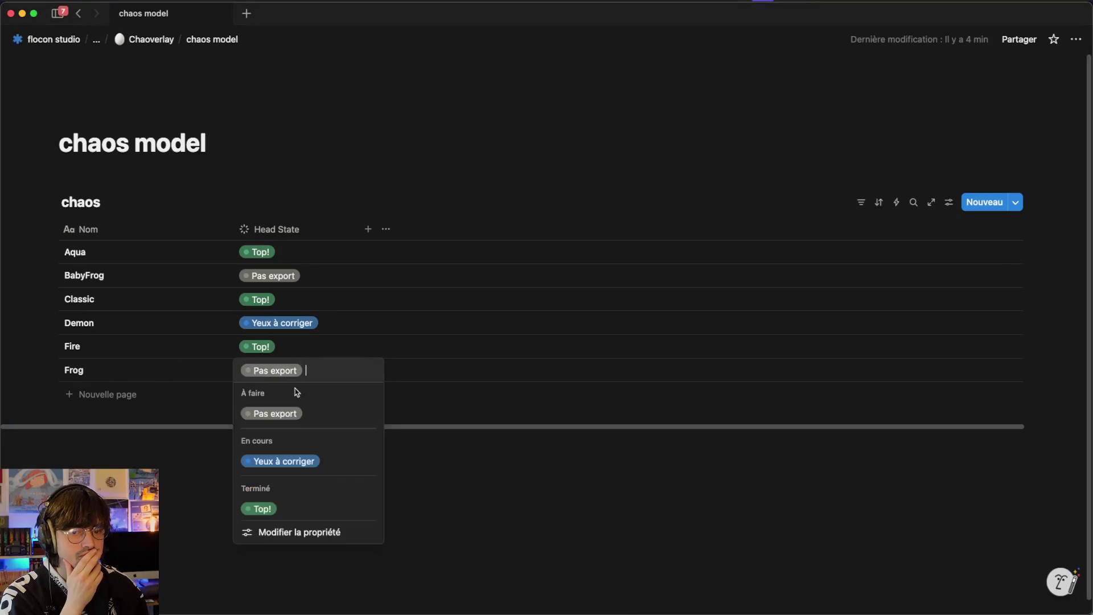
left_click(285, 504)
left_click(323, 368)
left_click(316, 464)
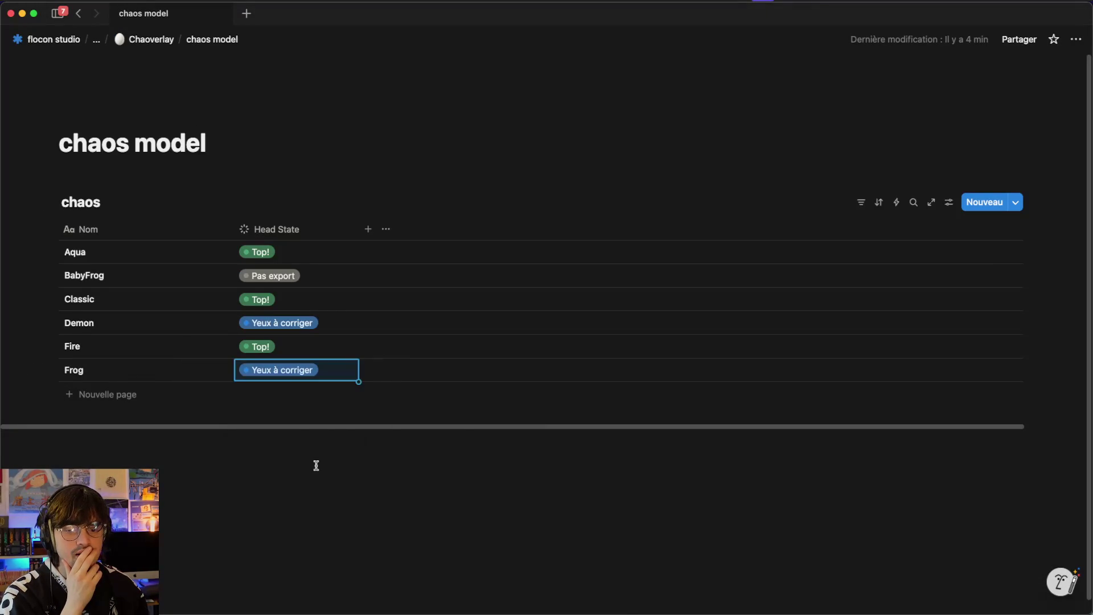
key("super+Tab")
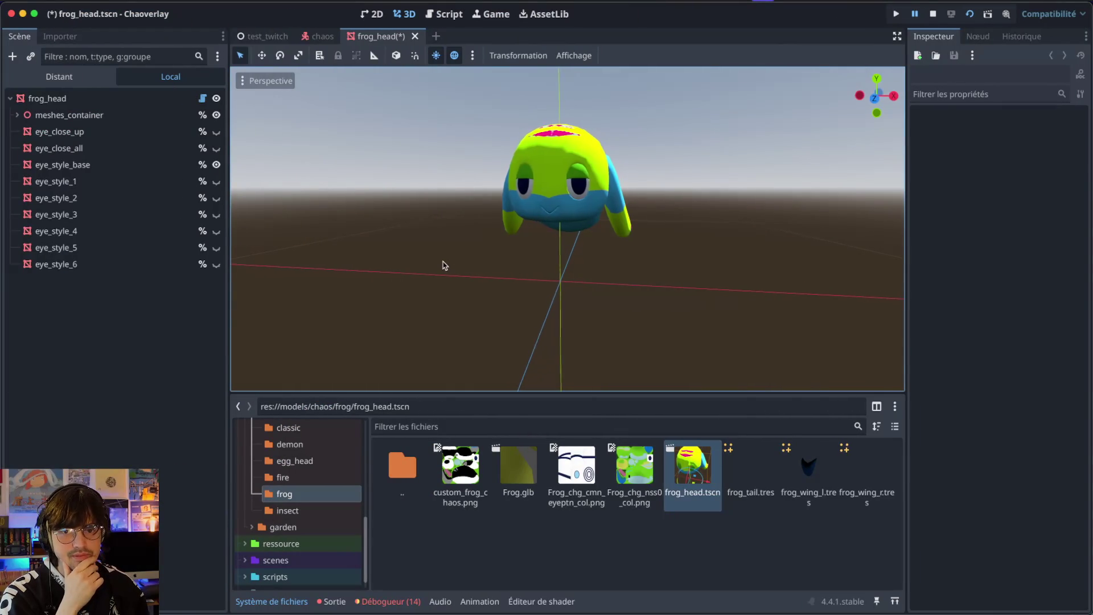
- Save the frog head scene and open insect/insect_head.tscn
key("super+s")
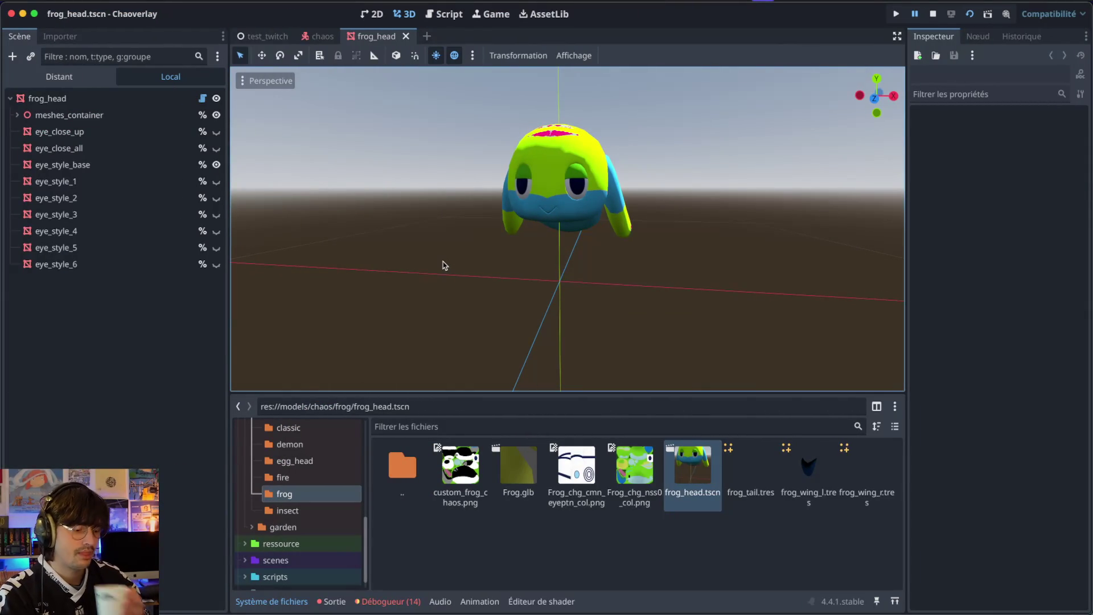
left_click(315, 512)
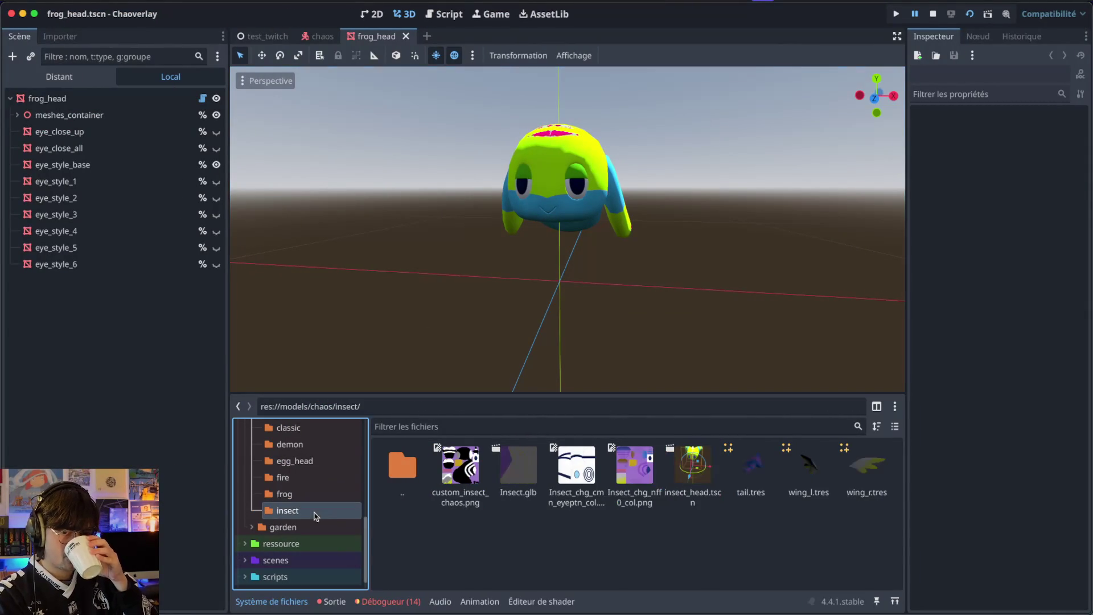
double_click(690, 484)
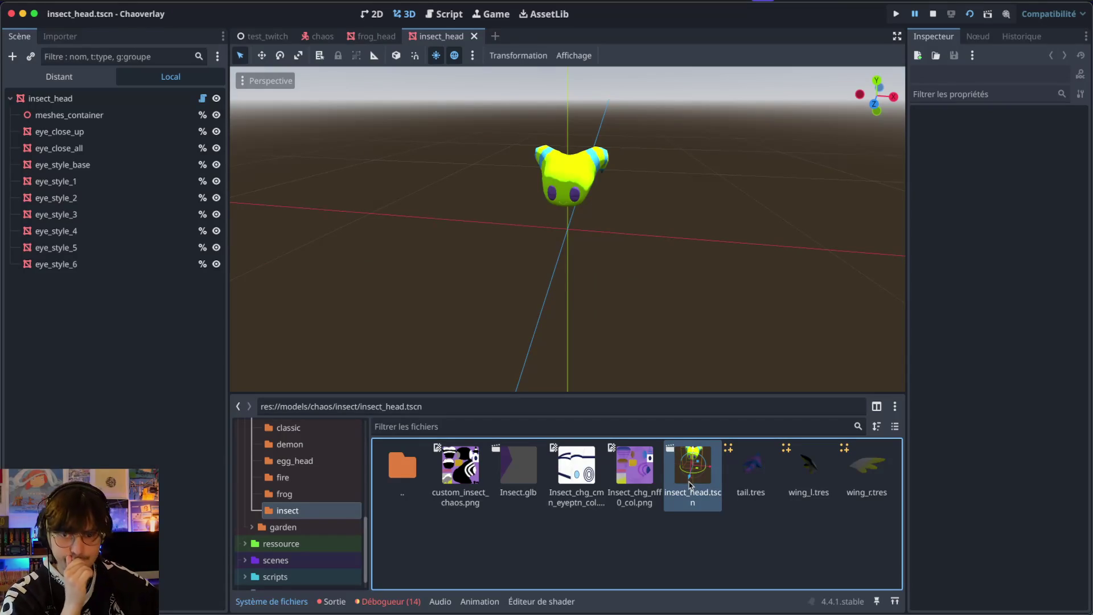
- Hide eye_close_up, eye_close_all and eye_style_1–6 on the insect head, leaving only base eyes
left_click(204, 132)
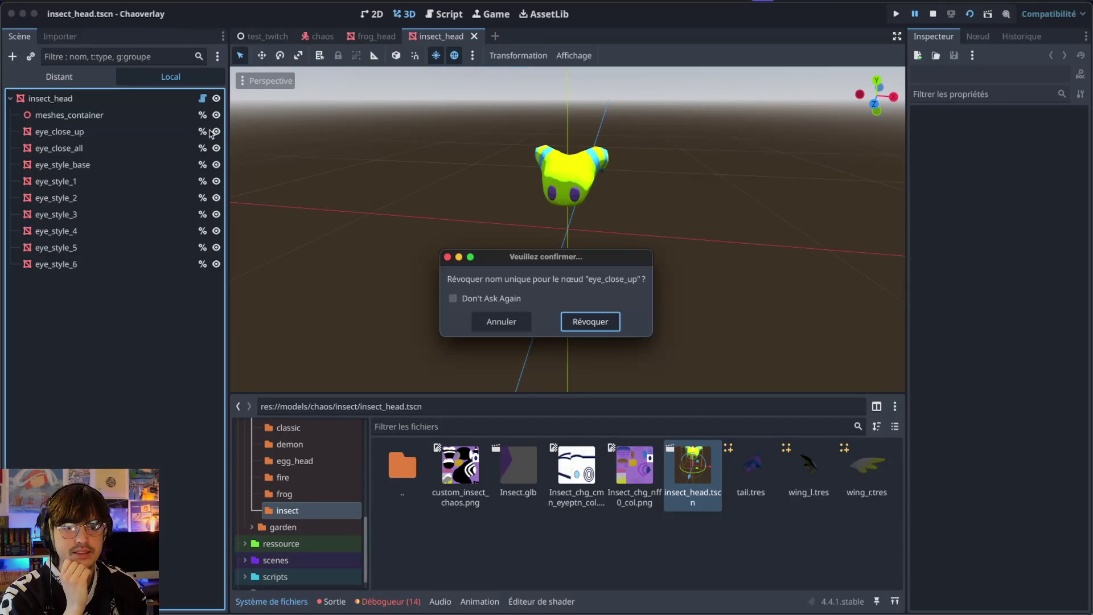
key("Escape")
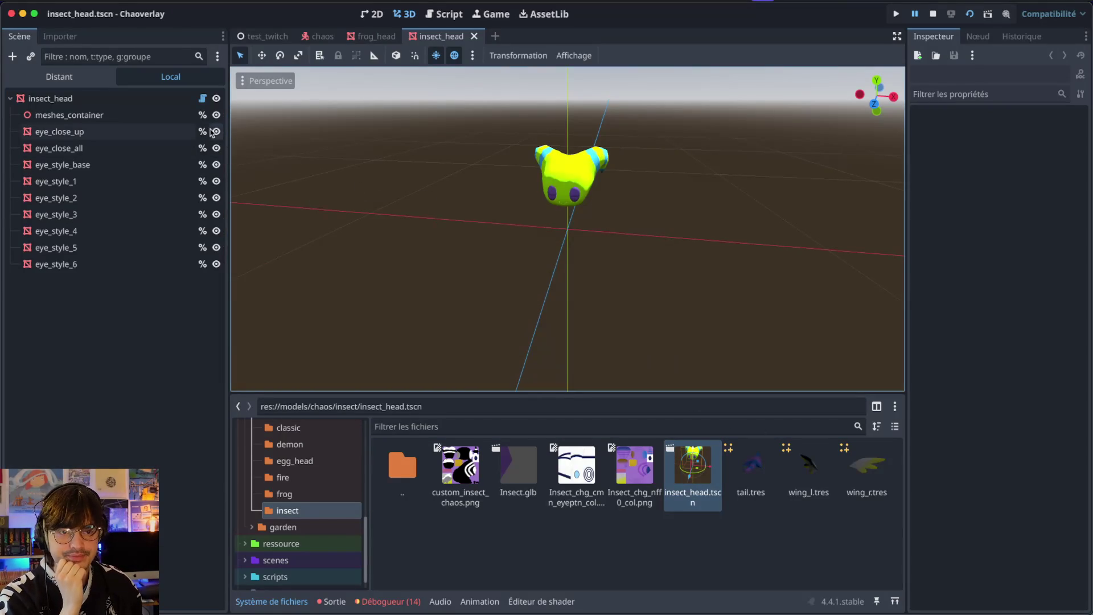
left_click(217, 132)
left_click(216, 148)
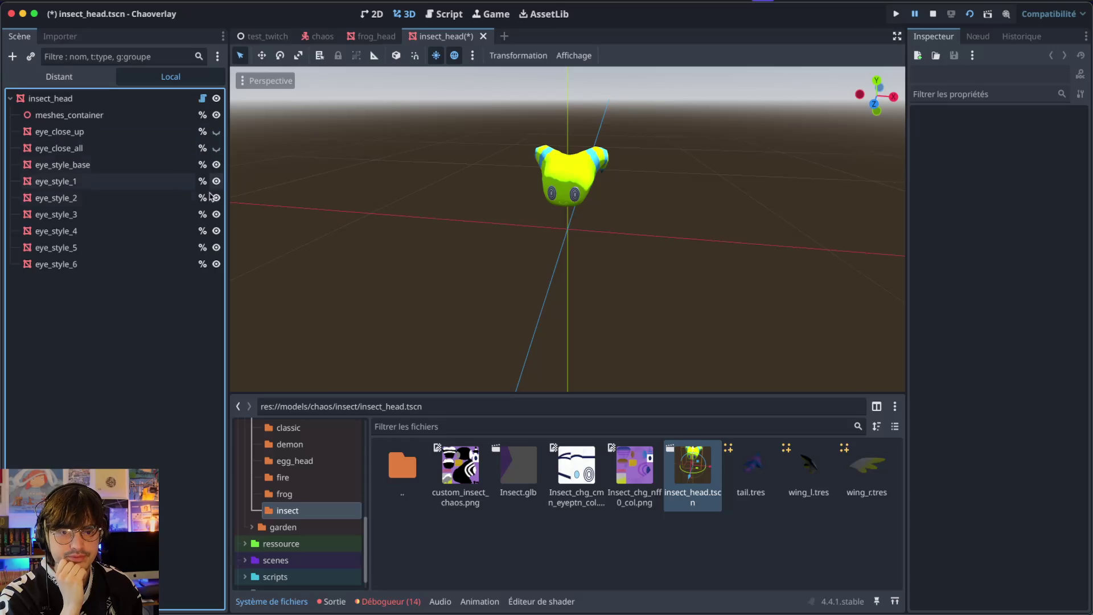
left_click(216, 264)
left_click(216, 248)
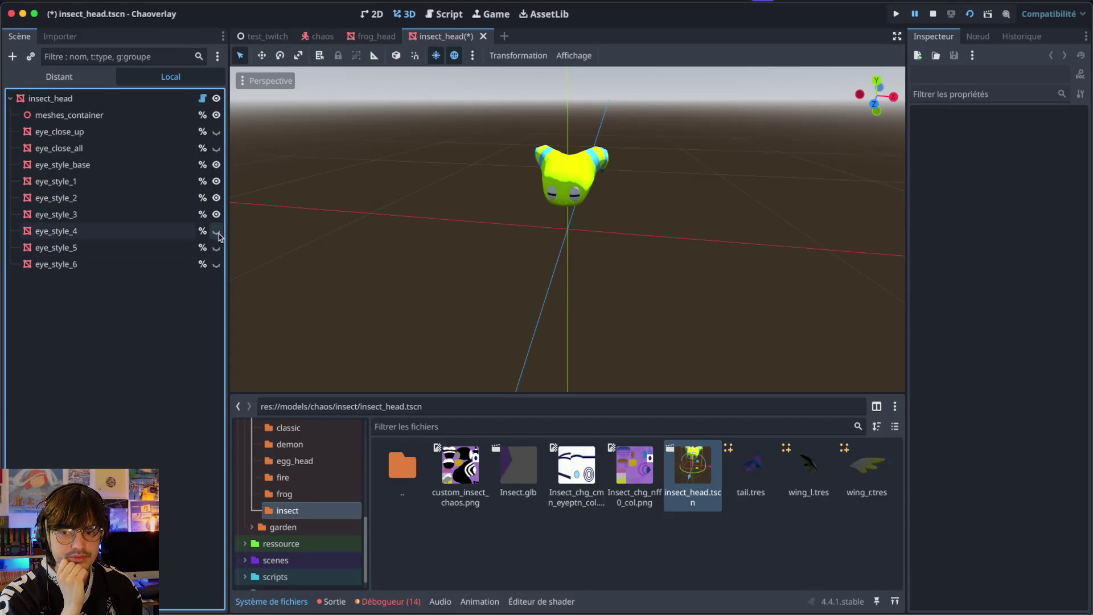
left_click(216, 230)
left_click(216, 214)
left_click(216, 197)
left_click(217, 180)
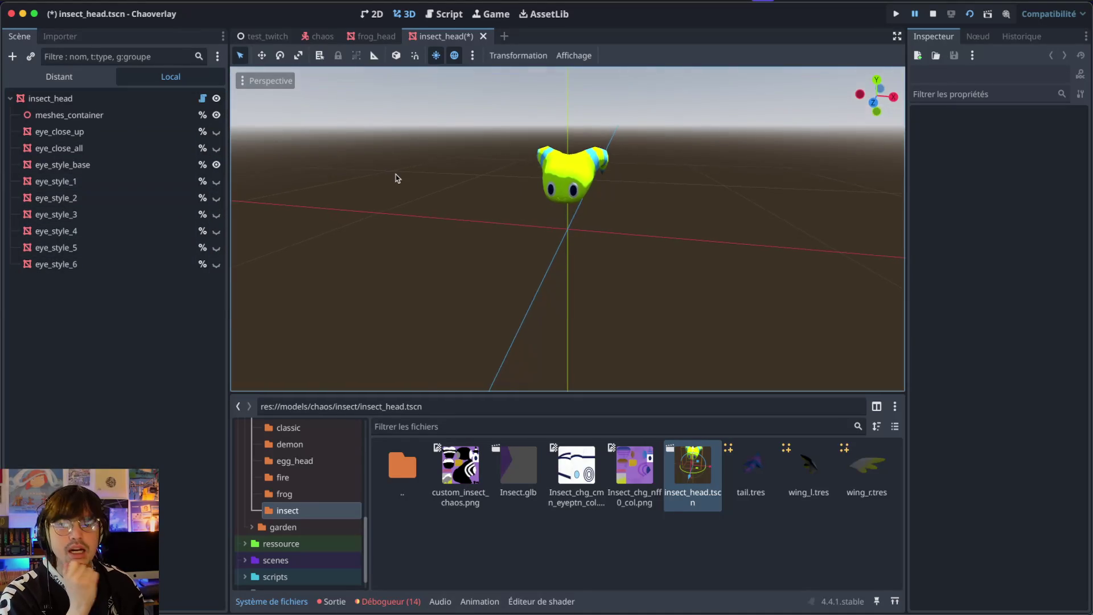
- Add a new row to the Notion chaos table and start typing 'Ins'
key("super+Tab")
left_click(105, 390)
type("Insect")
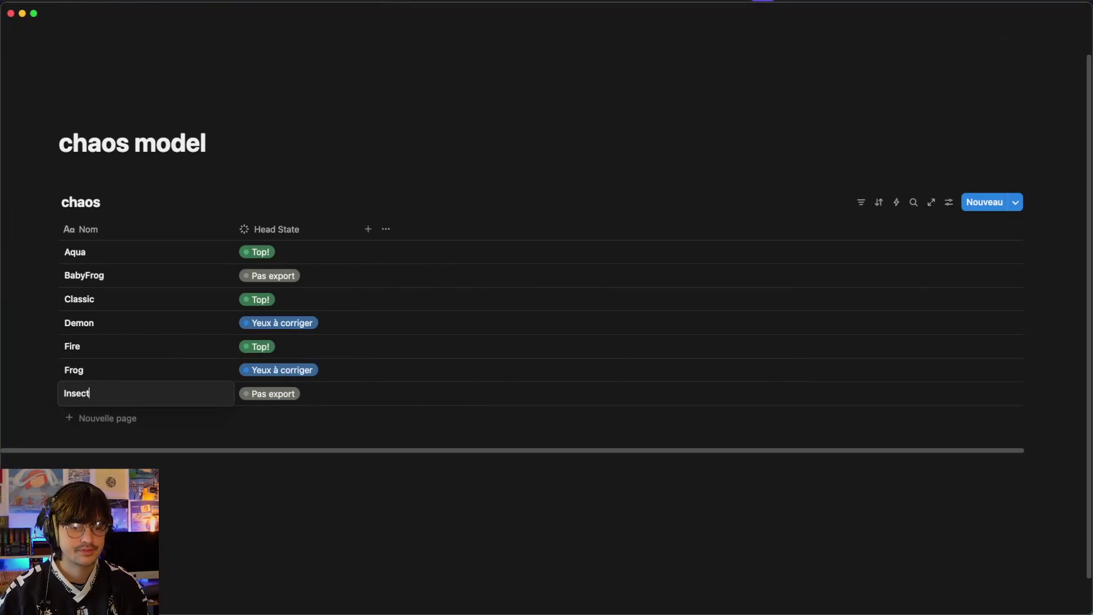
- Set the Insect row's Head State to Top! in the chaos table
left_click(298, 393)
left_click(303, 535)
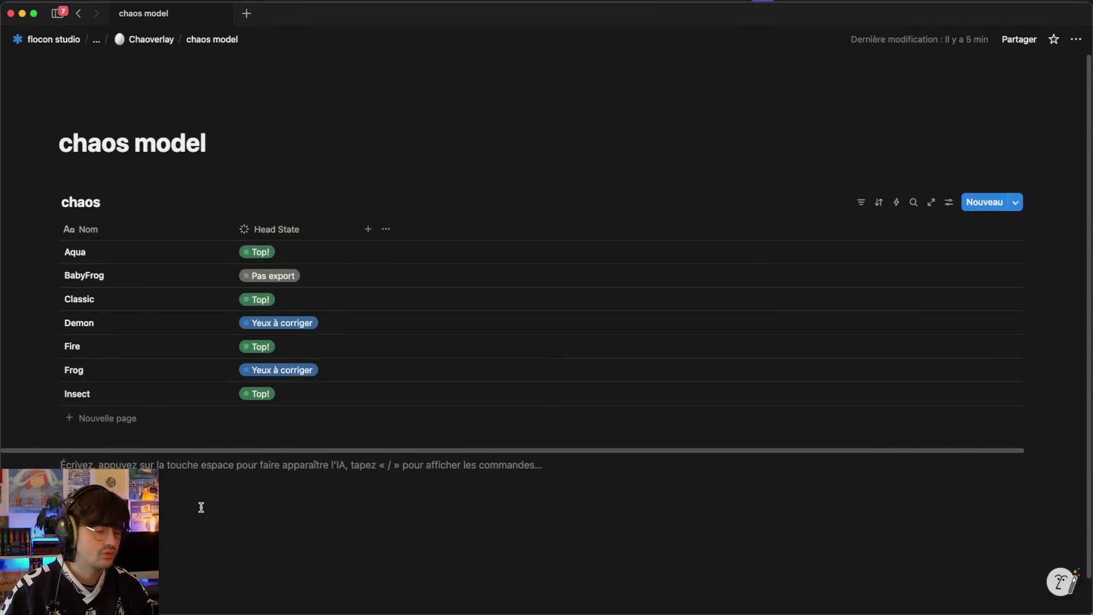
key("ctrl+Left")
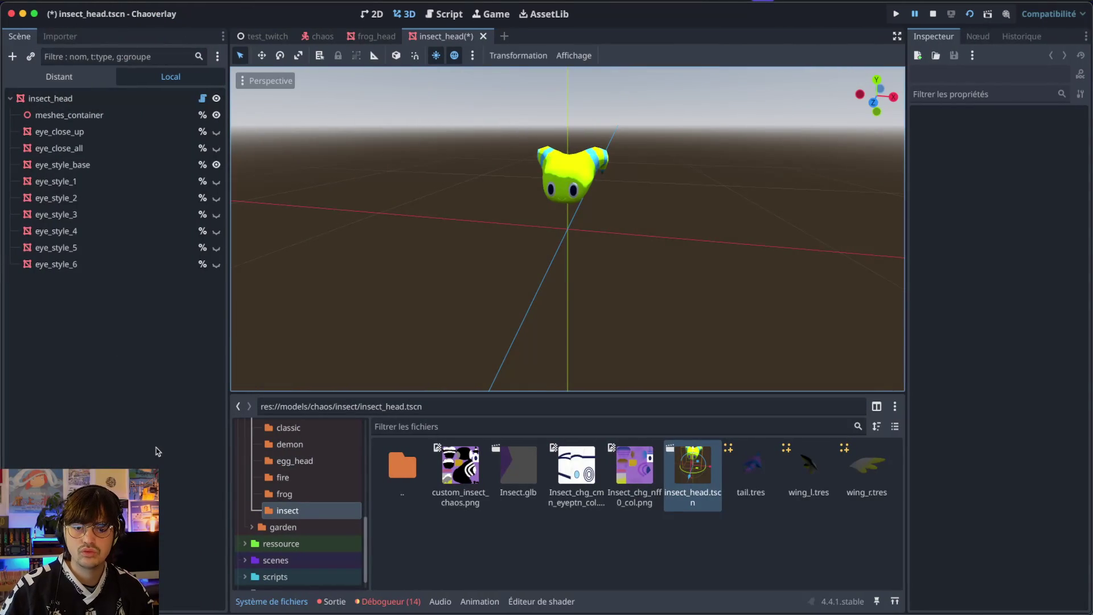
- Return to the Godot editor and bring the frog_head scene tab into view
key("ctrl+Right")
key("ctrl+Left")
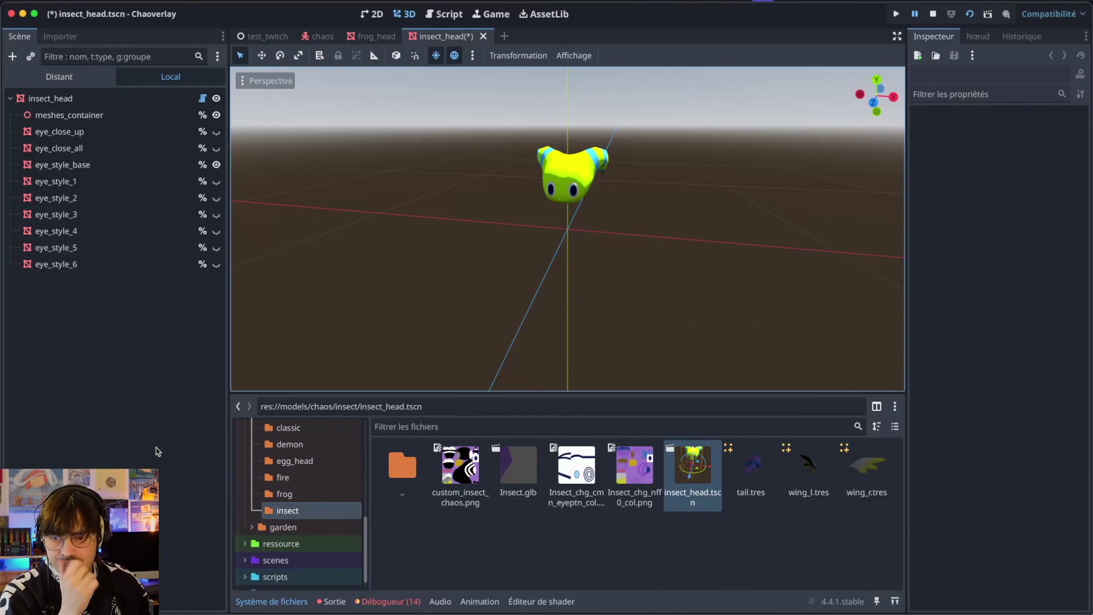
left_click(373, 36)
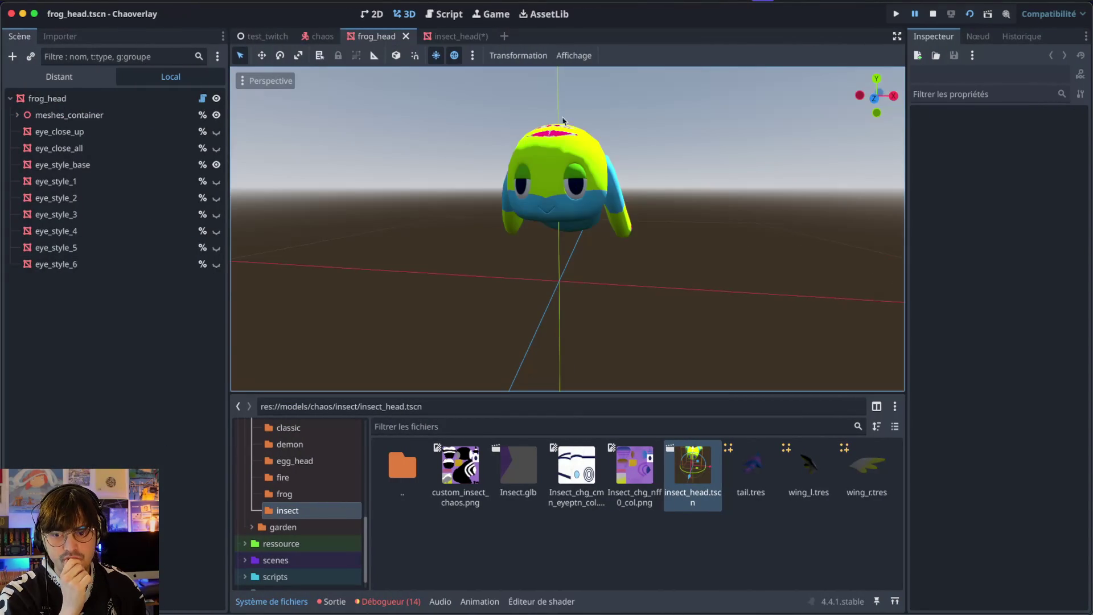
left_click(173, 170)
left_click(163, 417)
- Launch Blender by searching 'blender' in Raycast
key("alt+space")
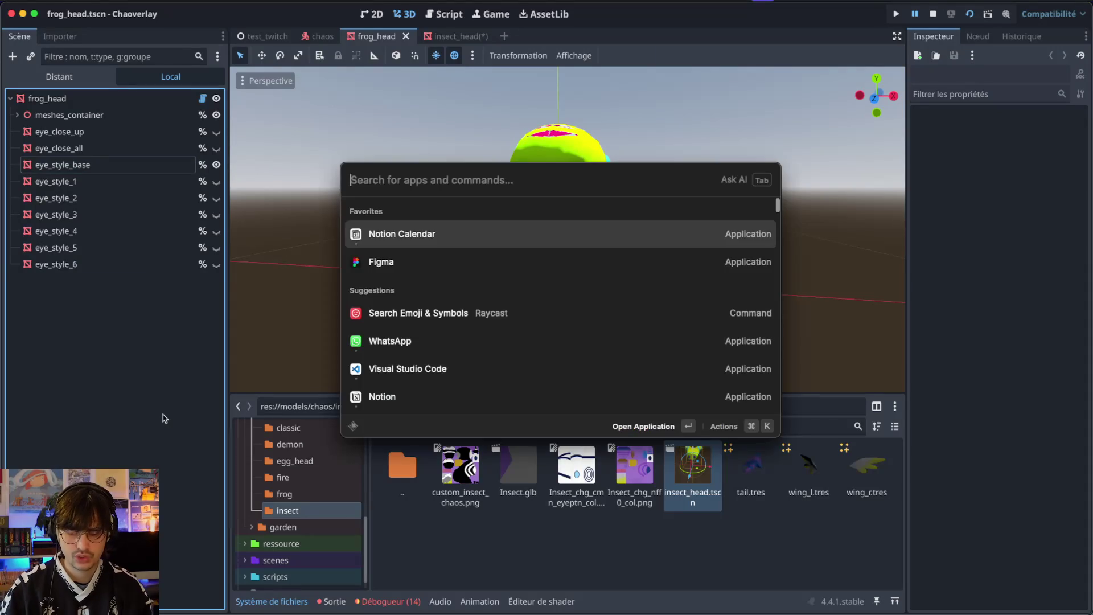
type("blender")
key("Return")
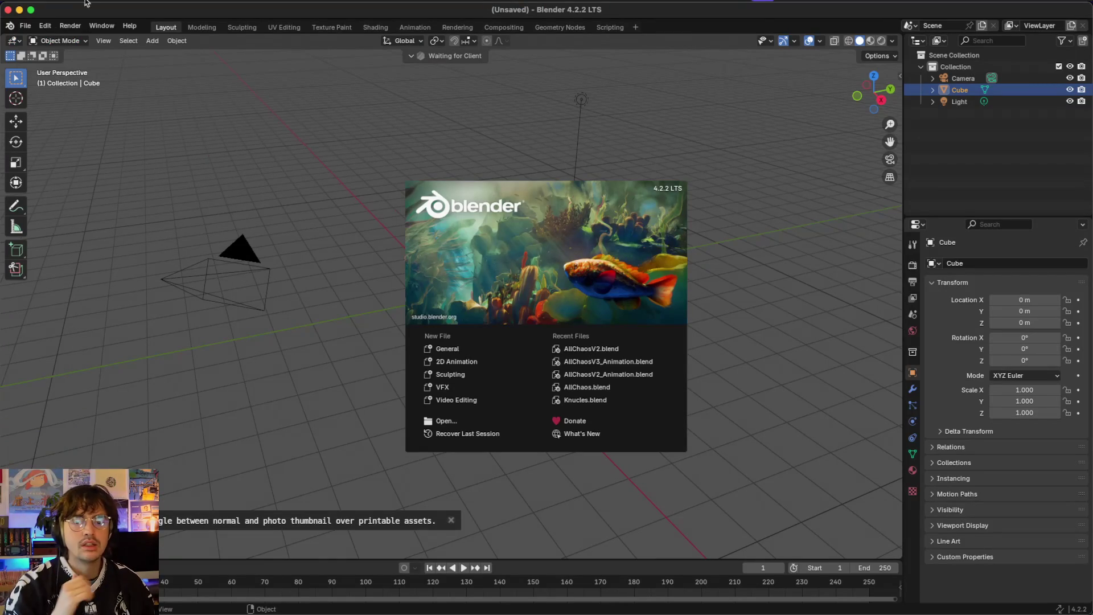
- Show Blender's File > Open Recent list of project files
left_click(25, 27)
mouse_move(94, 63)
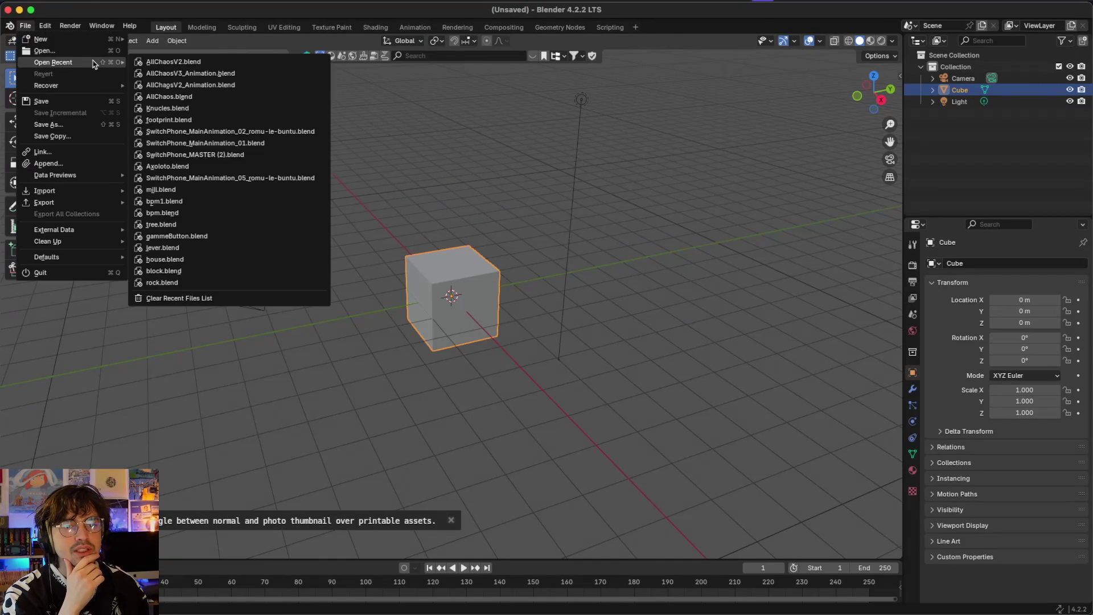
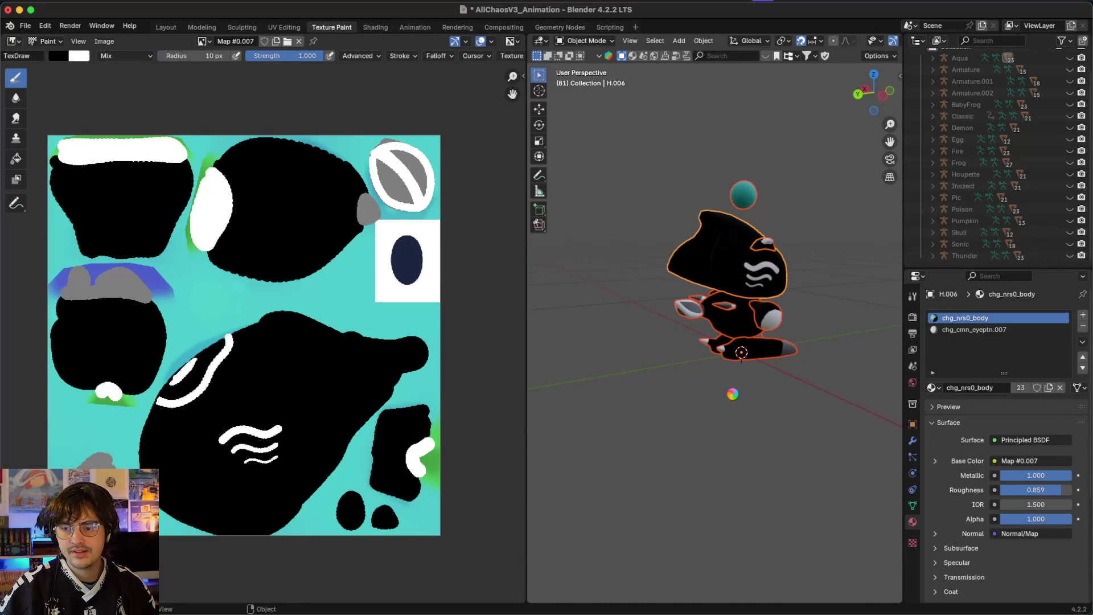
- In the Layout workspace, select all of the old character's meshes and delete them
left_click(732, 398)
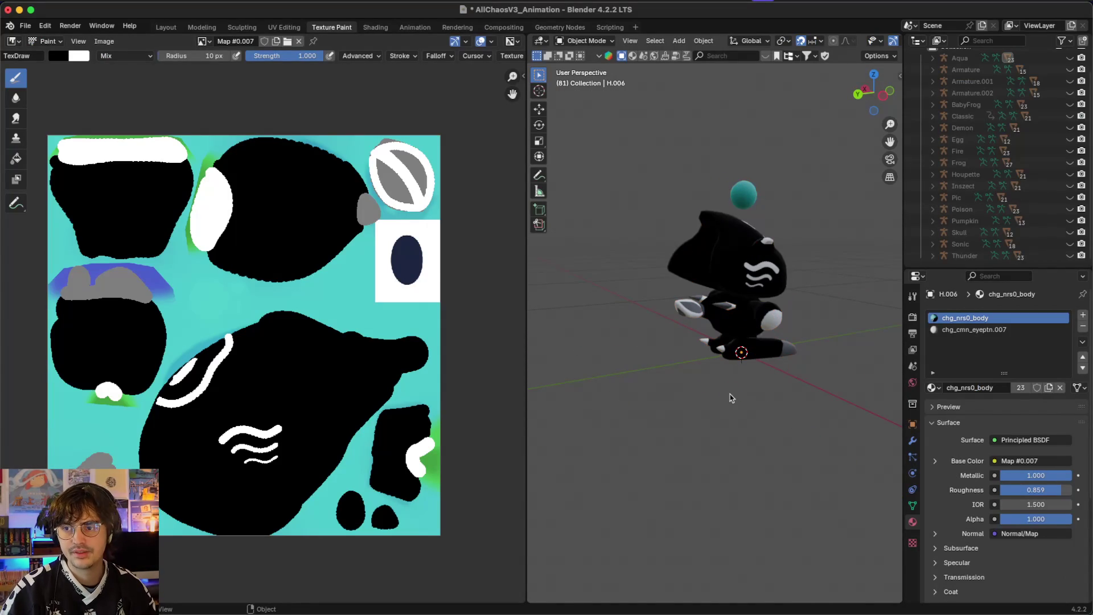
left_click(166, 27)
key("a")
key("g")
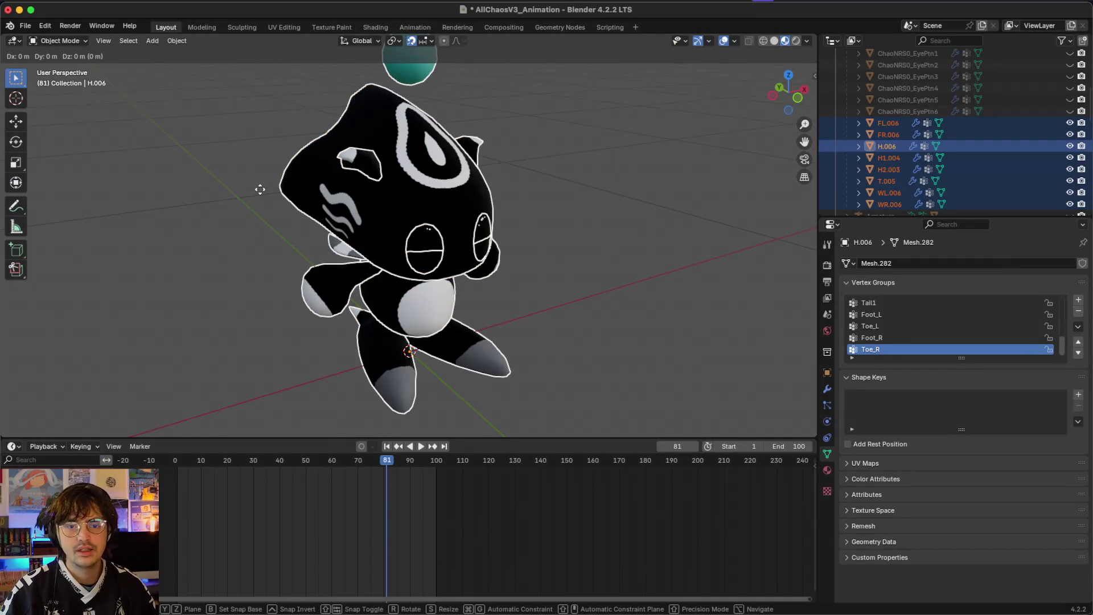
key("Escape")
key("Delete")
scroll(992, 107, "up", 10)
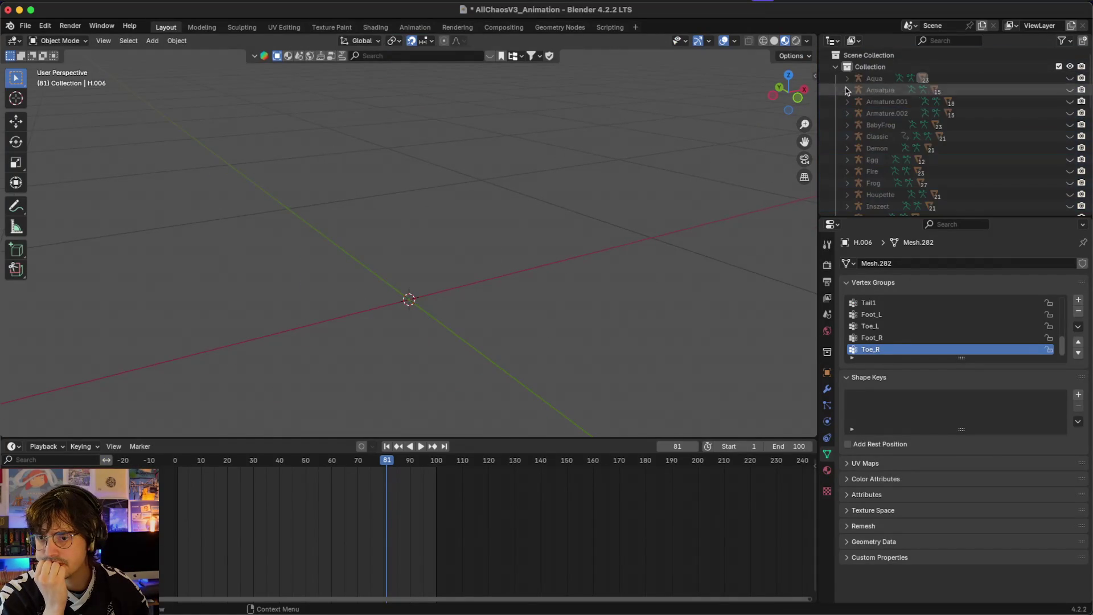
key("ctrl+Right")
key("ctrl+Left")
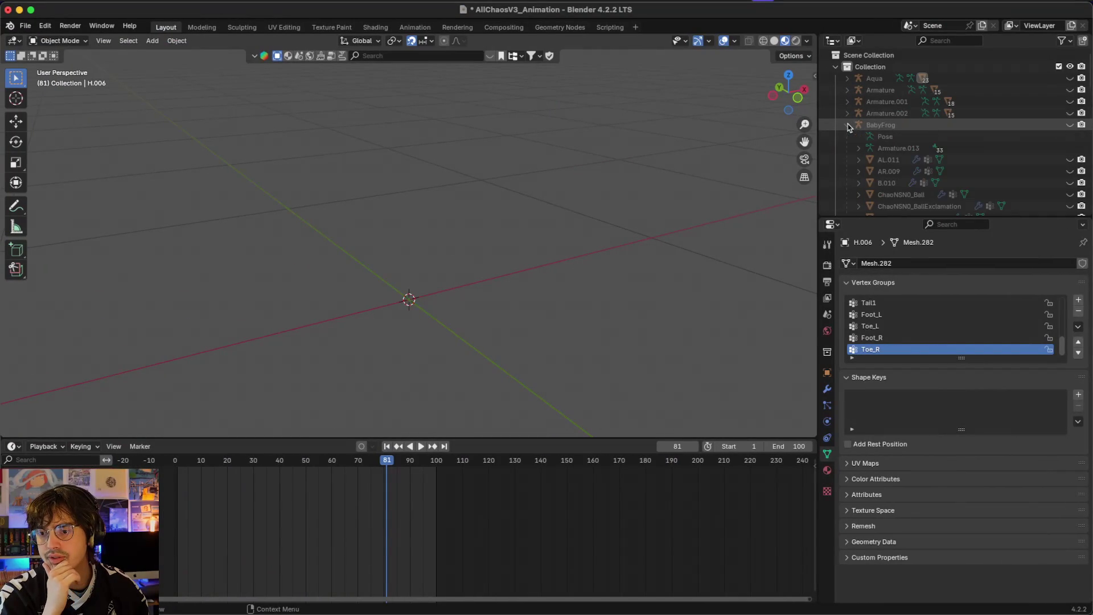
- Add a BabyFrog collection inside Collection and move the BabyFrog rig into it
left_click(870, 160)
scroll(968, 148, "down", 1)
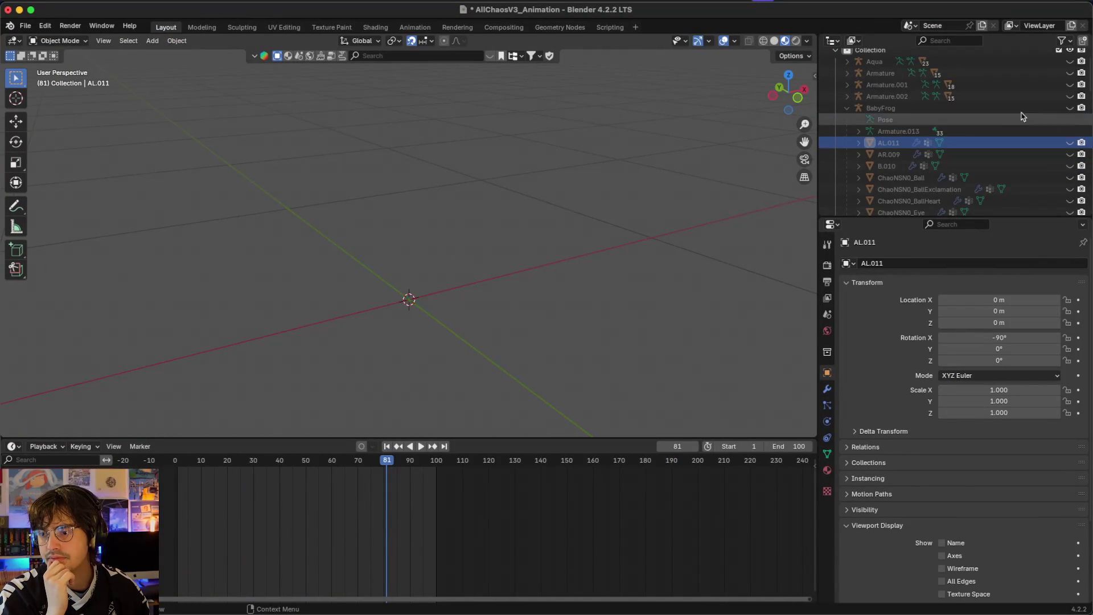
left_click(888, 108)
scroll(890, 114, "up", 2)
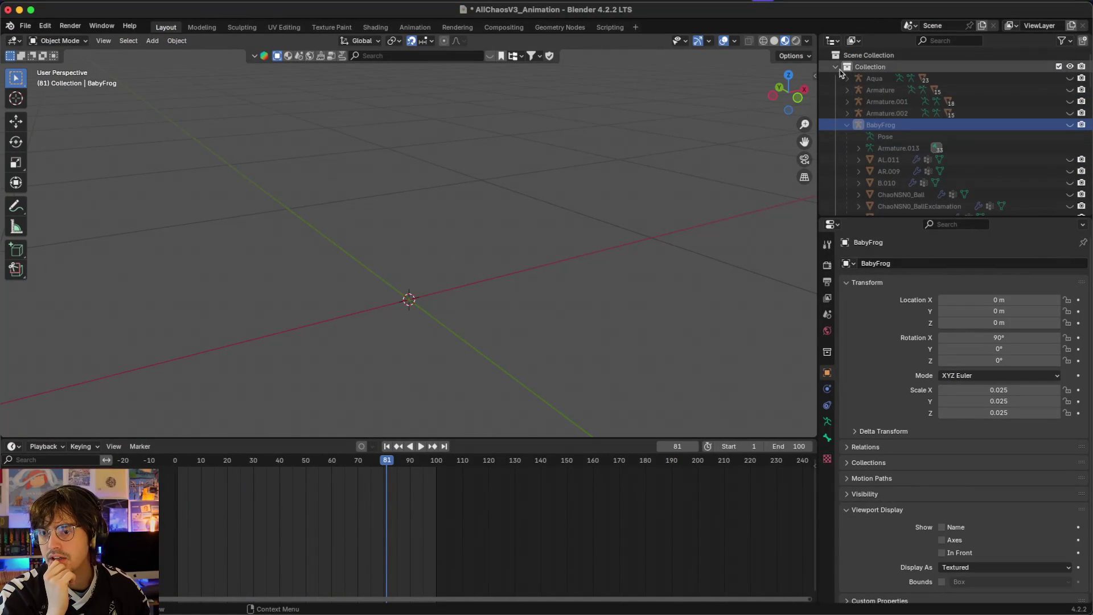
left_click(864, 67)
left_click(1082, 40)
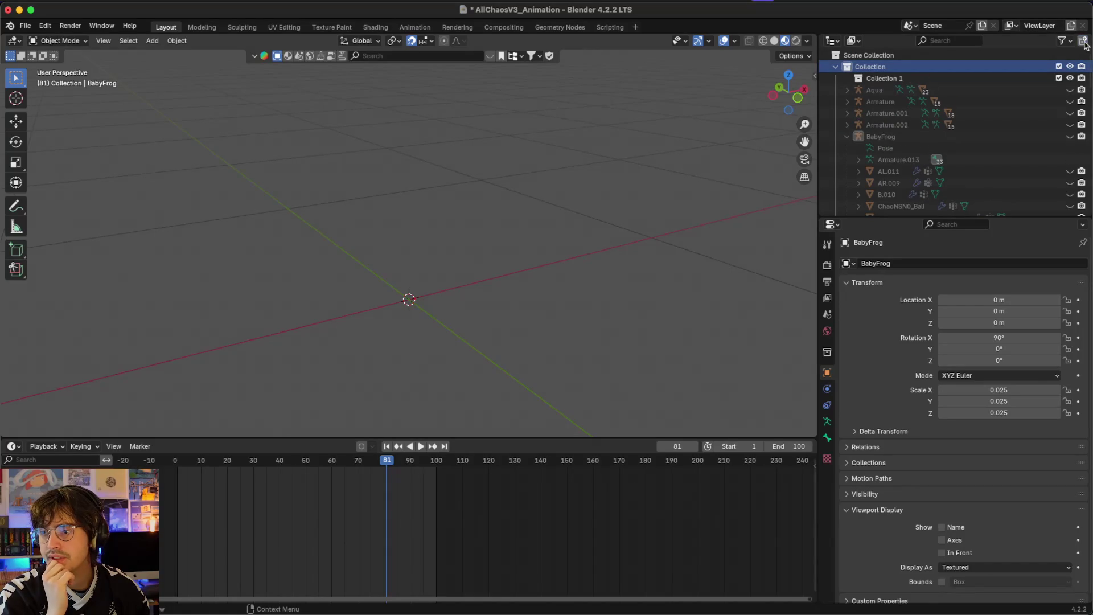
double_click(900, 77)
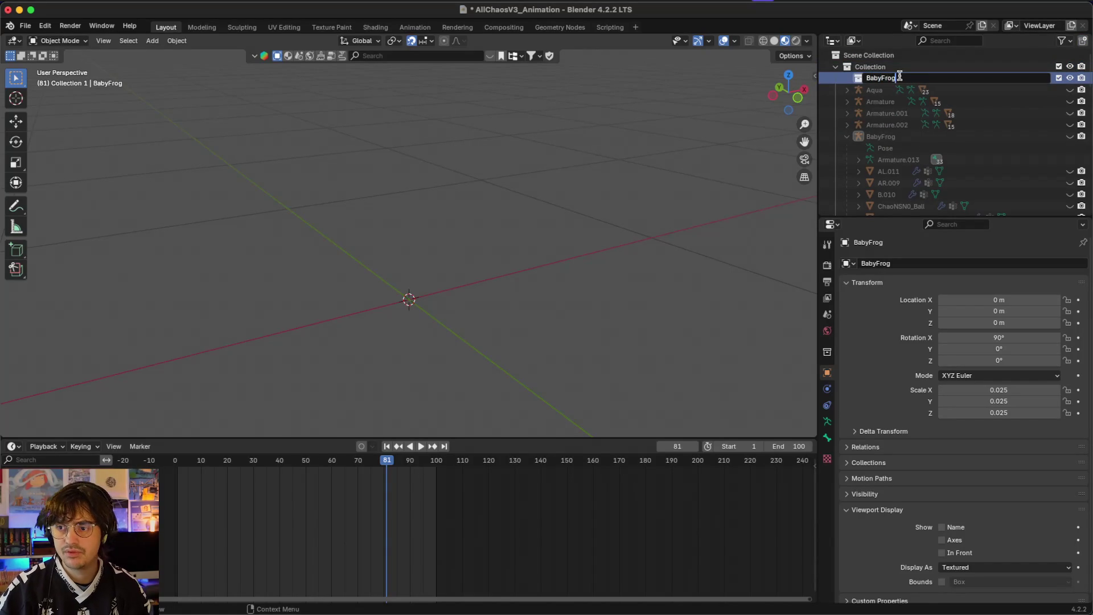
key("Return")
scroll(906, 141, "down", 6)
scroll(906, 141, "down", 5)
scroll(894, 140, "up", 10)
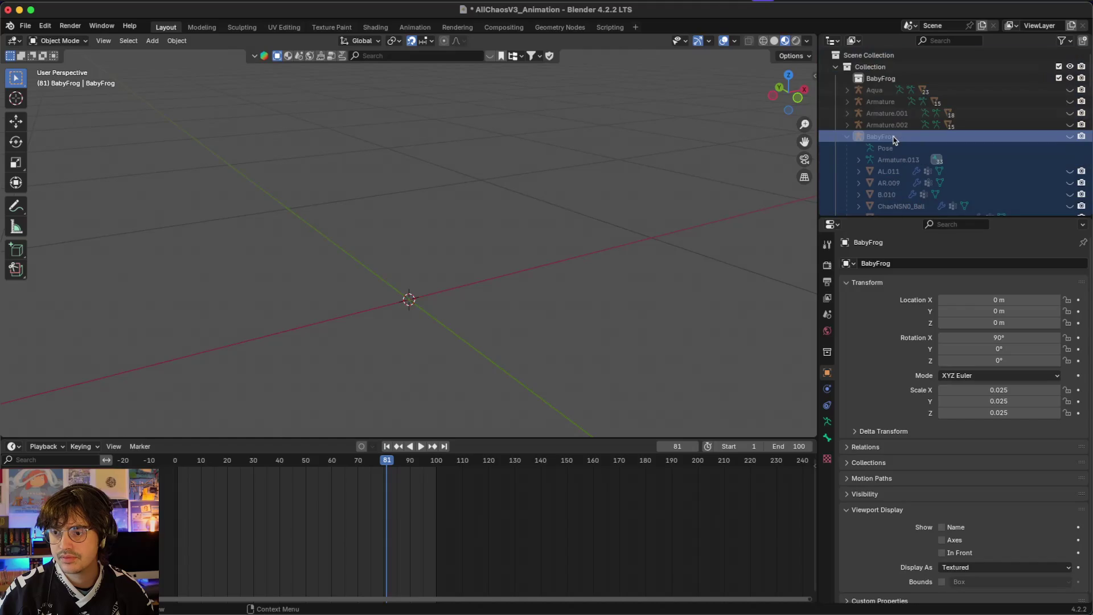
mouse_move(883, 138)
left_mouse_down()
mouse_move(879, 60)
mouse_move(877, 79)
left_mouse_up()
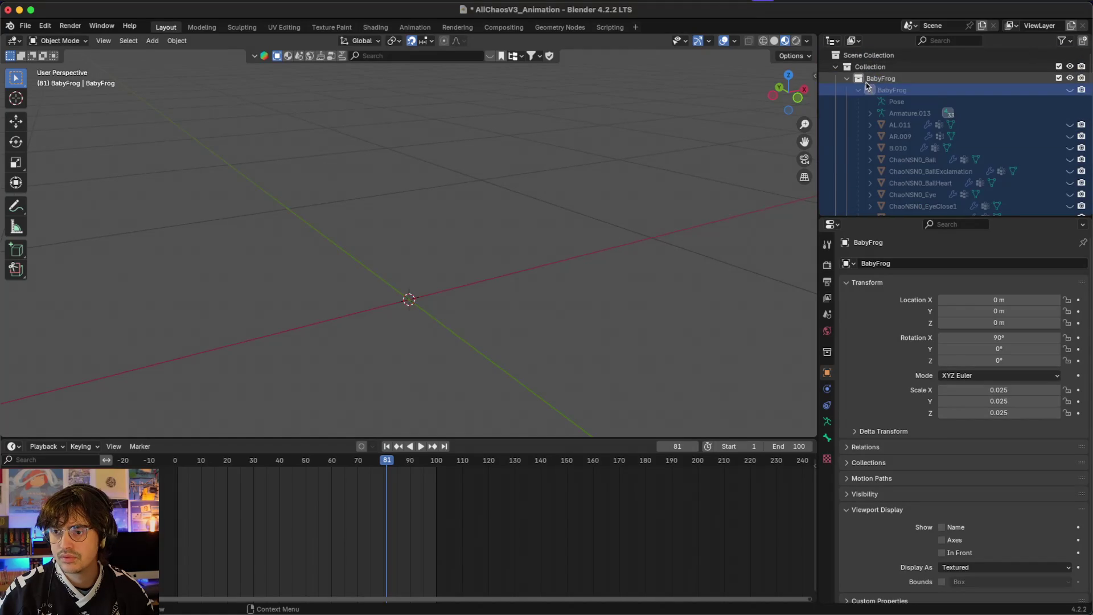
- Unhide the BabyFrog rig, AL.011, AR.009, B.010, the three Ball meshes, FR.010 and T.009
left_click(1070, 89)
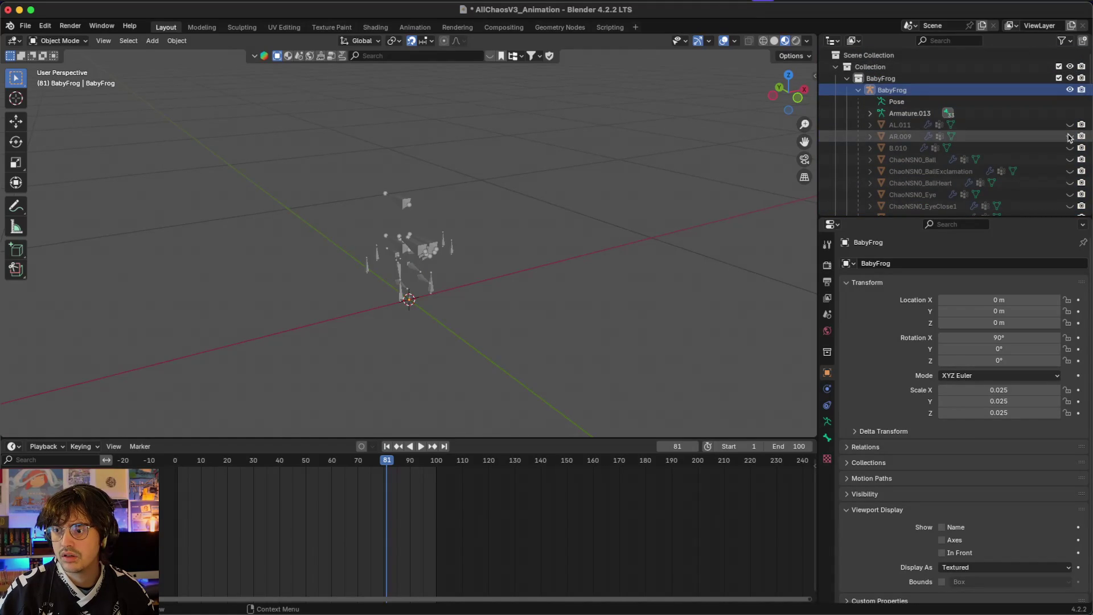
left_click(1069, 136)
left_click(1069, 124)
left_click(1069, 148)
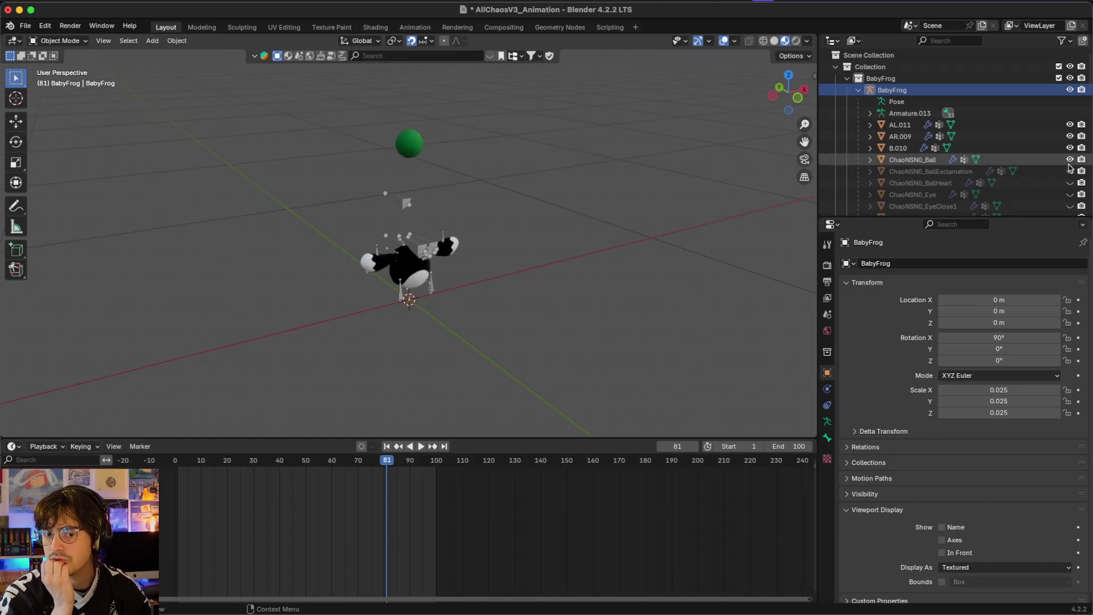
left_click(1069, 170)
left_click(1069, 182)
left_click(1070, 183)
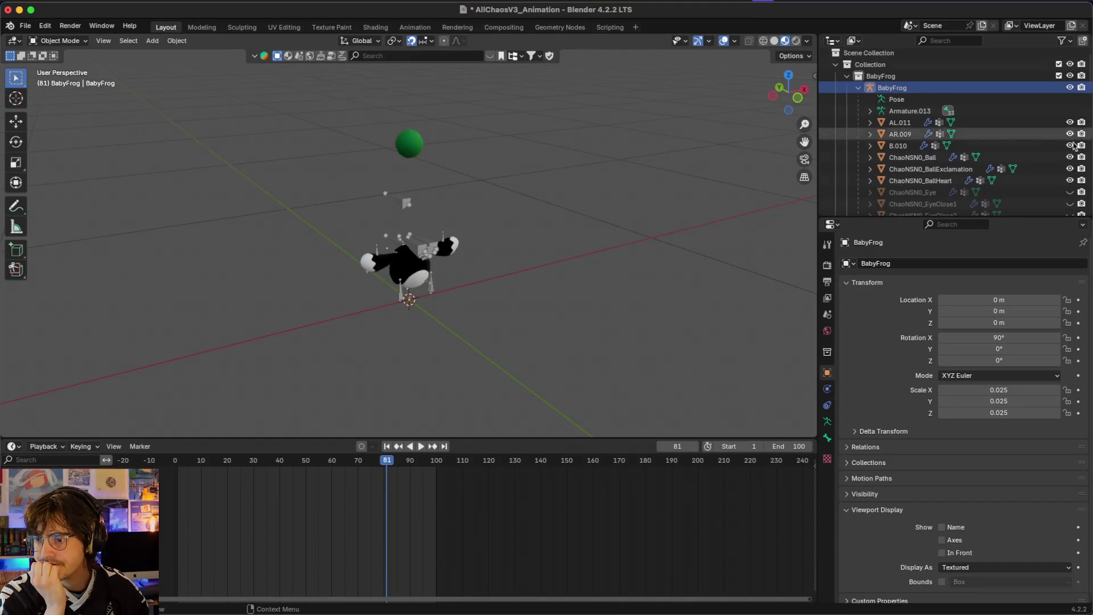
scroll(1068, 193, "down", 5)
left_click(1069, 202)
scroll(1065, 191, "down", 2)
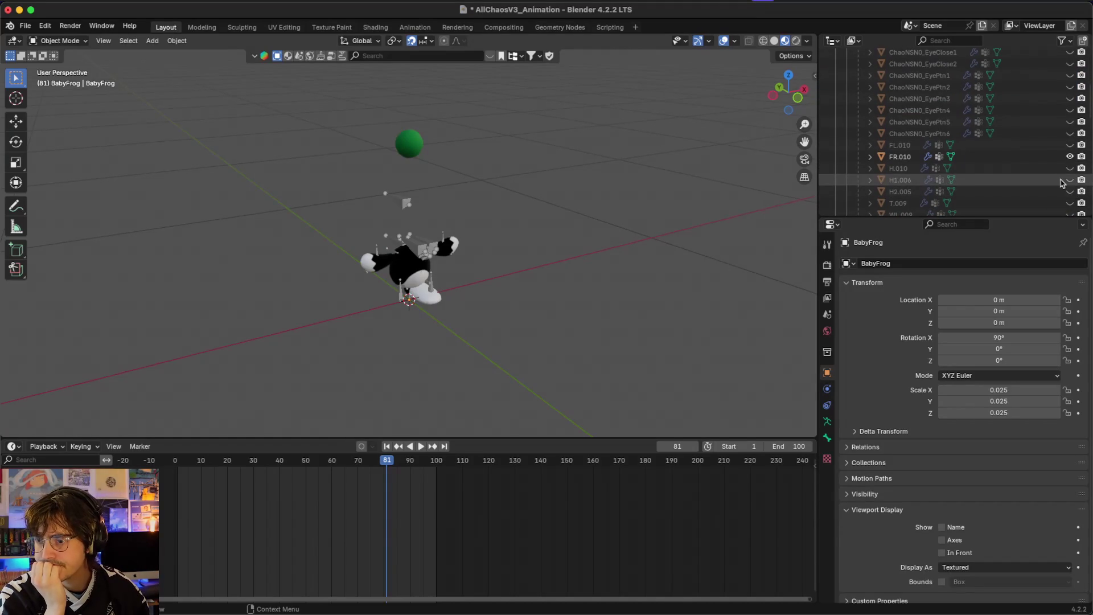
left_click(1069, 203)
- Unhide WR.011, WL.009, H2.005, H1.006, the H.010 head and FL.010
scroll(1070, 198, "down", 4)
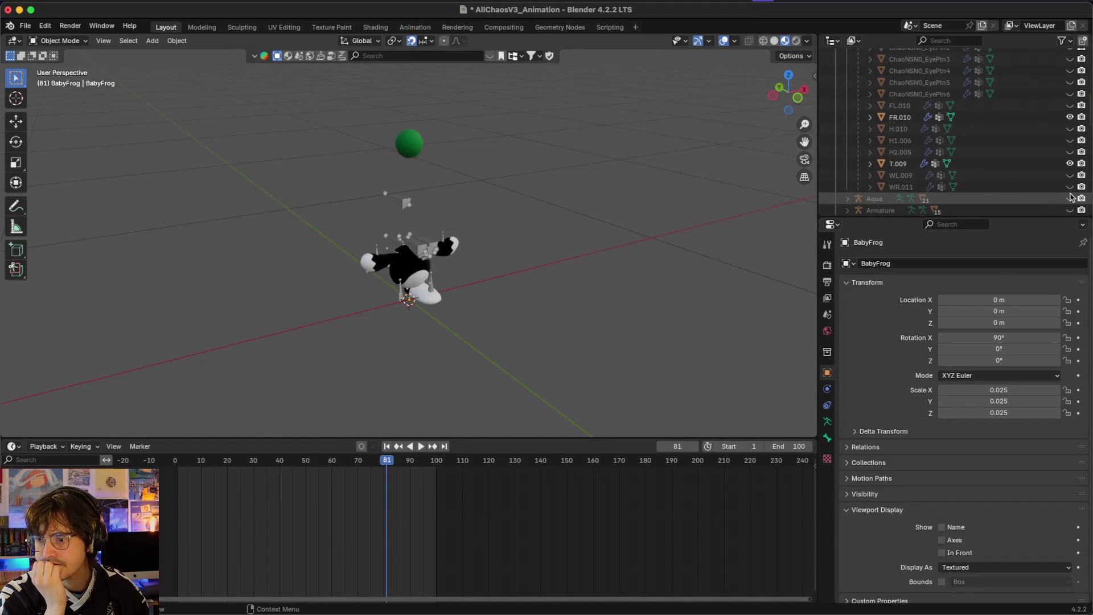
scroll(1070, 199, "up", 2)
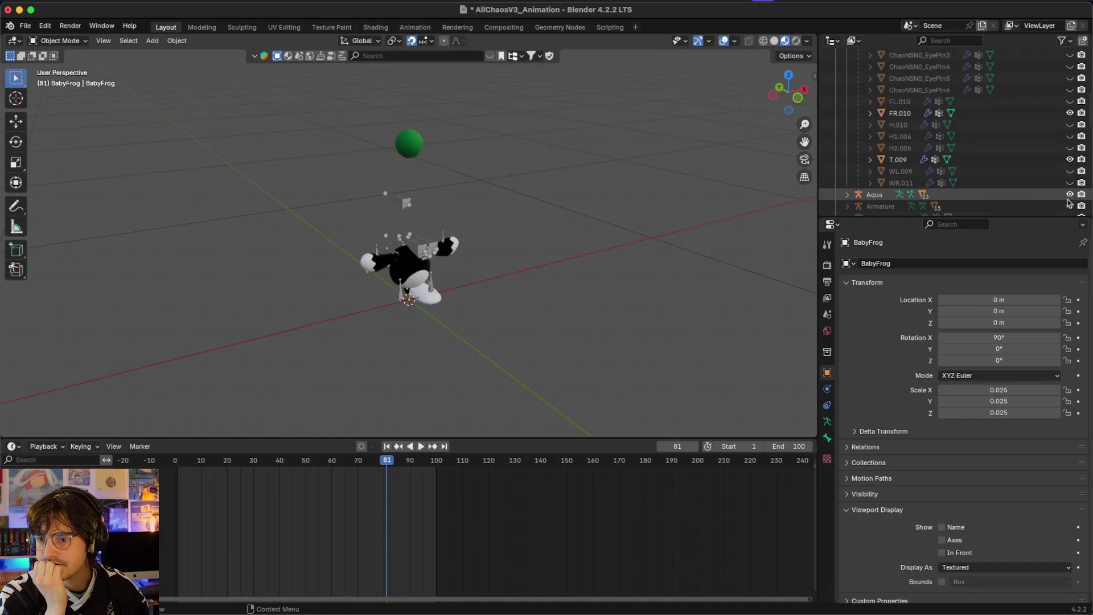
left_click(1070, 183)
left_click(1069, 171)
left_click(1069, 148)
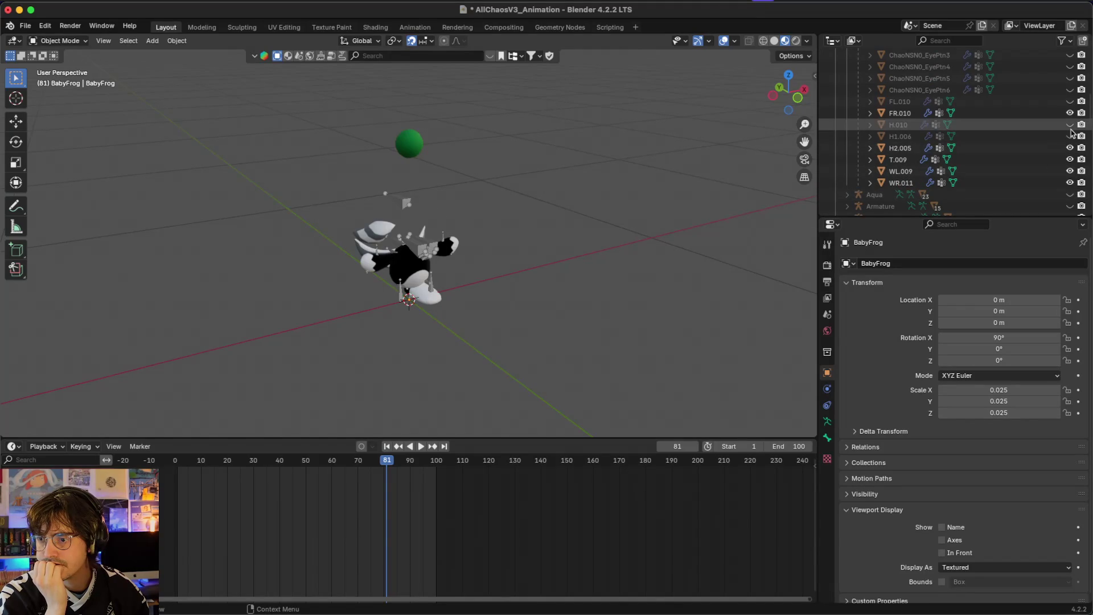
left_click(1069, 136)
left_click(1070, 135)
left_click(1070, 125)
scroll(1070, 129, "up", 2)
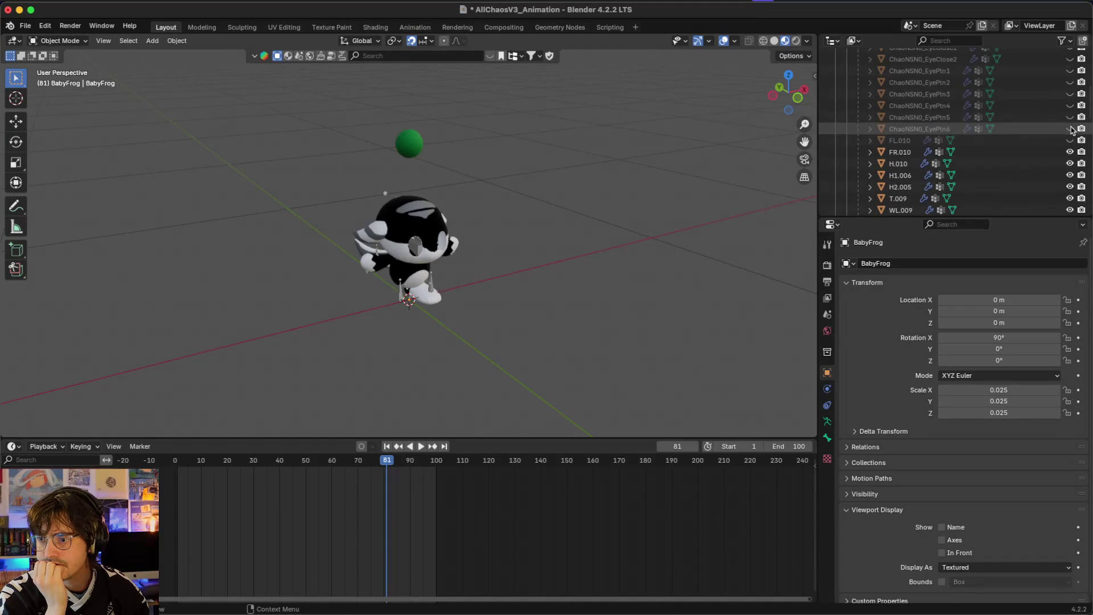
- Unhide ChaoNSN0_Eye along with its EyeClose and EyePtn variants
left_click(1070, 137)
left_click(1071, 138)
scroll(1072, 140, "up", 3)
left_click(1070, 151)
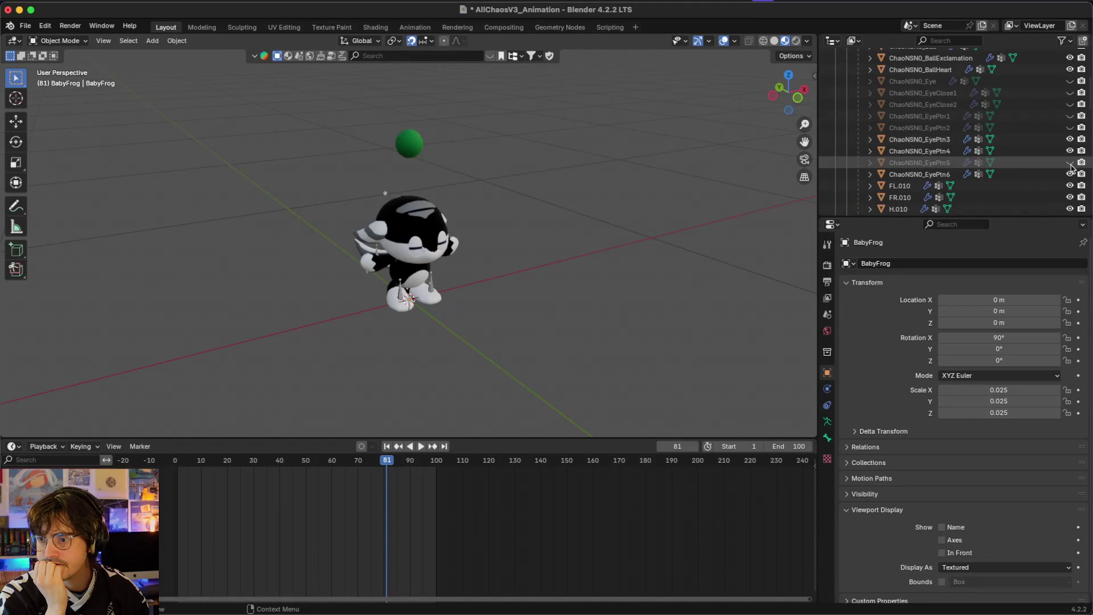
left_click(1070, 81)
left_click(1070, 104)
left_click(1069, 116)
left_click(1070, 128)
left_click(1070, 93)
scroll(1005, 117, "up", 1)
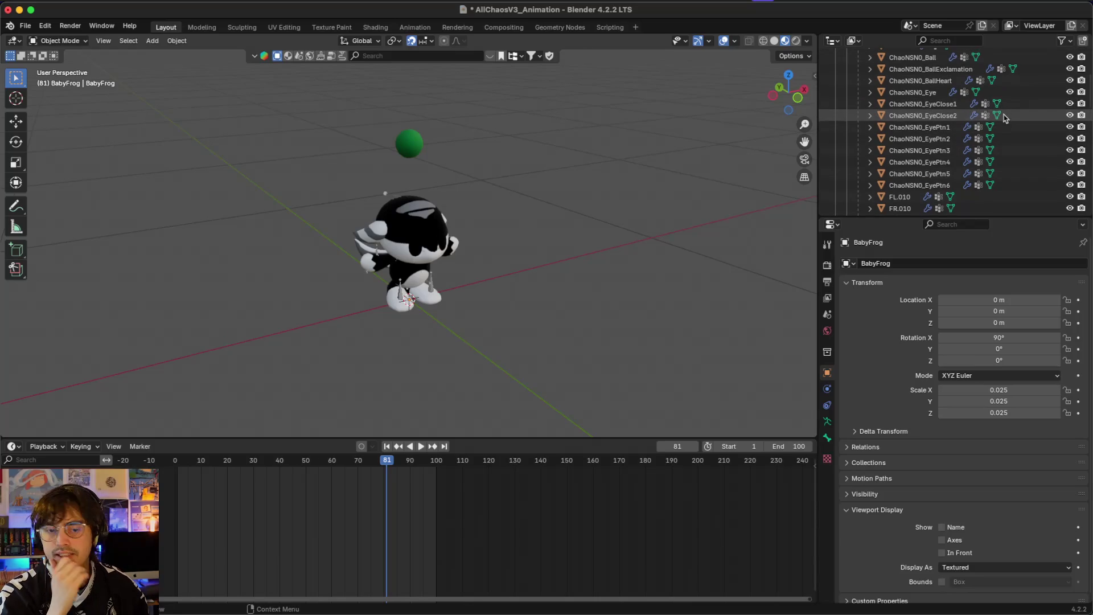
- Hide EyeClose2 and EyePtn2 through EyePtn5, leaving ChaoNSN0_Eye visible
left_click_drag(573, 257, 380, 203)
scroll(379, 203, "left", 3)
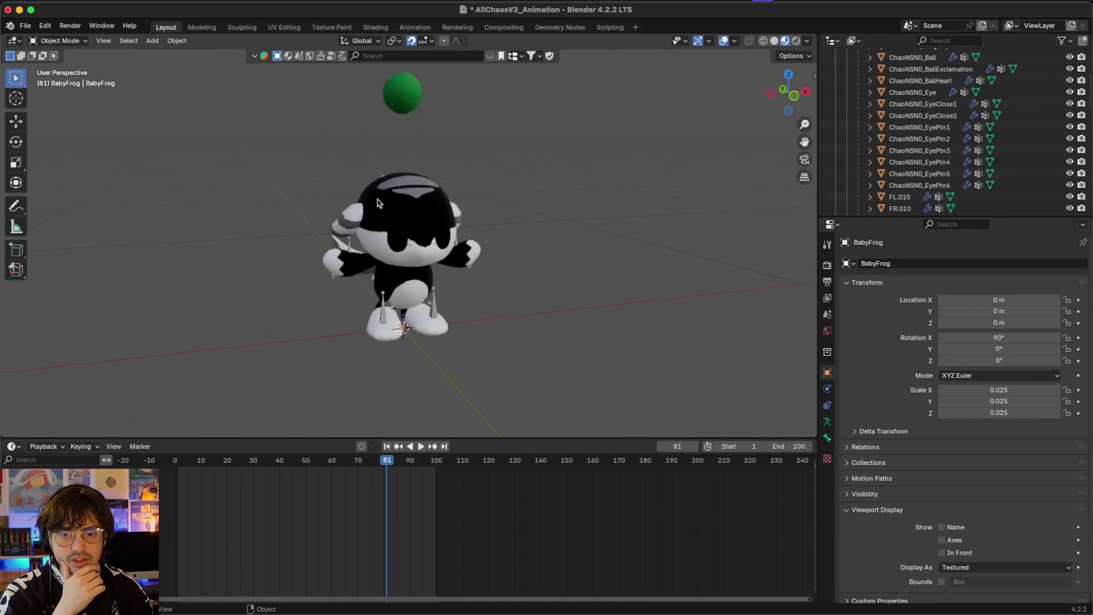
scroll(378, 203, "up", 3)
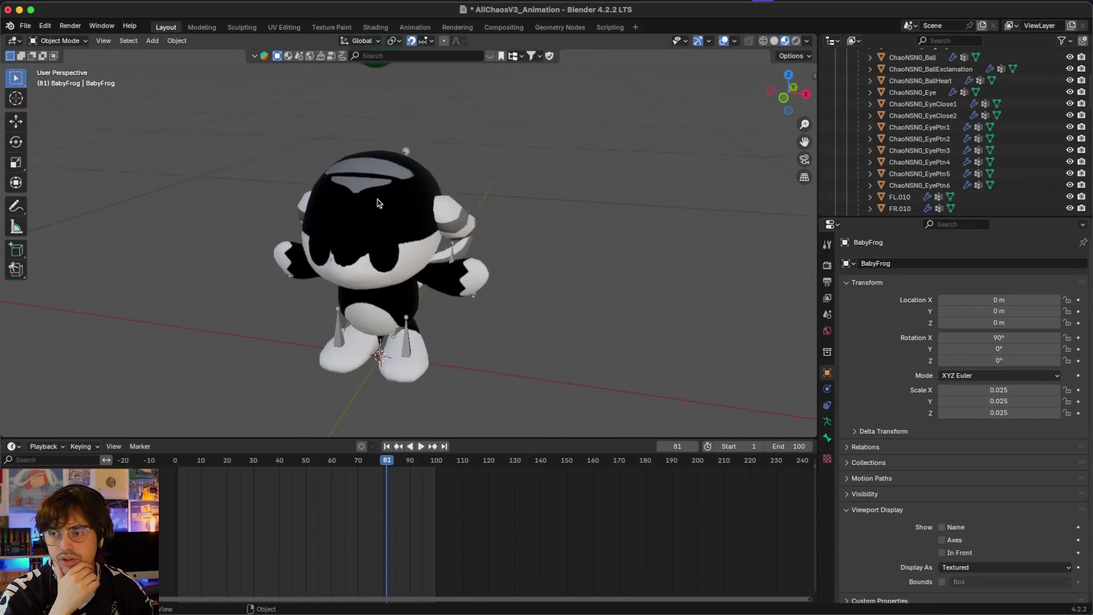
left_click(1070, 115)
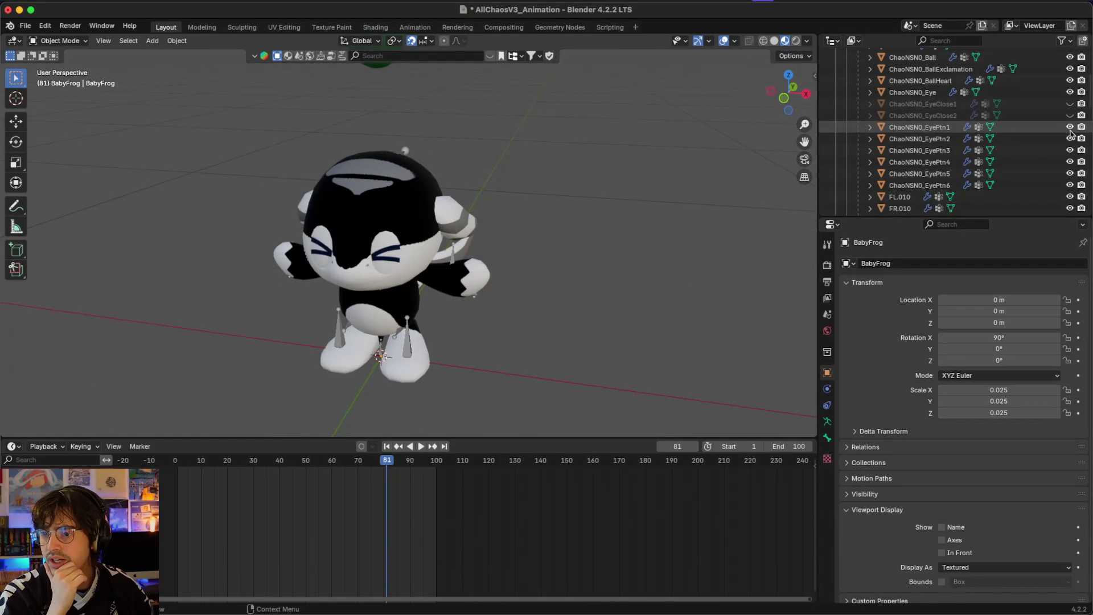
left_click(1034, 94)
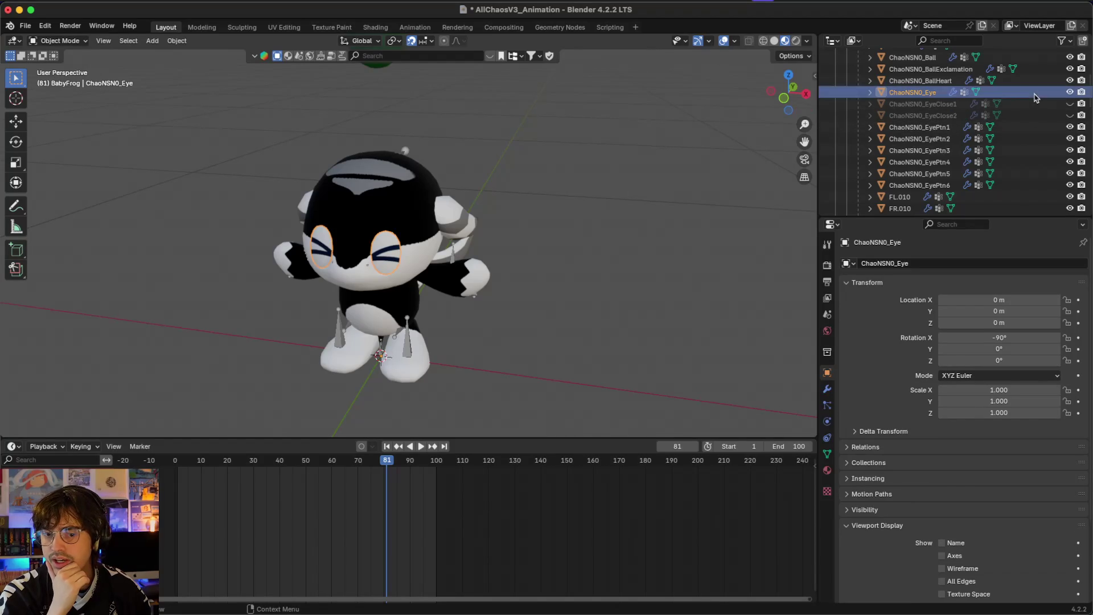
scroll(201, 299, "left", 5)
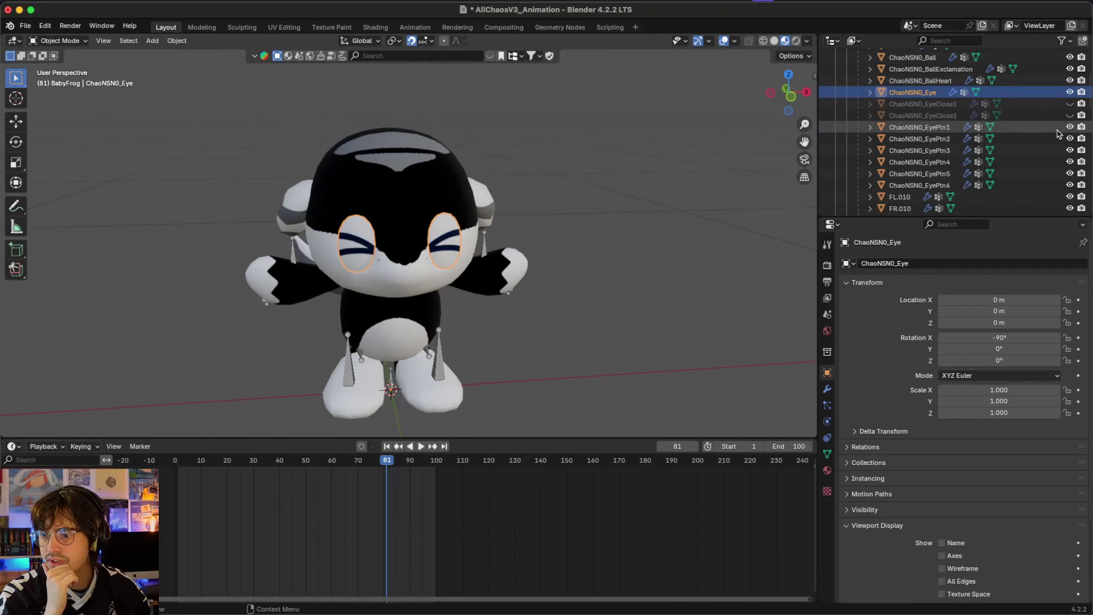
left_click_drag(1070, 138, 1070, 175)
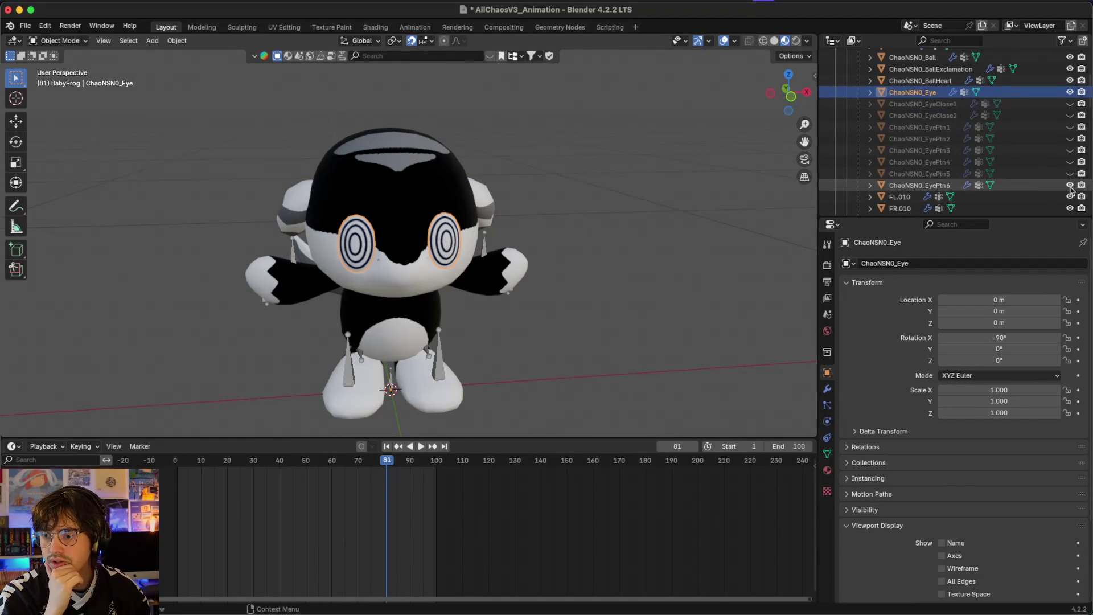
scroll(931, 112, "up", 2)
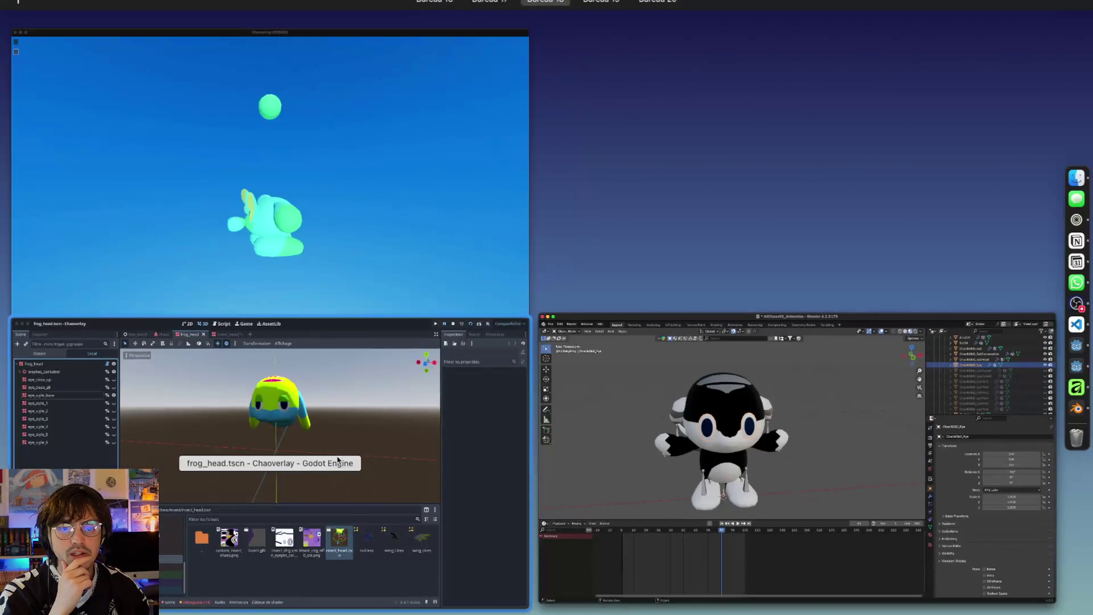
- Open the babyFrog_head scene from the baby_frog folder in Godot, then switch to the Notion chaos model page
left_click(338, 460)
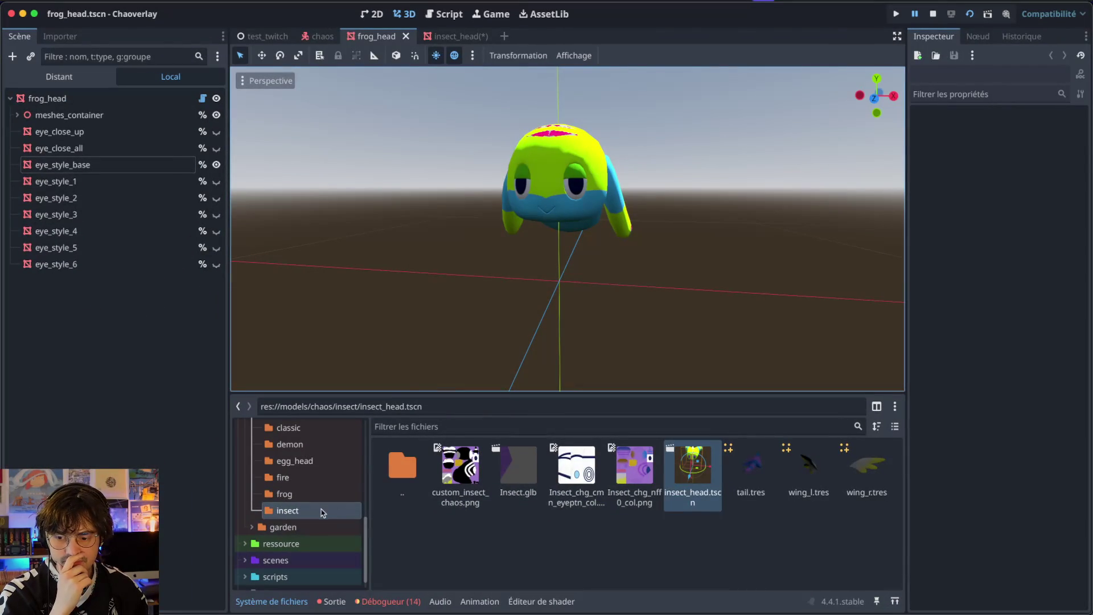
scroll(324, 512, "up", 5)
left_click(306, 524)
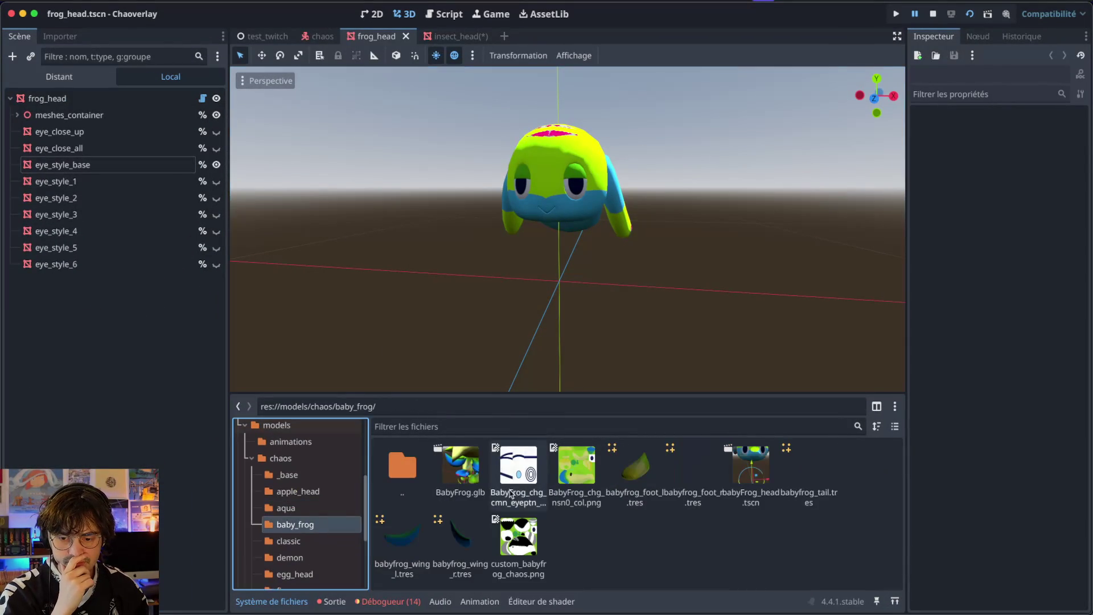
double_click(751, 468)
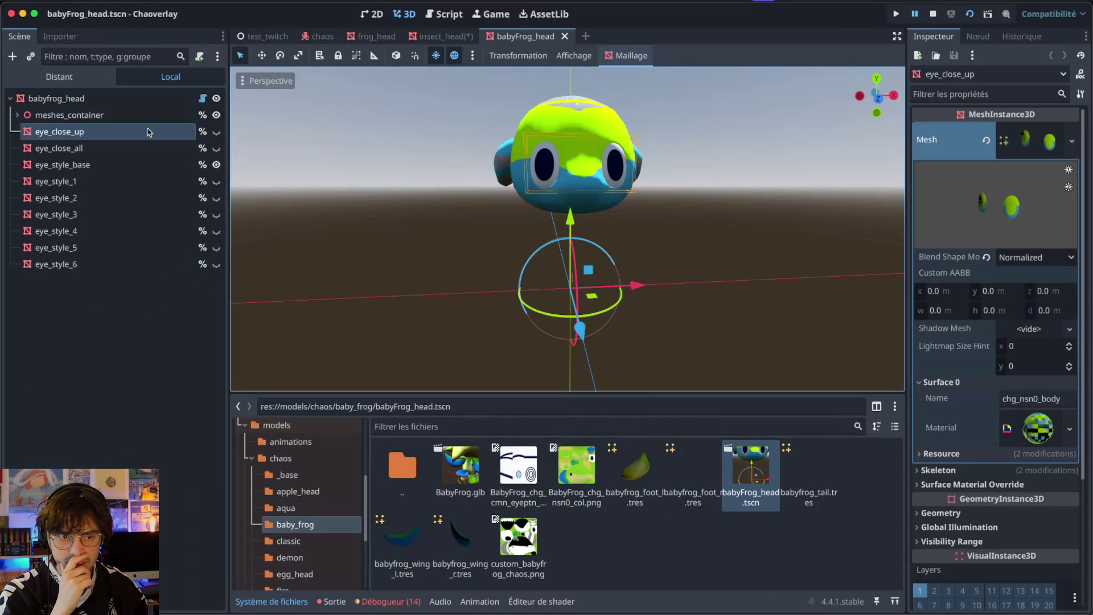
key("ctrl+Right")
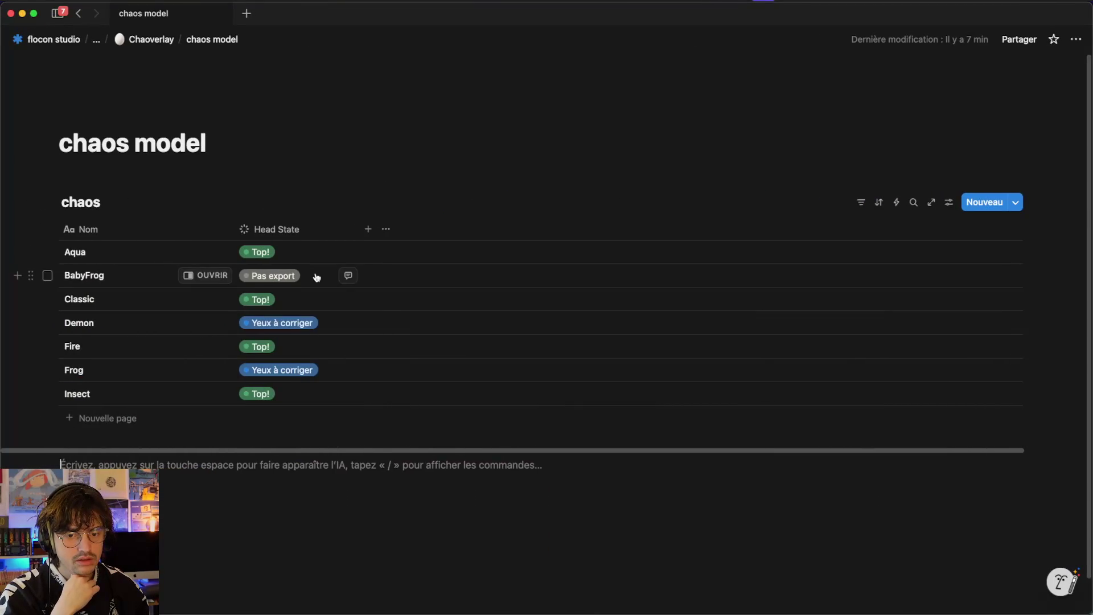
- Set BabyFrog's head state to Top! in Notion and close the babyFrog_head scene in Godot
left_click(317, 277)
left_click(304, 422)
key("ctrl+Left")
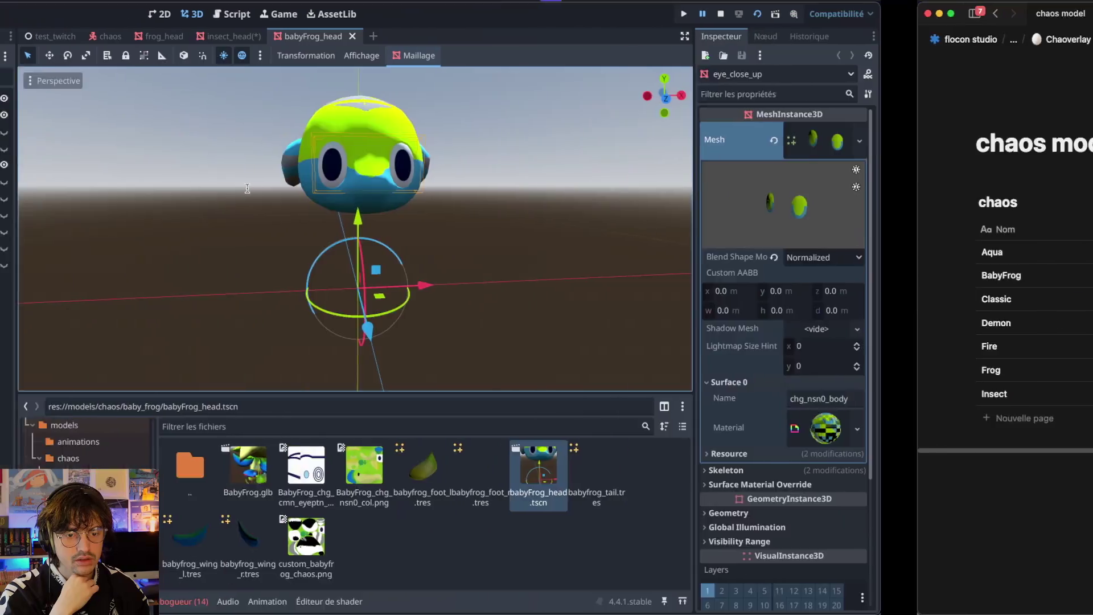
left_click(563, 35)
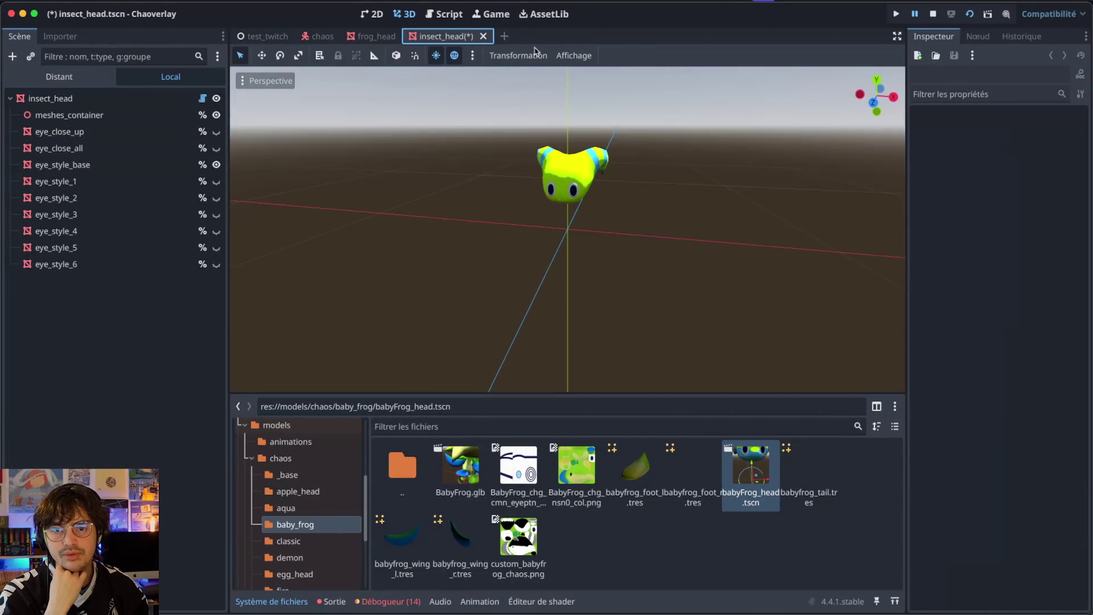
key("ctrl+Right")
- Bring the Blender window to full screen from the overview of open windows
key("ctrl+Left")
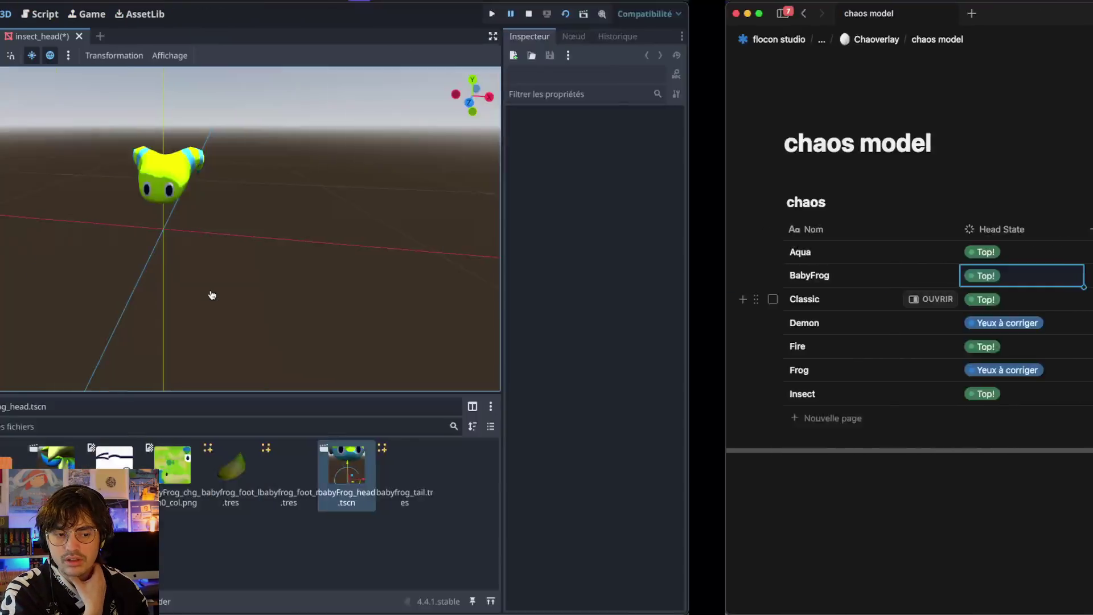
key("ctrl+Right")
key("ctrl+Left")
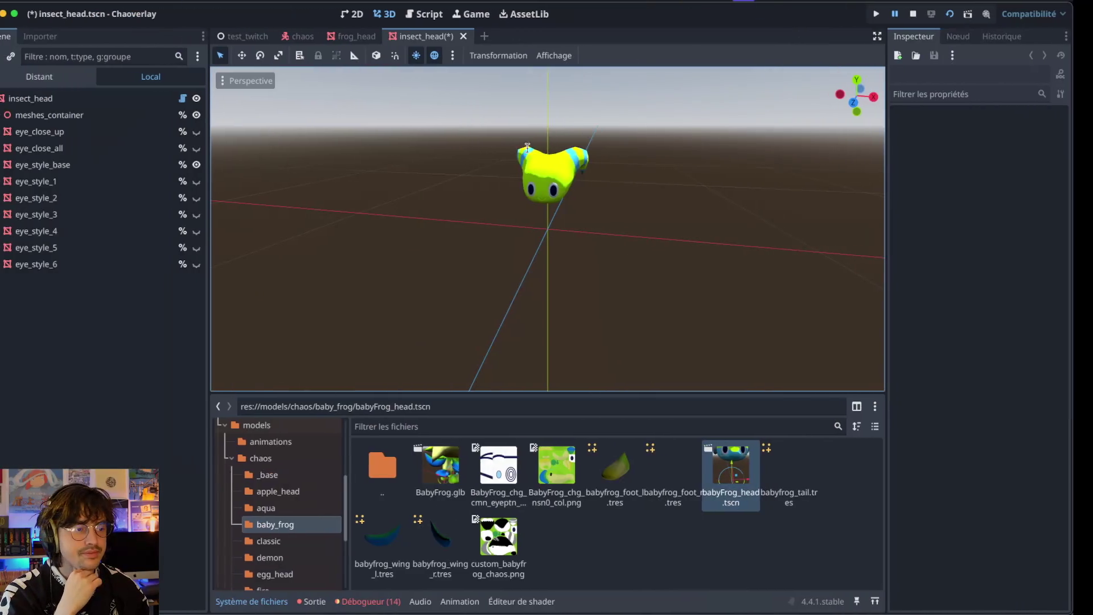
key("ctrl+Up")
left_click(472, 377)
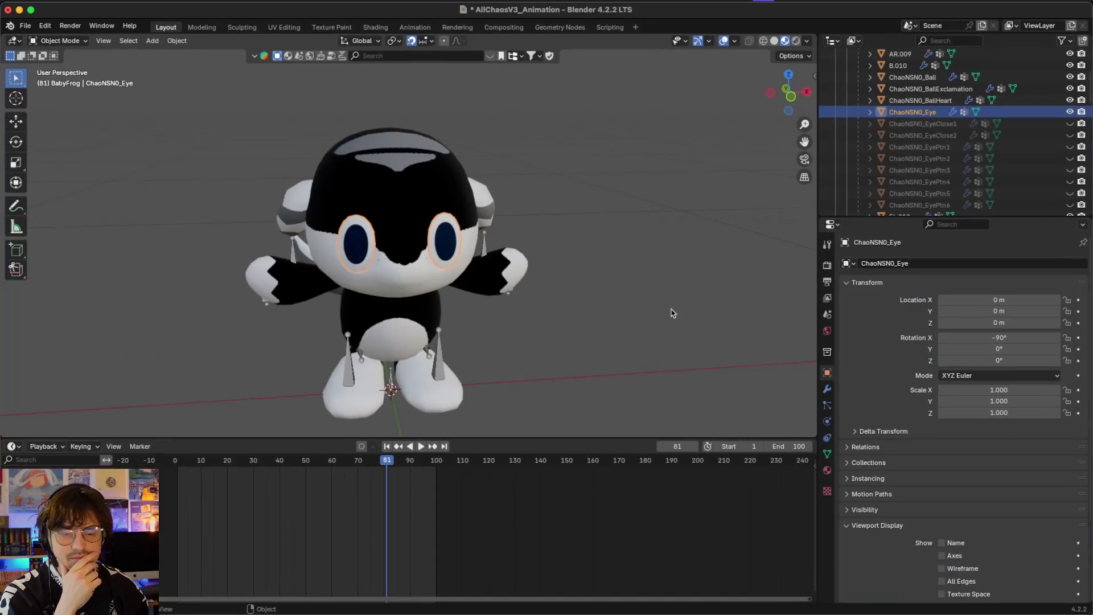
- Unhide all of BabyFrog's EyeClose and EyePtn meshes, including ChaoNSN0_EyePtn5
scroll(988, 112, "up", 5)
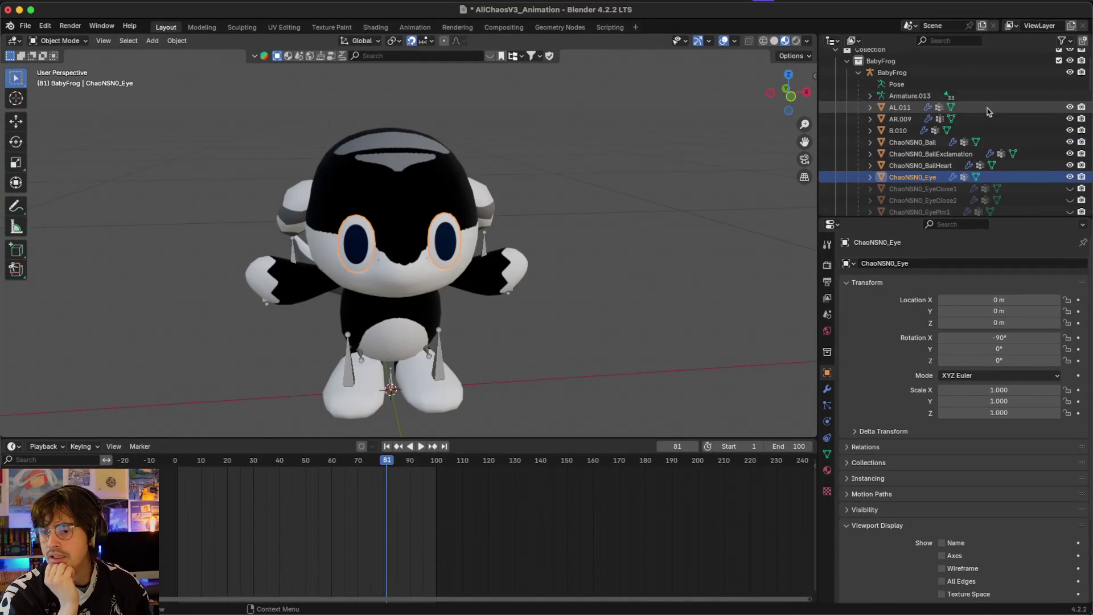
scroll(1033, 140, "down", 4)
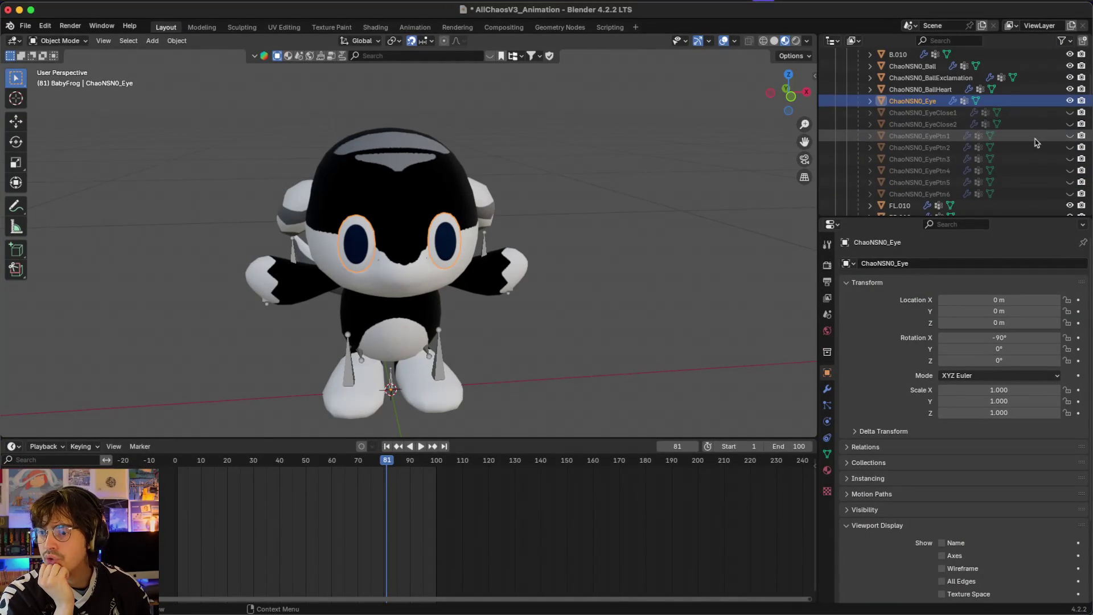
left_click(1069, 112)
left_click(1069, 124)
left_click(1069, 135)
left_click(1070, 147)
left_click(1069, 159)
left_click(1069, 171)
left_click(1070, 194)
left_click(1069, 182)
scroll(1066, 167, "up", 4)
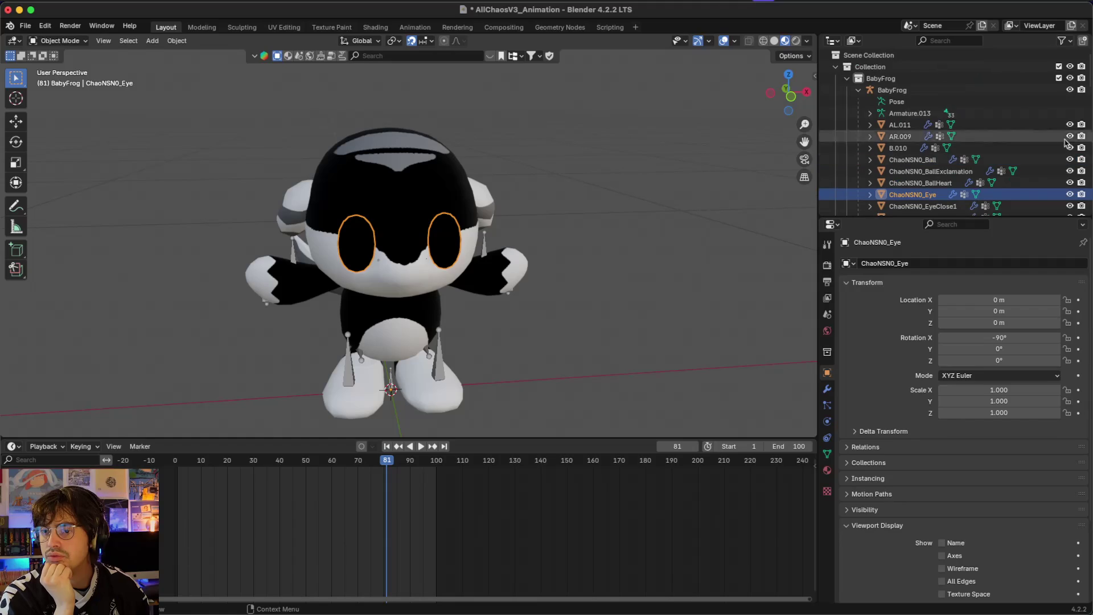
- Hide and collapse the BabyFrog collection, then move the Demon rig into a new Demon collection
left_click(1070, 80)
left_click(847, 79)
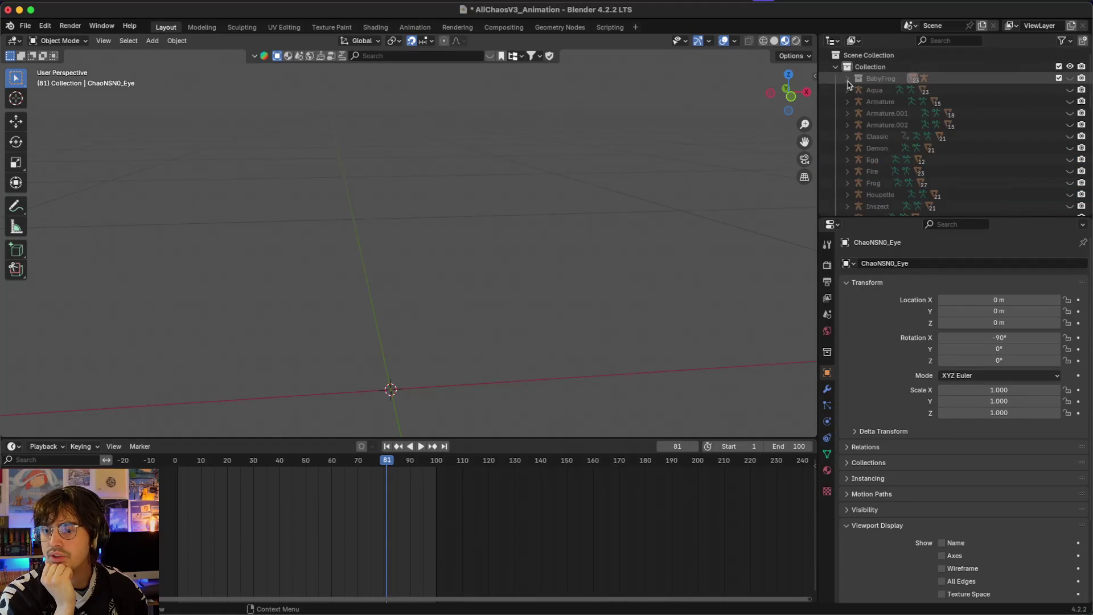
left_click(908, 70)
left_click(1083, 41)
left_click(873, 92)
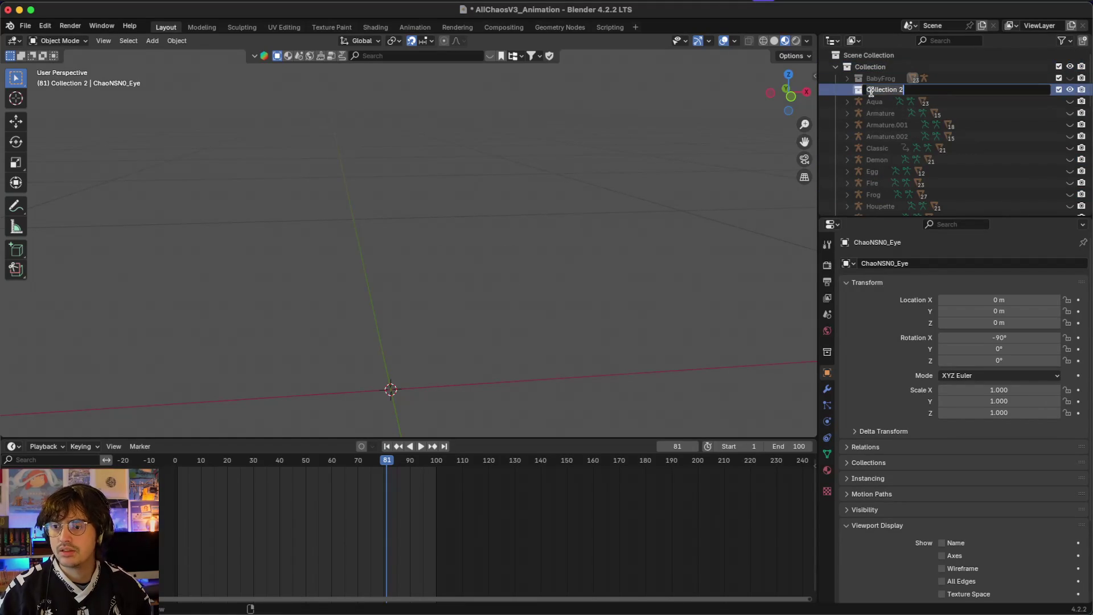
scroll(905, 113, "down", 3)
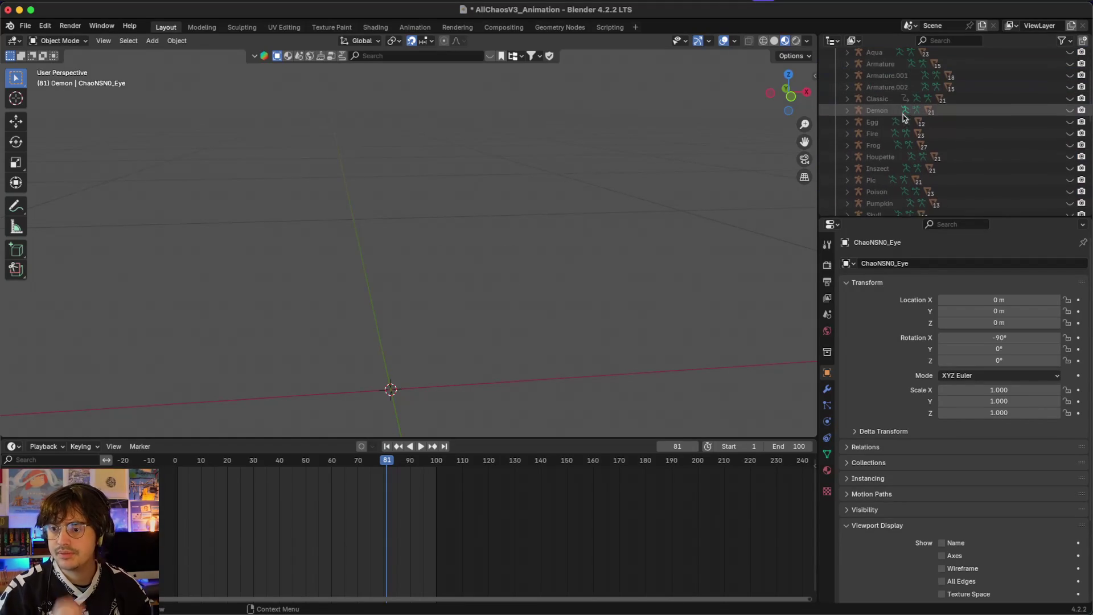
left_click(863, 111)
scroll(893, 119, "down", 10)
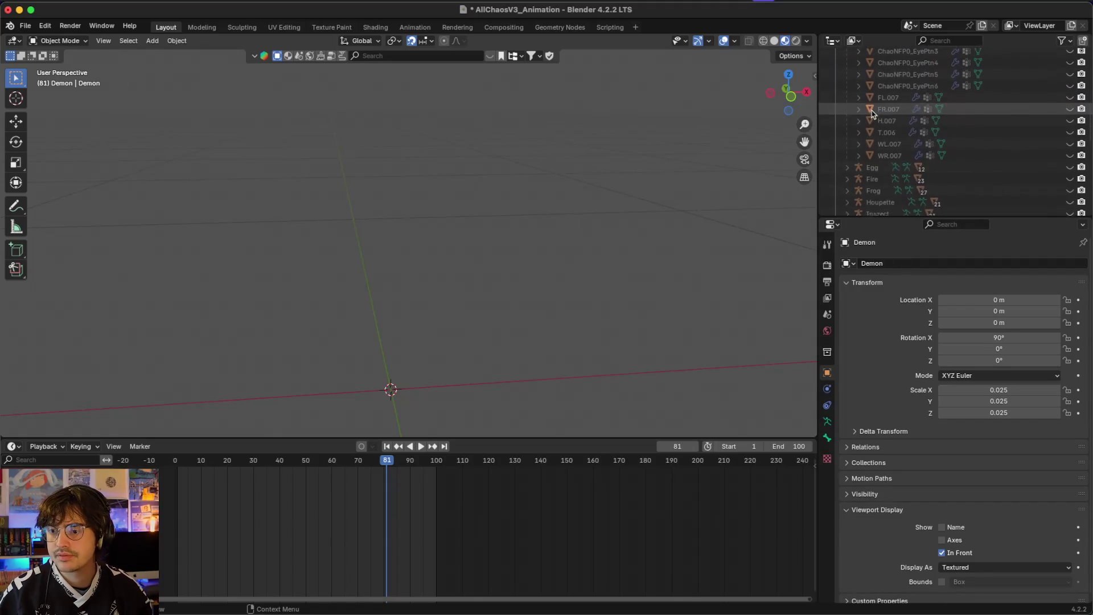
scroll(894, 143, "up", 10)
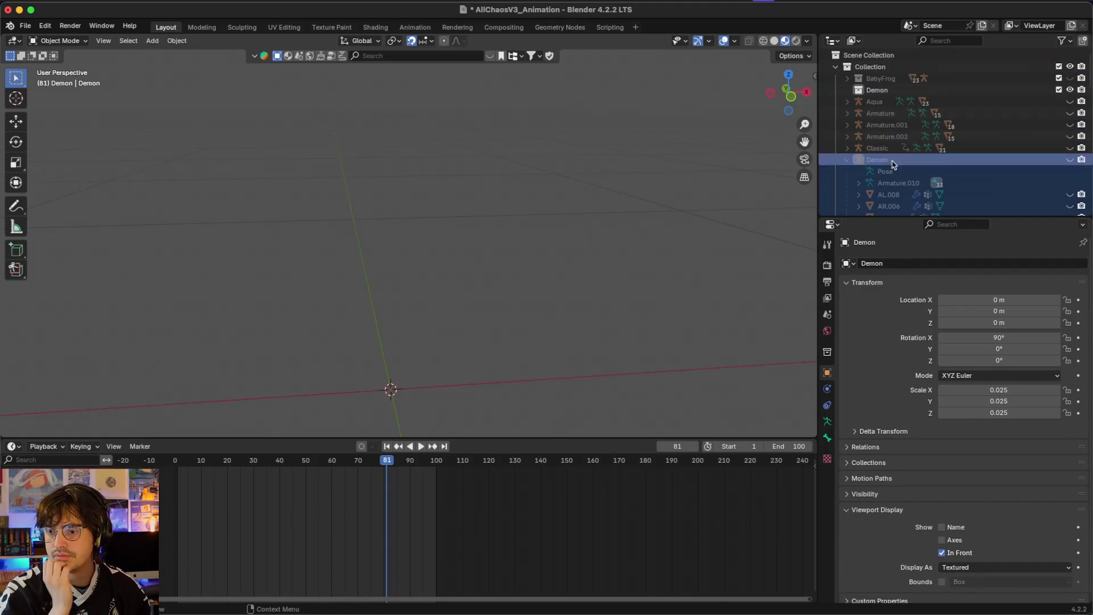
left_click_drag(890, 165, 876, 90)
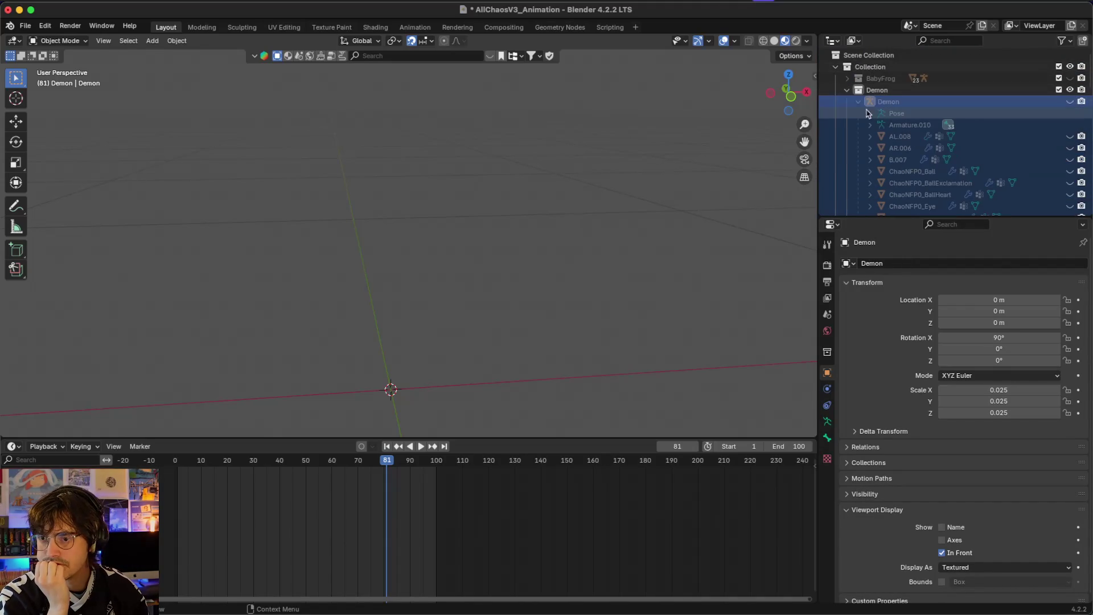
- Unhide the Demon rig, wings AL.008 and AR.006, body B.007, the Ball meshes and two eye meshes
left_click(1070, 101)
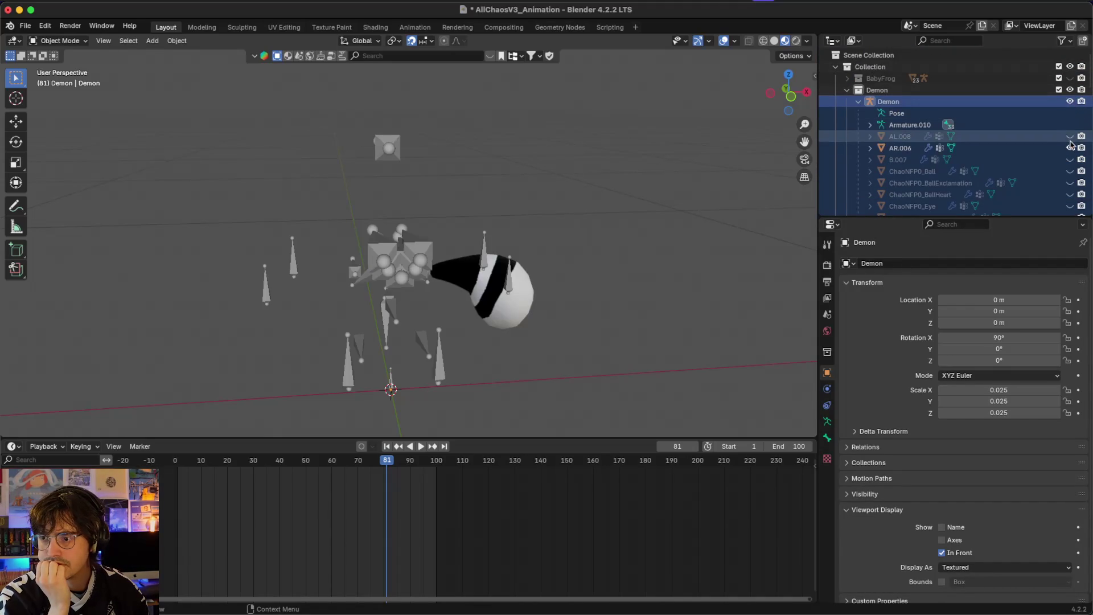
left_click(1070, 148)
left_click(1070, 147)
left_click(1070, 159)
left_click(1070, 136)
scroll(1071, 140, "down", 4)
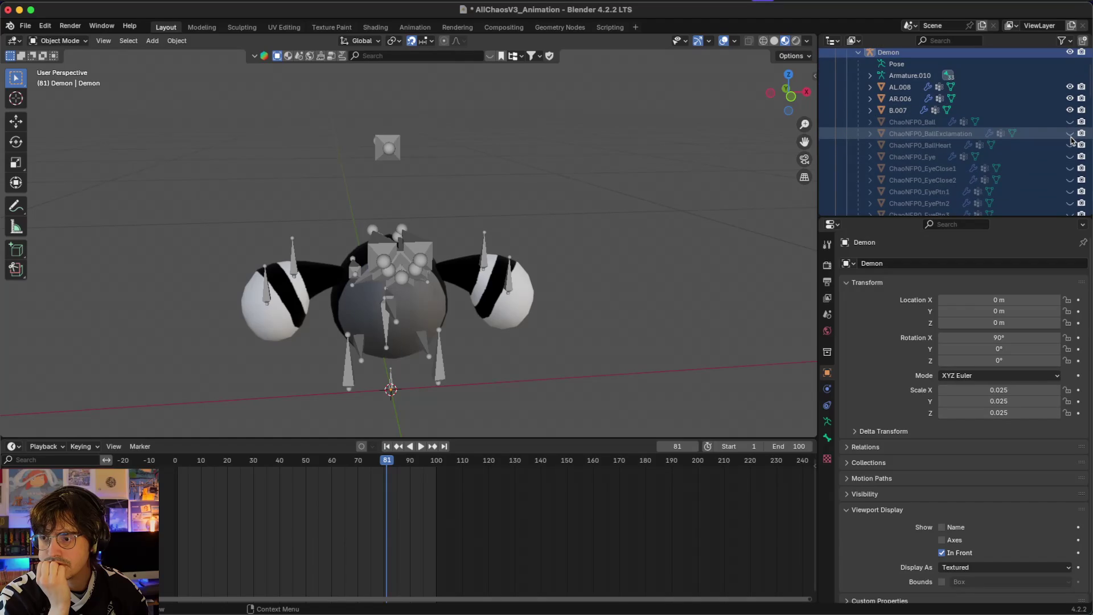
left_click(1070, 121)
left_click(1070, 133)
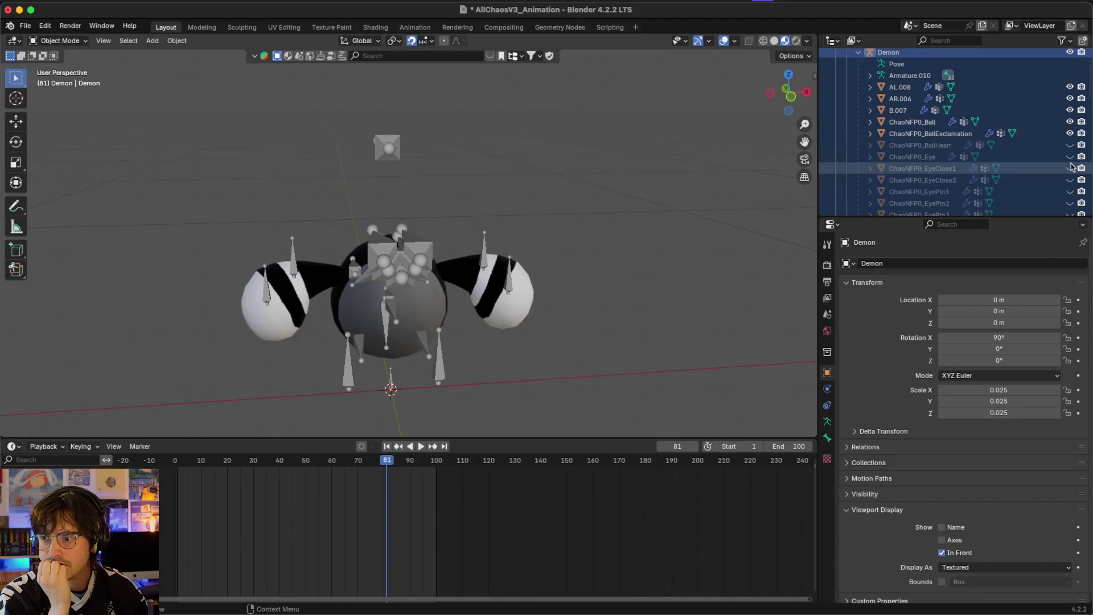
left_click(1070, 179)
left_click(1070, 192)
scroll(1071, 187, "down", 4)
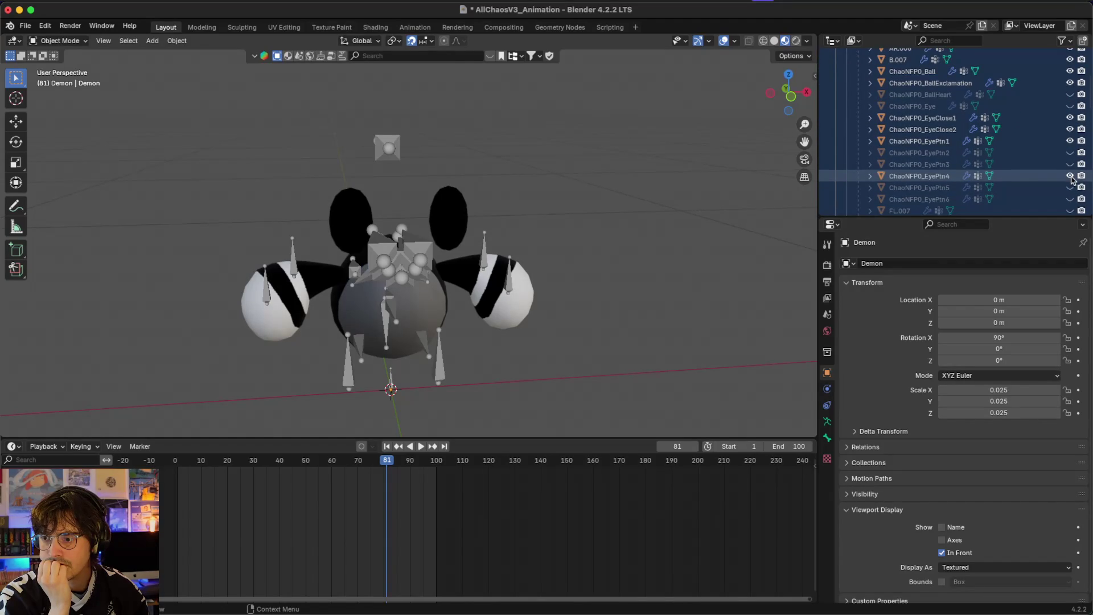
- Unhide Demon's eye patterns 2–6, BallHeart, foot FR.007, head H.007 and wing WR.007
left_click(1070, 176)
left_click(1069, 164)
left_click(1070, 152)
left_click(1070, 94)
scroll(1070, 142, "down", 6)
left_click(1070, 113)
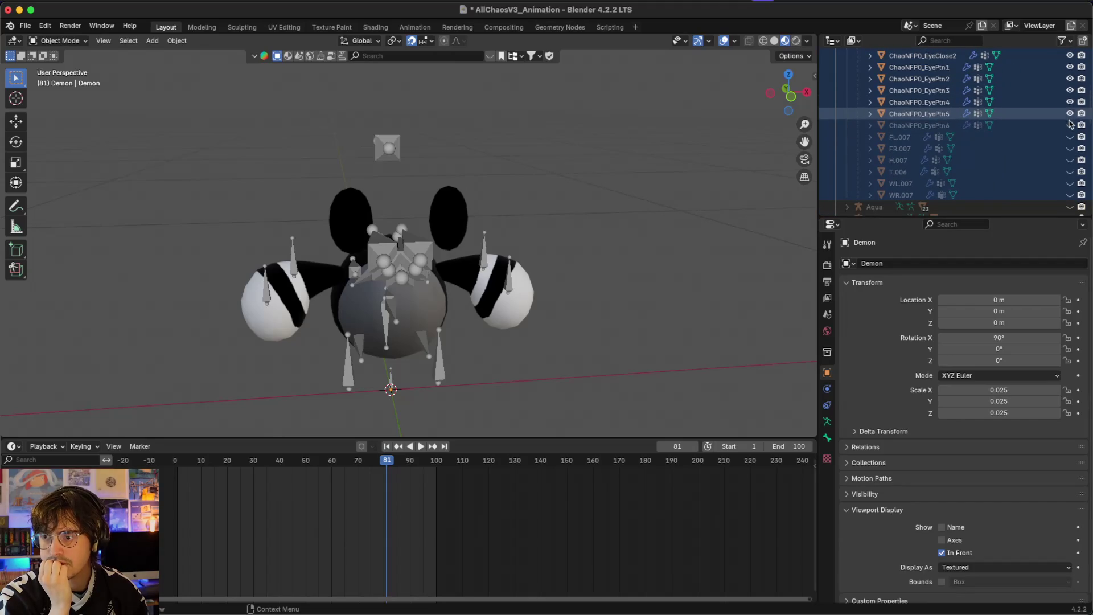
left_click(1070, 125)
left_click(1070, 148)
left_click(1072, 160)
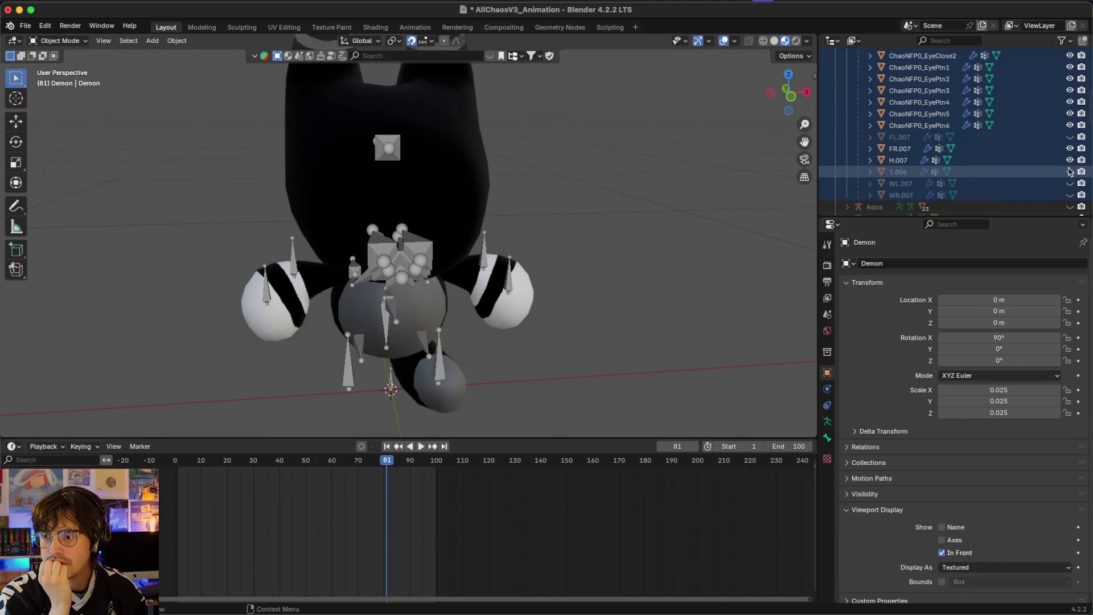
left_click(1069, 195)
scroll(1069, 171, "up", 5)
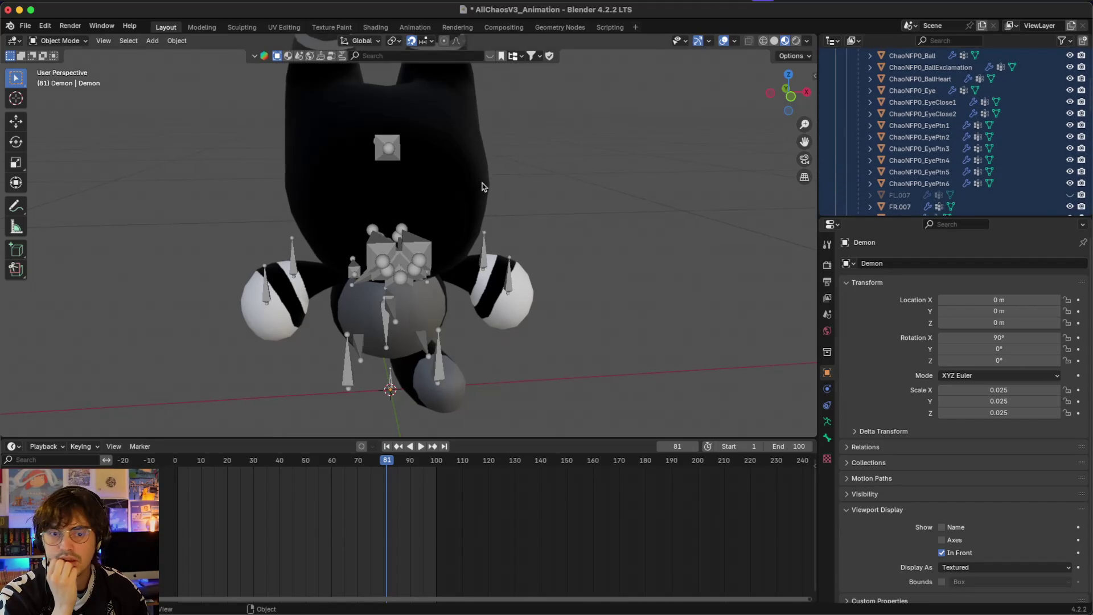
scroll(483, 187, "left", 5)
scroll(483, 186, "left", 5)
- Hide the Demon's two closed-eye meshes and its armature bones
left_click(1070, 102)
left_click(1069, 114)
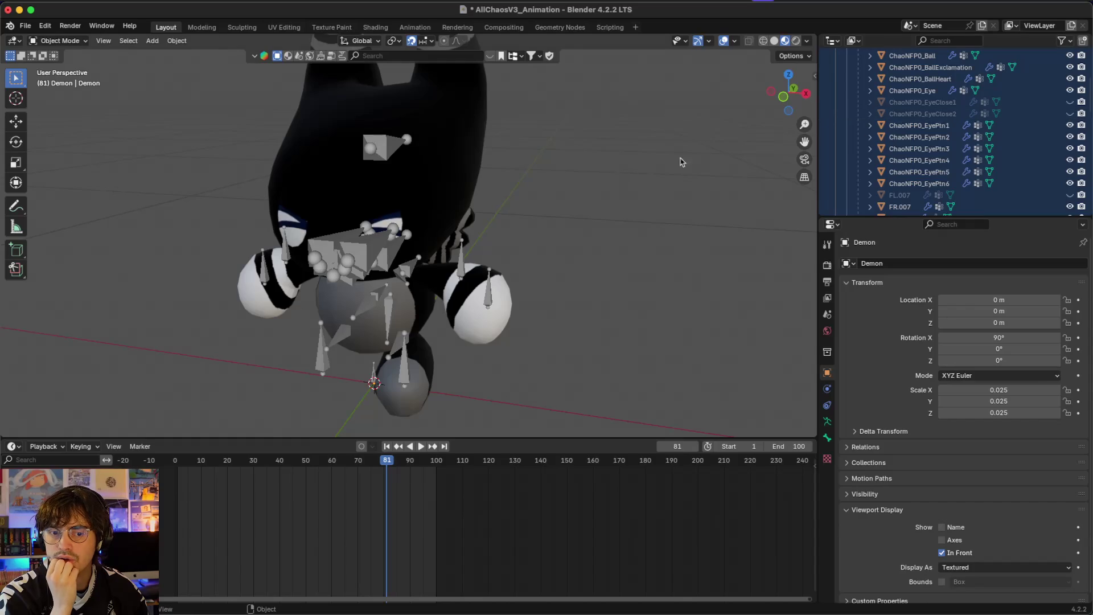
scroll(642, 163, "up", 5)
scroll(1058, 125, "up", 6)
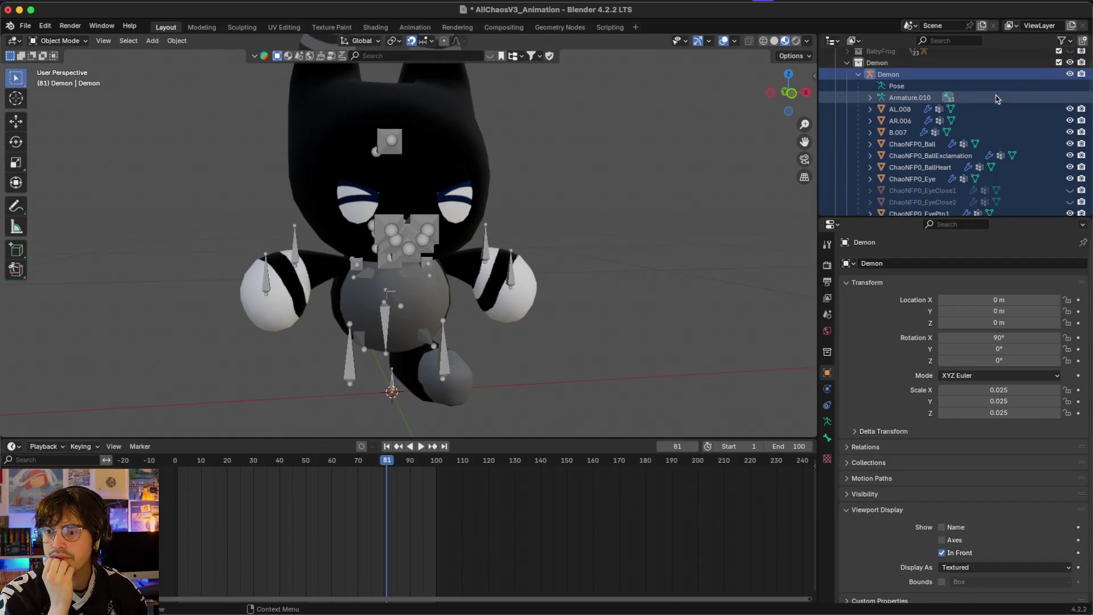
left_click(1071, 74)
- Hide the Demon's first, second, fifth and sixth eye-pattern meshes
left_click(900, 120)
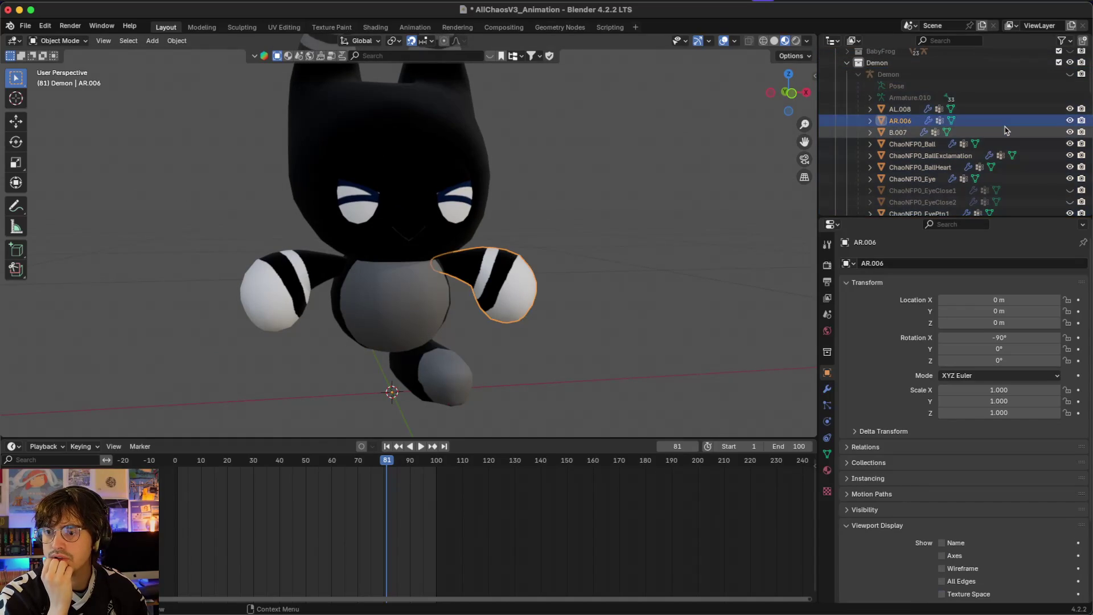
scroll(939, 142, "down", 3)
scroll(909, 171, "down", 2)
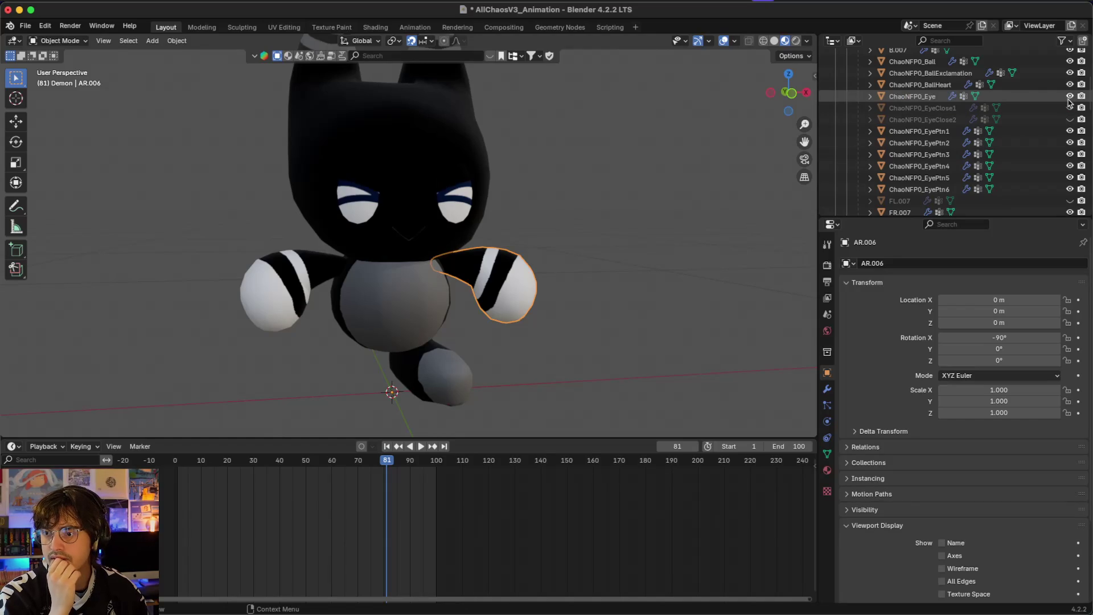
left_click(1070, 131)
left_click(1070, 143)
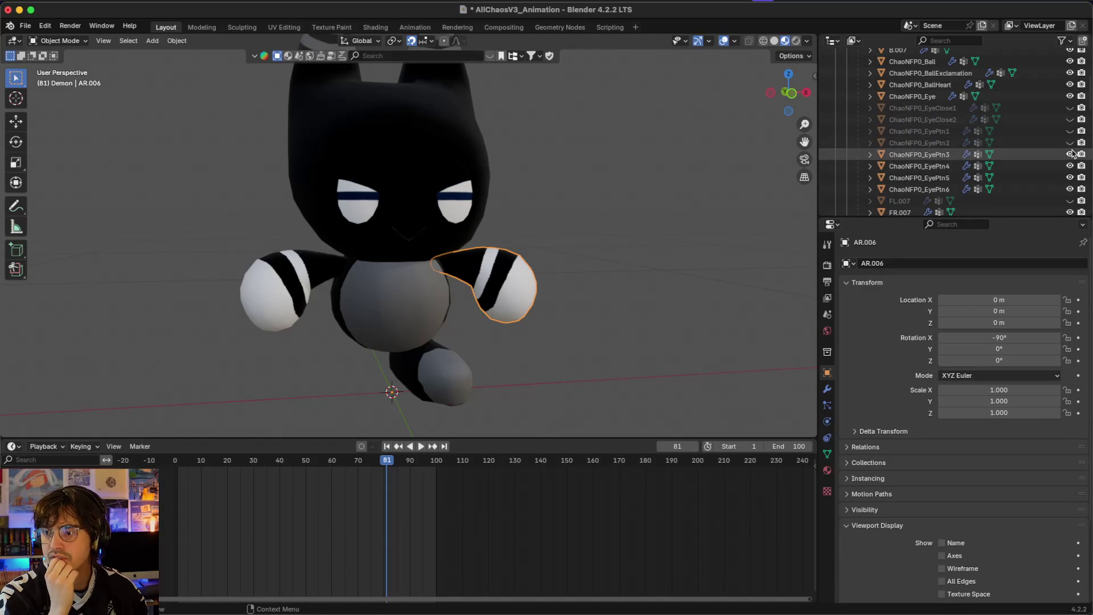
left_click(1070, 178)
left_click(1069, 189)
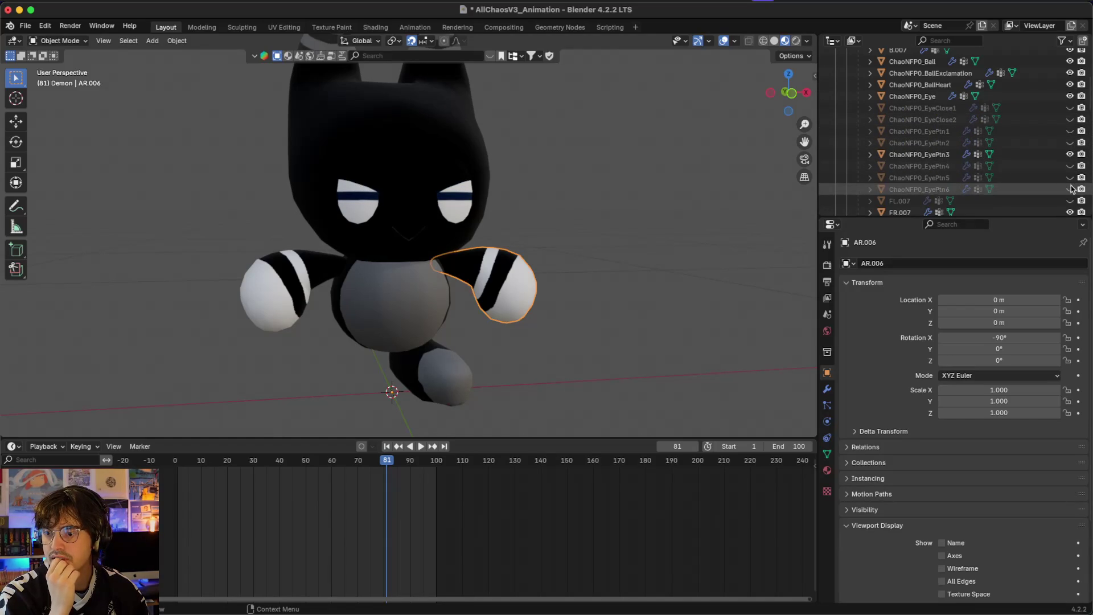
- Select the ChaoNFP0_Eye mesh and enter Edit Mode on it
left_click(1053, 97)
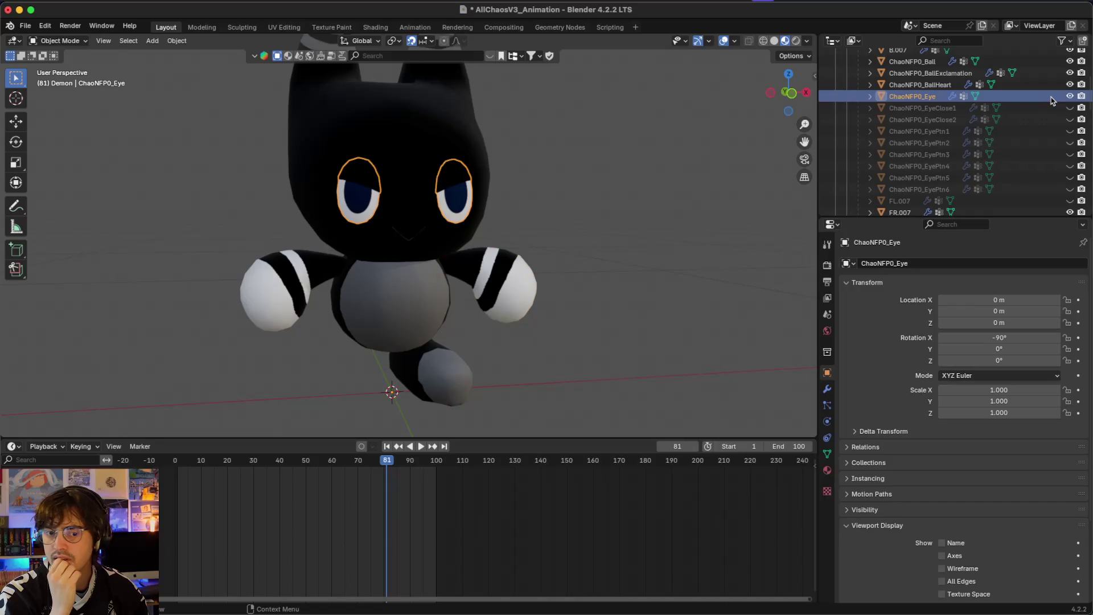
scroll(488, 160, "up", 3)
scroll(488, 161, "up", 3)
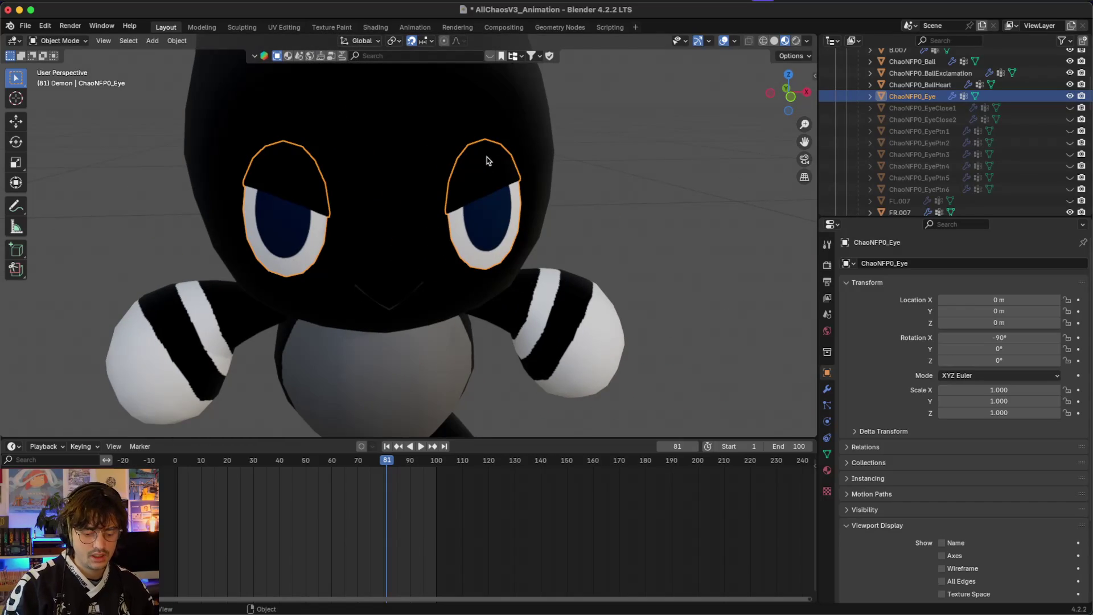
key("Tab")
- Box-select and delete the upper eyelid vertices on the first Demon eye
scroll(264, 156, "up", 3)
scroll(264, 157, "left", 5)
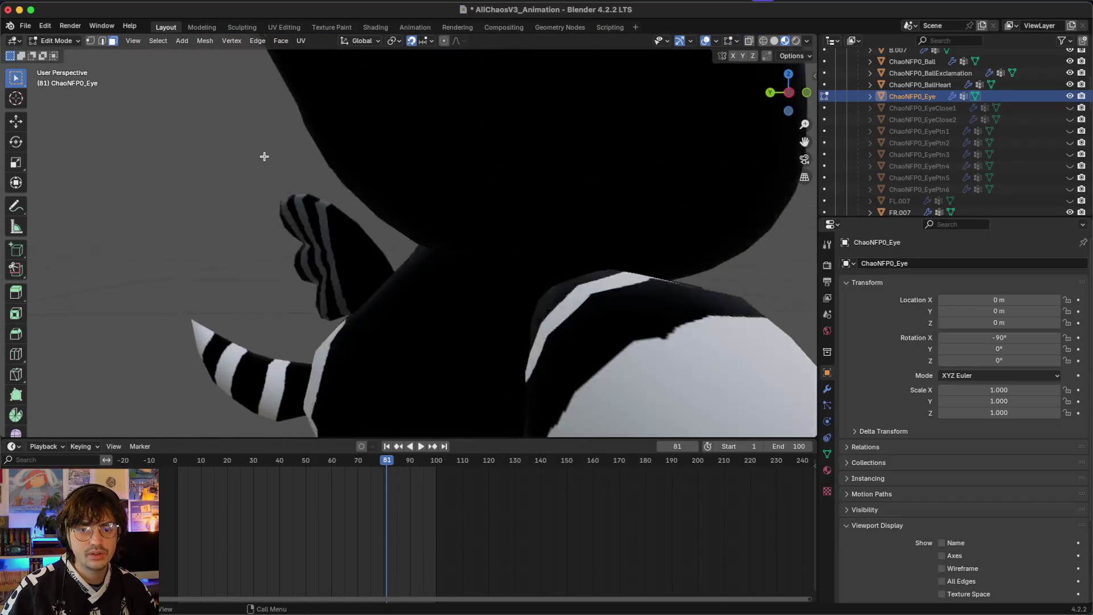
scroll(264, 156, "down", 5)
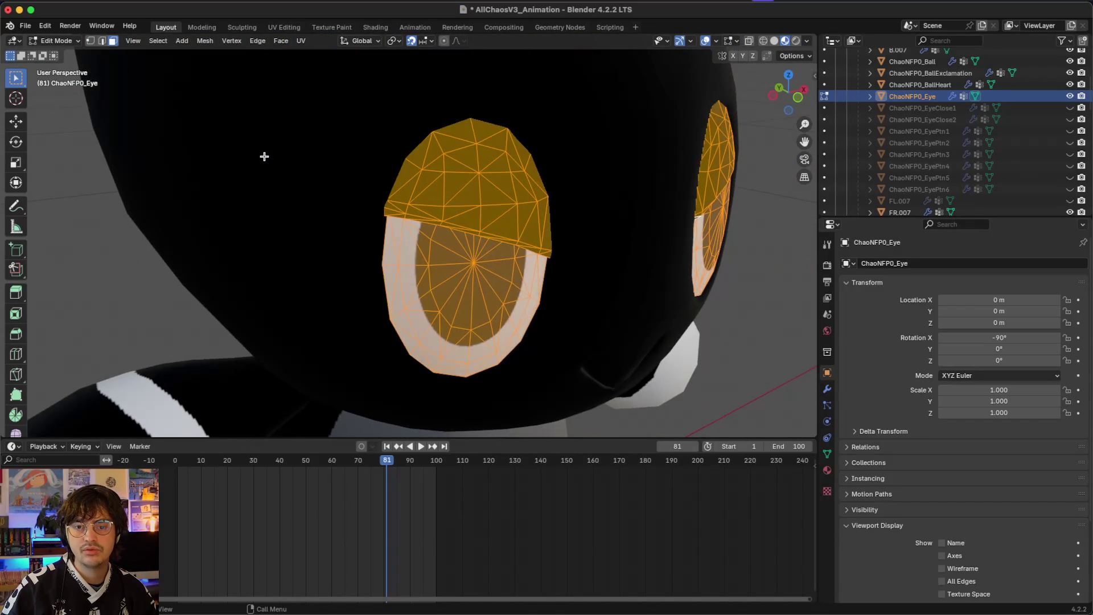
scroll(264, 156, "right", 5)
scroll(985, 161, "down", 5)
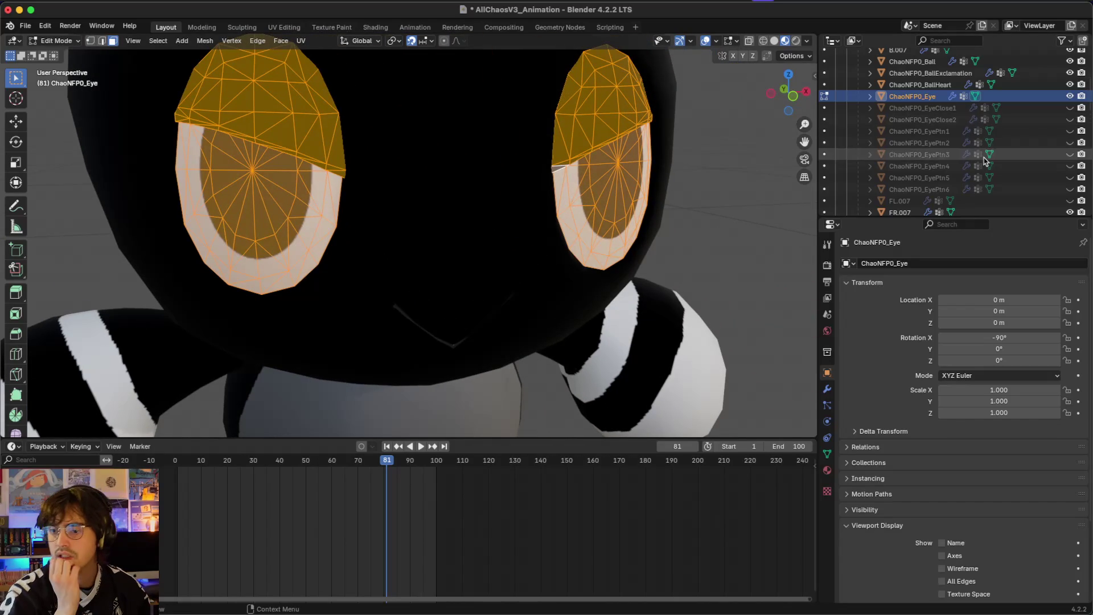
scroll(985, 161, "up", 6)
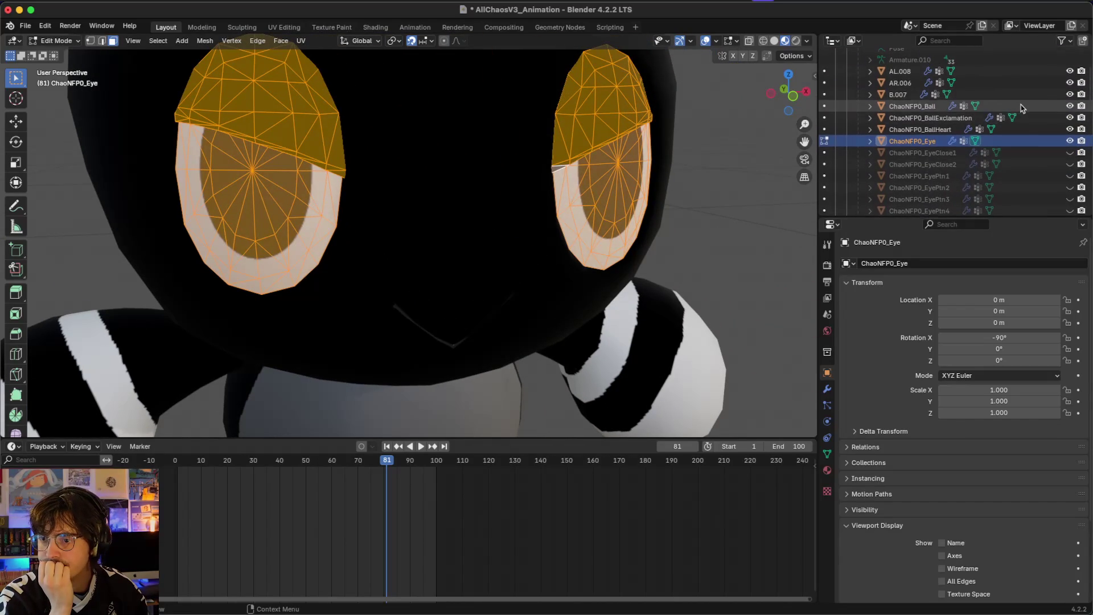
scroll(1021, 108, "down", 5)
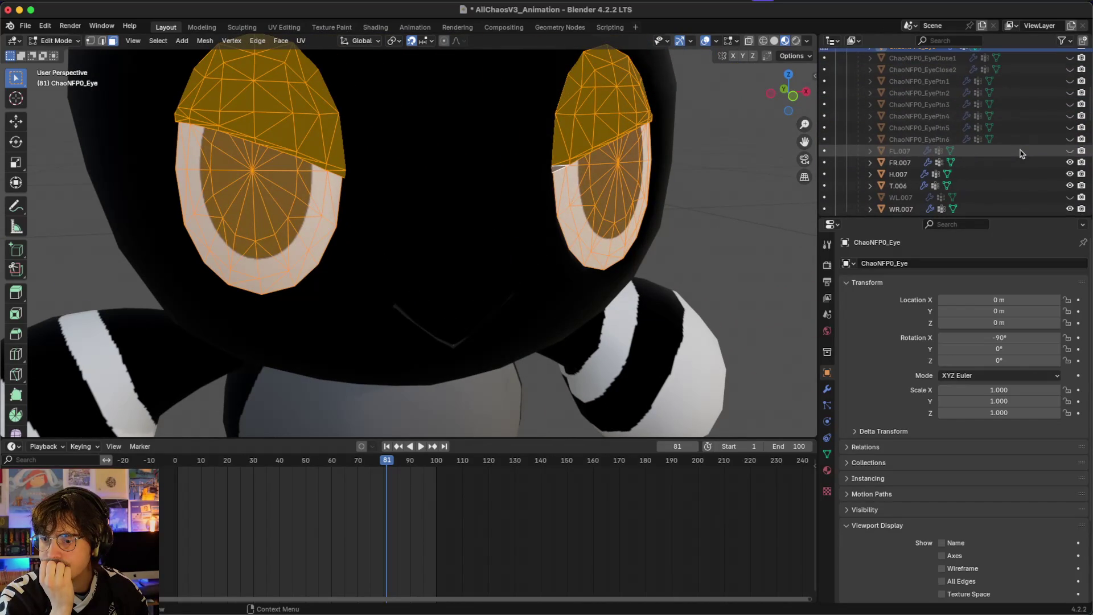
left_click(579, 96)
scroll(579, 96, "right", 3)
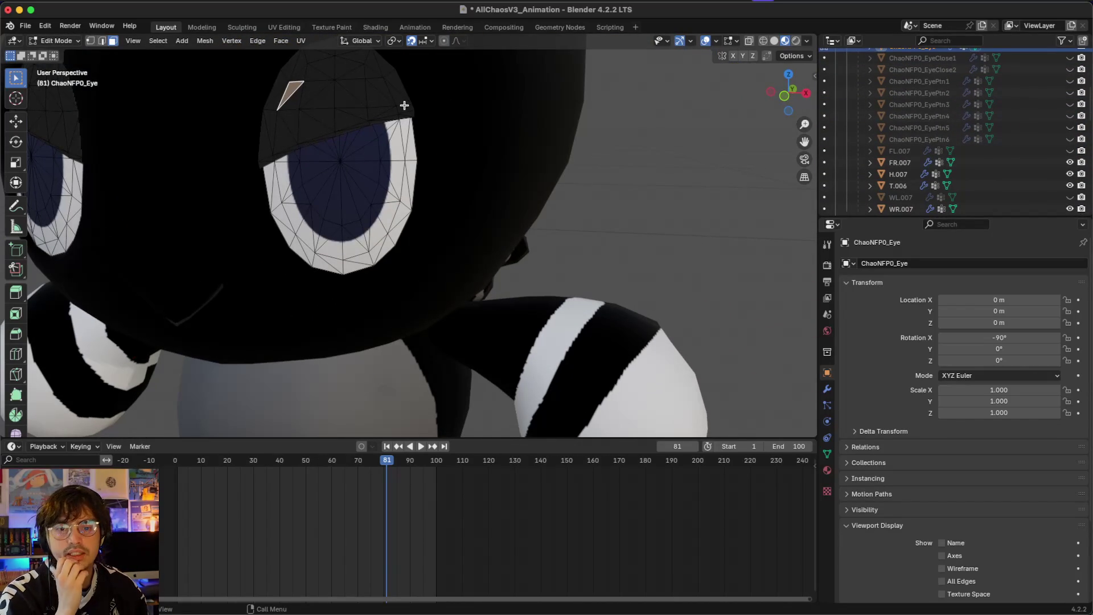
left_click_drag(305, 115, 305, 115)
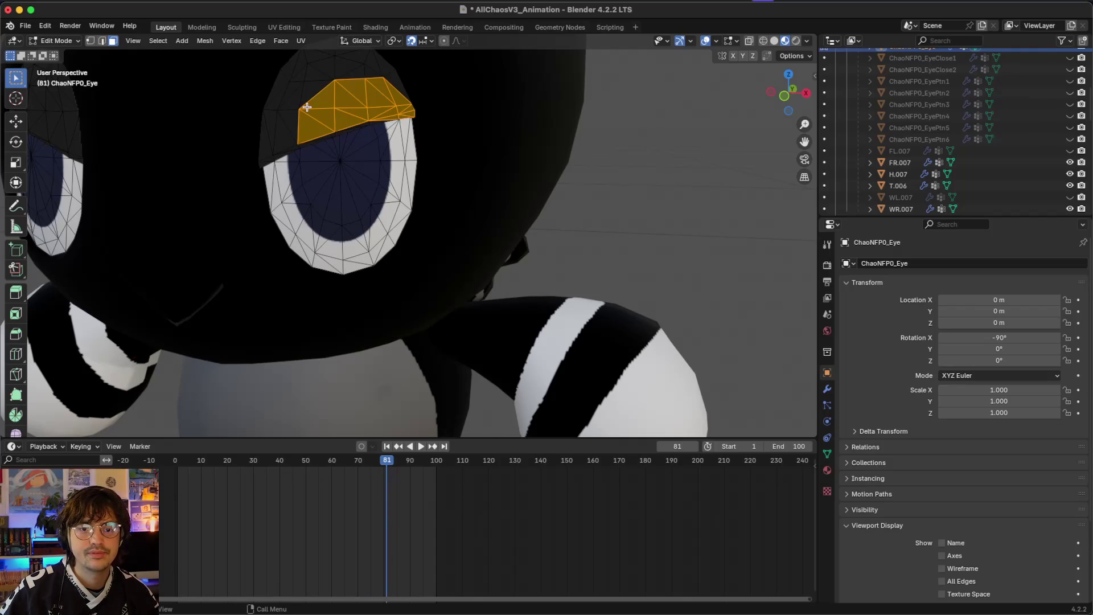
key("x")
left_click(308, 108)
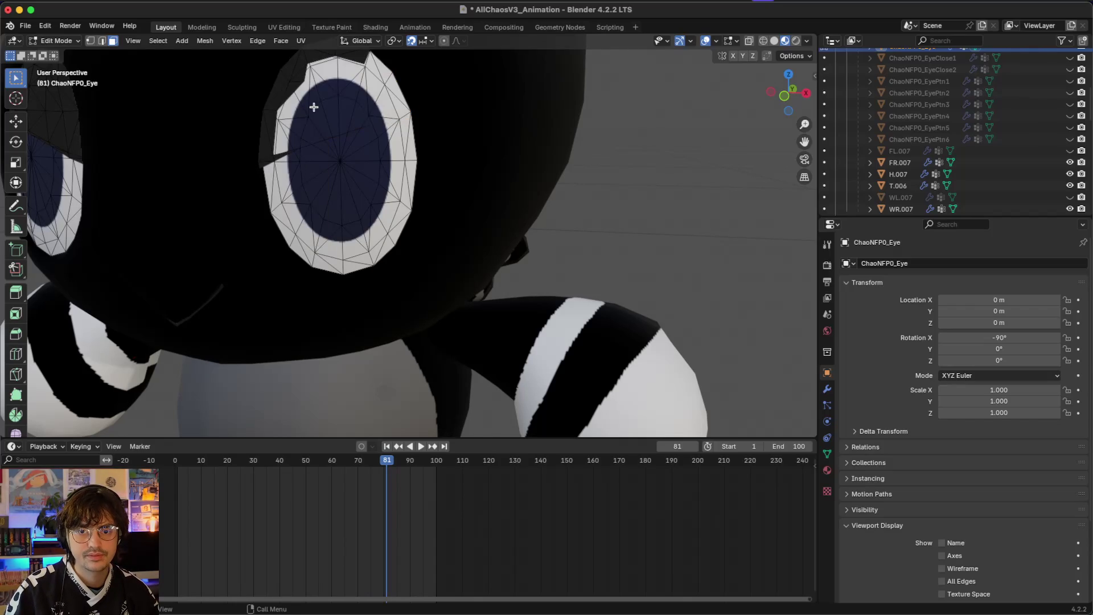
- Delete the remaining selected eyelid piece on that eye
scroll(312, 102, "up", 5)
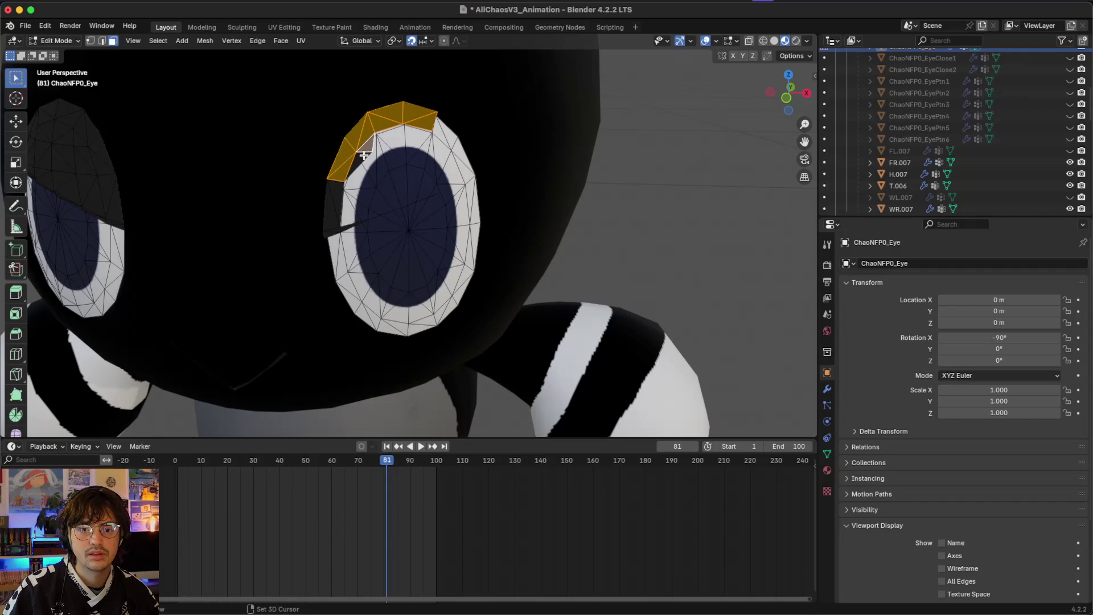
scroll(364, 154, "down", 5)
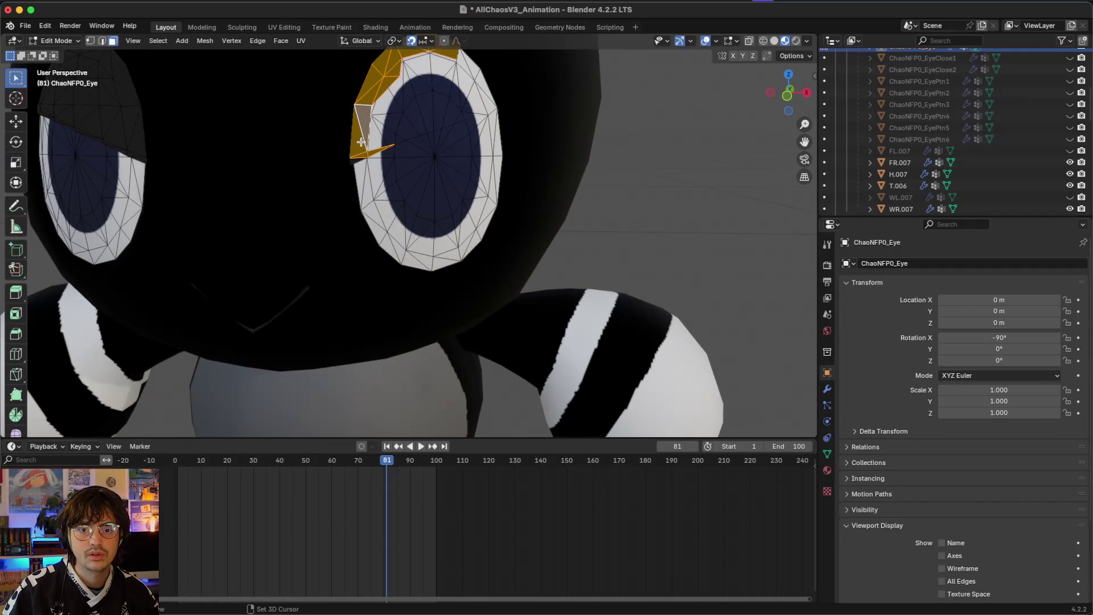
key("x")
left_click(382, 161)
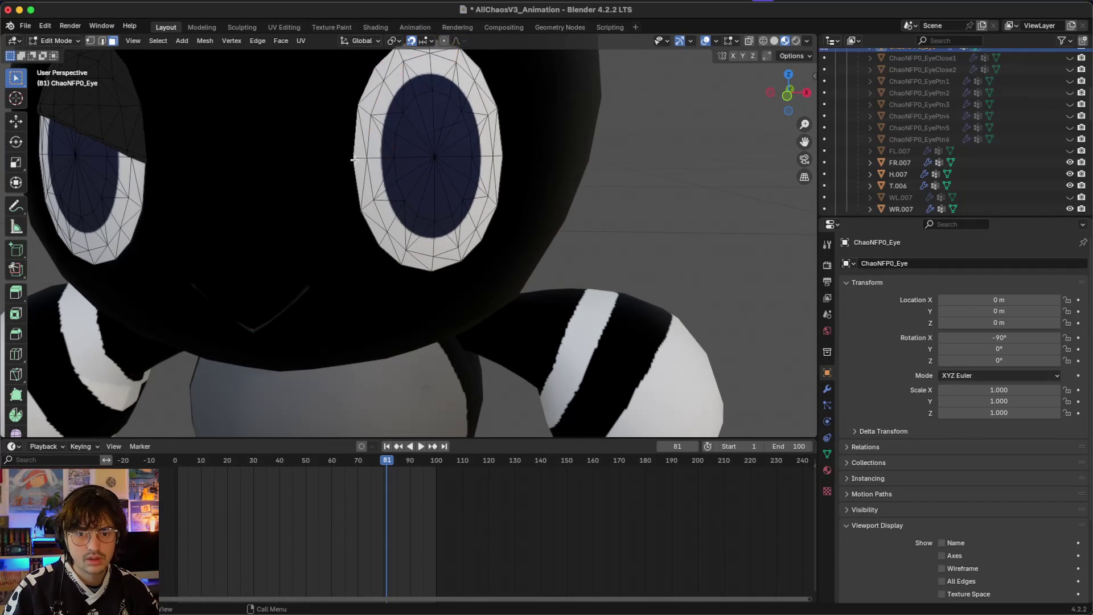
- Select the whole eyelid cap on the other eye with L and delete its faces
scroll(387, 129, "up", 5)
scroll(387, 128, "left", 5)
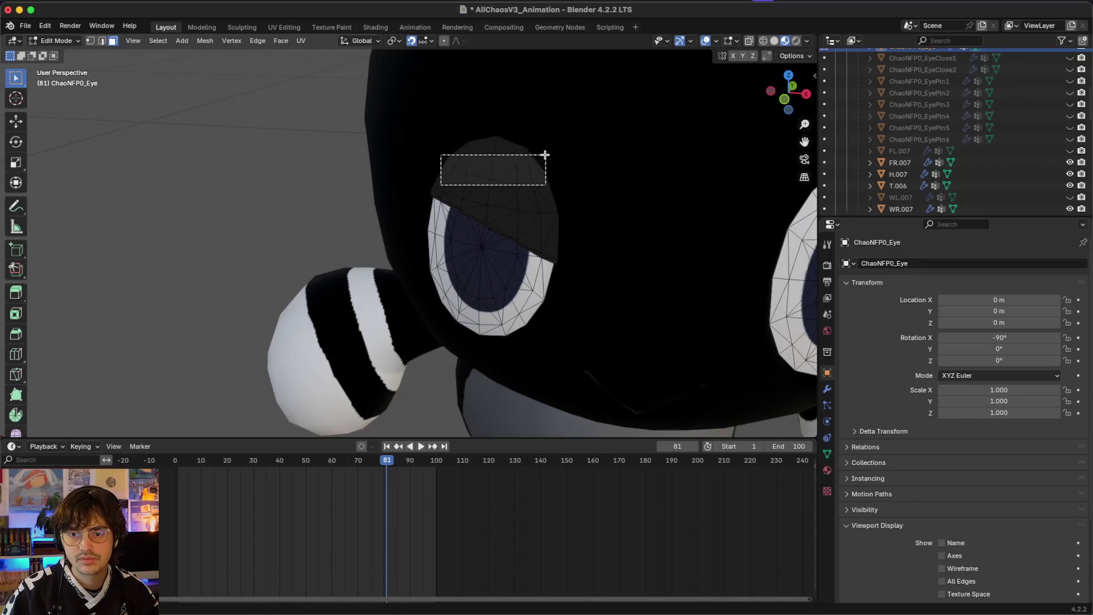
left_click_drag(441, 185, 540, 163)
key("l")
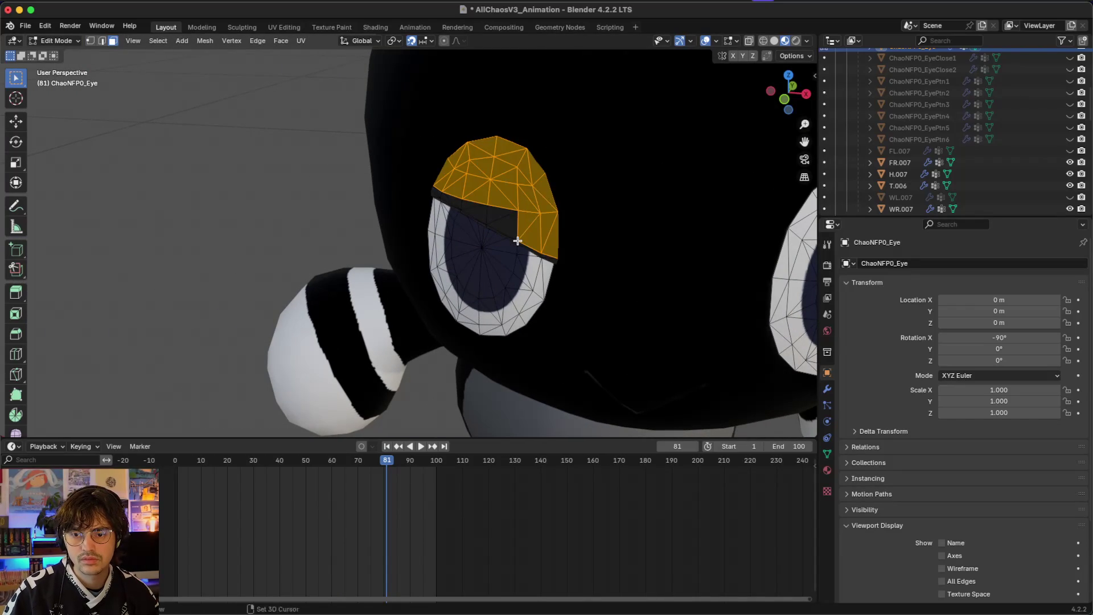
key("x")
left_click(517, 241)
scroll(518, 241, "left", 5)
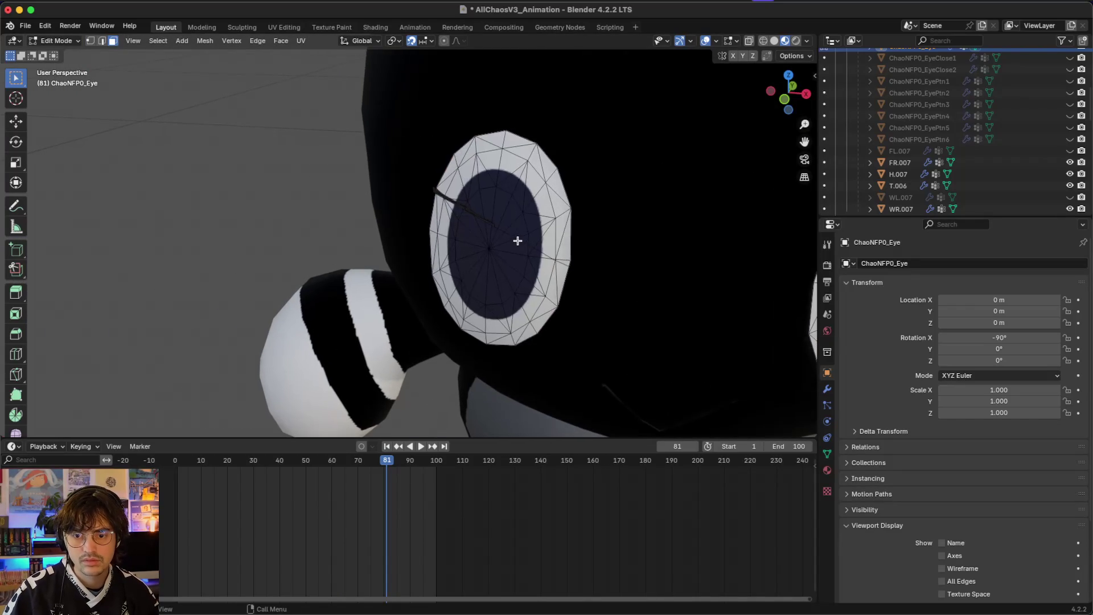
scroll(518, 241, "right", 10)
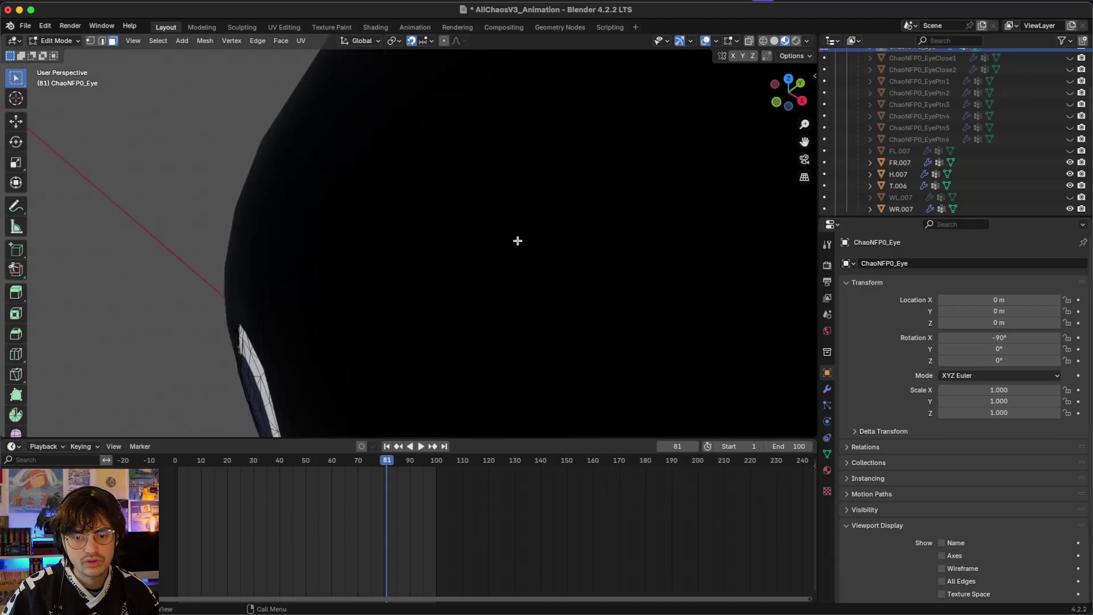
scroll(518, 241, "left", 3)
scroll(518, 241, "left", 10)
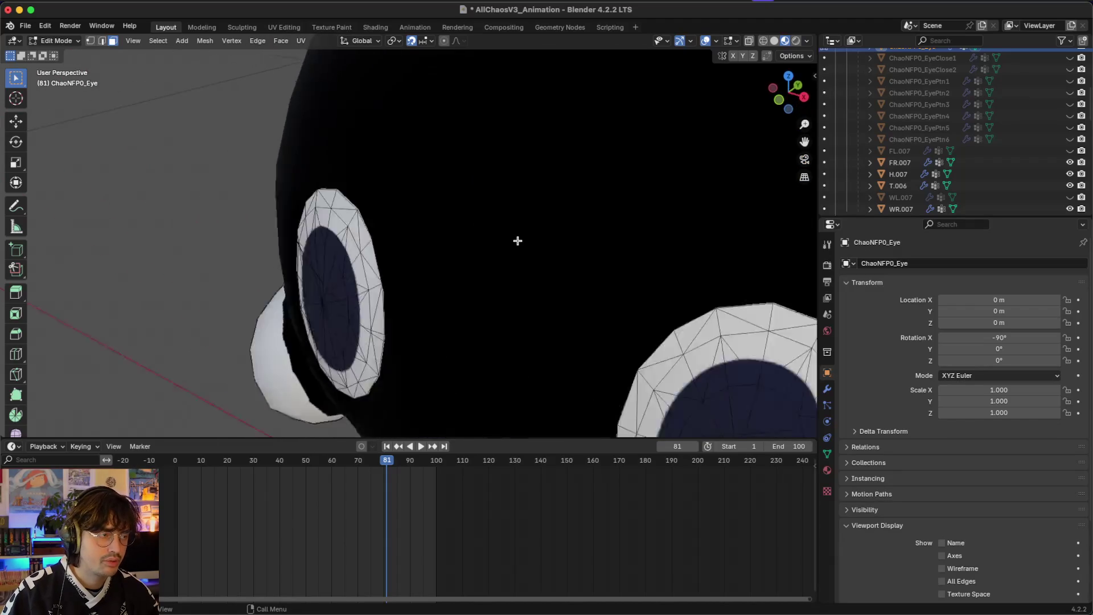
scroll(517, 241, "right", 5)
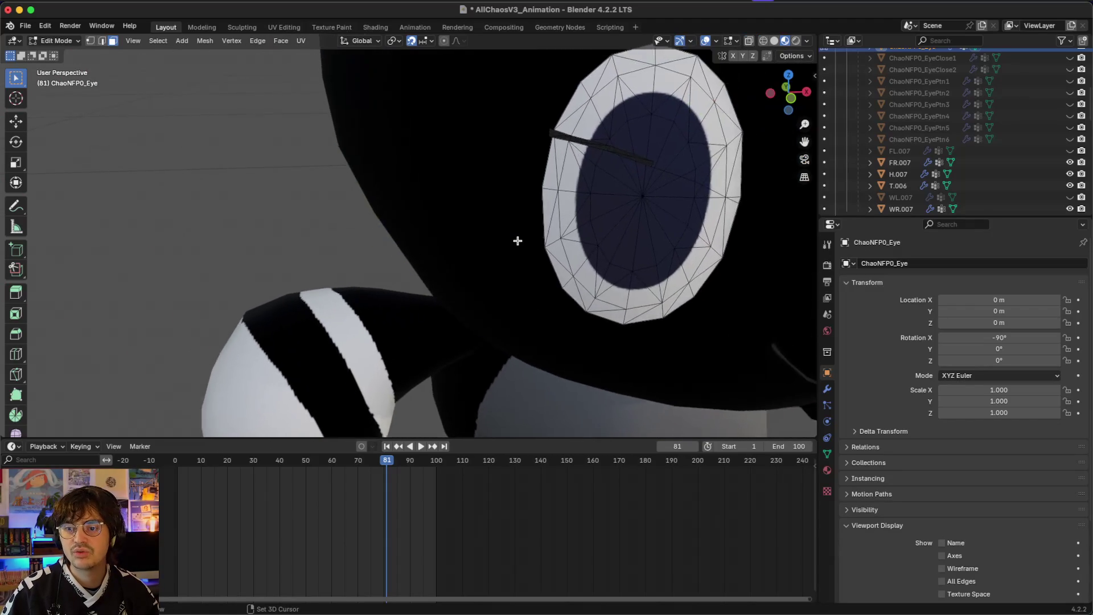
scroll(517, 241, "up", 5)
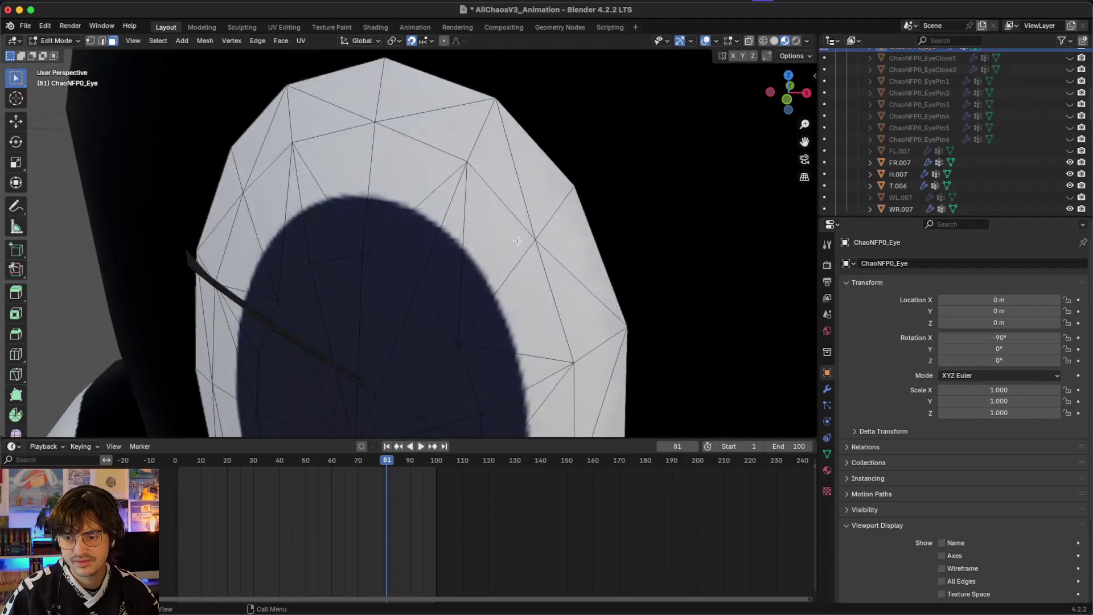
key("2")
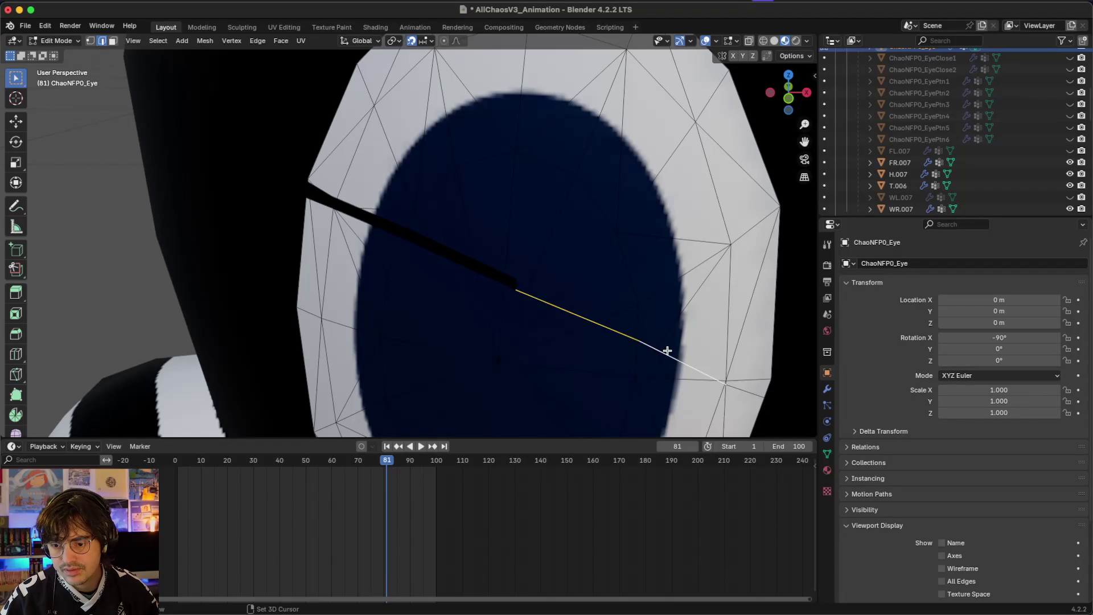
- Delete the two stray edges running across the eye
scroll(667, 350, "right", 5)
key("x")
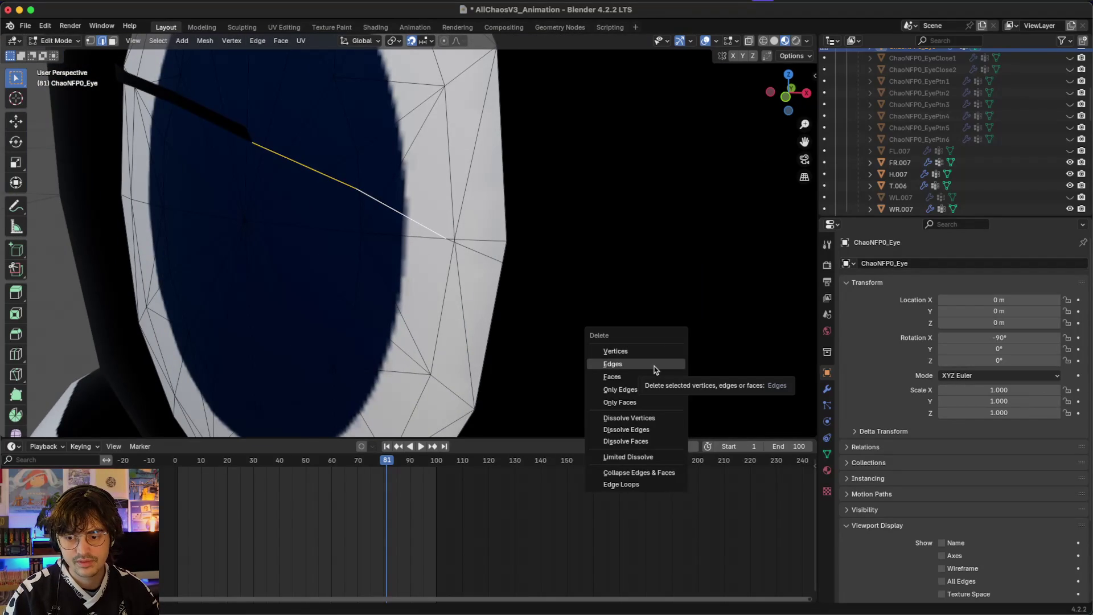
left_click(654, 366)
key("x")
left_click(500, 259)
scroll(338, 185, "left", 5)
scroll(337, 185, "right", 3)
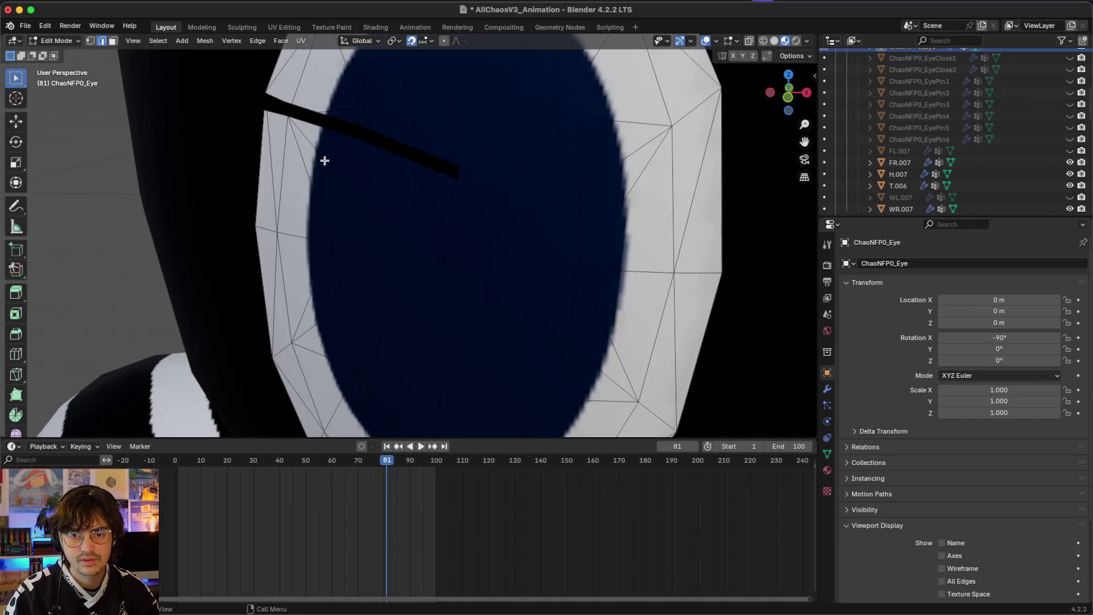
- Select the thin leftover eyelid strip faces, including the dark end triangle, and delete them
key("3")
left_click(407, 148)
left_click(334, 126, "shift")
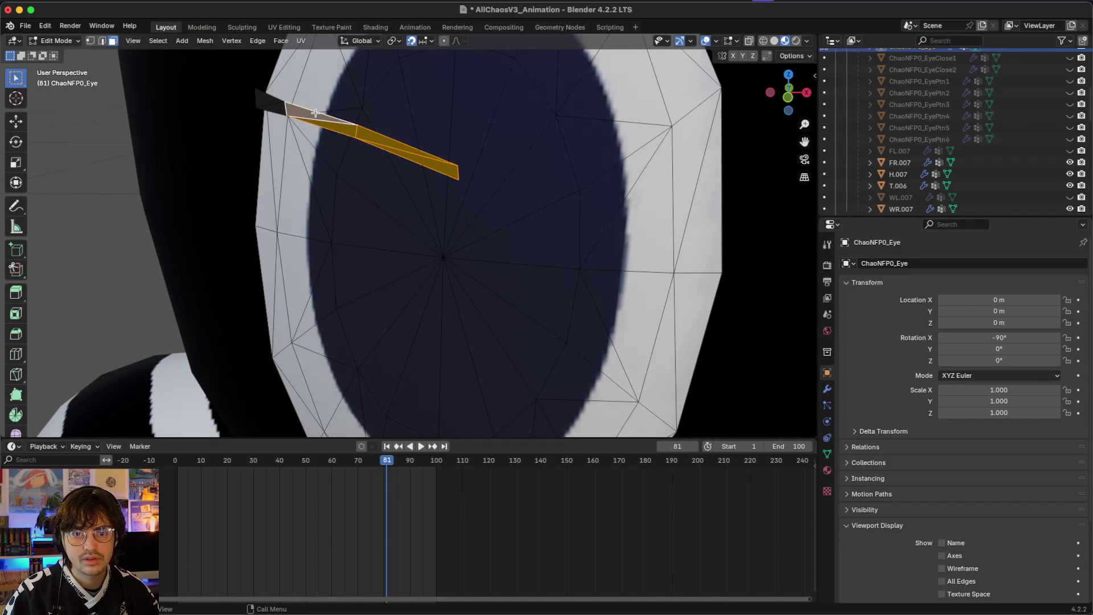
scroll(315, 109, "left", 5)
left_click(343, 102, "shift")
left_click(341, 128, "shift")
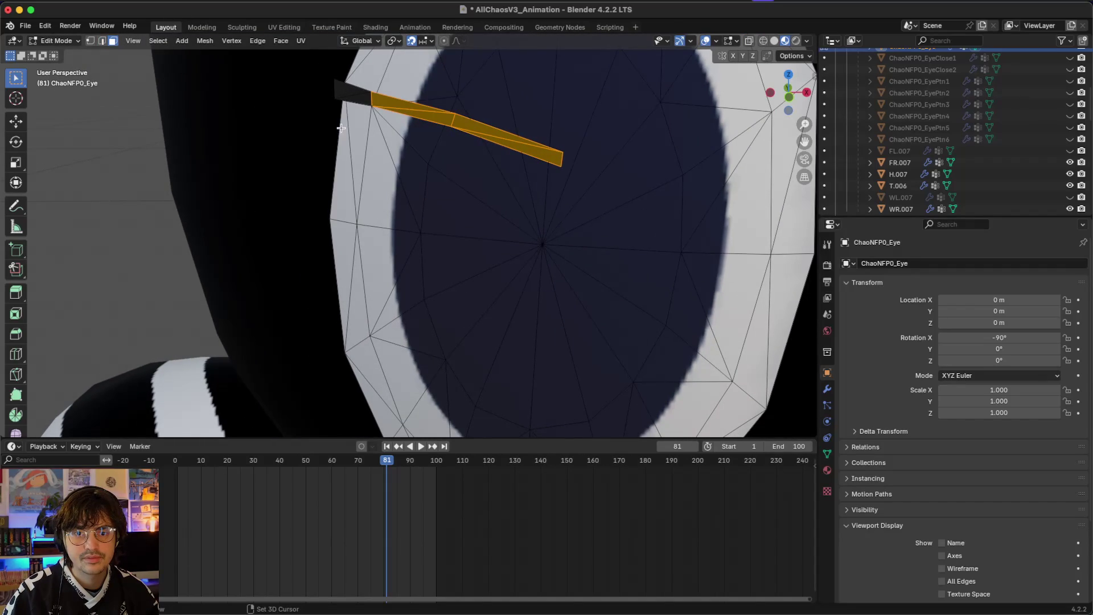
left_click(350, 97, "shift")
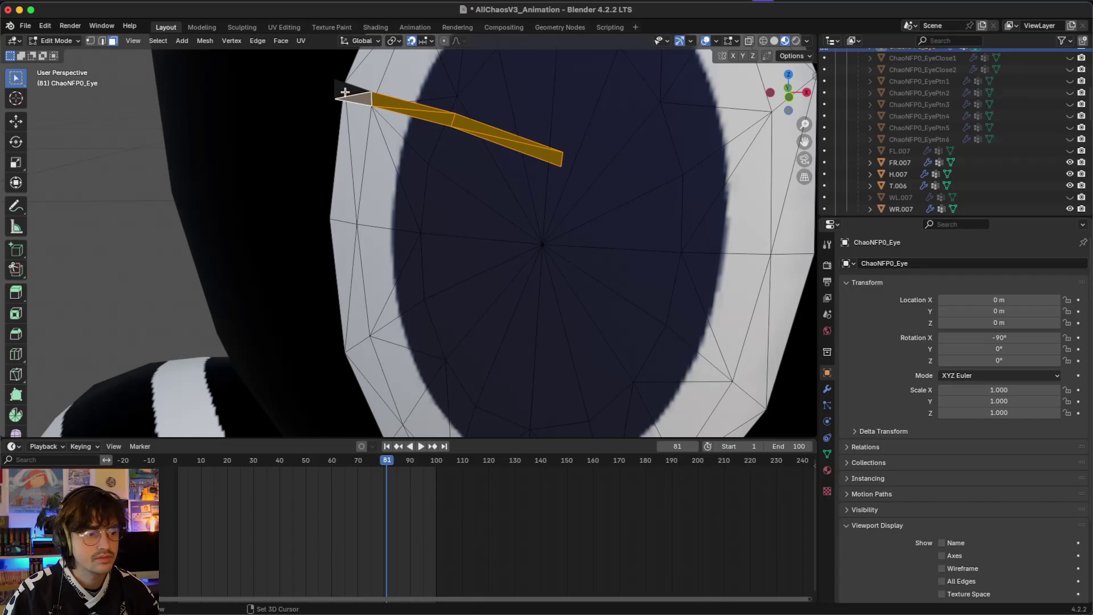
key("x")
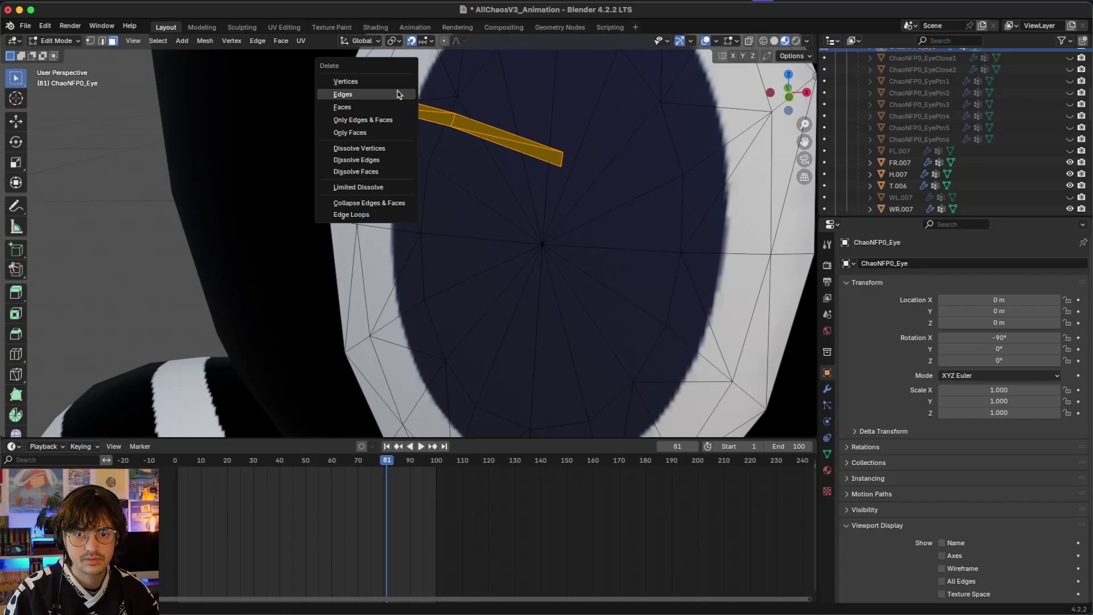
left_click(397, 109)
scroll(405, 117, "down", 5)
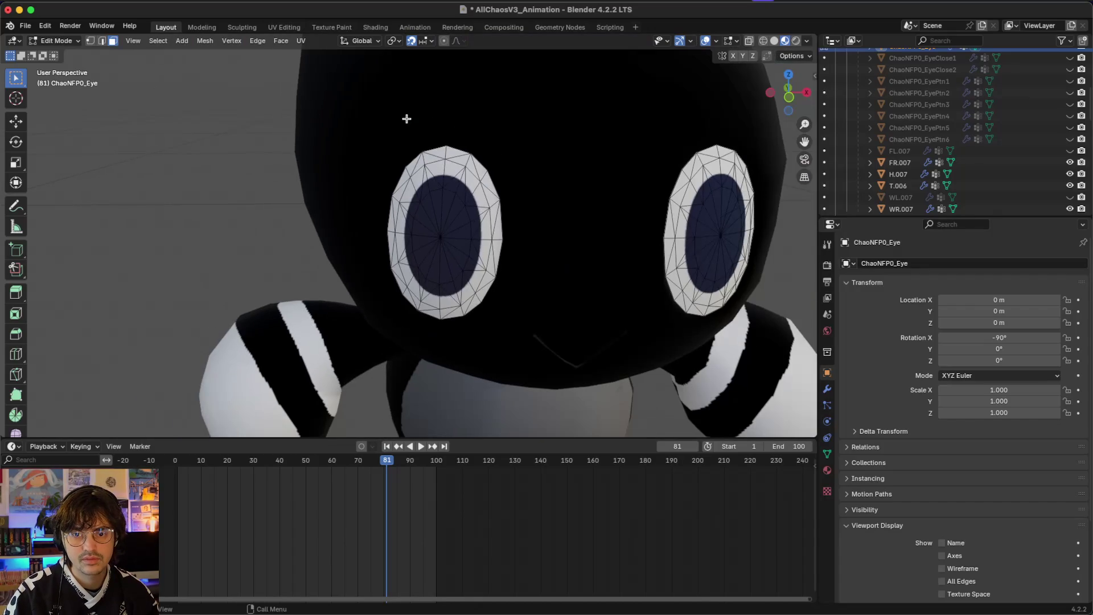
scroll(407, 117, "down", 3)
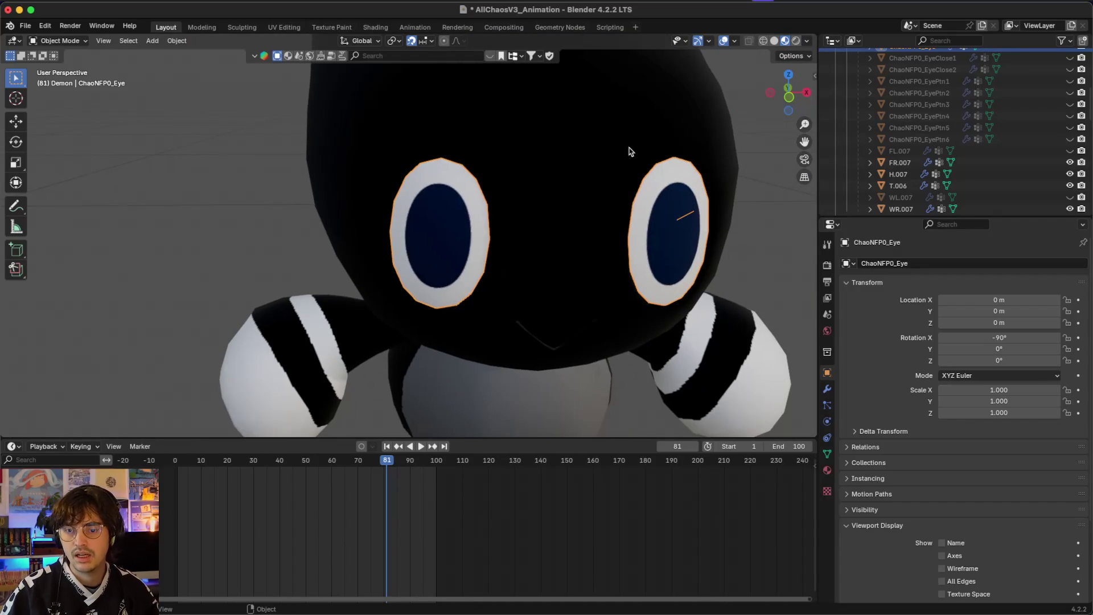
scroll(628, 147, "up", 5)
scroll(628, 147, "right", 3)
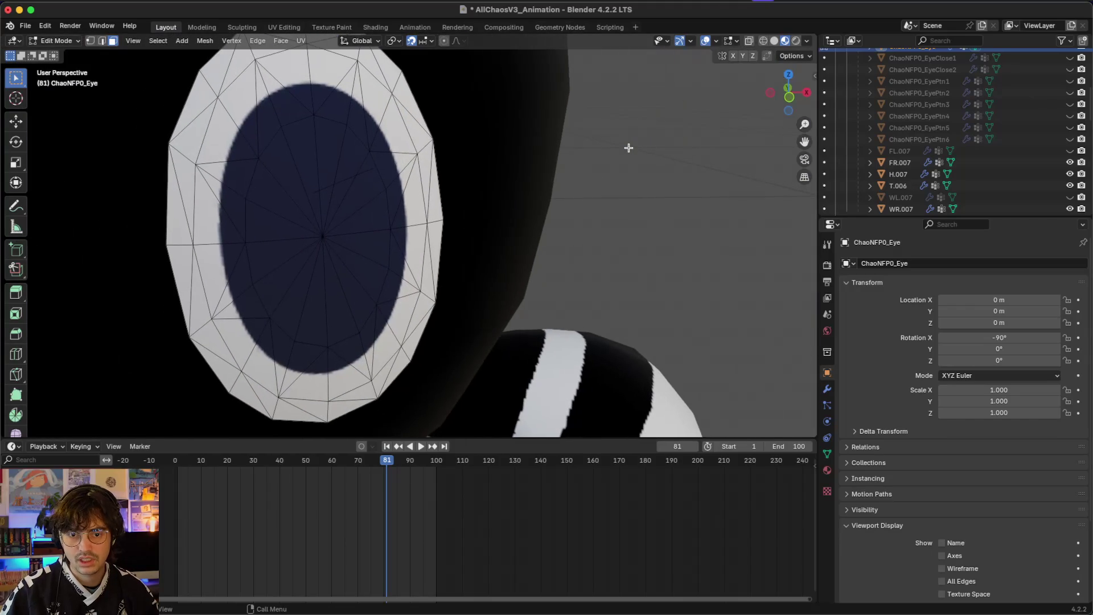
- Delete the stray edge on the iris
key("2")
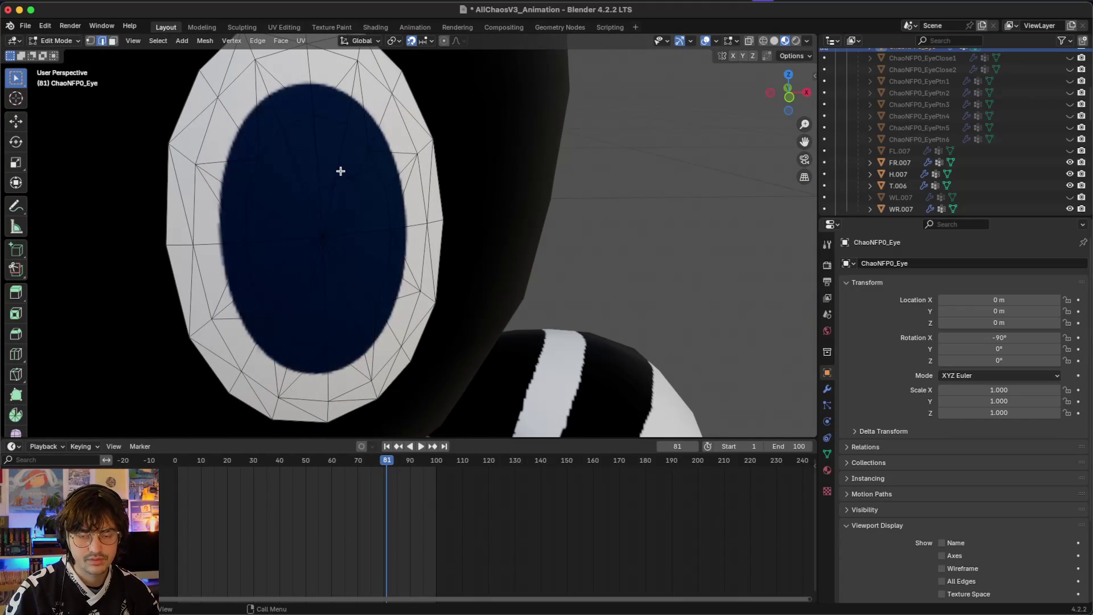
left_click(345, 179)
key("w")
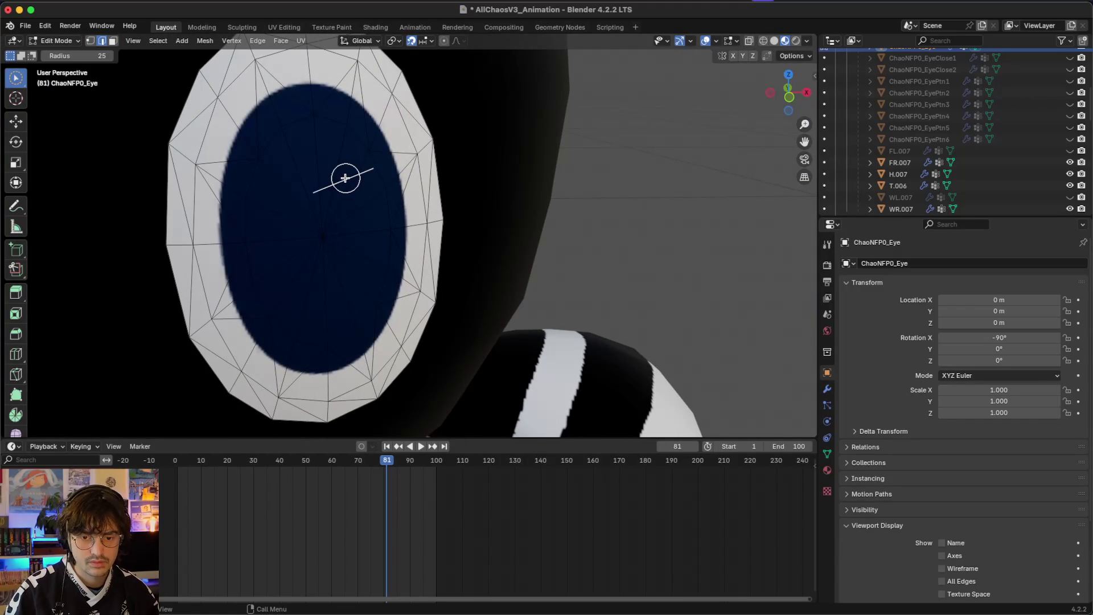
key("x")
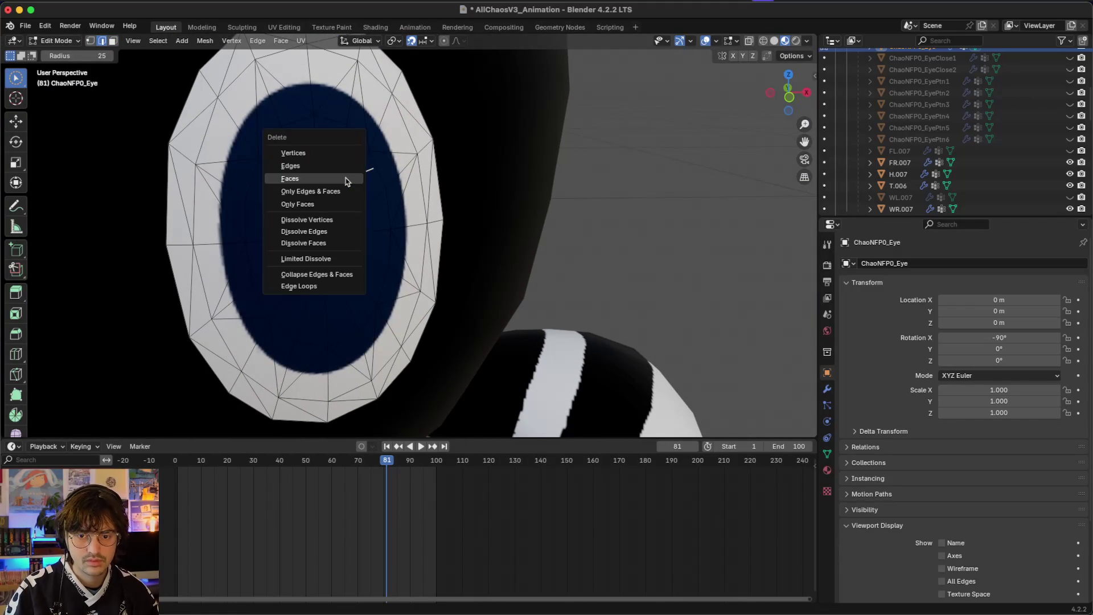
left_click(339, 173)
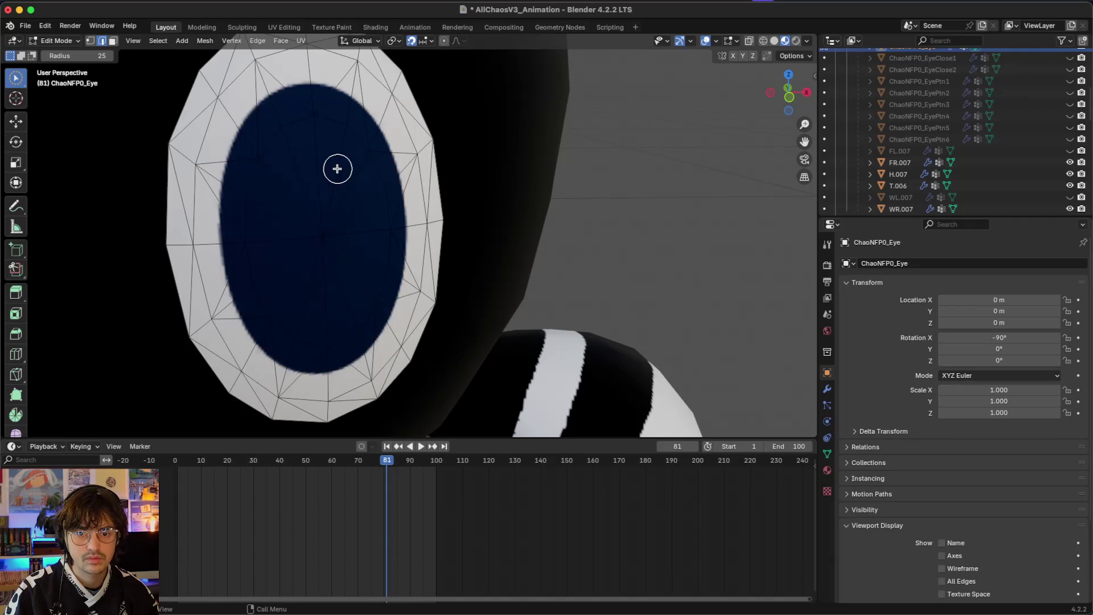
scroll(337, 169, "down", 6)
- Select all of both eyes and return to Object Mode
key("a")
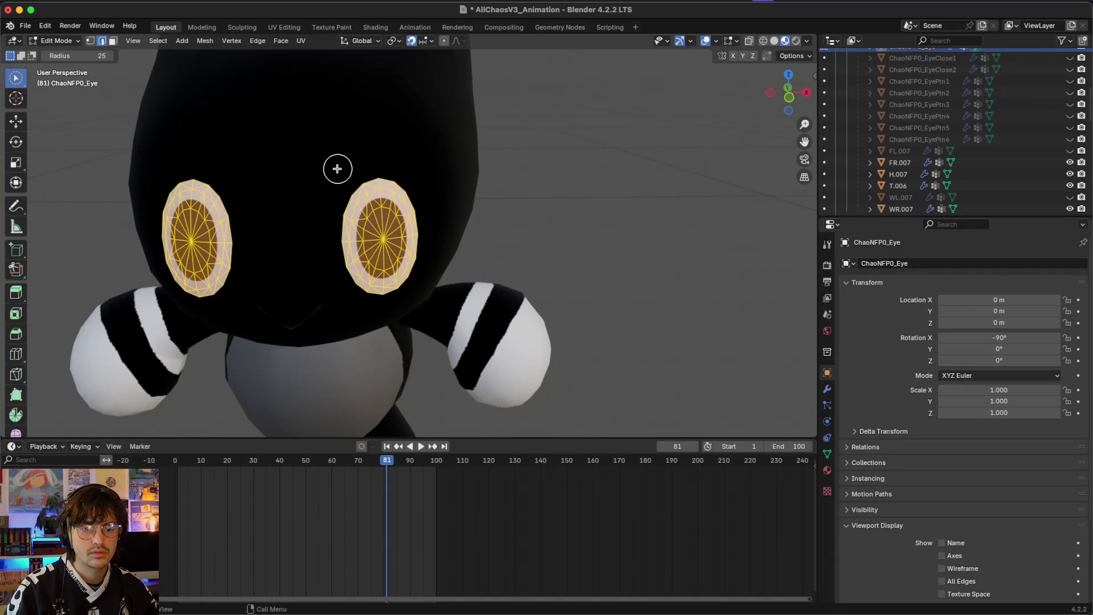
key("Tab")
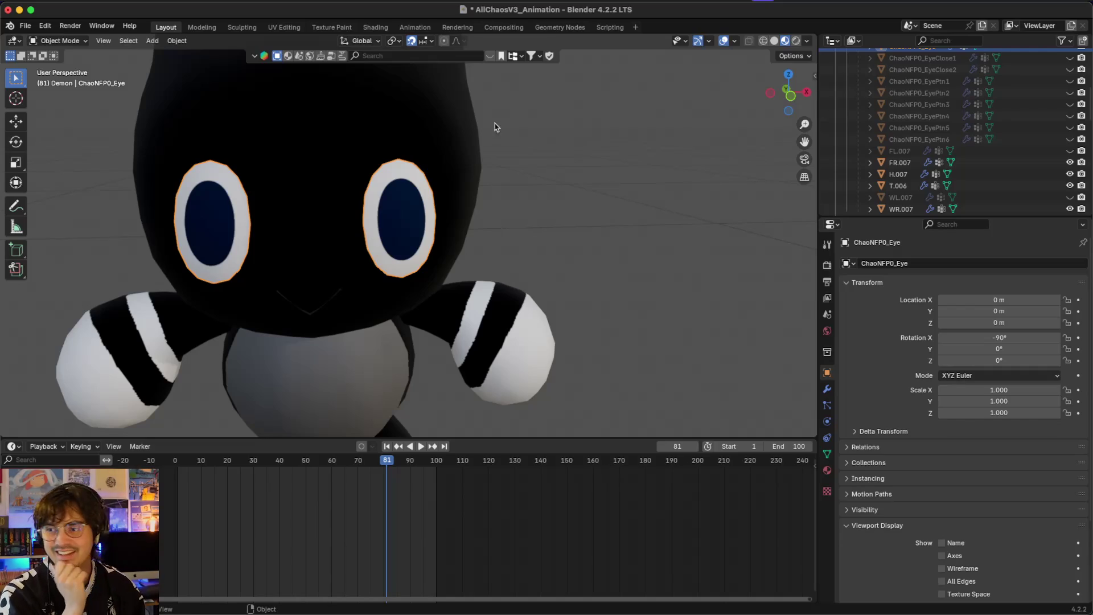
scroll(845, 103, "up", 3)
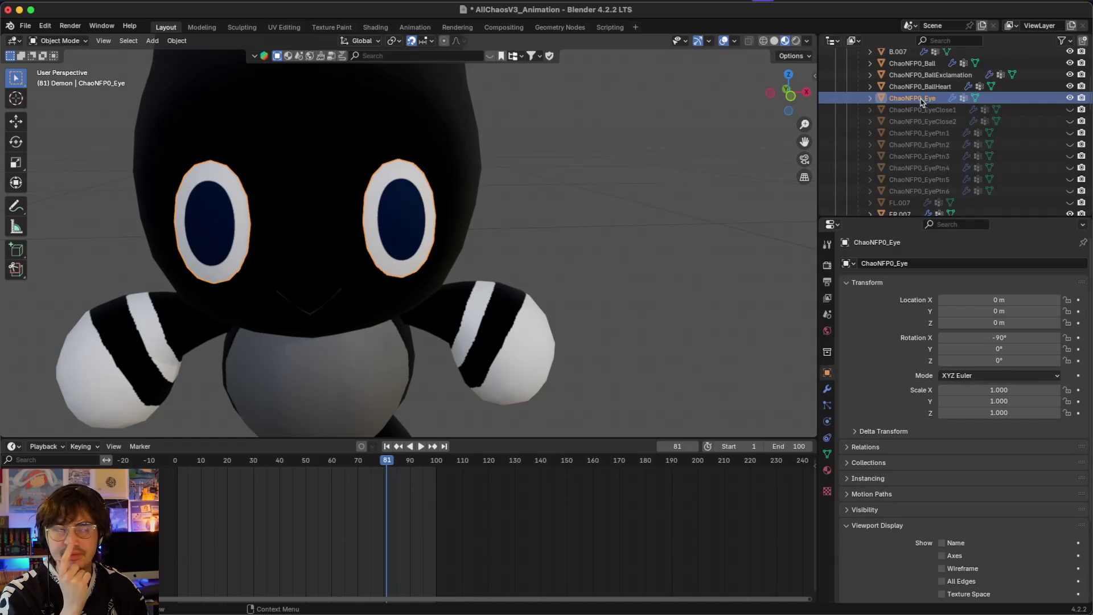
- Use File > Save As to save the Blender file as AllChaosV4_Animation
left_click(25, 26)
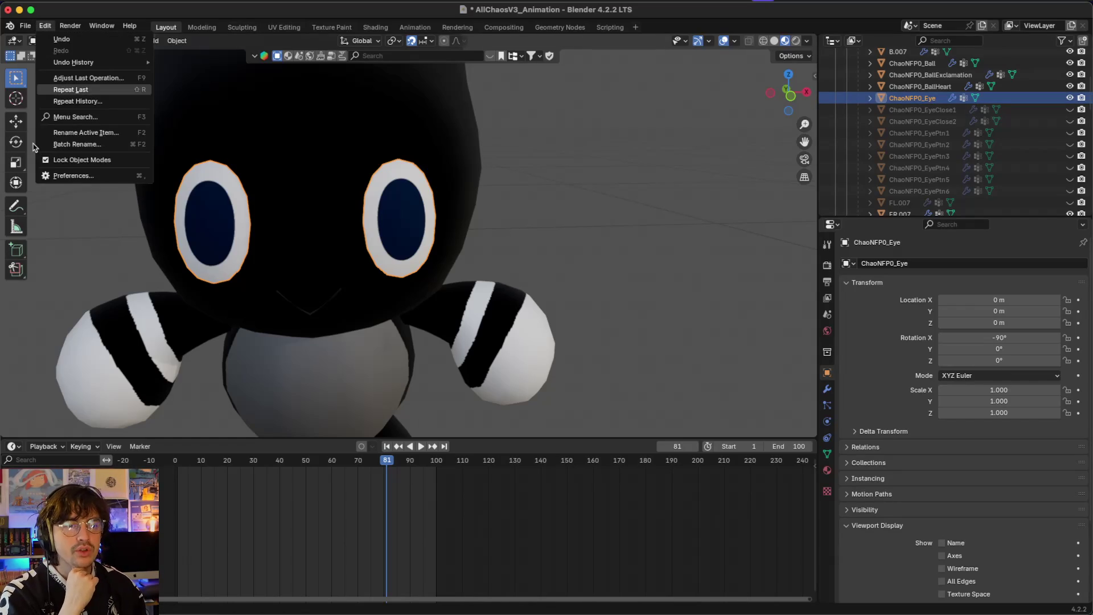
left_click(25, 26)
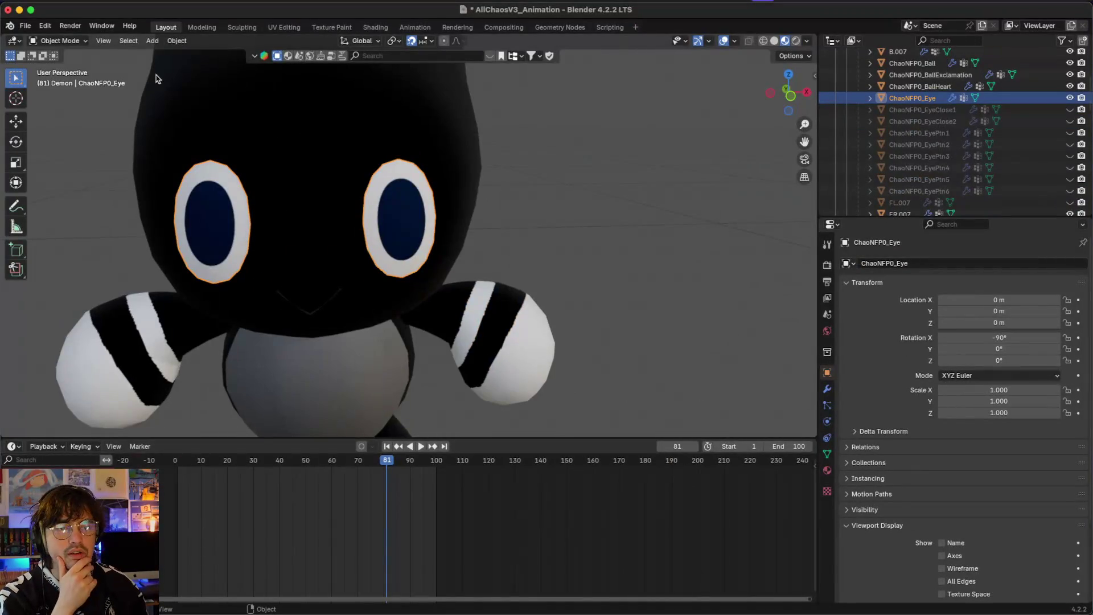
left_click(27, 26)
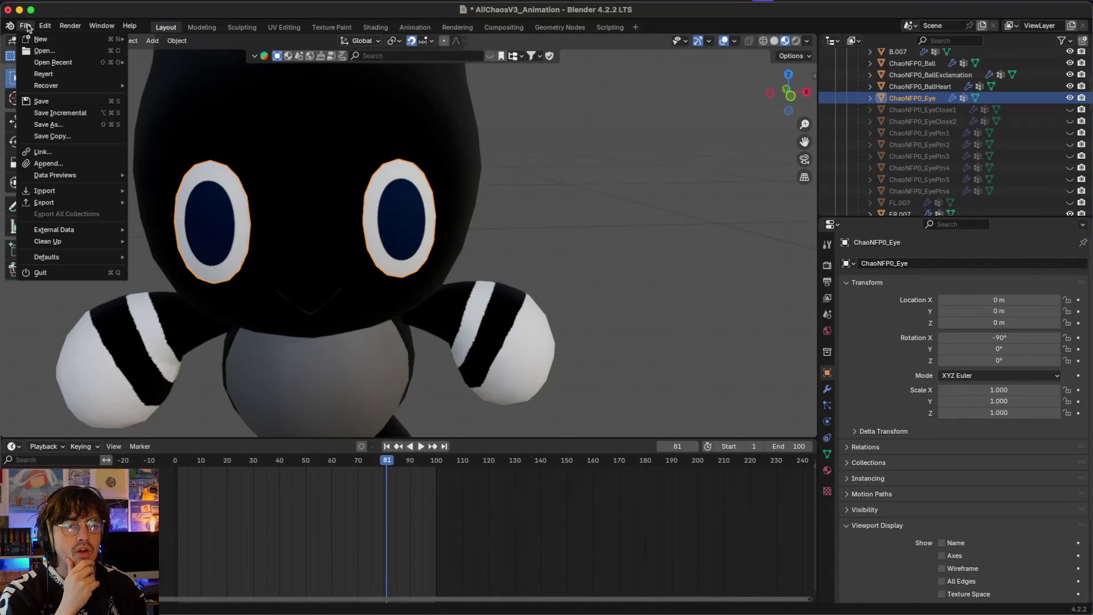
left_click(86, 118)
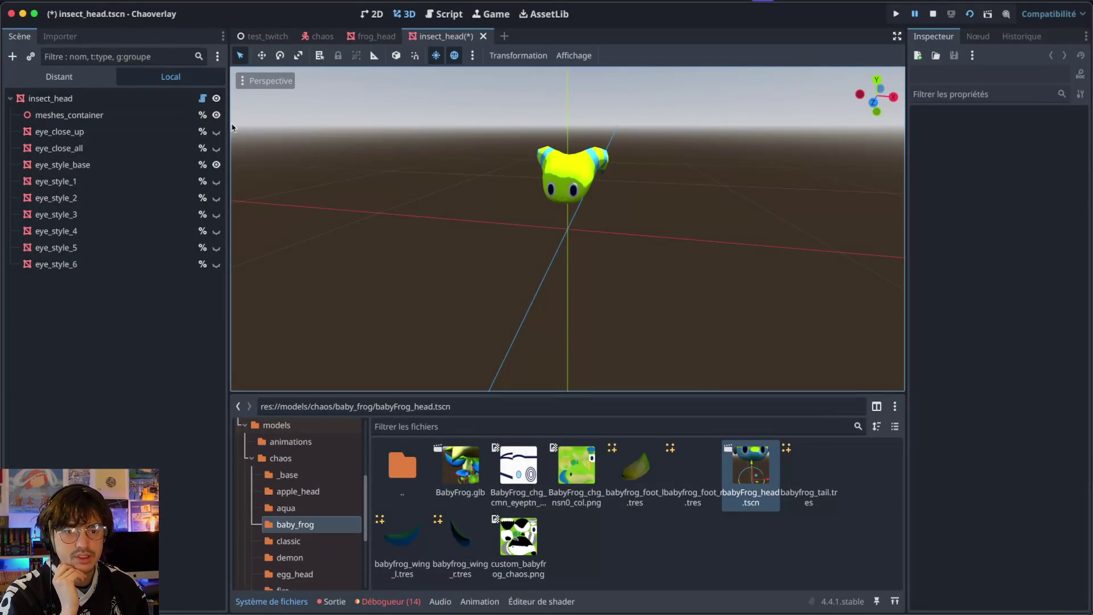
- Compare the base eyes, then quick-open demon_head.tscn in Godot
left_click(216, 164)
left_click(217, 164)
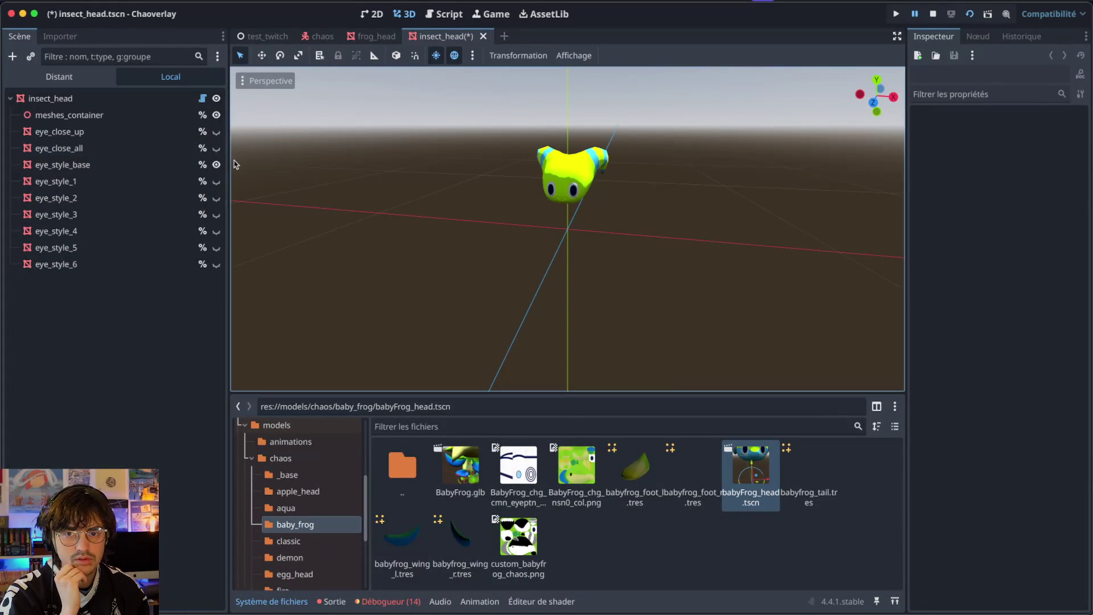
key("ctrl+Right")
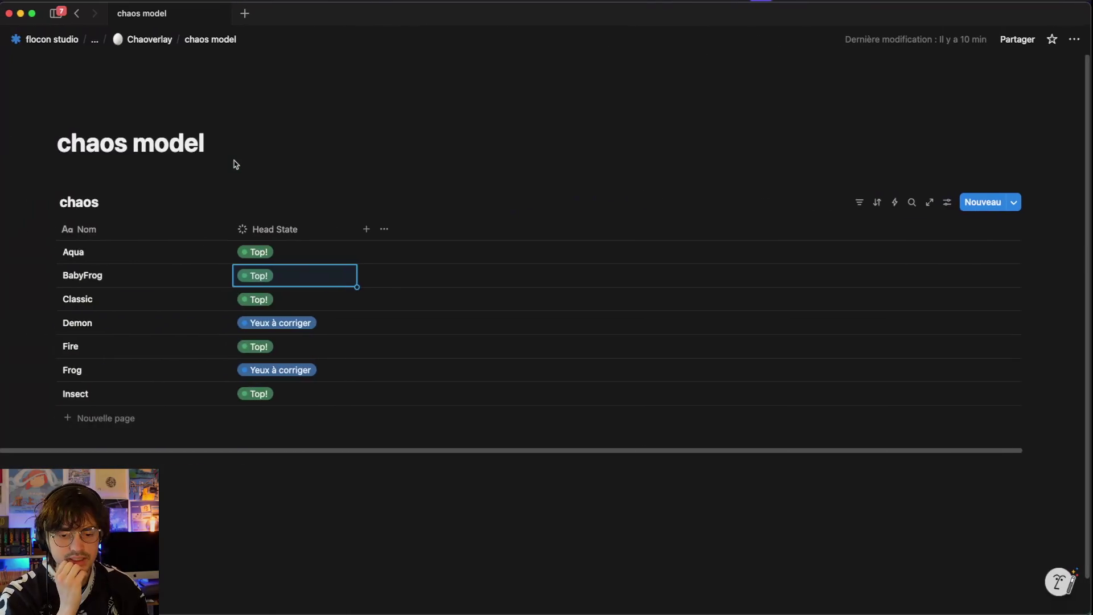
key("ctrl+Left")
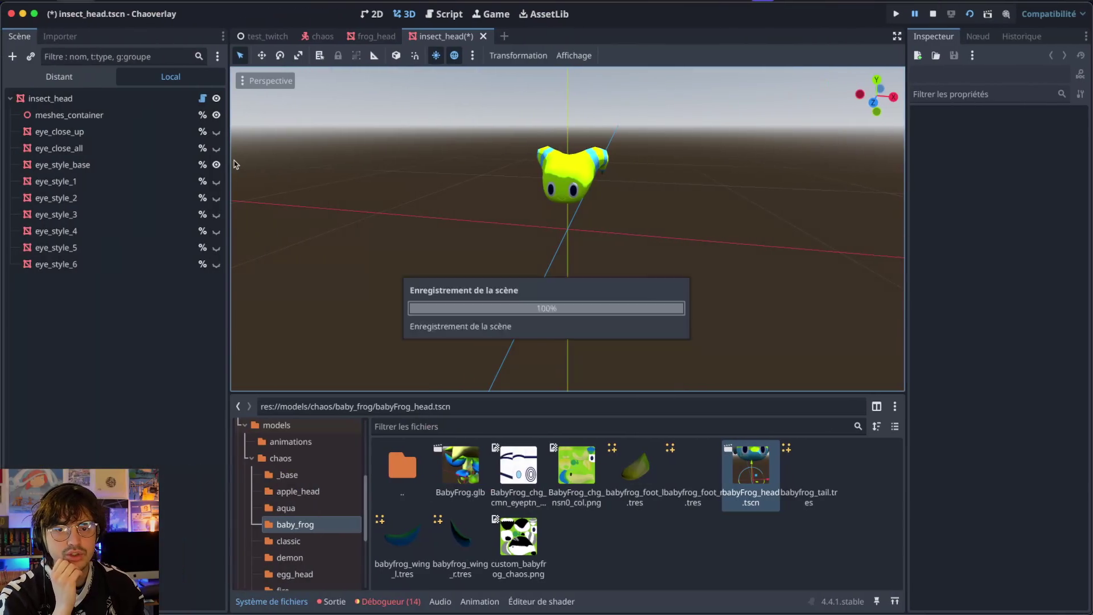
key("super+shift+o")
type("demon")
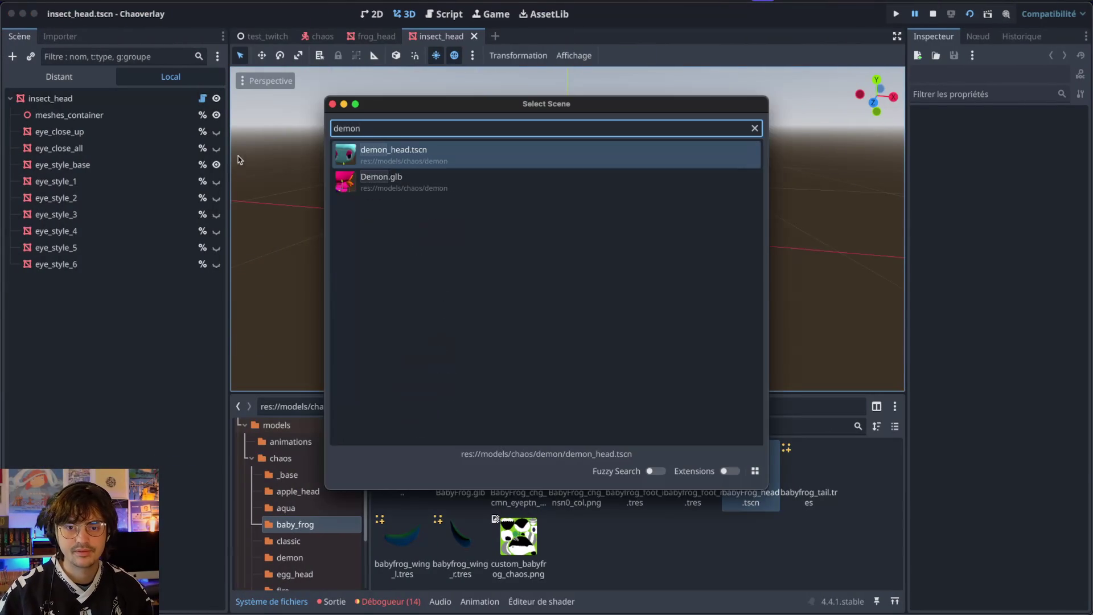
key("Return")
- Copy the insect head's eye_style_base mesh and paste it onto the demon's eye_style_base
left_click(425, 39)
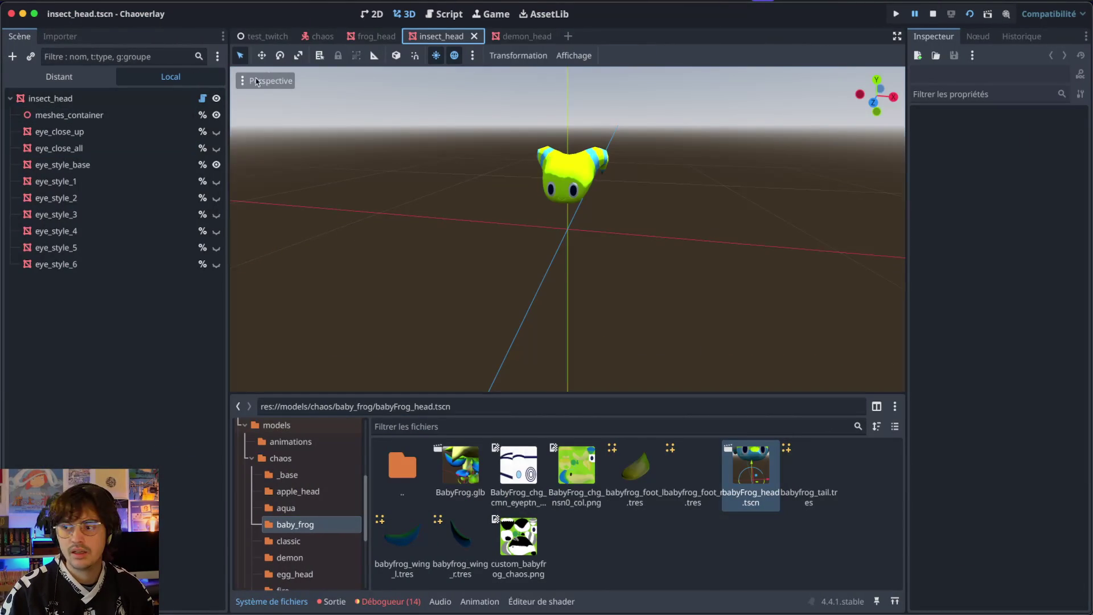
left_click(151, 164)
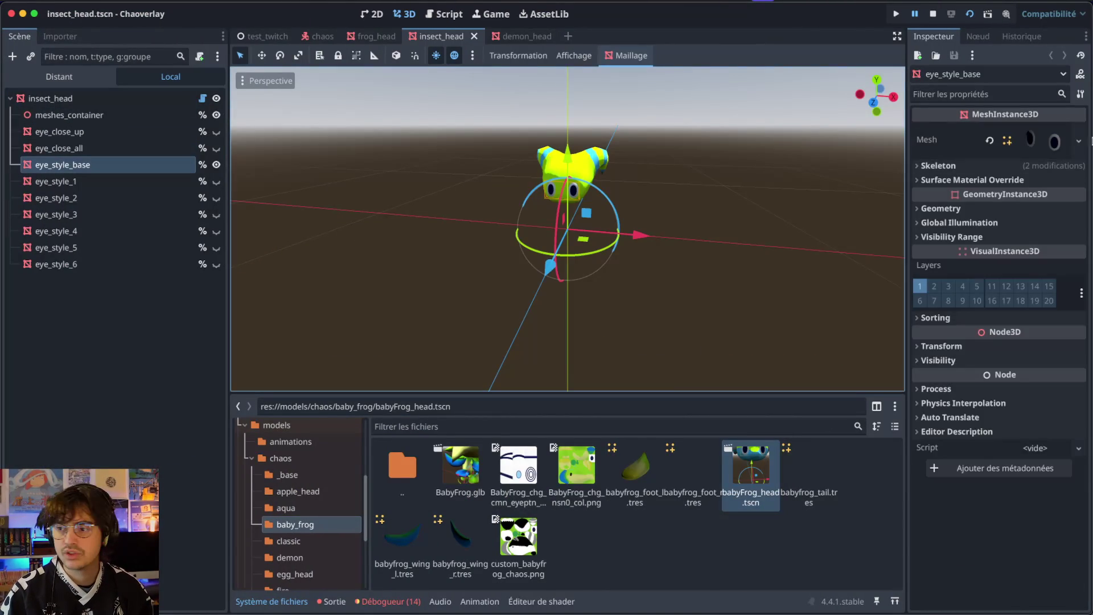
left_click(1079, 142)
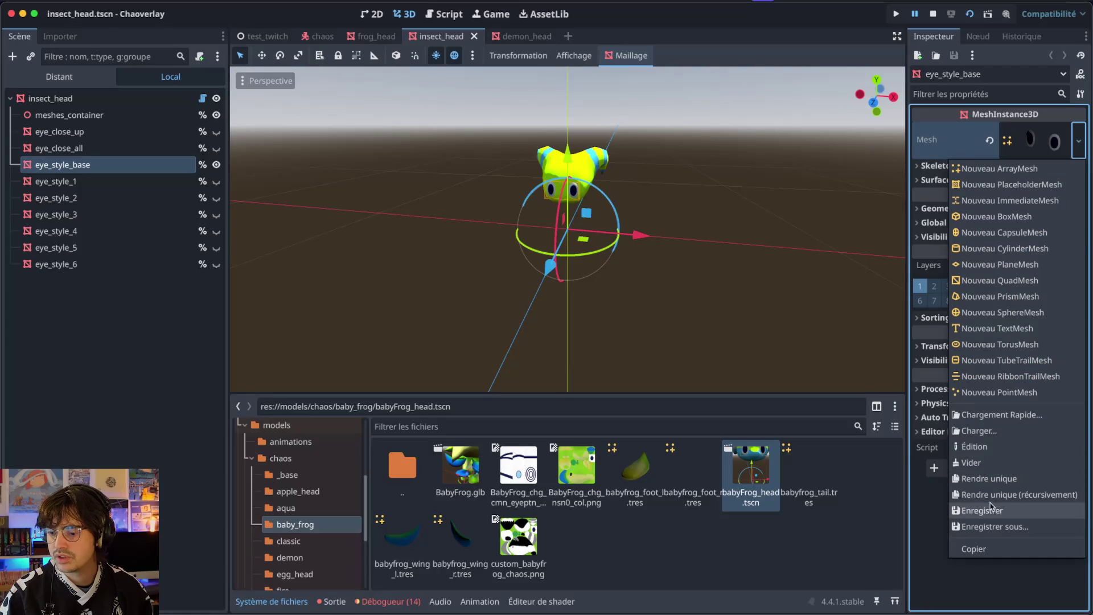
left_click(979, 553)
left_click(522, 36)
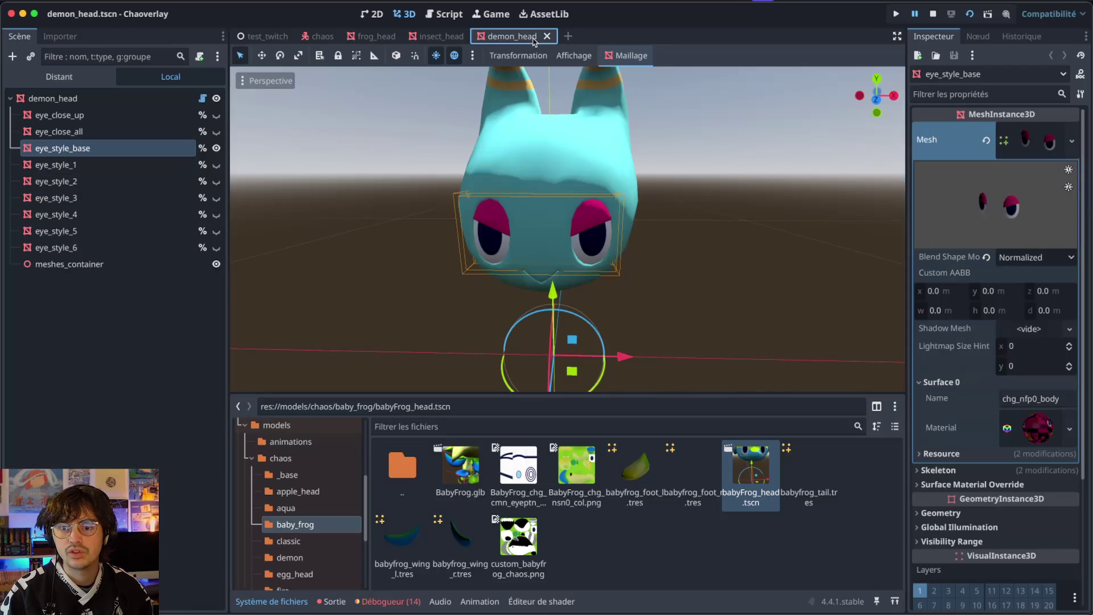
left_click(1072, 140)
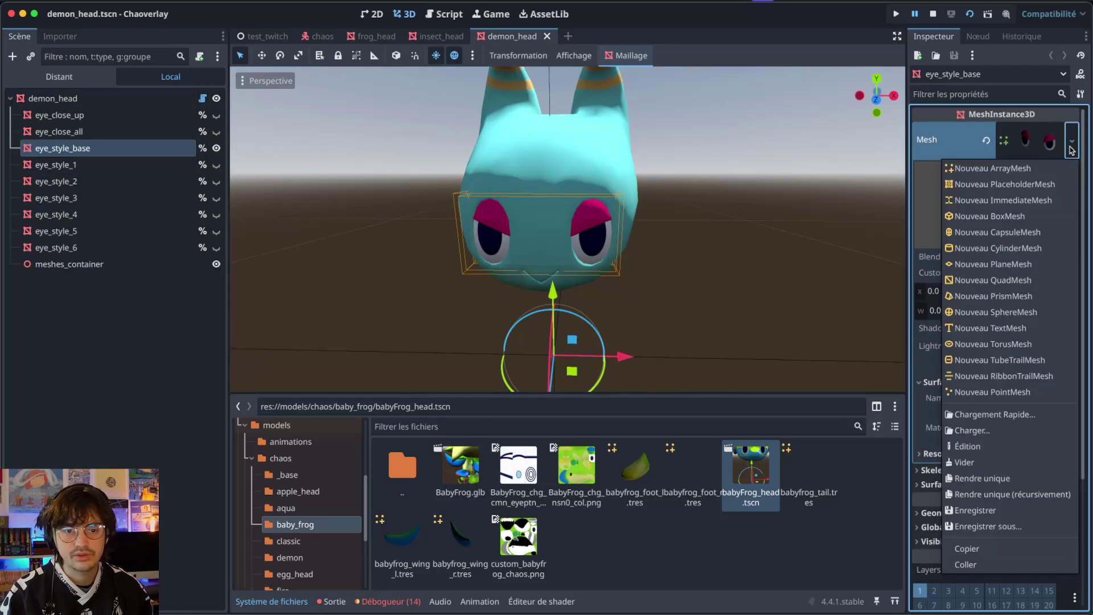
left_click(965, 564)
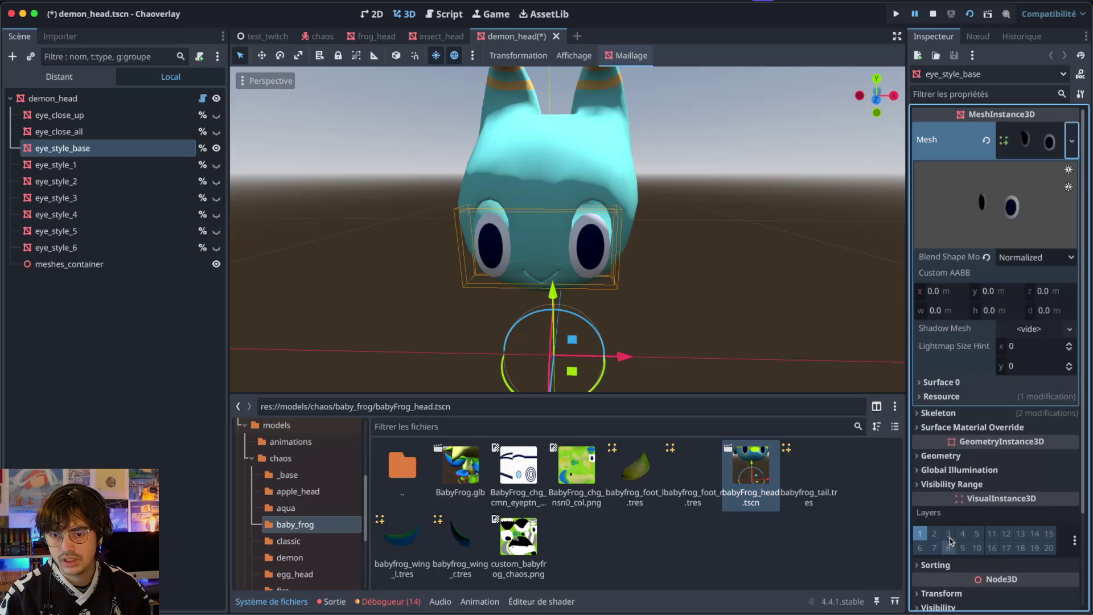
- Undo the pasted mesh so the demon's eyes stay unchanged
left_click(779, 268)
key("ctrl+z")
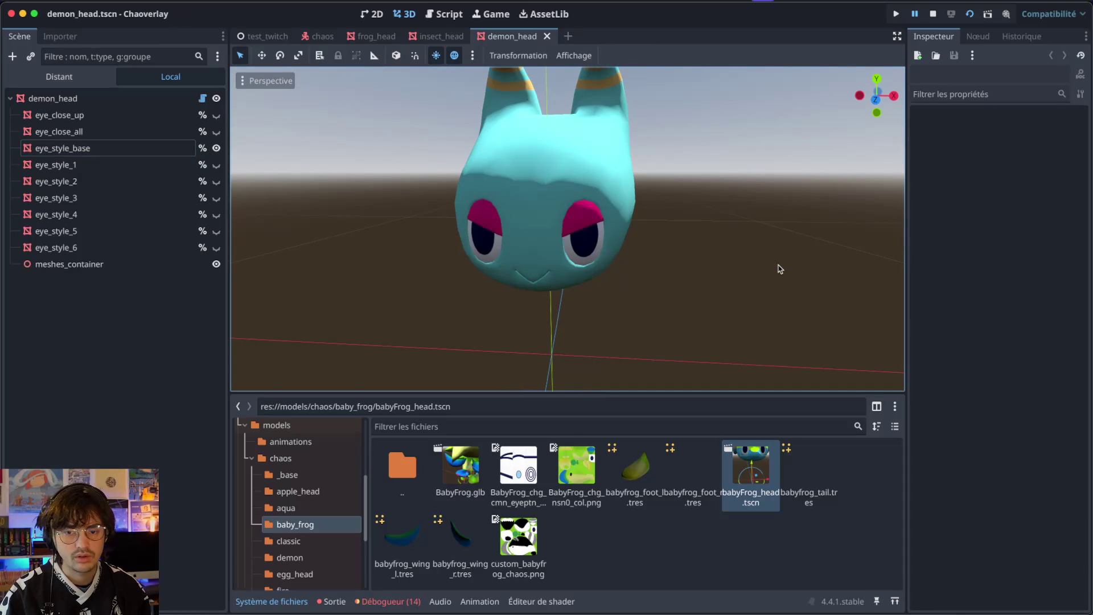
key("ctrl+Right")
key("ctrl+Right")
key("ctrl+Left")
key("ctrl+Left")
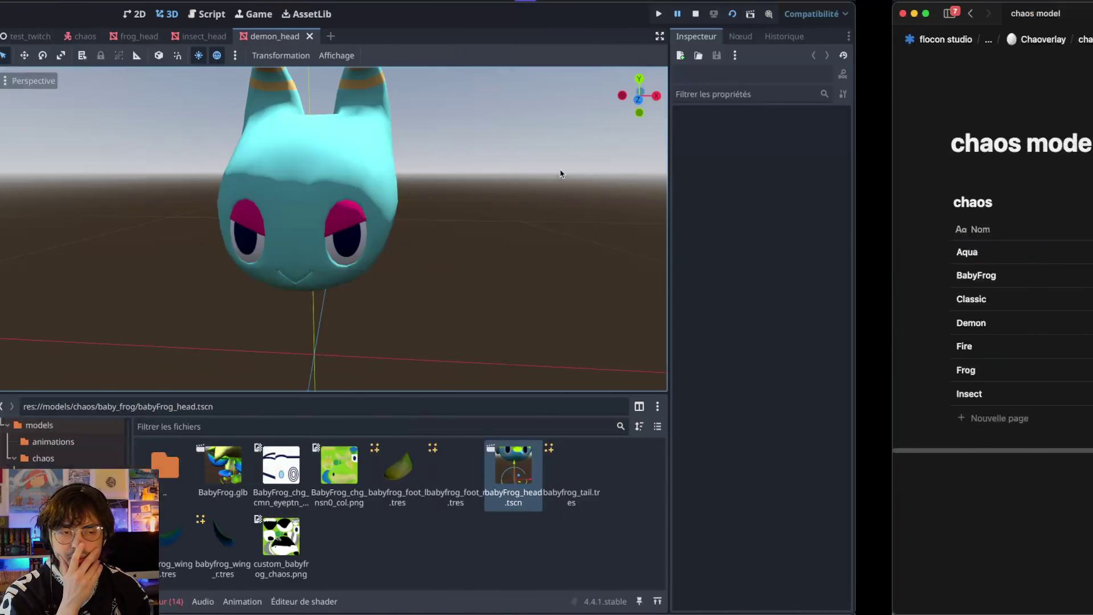
key("ctrl+Left")
key("ctrl+Left")
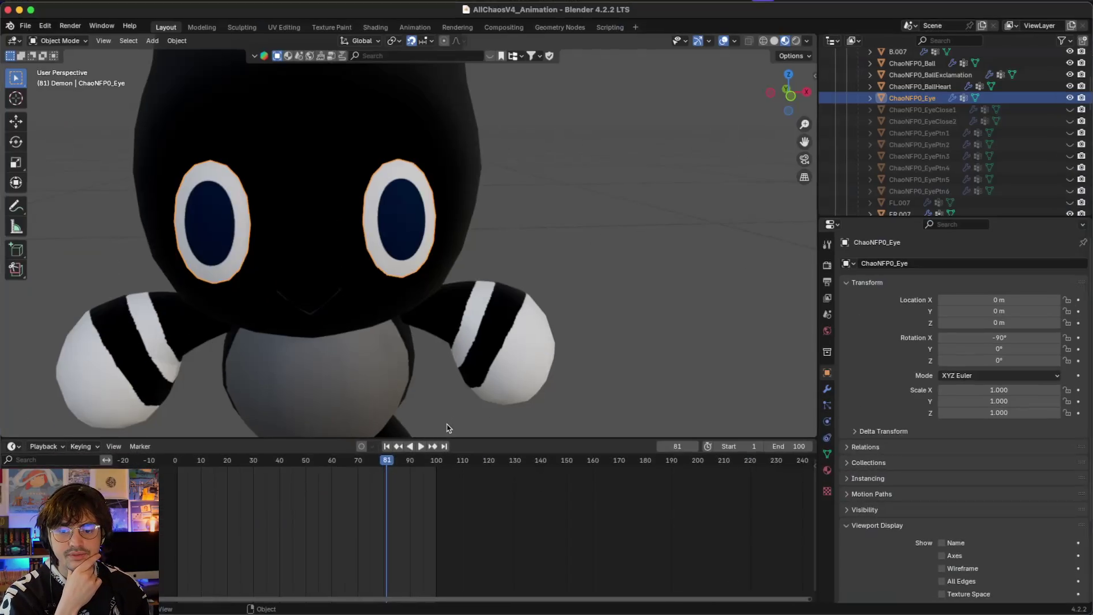
- In Blender, start a glTF export limited to the selected objects
key("ctrl+Right")
left_click(626, 341)
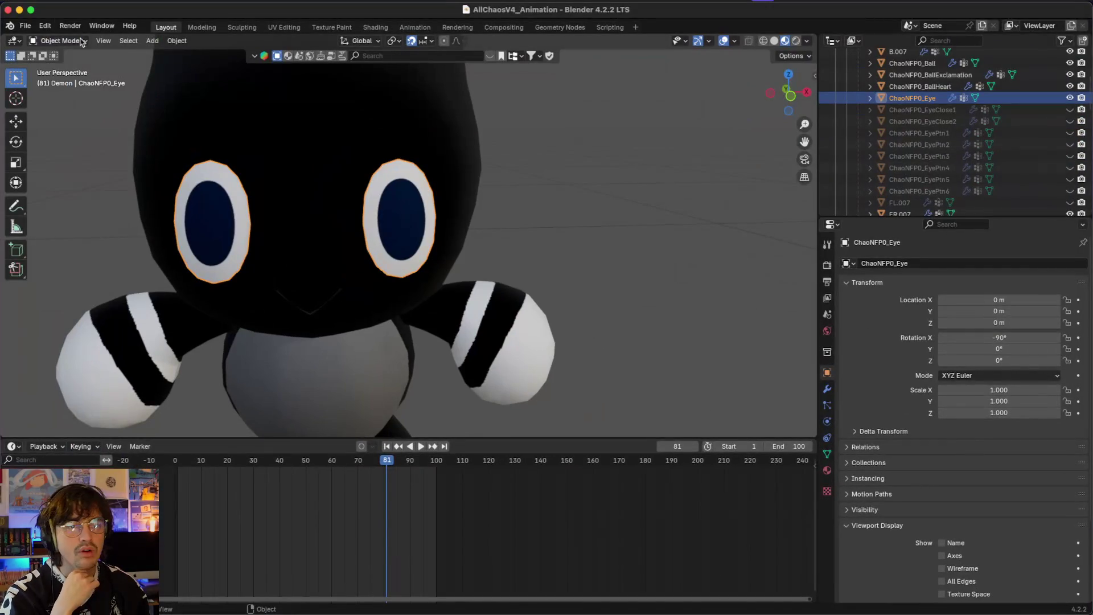
left_click(24, 27)
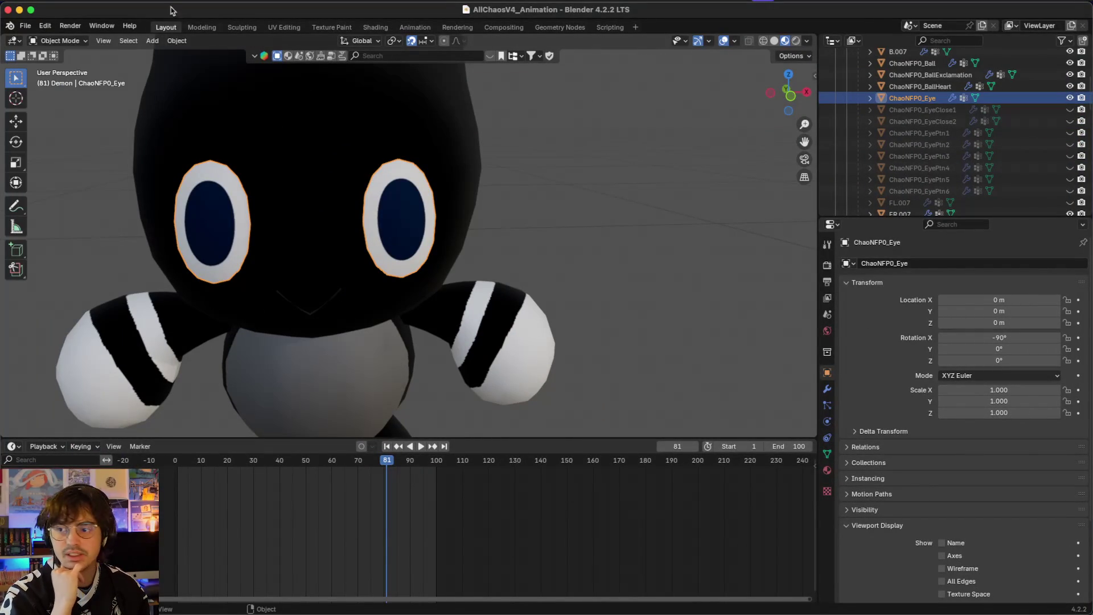
left_click(31, 27)
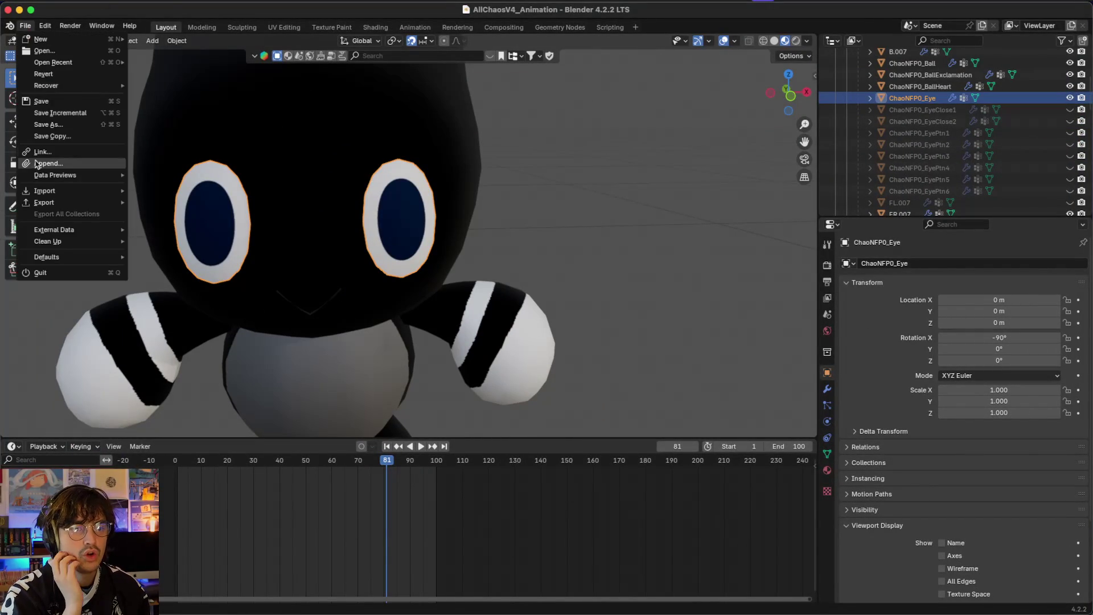
mouse_move(60, 202)
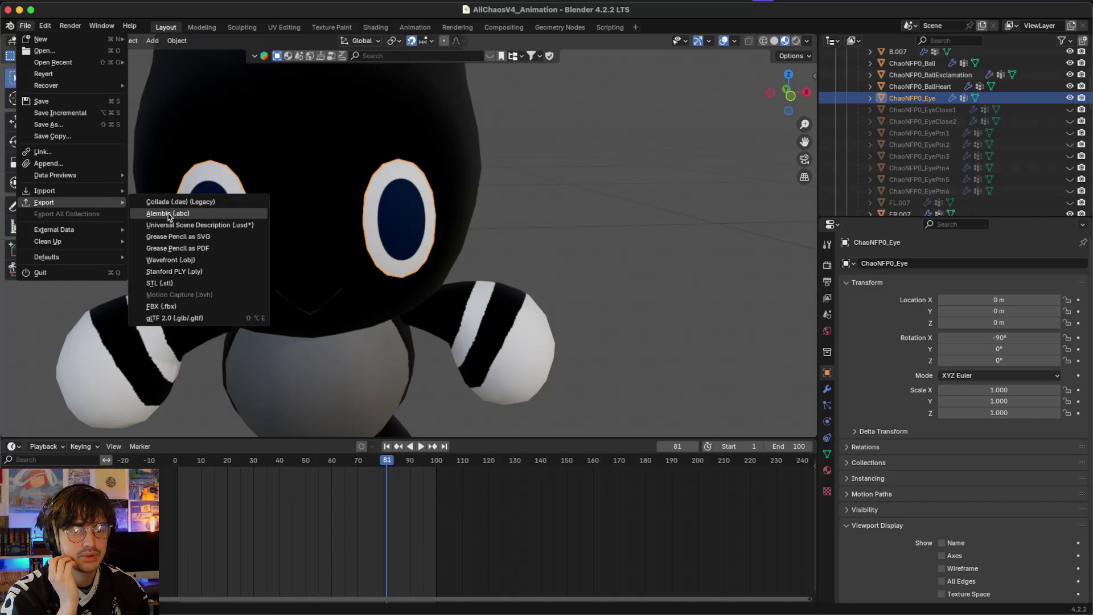
left_click(188, 317)
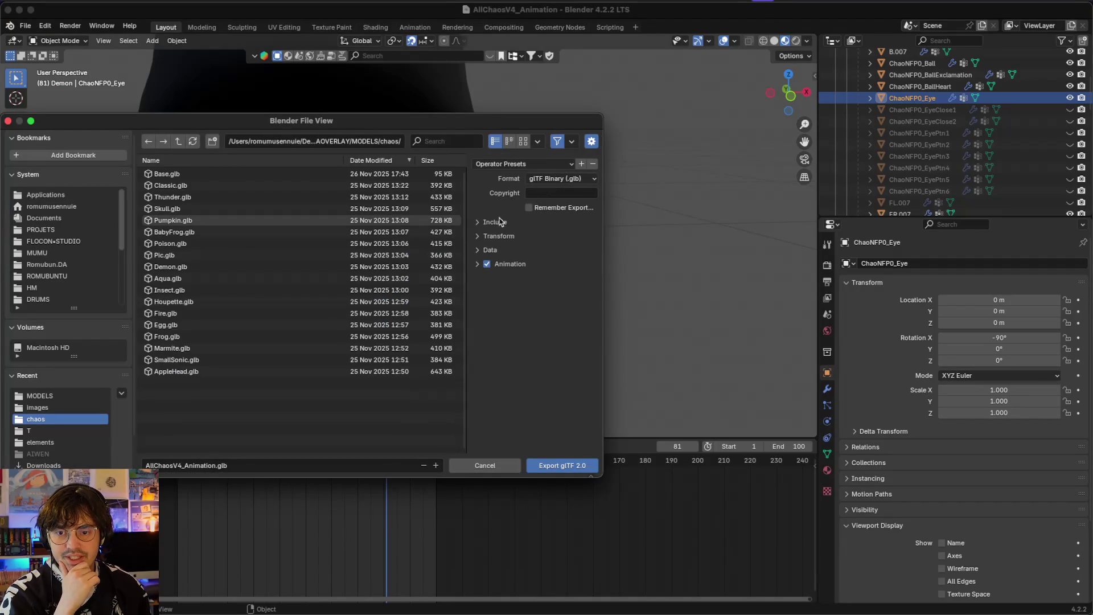
left_click(489, 221)
left_click(529, 238)
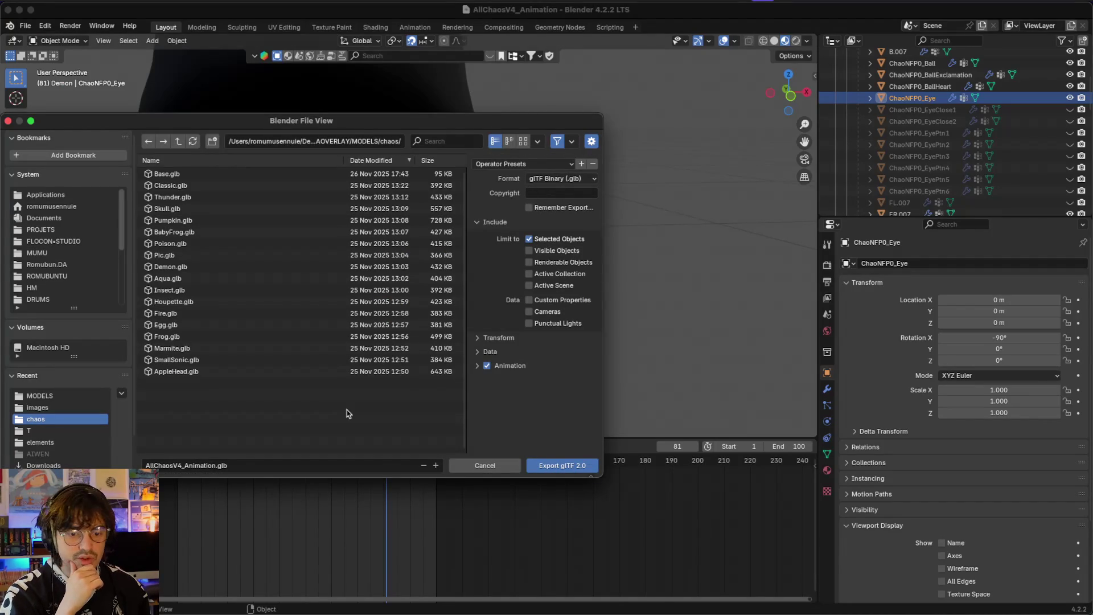
- Create a new 'test eyes' folder inside the chaos export folder
right_click(203, 395)
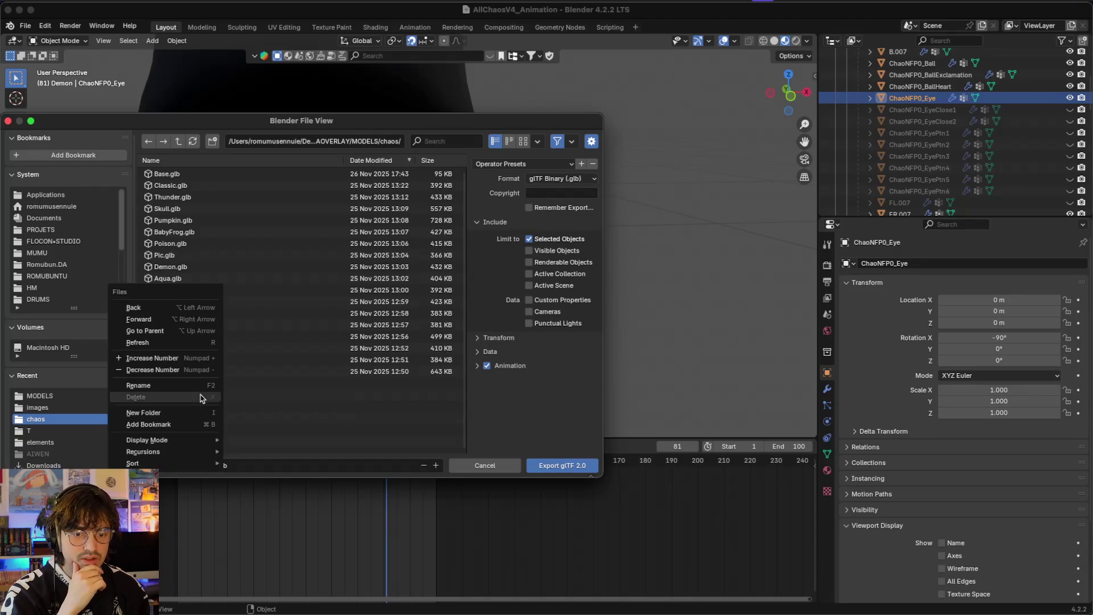
right_click(244, 422)
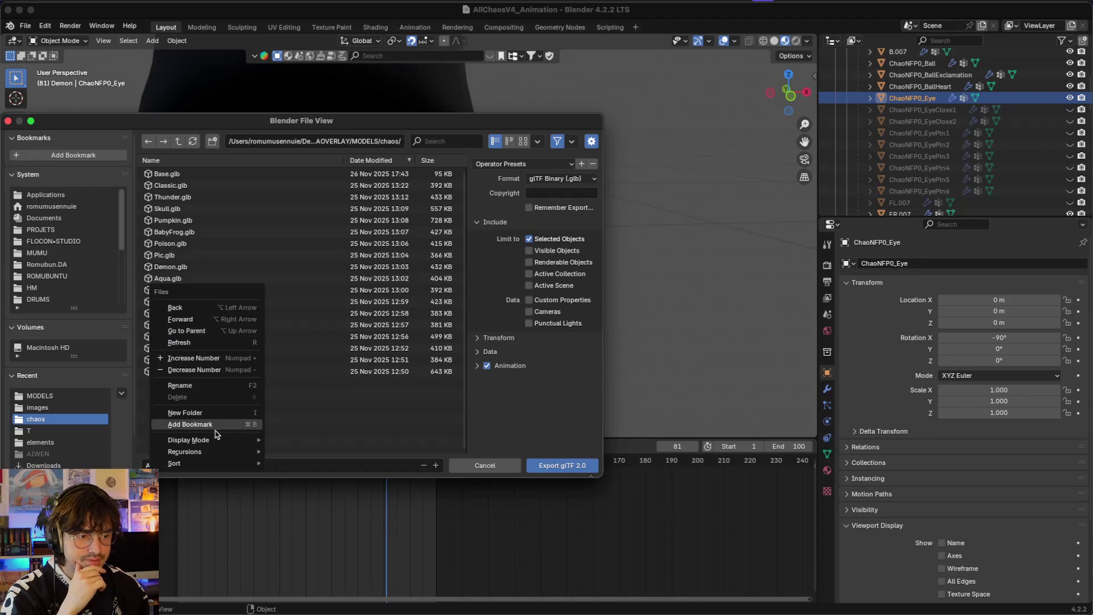
left_click(205, 413)
type("test eyes")
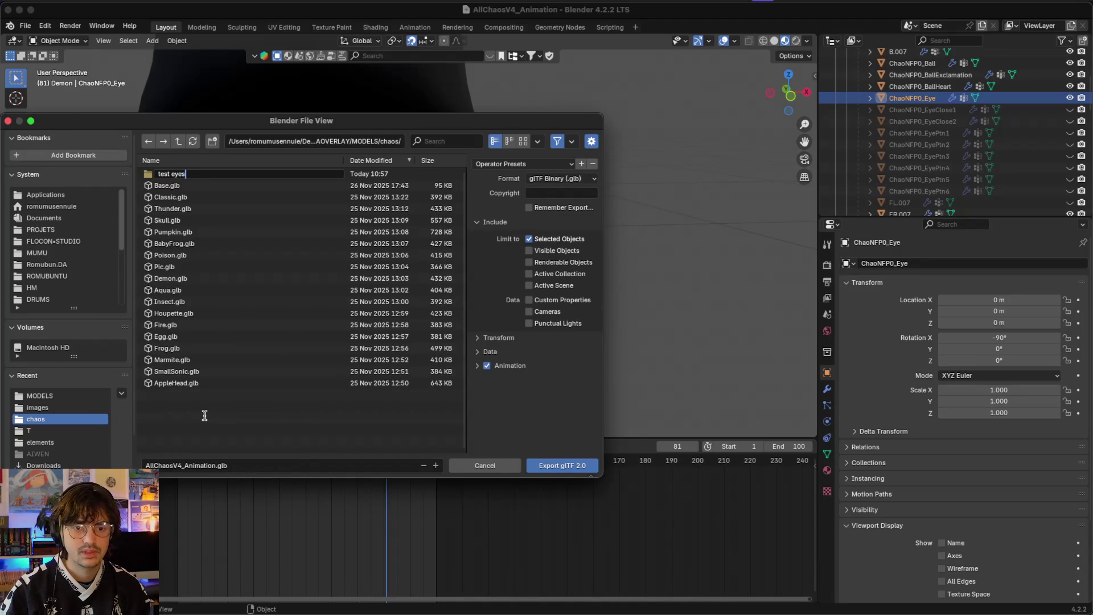
key("Return")
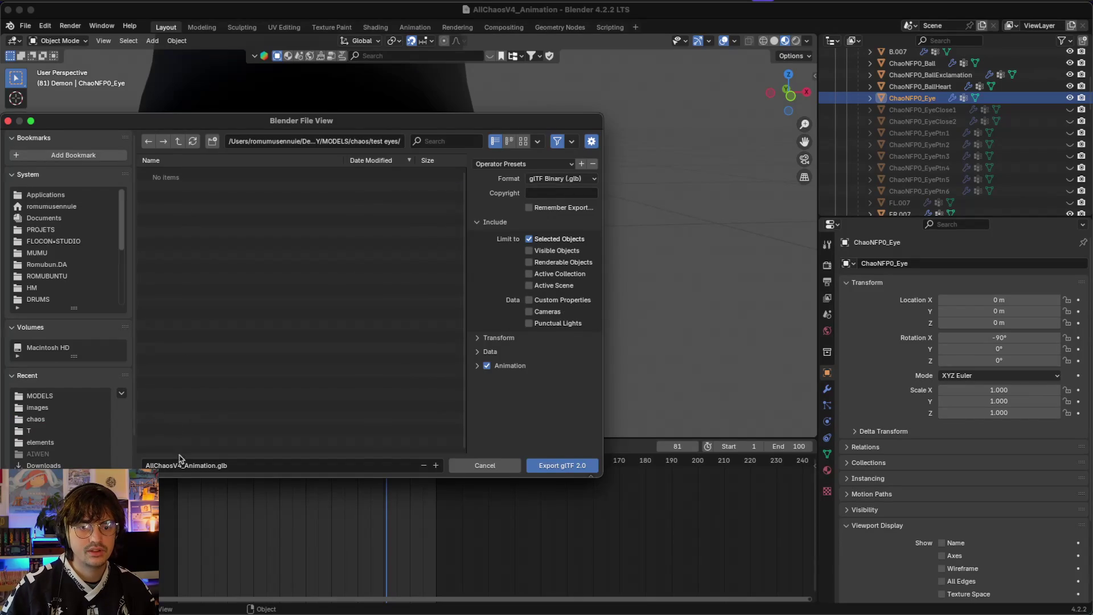
- Clear the old export file name and run the export
left_click(213, 465)
key("Return")
left_click_drag(215, 465, 145, 465)
key("BackSpace")
key("Return")
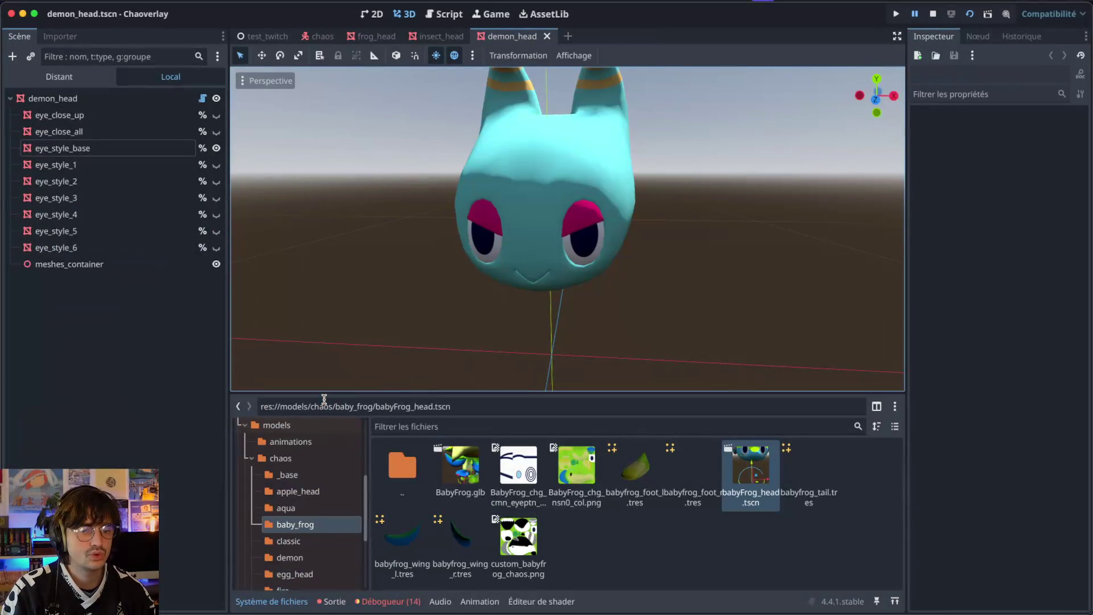
- Drag demon_eye_base.glb from Spotlight into models/chaos/demon and open its advanced import settings
left_click(301, 557)
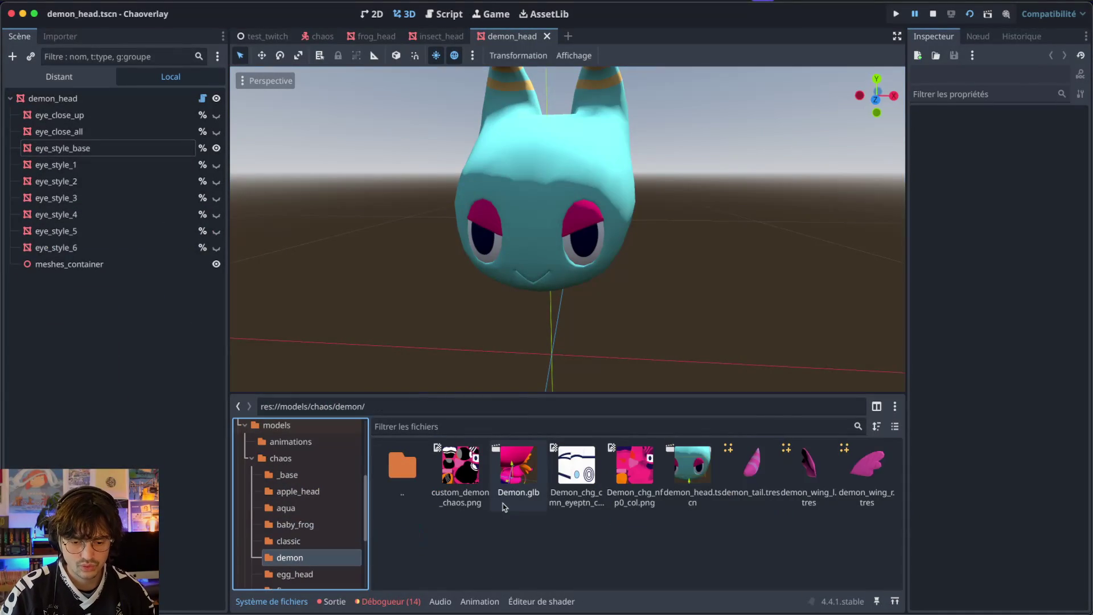
key("super+space")
type("demo")
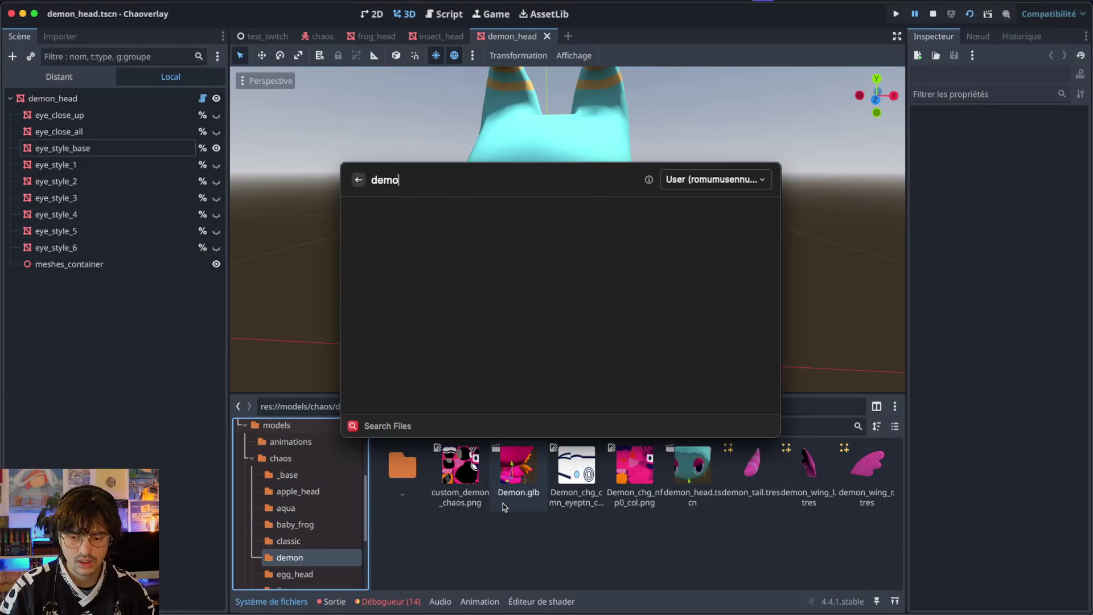
key("super+a")
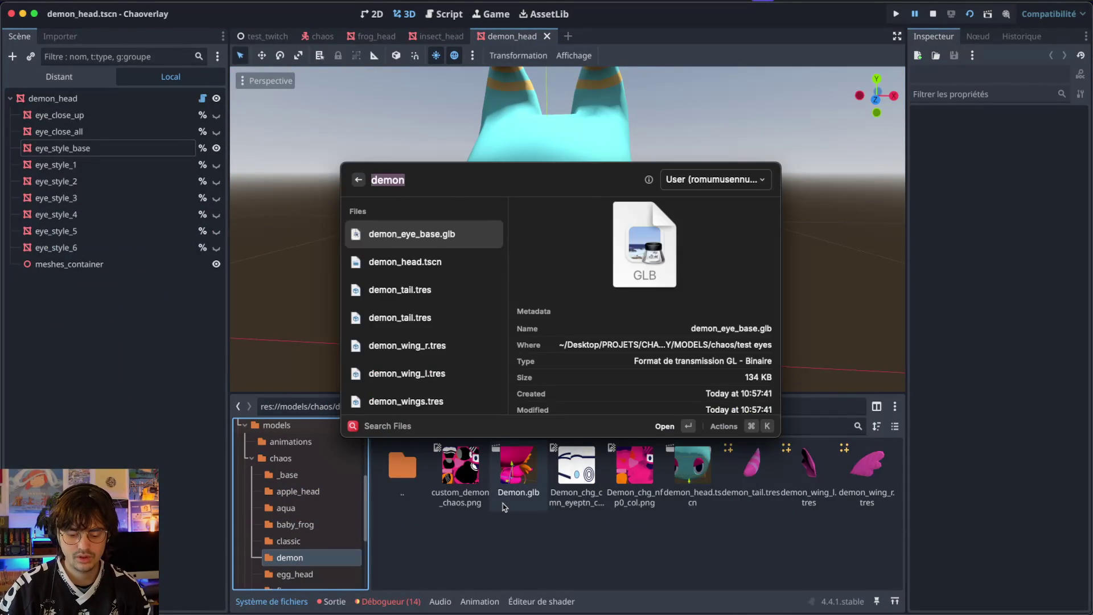
mouse_move(434, 236)
left_mouse_down()
mouse_move(549, 597)
mouse_move(522, 545)
left_mouse_up()
left_click(584, 556)
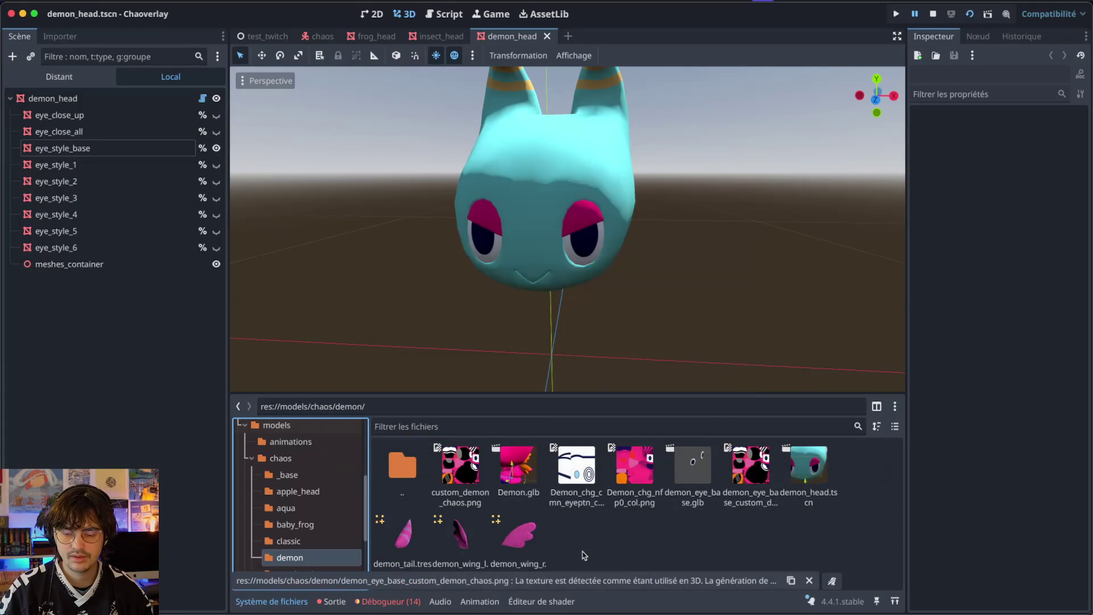
left_click(692, 475)
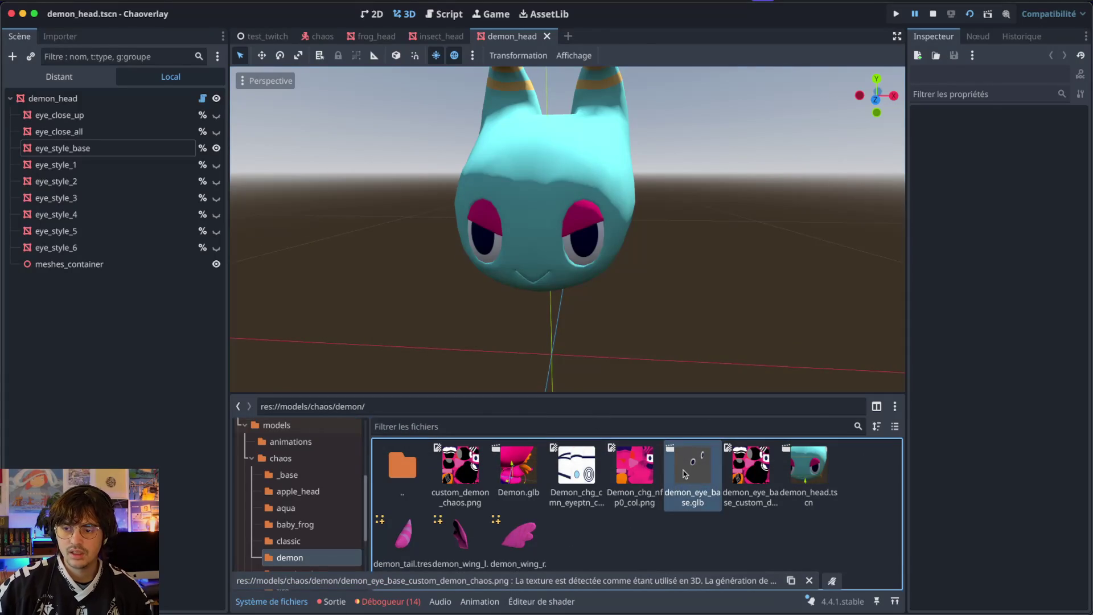
double_click(684, 474)
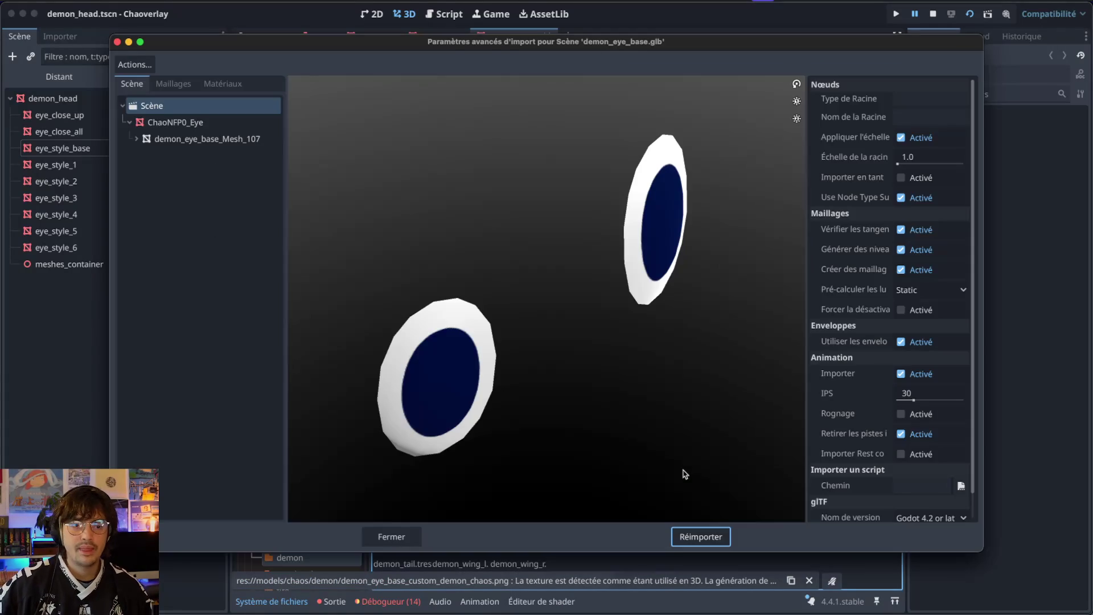
- Save the eye mesh to res://models/chaos/demon/demon_eye_base_mesh.res and reimport demon_eye_base.glb
left_click(226, 141)
left_click(905, 105)
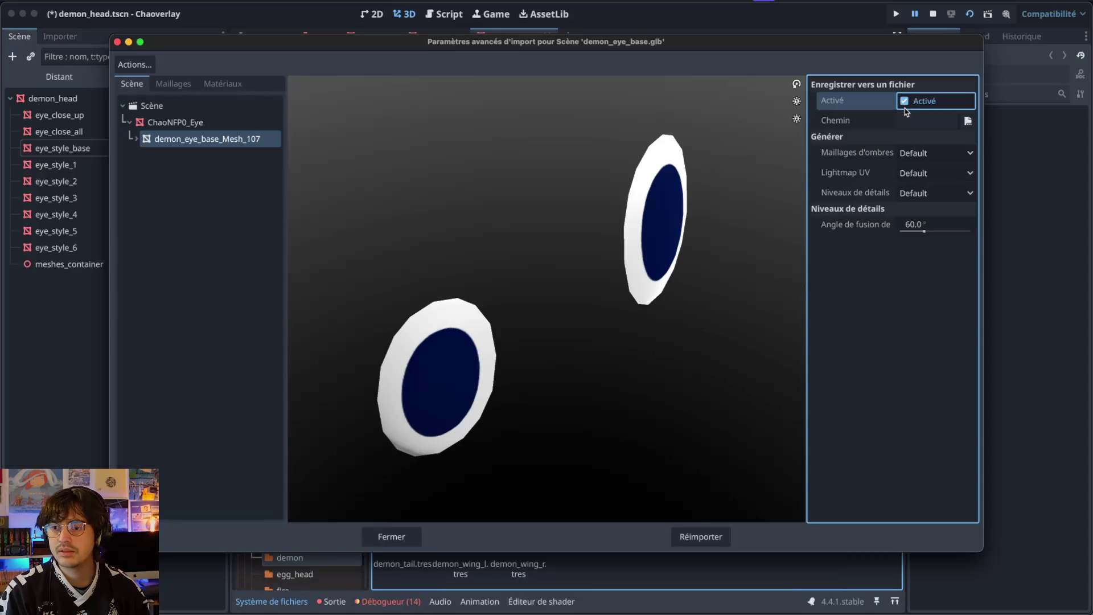
left_click(966, 121)
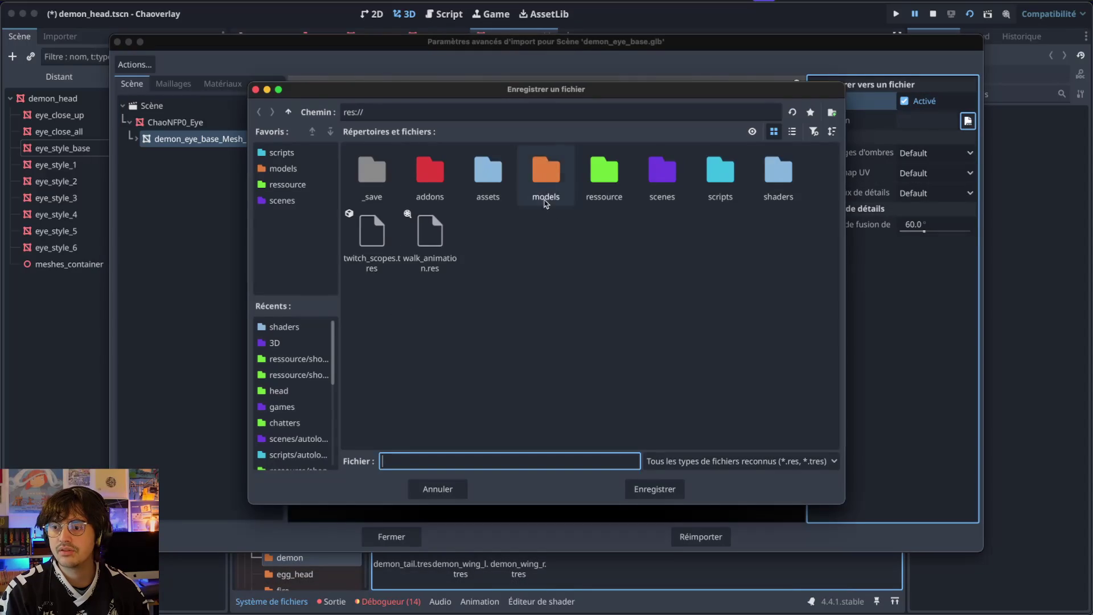
double_click(546, 178)
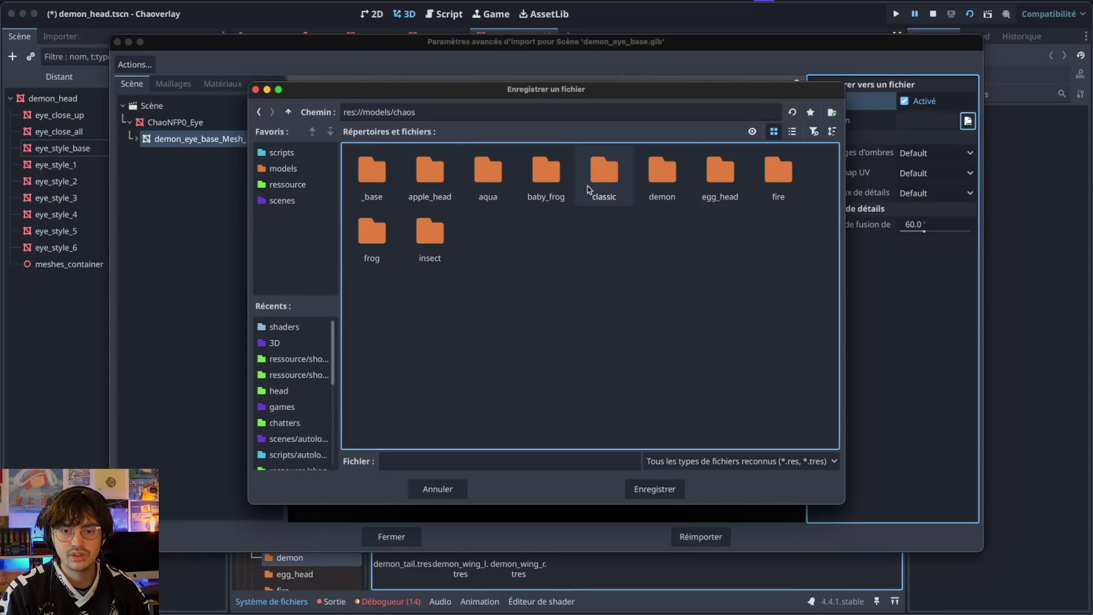
double_click(656, 178)
left_click(465, 456)
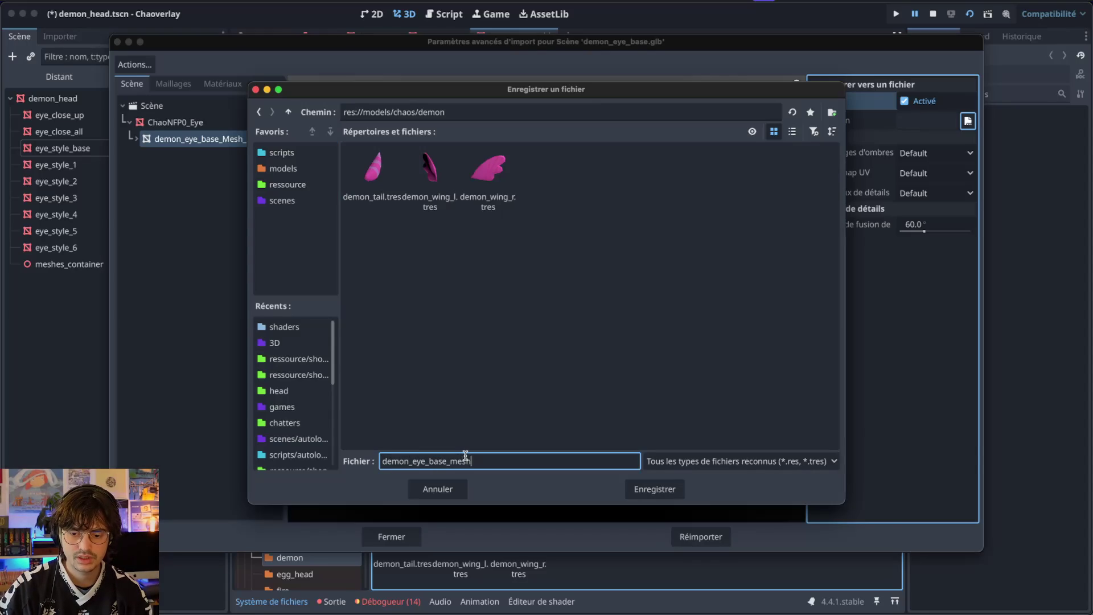
key("Return")
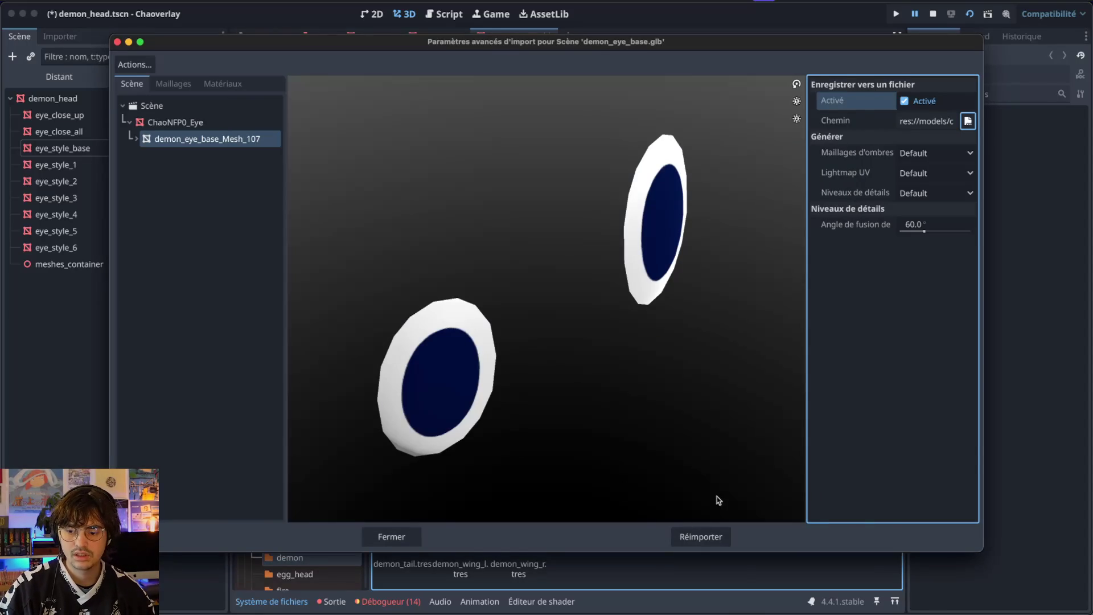
left_click(706, 539)
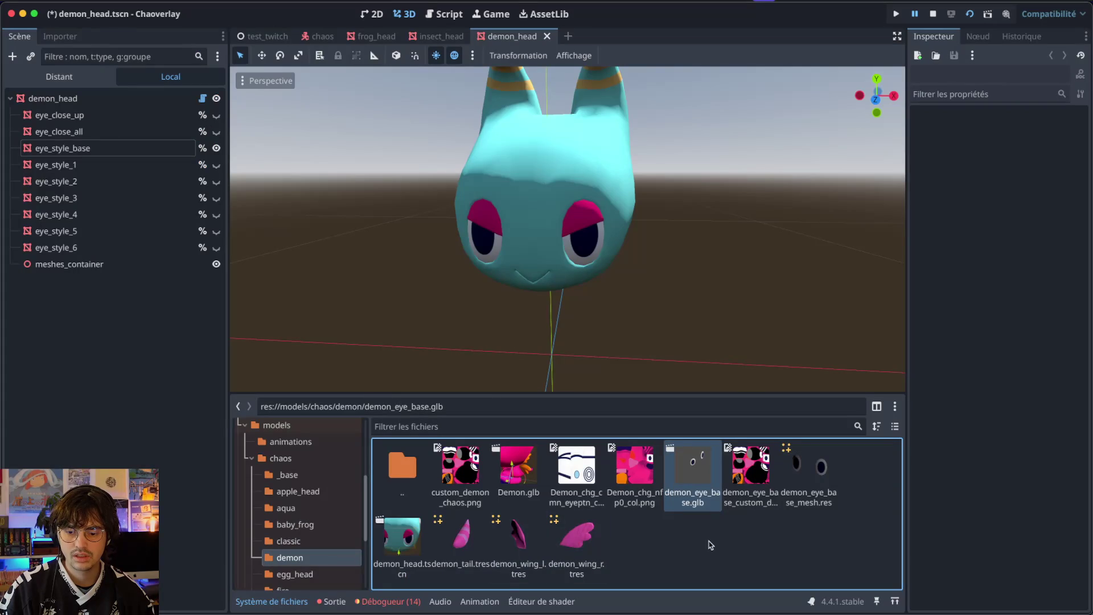
- Assign demon_eye_base_mesh.res to eye_style_base's Mesh and frame the demon head
left_click(119, 148)
mouse_move(808, 472)
left_mouse_down()
mouse_move(939, 398)
mouse_move(1033, 147)
left_mouse_up()
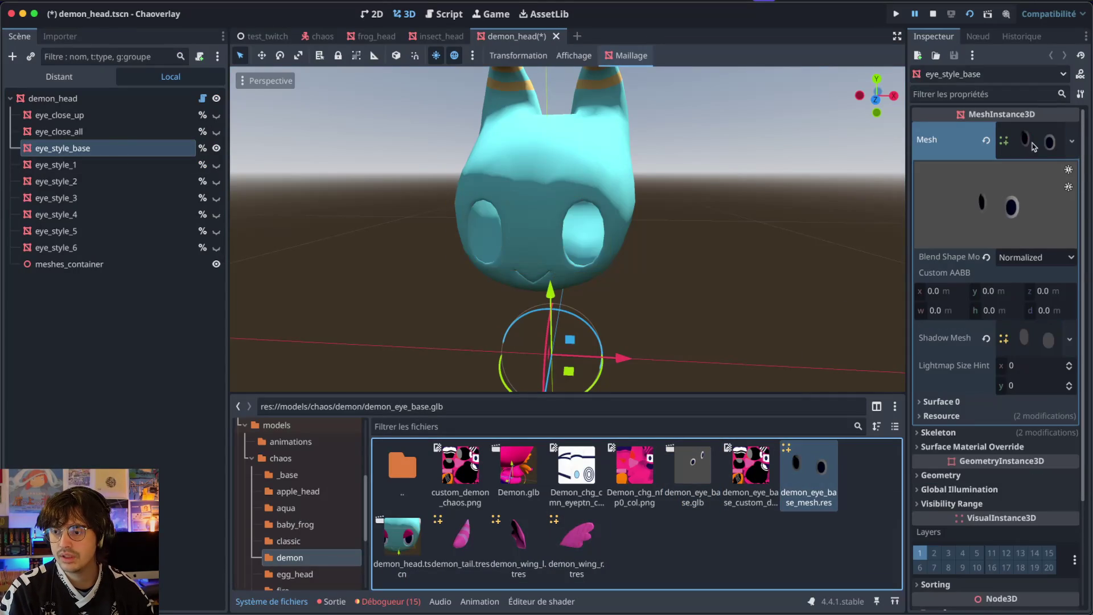
key("KP_4")
key("KP_4")
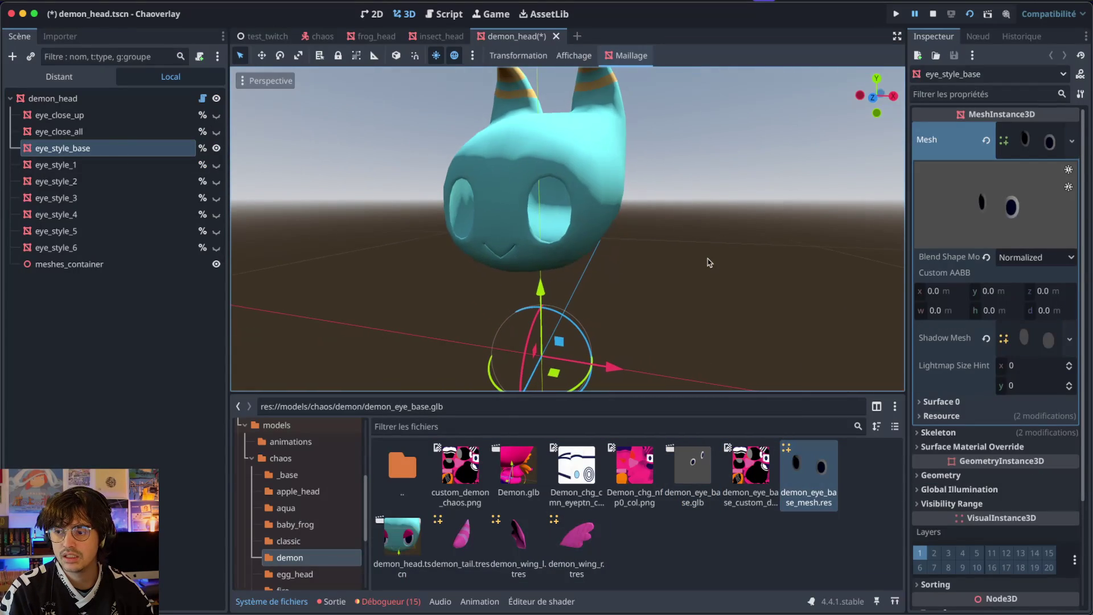
left_click(945, 432)
scroll(958, 428, "down", 1)
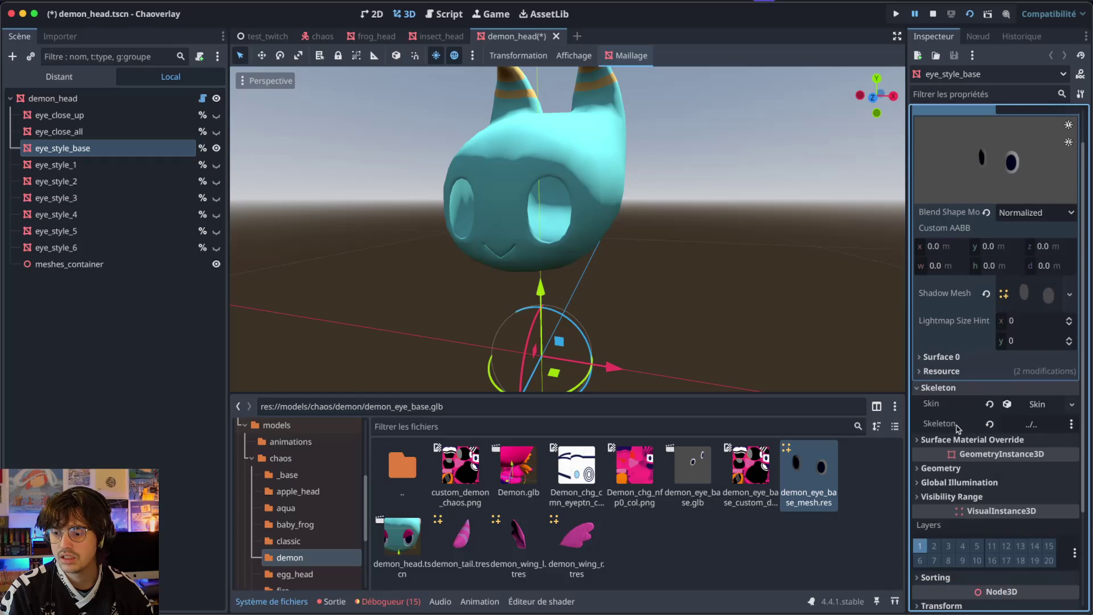
left_click(940, 357)
left_click(939, 357)
scroll(973, 230, "up", 1)
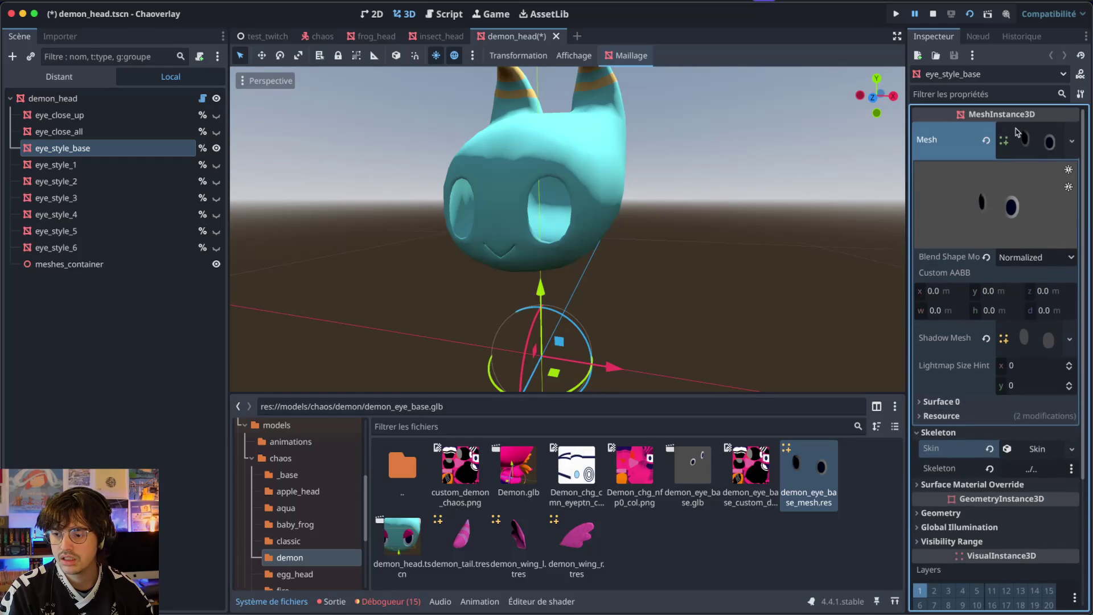
left_click_drag(371, 313, 466, 332)
key("f")
- Review the node's Inspector properties, then revert eye_style_base's Mesh to empty
scroll(574, 276, "up", 5)
scroll(574, 276, "down", 15)
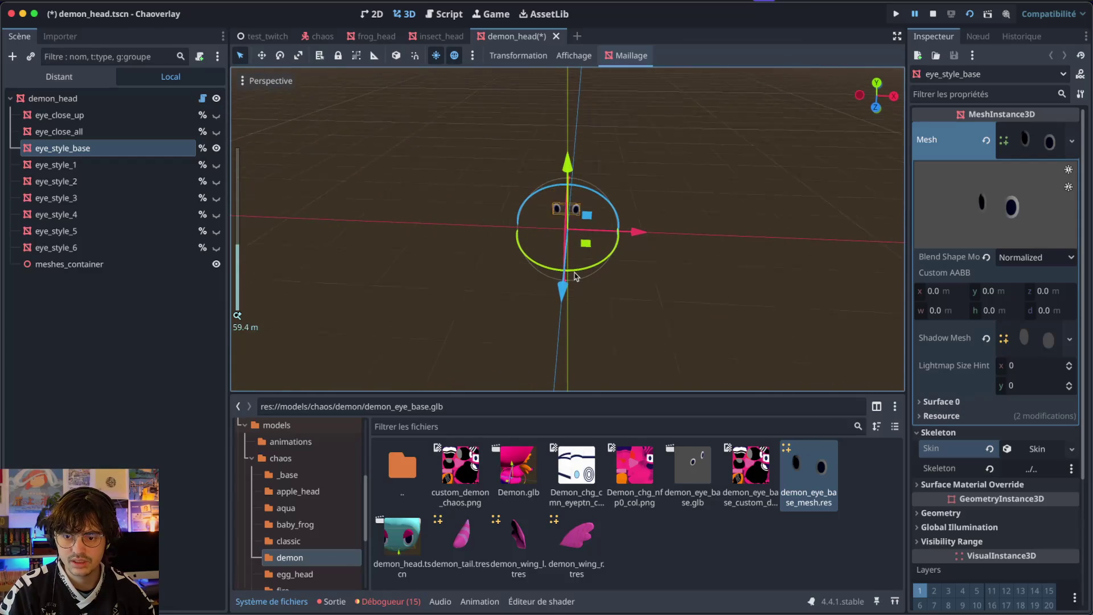
scroll(574, 276, "down", 6)
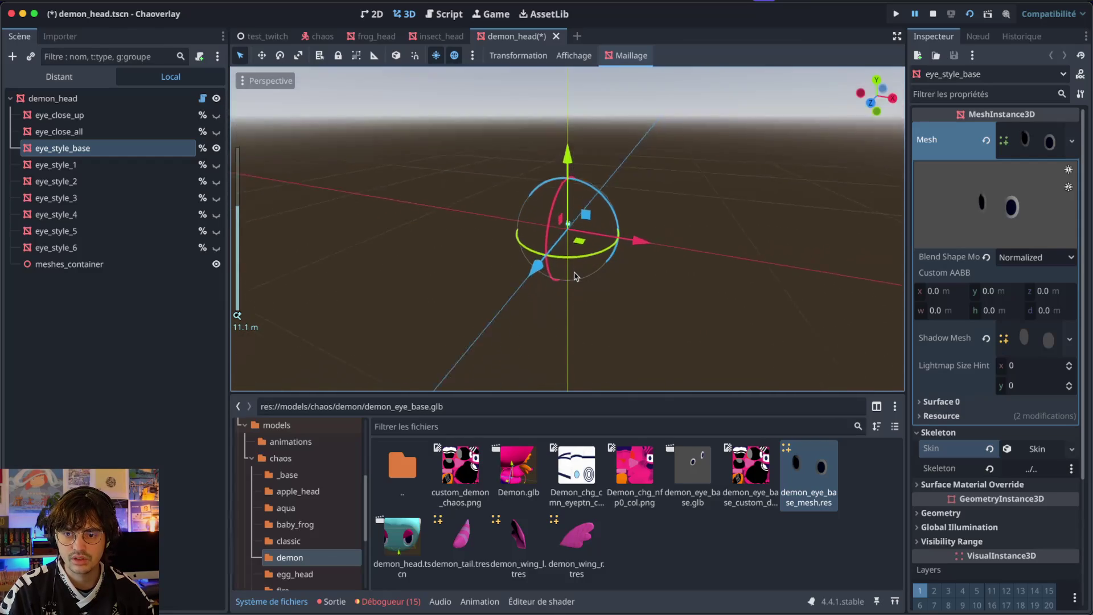
scroll(573, 276, "up", 5)
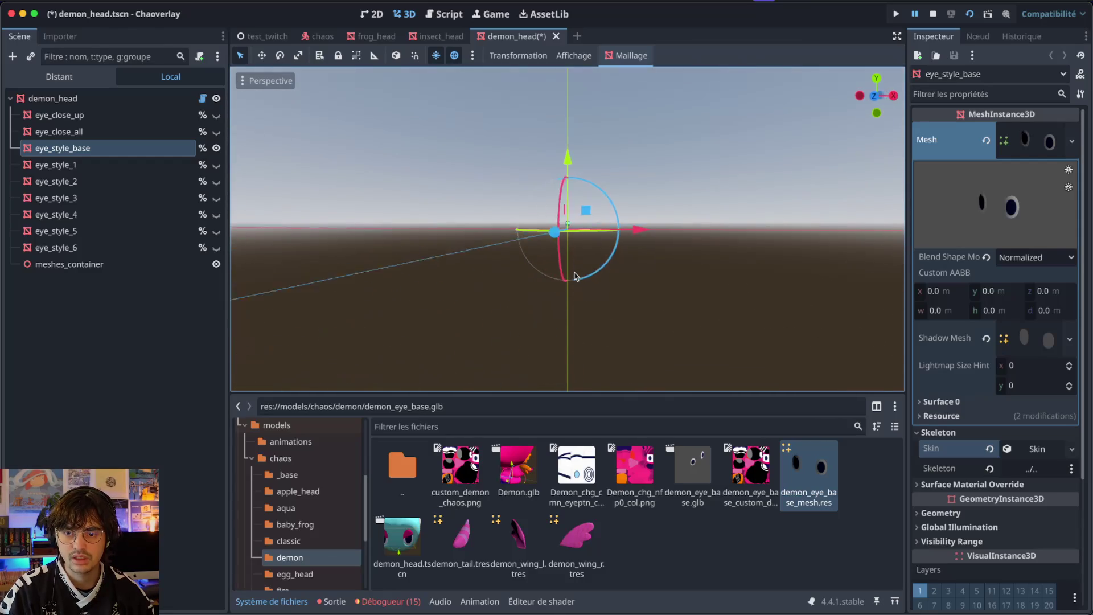
scroll(601, 222, "right", 3)
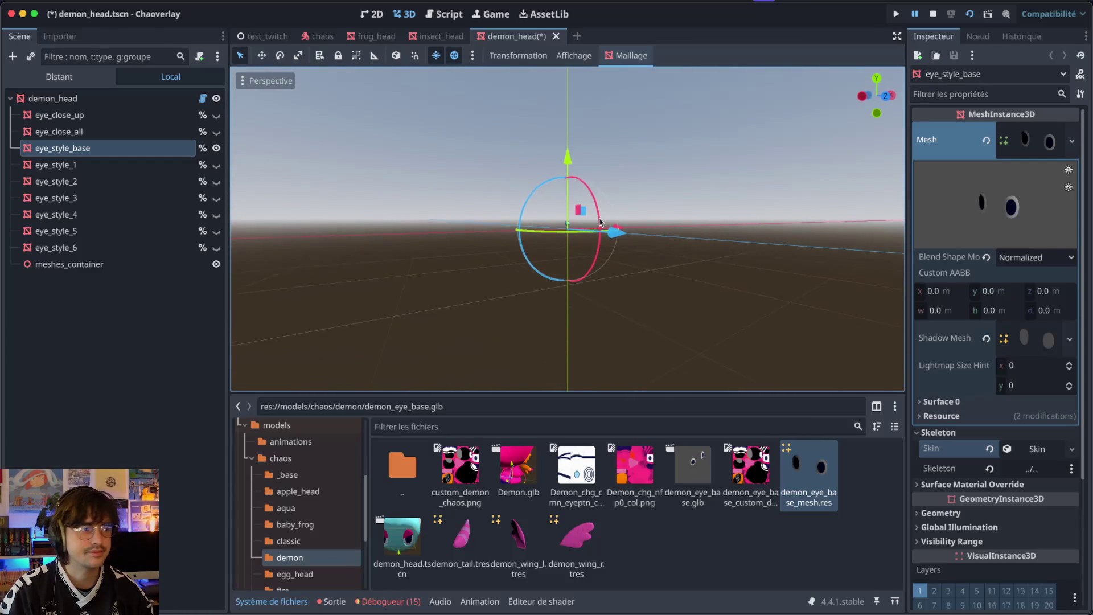
scroll(931, 468, "down", 4)
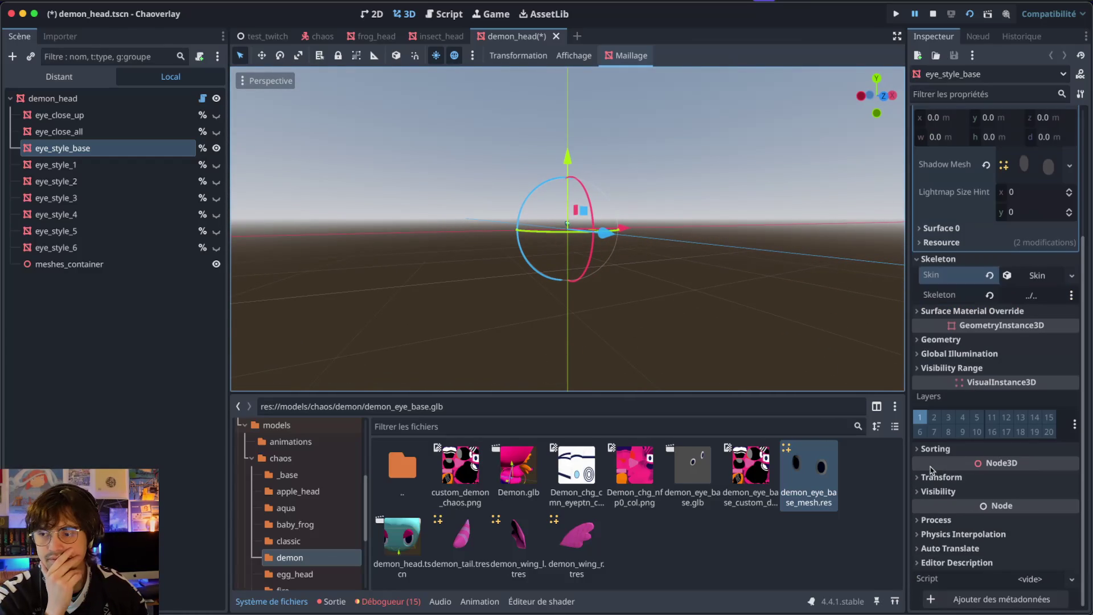
left_click(934, 519)
left_click(935, 519)
scroll(633, 190, "right", 3)
scroll(633, 190, "right", 5)
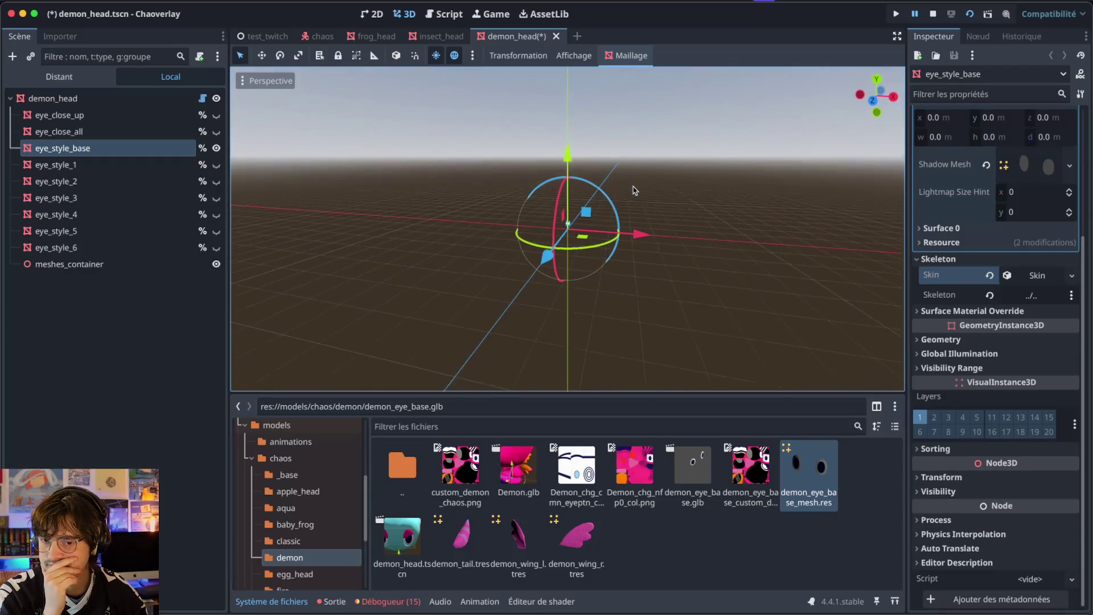
scroll(1011, 157, "up", 4)
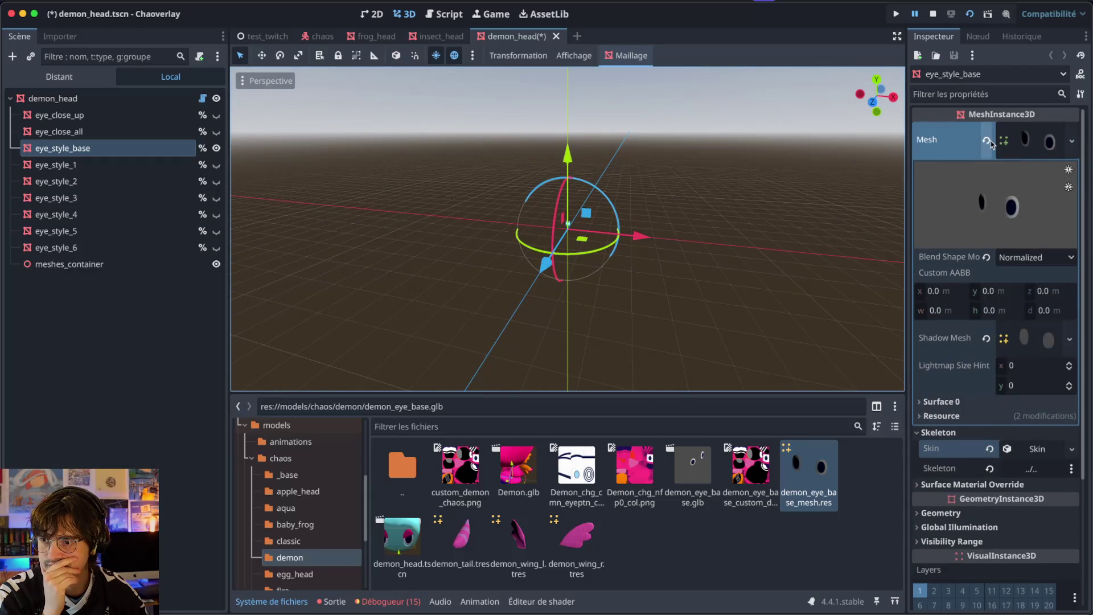
left_click(985, 140)
left_click(693, 469)
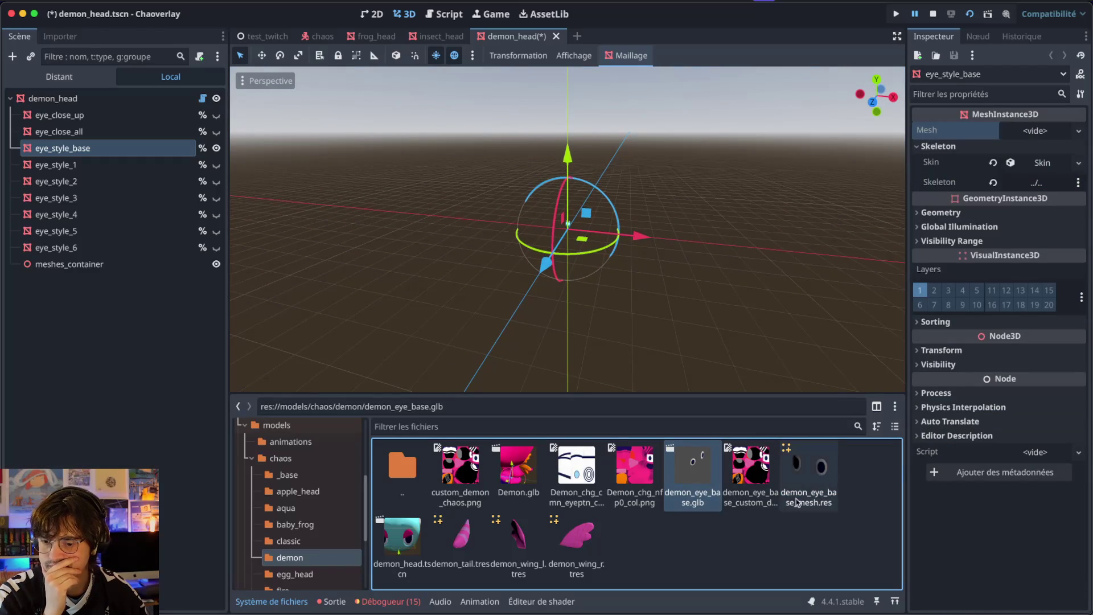
- Delete demon_eye_base.glb and demon_eye_base_mesh.res from the demon folder
left_click(820, 484, "super")
right_click(832, 485)
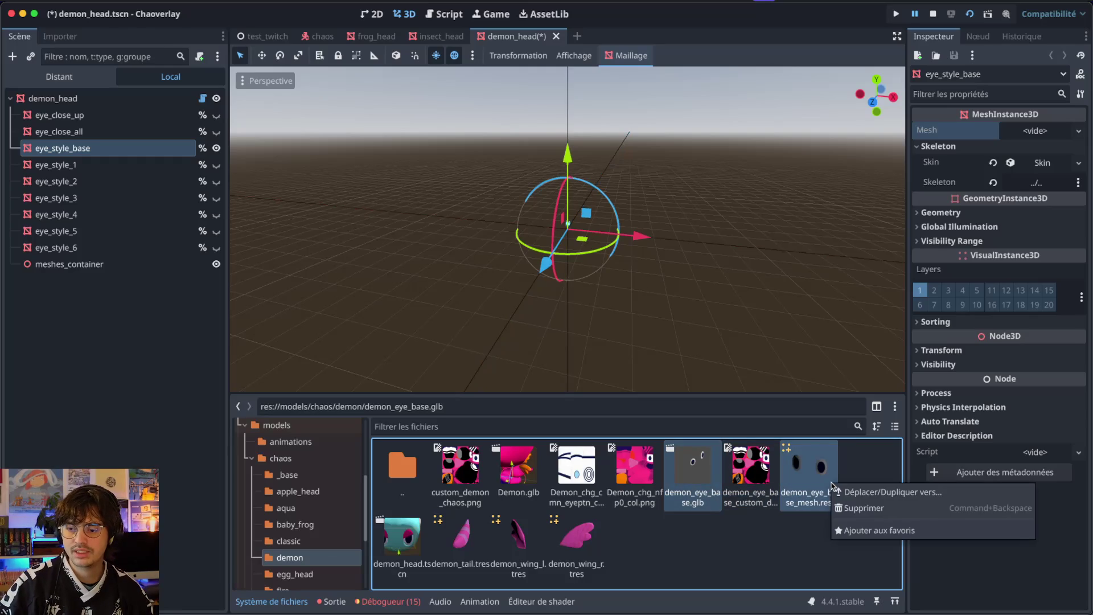
left_click(860, 506)
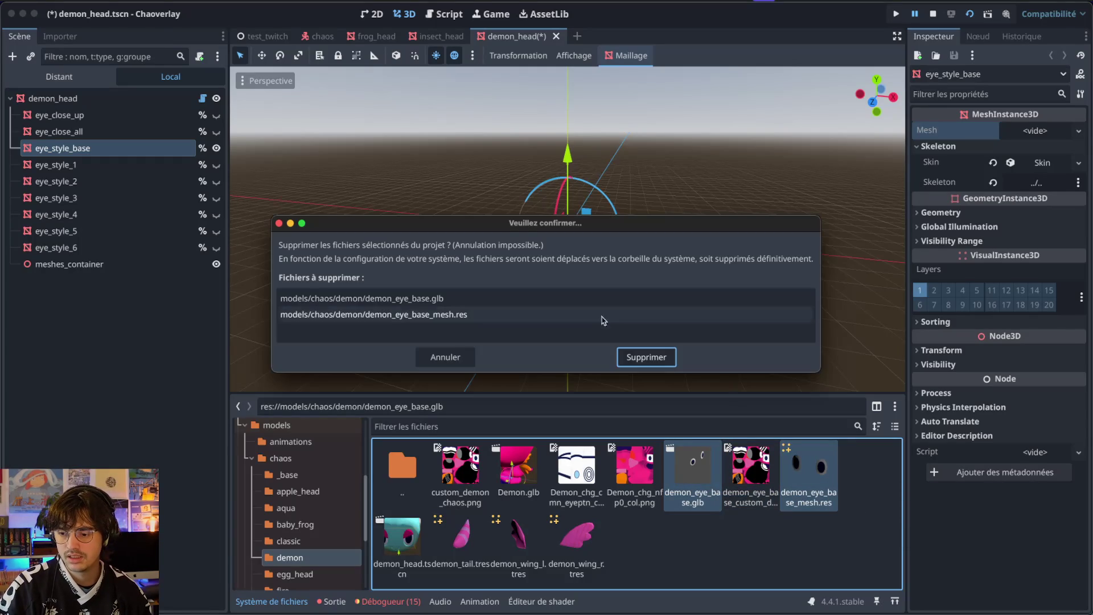
left_click(646, 357)
- Bring the Blender window with the Demon character to the front
key("ctrl+Right")
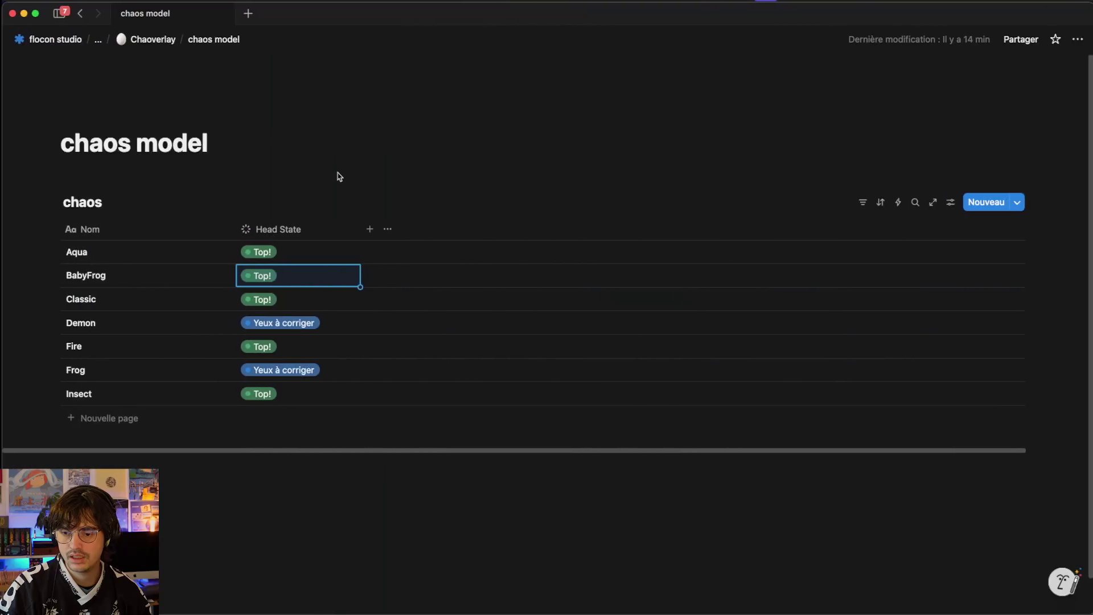
key("ctrl+Left")
key("ctrl+Up")
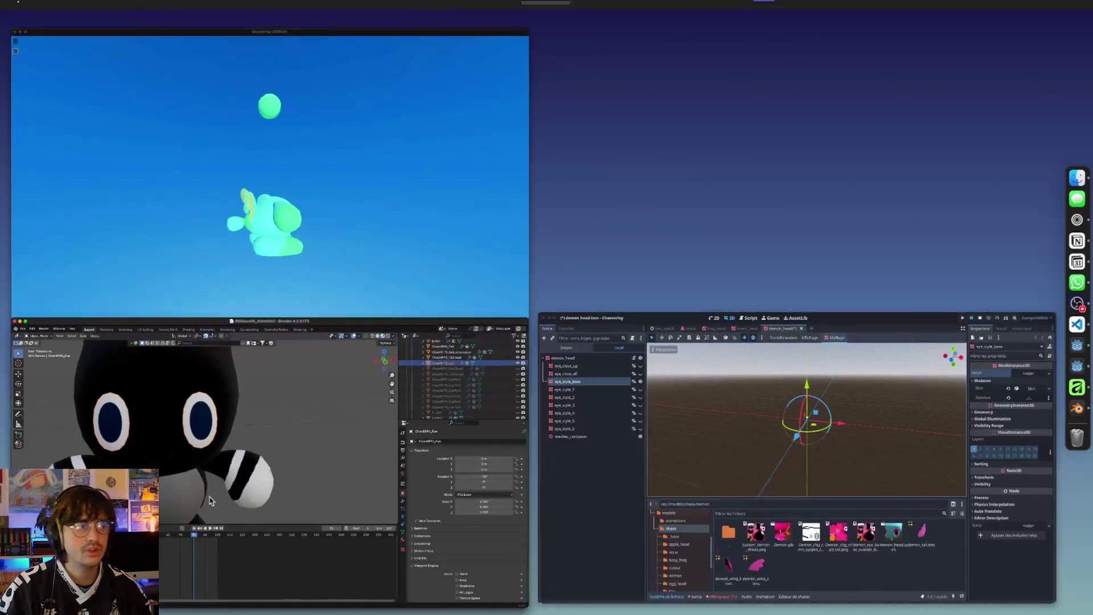
left_click(210, 500)
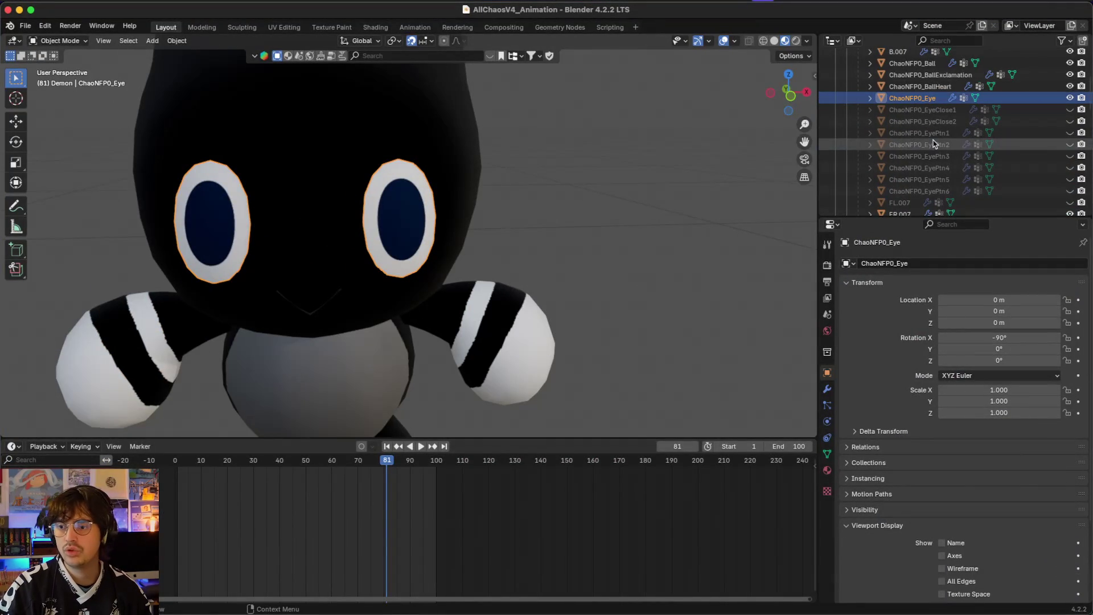
- Select the Demon armature, show its bones, and box-select the body meshes
scroll(508, 225, "down", 5)
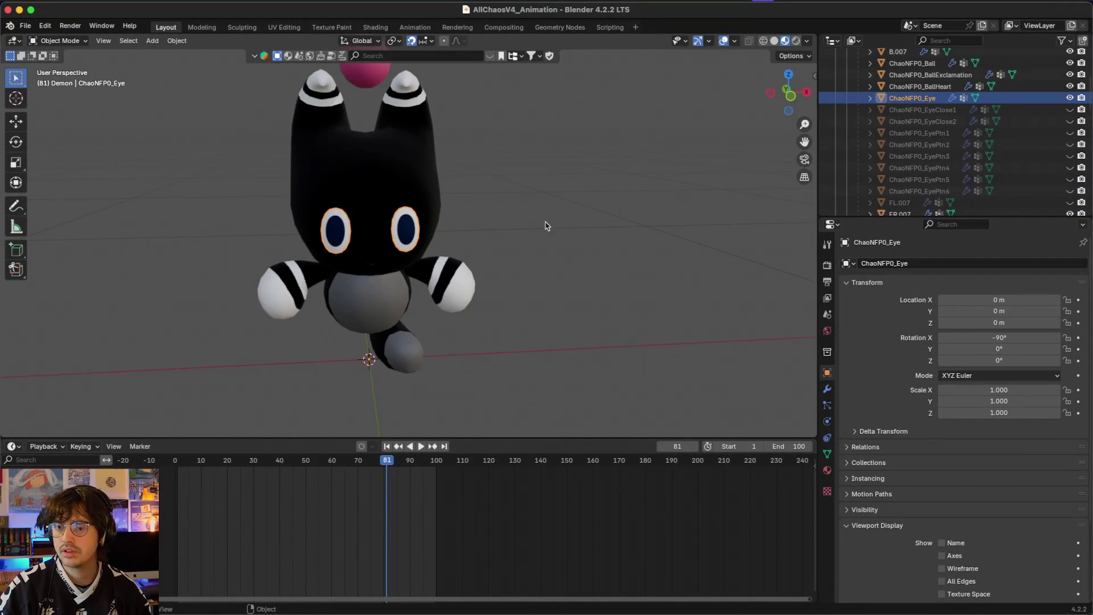
scroll(907, 62, "up", 5)
left_click(907, 62)
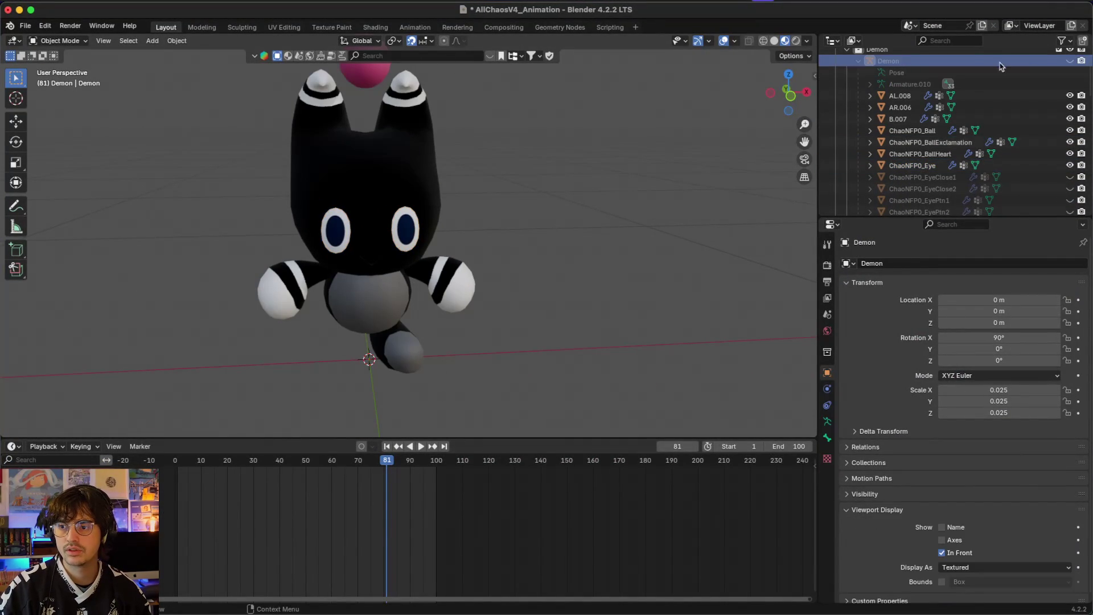
left_click(1070, 61)
scroll(601, 168, "down", 5)
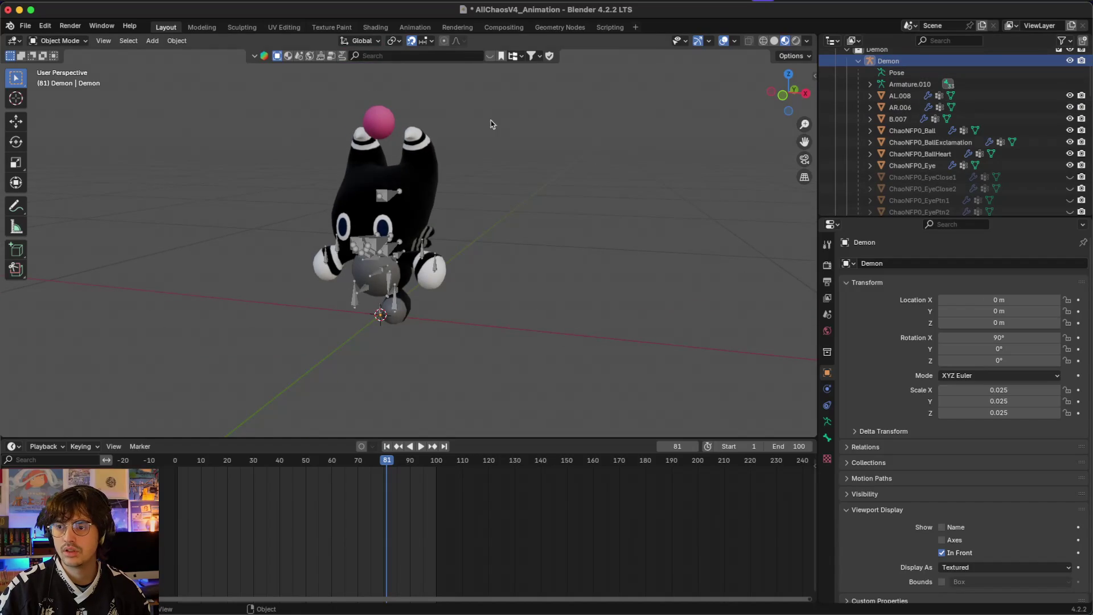
mouse_move(296, 95)
left_mouse_down()
mouse_move(451, 233)
mouse_move(393, 185)
left_mouse_up()
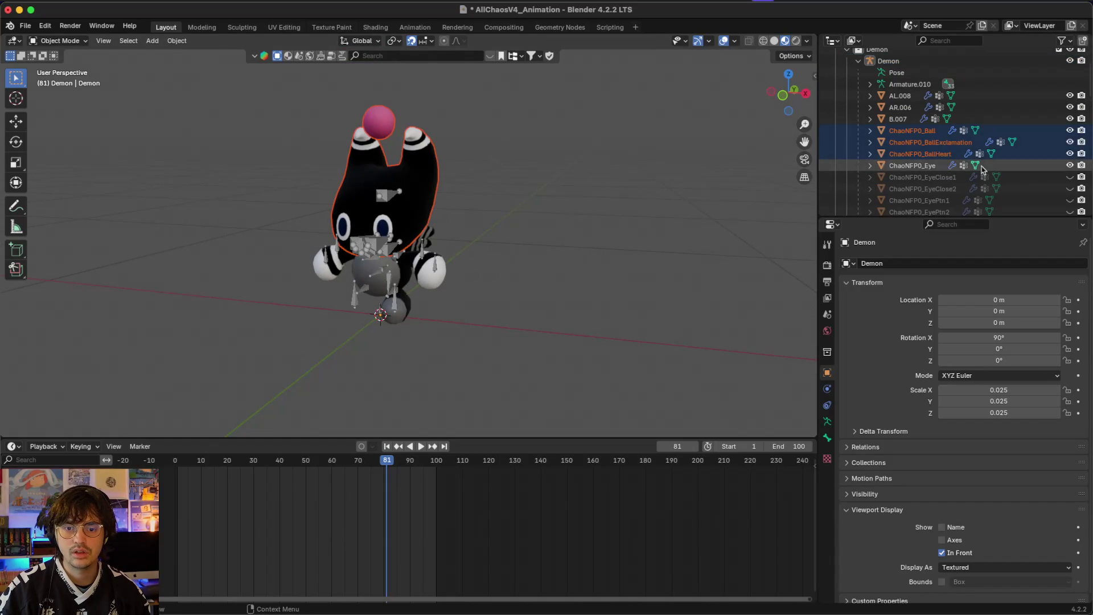
scroll(986, 169, "down", 5)
scroll(987, 170, "down", 5)
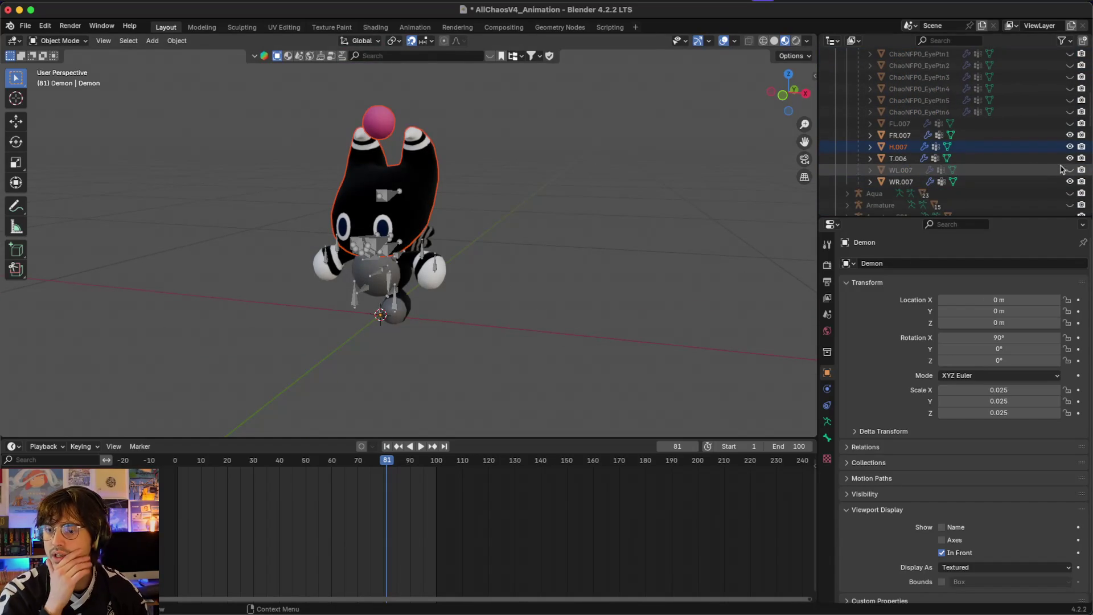
- Unhide the FL.007 part so it is included with the body meshes
left_click(660, 189)
key("super+z")
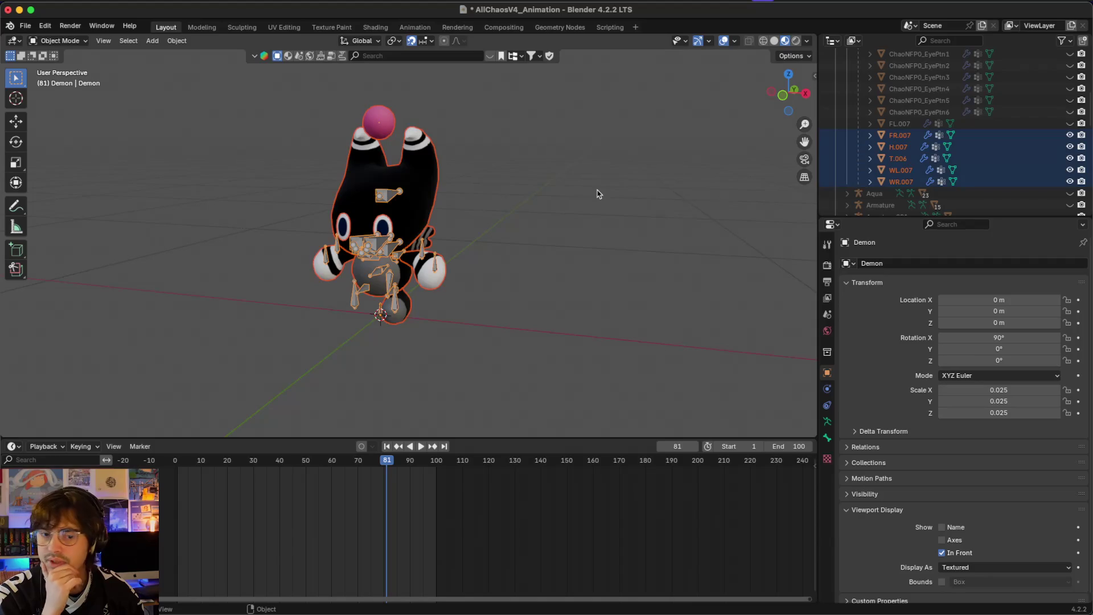
scroll(598, 190, "left", 10)
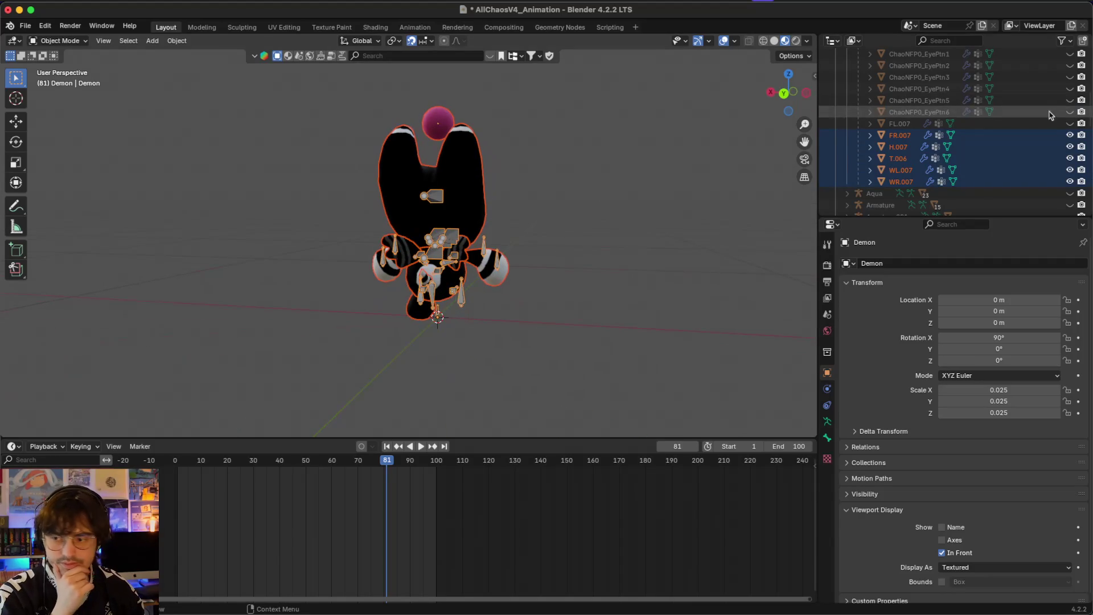
left_click(1070, 123)
left_click(662, 169)
key("super+z")
scroll(648, 168, "right", 10)
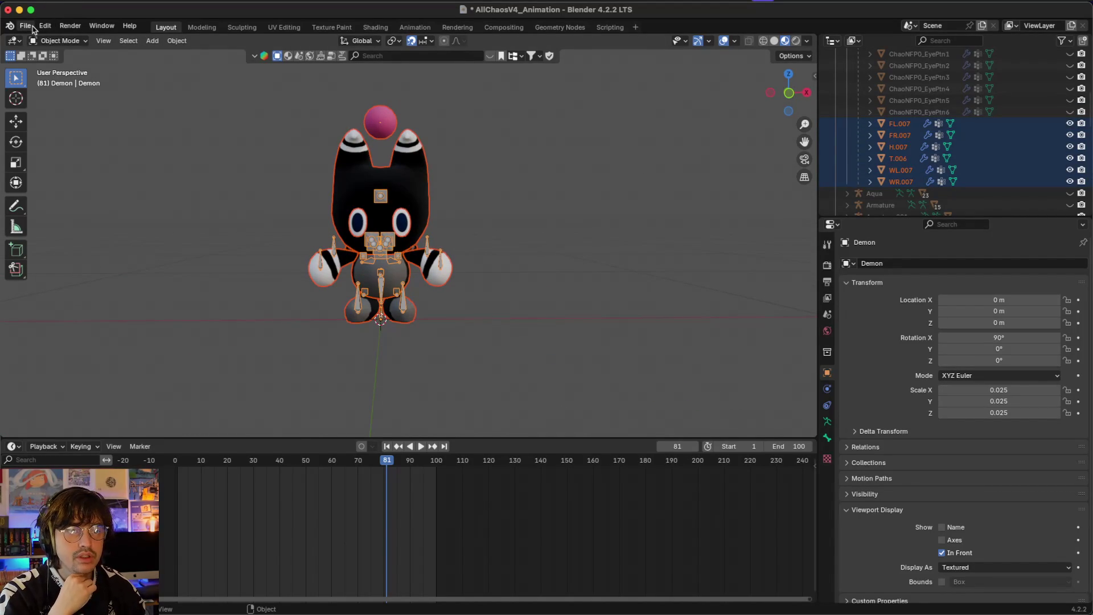
- Export the selection as glTF 2.0 named demon_for_eye_base.glb, then return to Godot
left_click(32, 27)
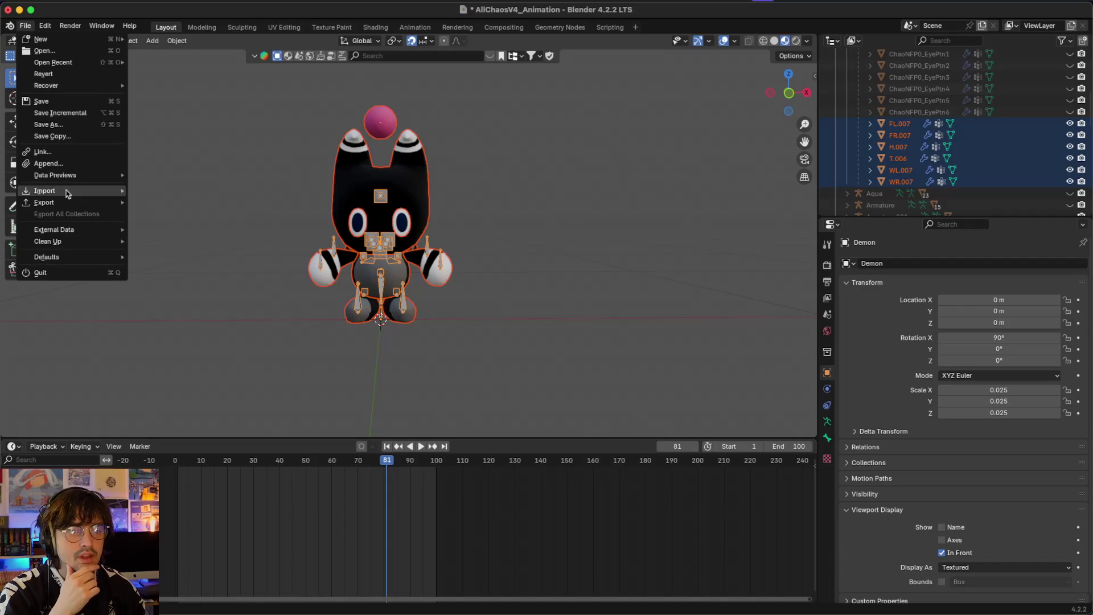
mouse_move(86, 203)
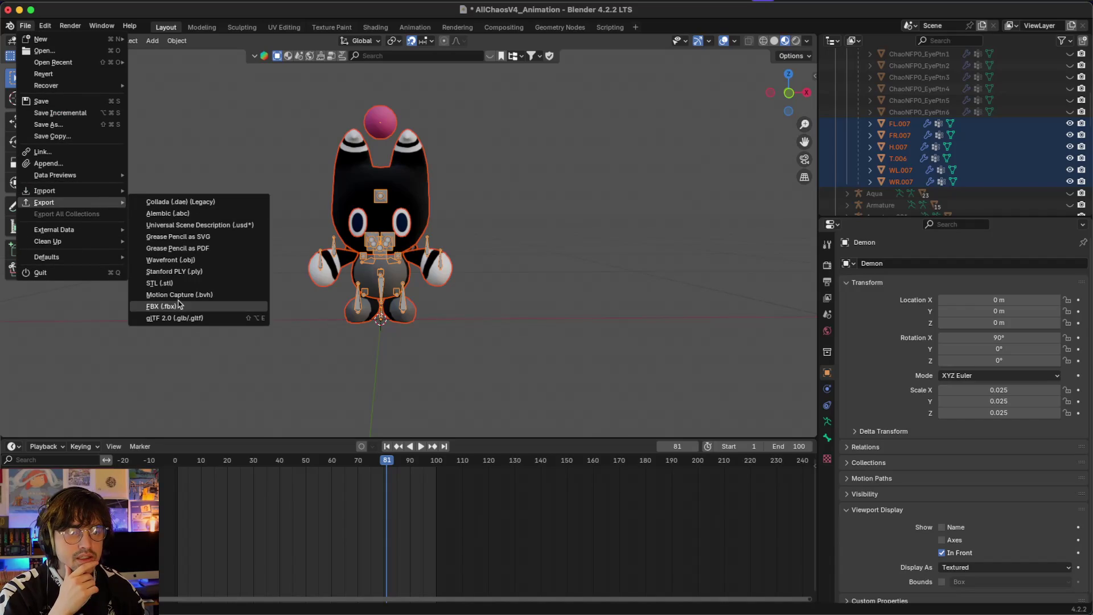
left_click(182, 318)
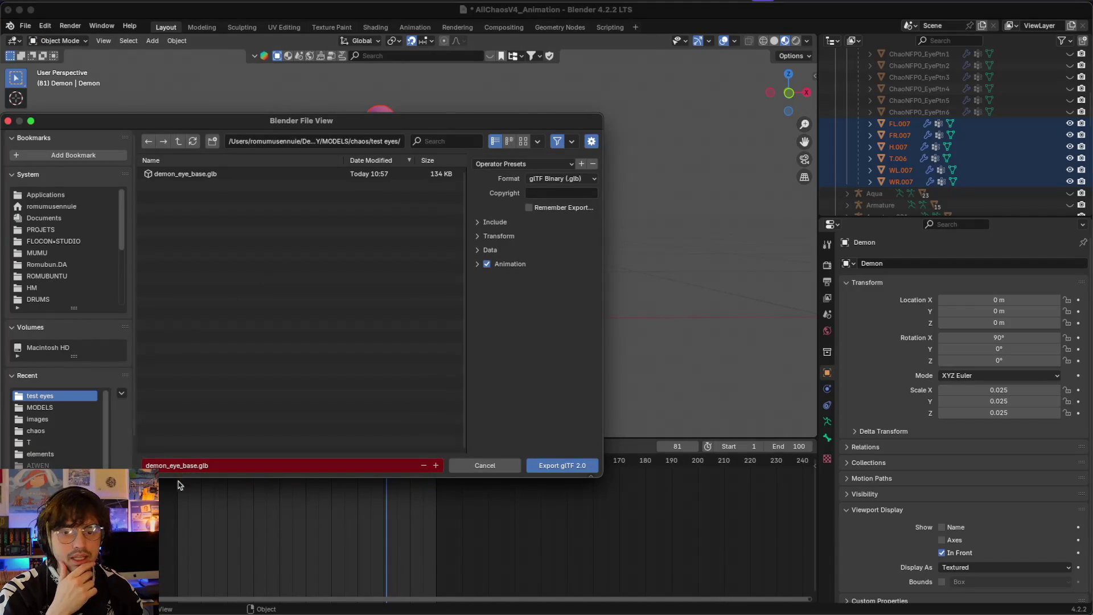
left_click(193, 467)
left_click(166, 464)
type("_for")
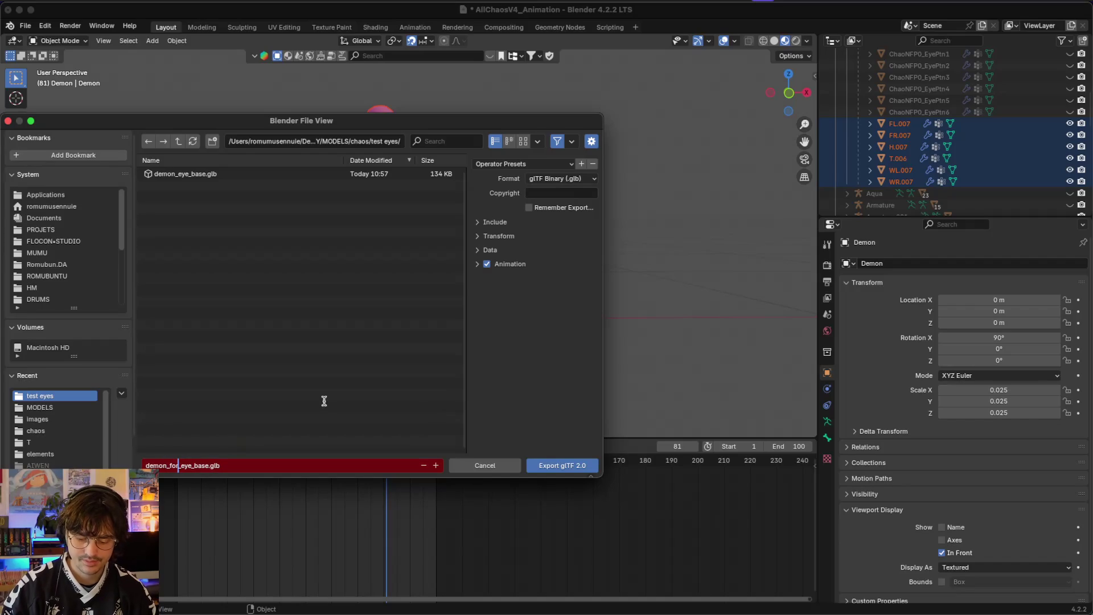
left_click(563, 466)
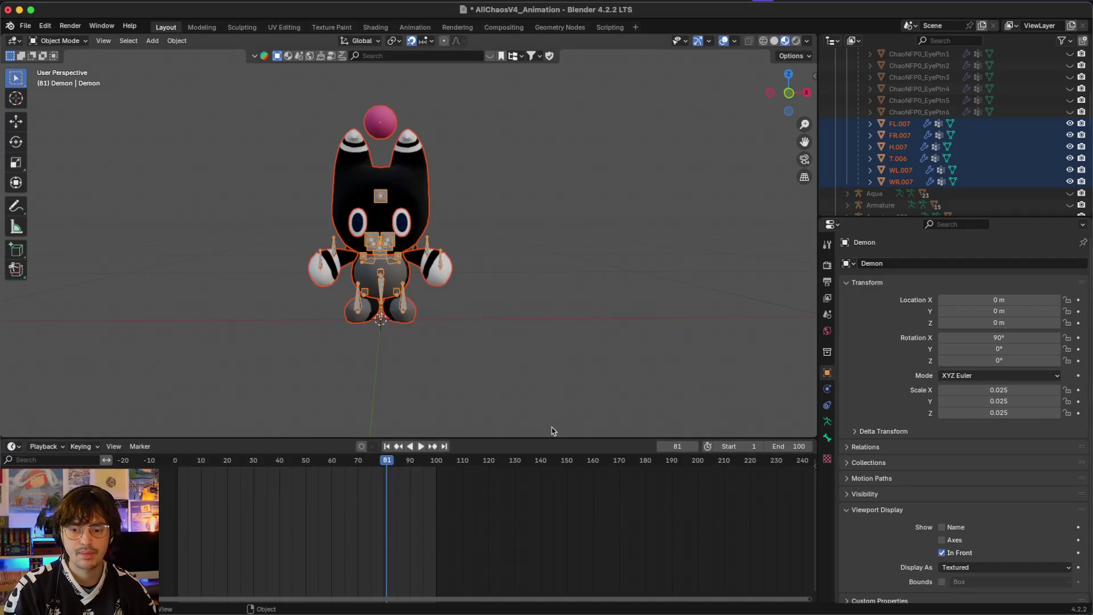
key("ctrl+Up")
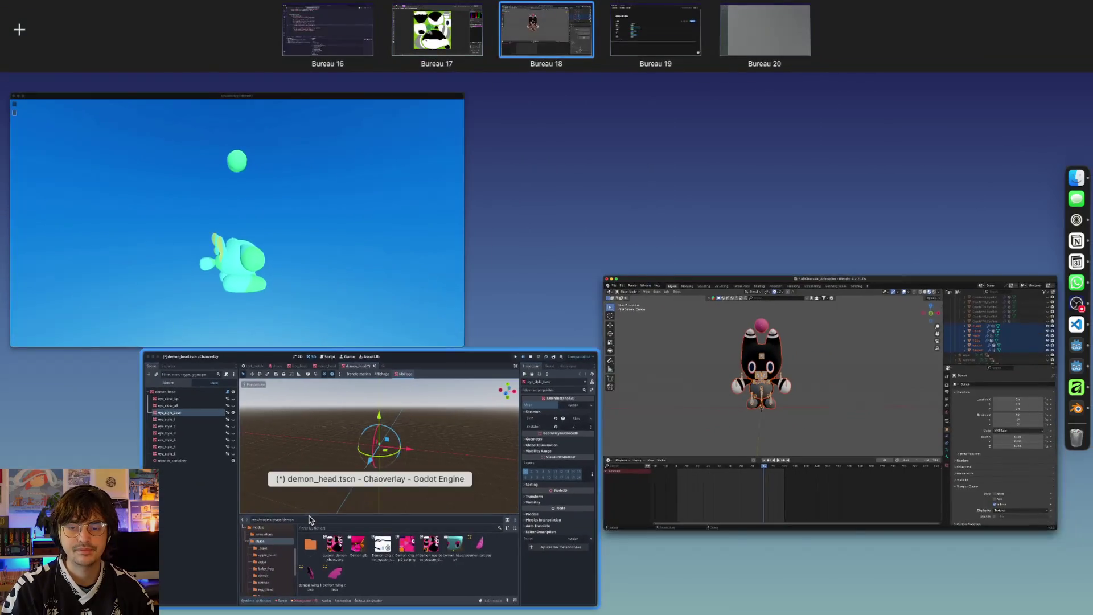
left_click(310, 518)
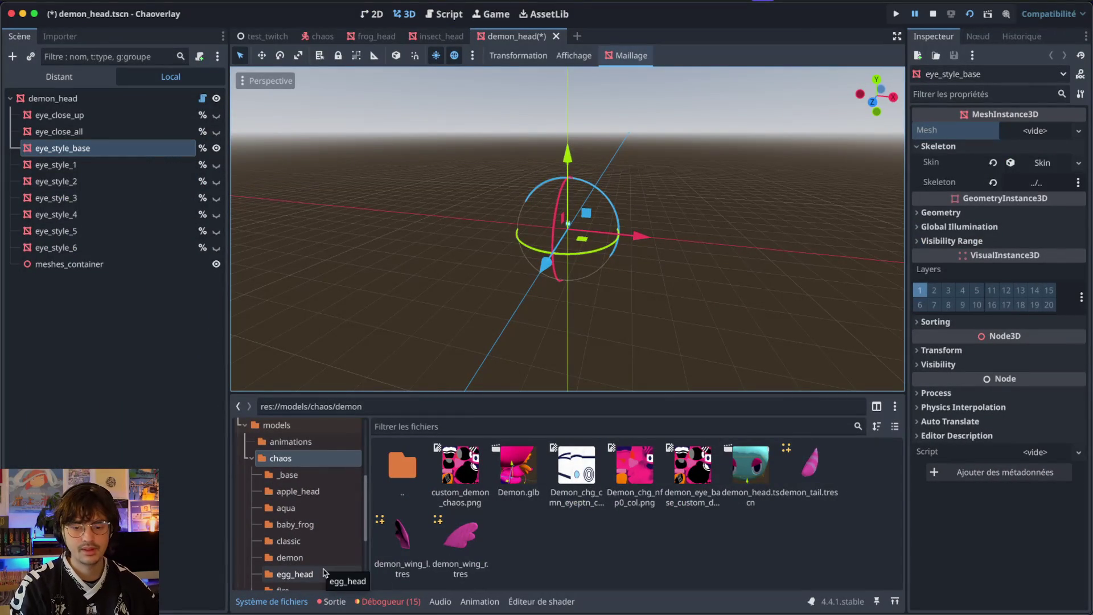
- Find demon_for_eye_base.glb via Spotlight search '_for' and drag it into Godot's demon folder
key("super+space")
type("_for")
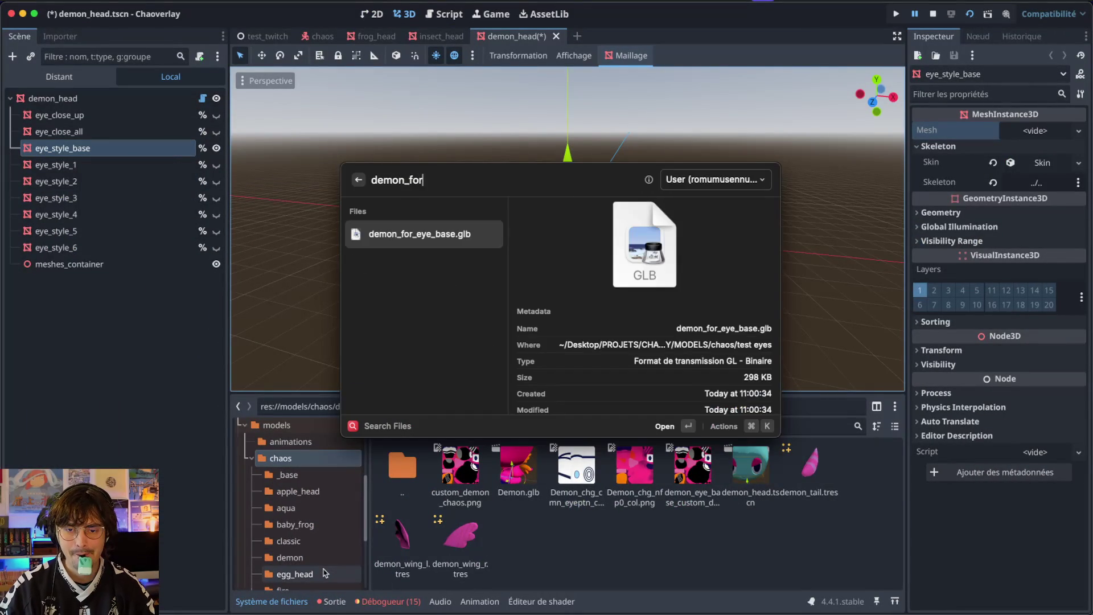
mouse_move(415, 240)
left_mouse_down()
mouse_move(489, 288)
mouse_move(615, 572)
left_mouse_up()
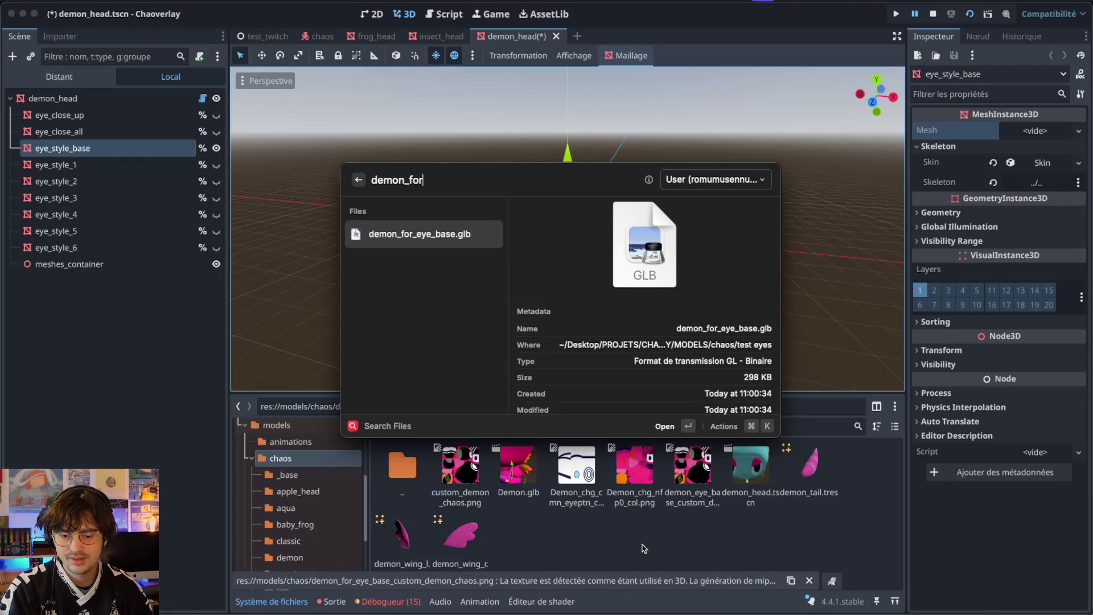
key("Escape")
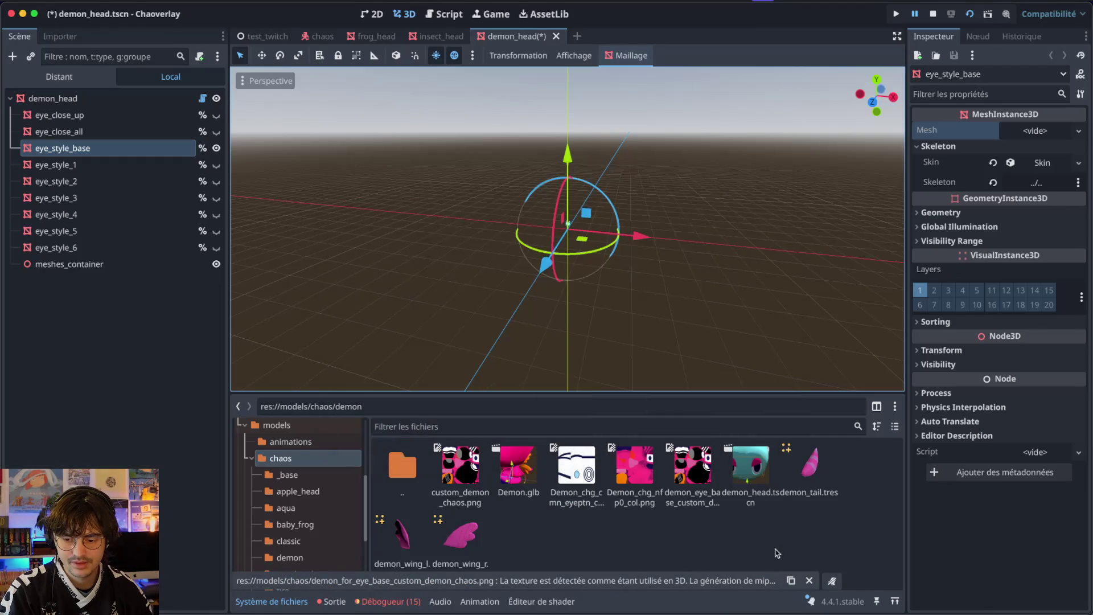
- Try creating a new folder in the demon folder twice, dismissing the folder-name errors
right_click(714, 537)
left_click(733, 505)
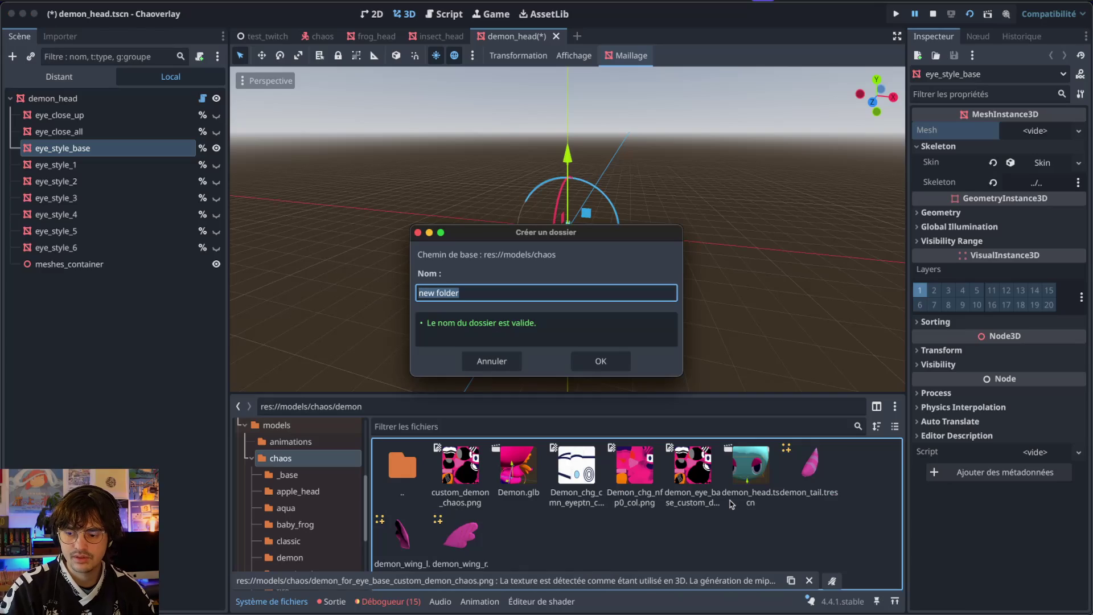
type("eye_sea")
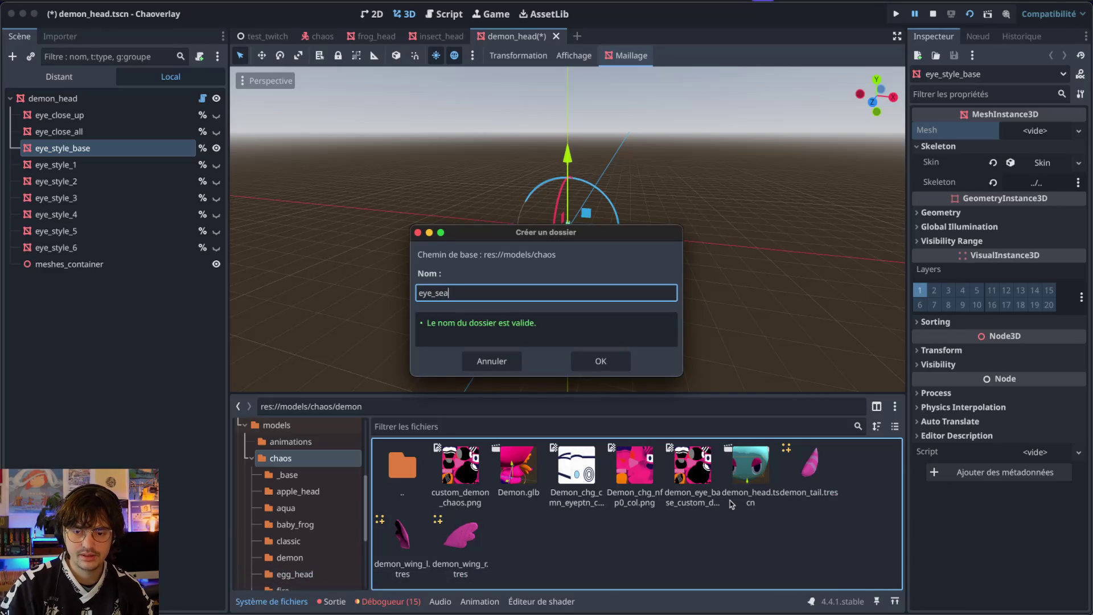
key("Return")
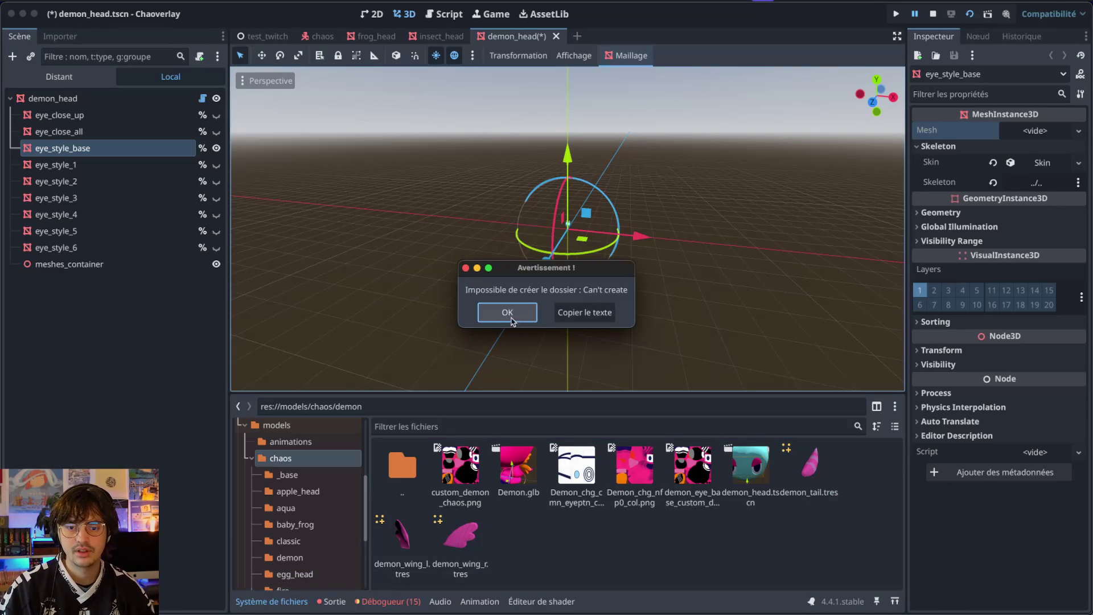
left_click(512, 315)
right_click(537, 560)
left_click(564, 517)
type("eye_search")
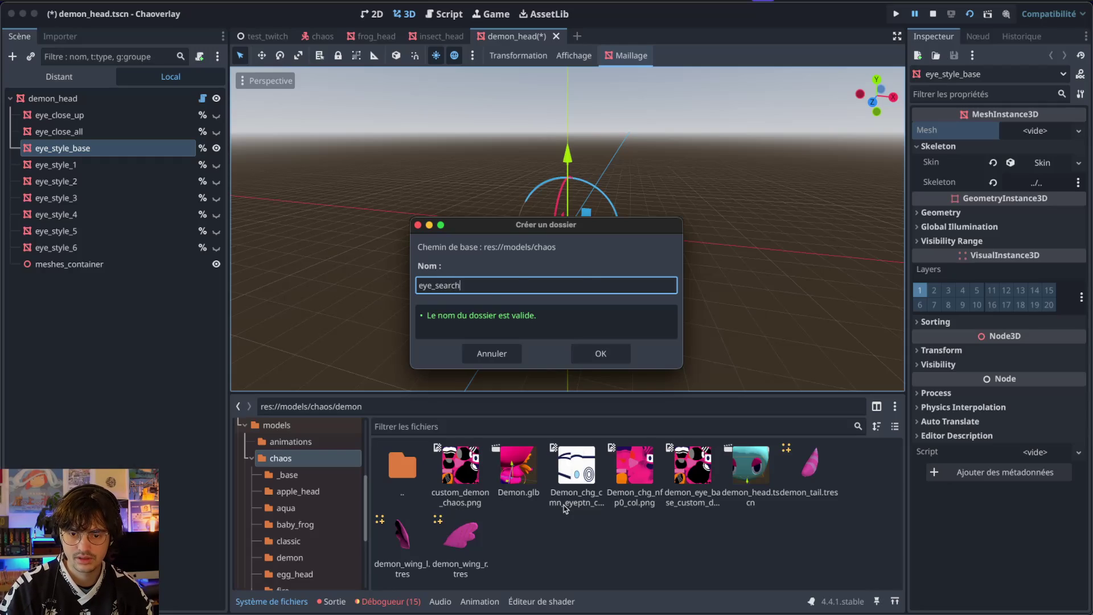
key("Return")
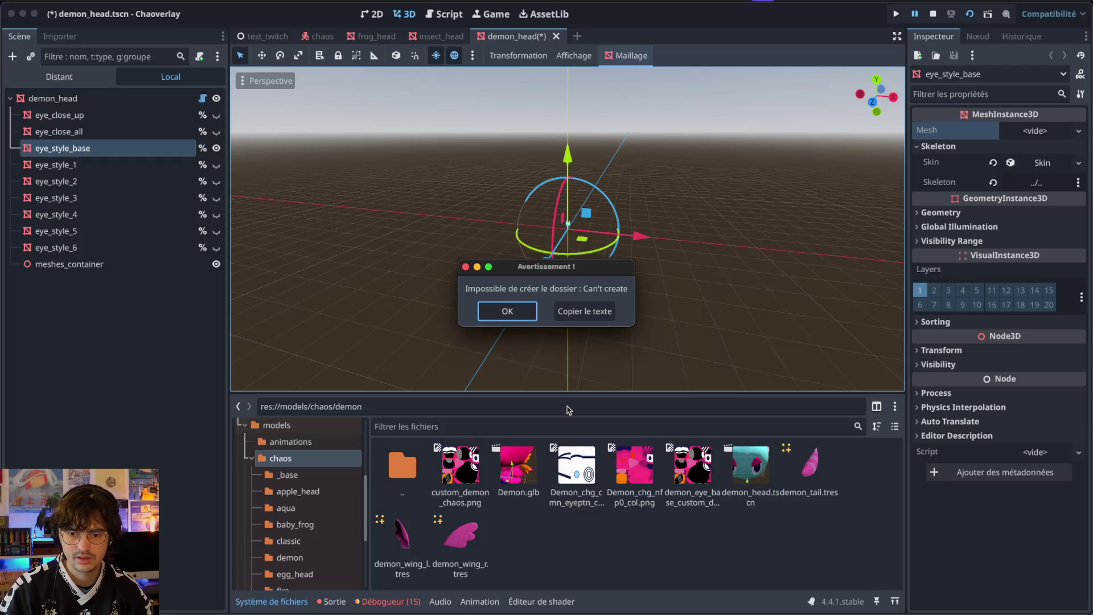
left_click(528, 313)
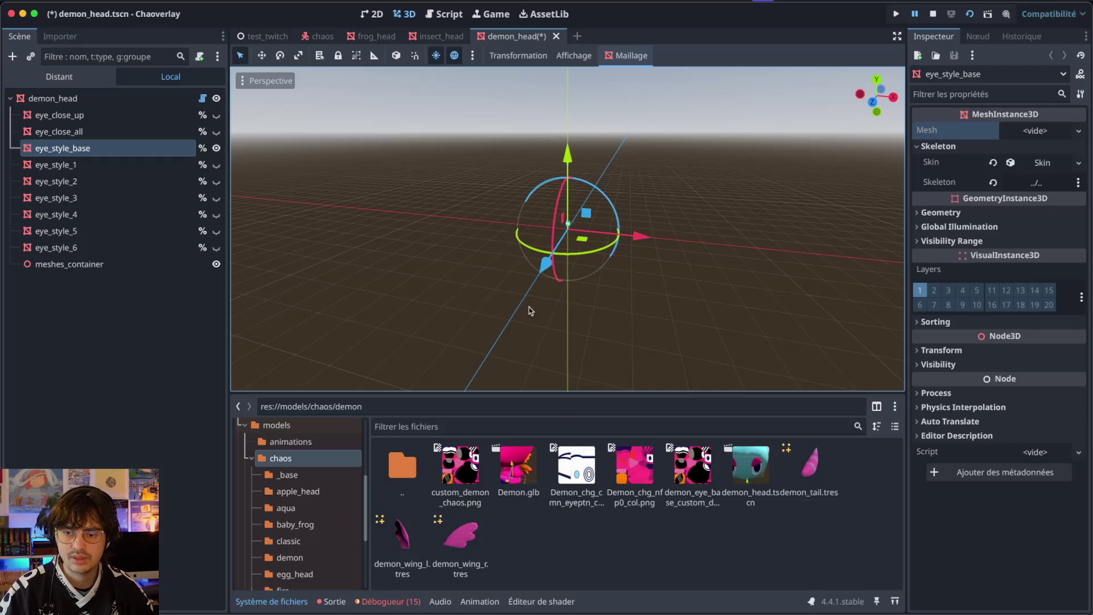
- Navigate back to the demon folder, check the debugger error, and clear the output log
left_click(310, 494)
left_click(310, 507)
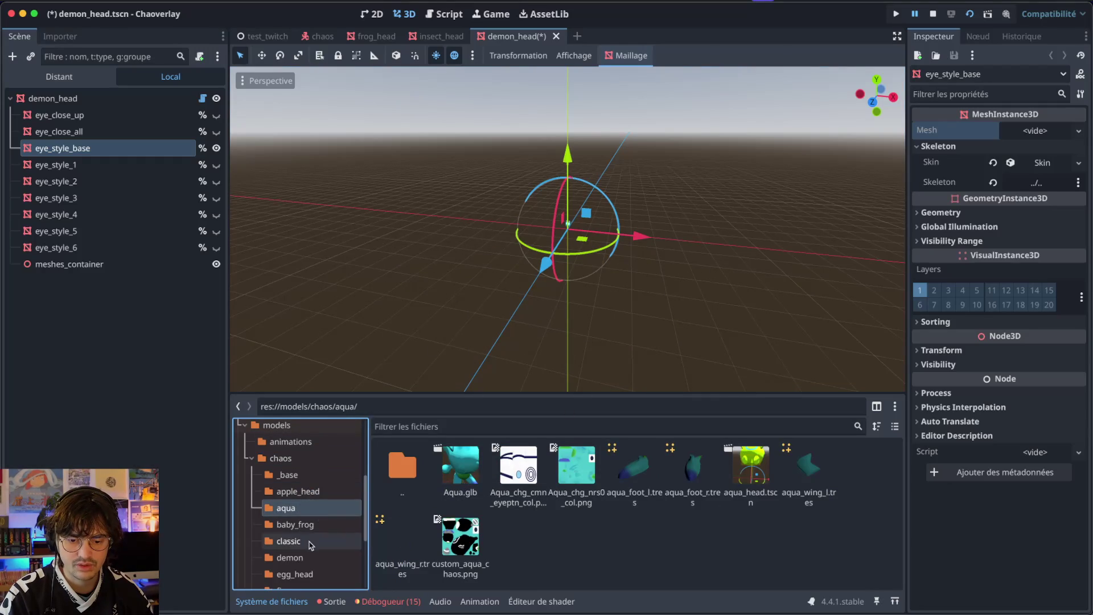
scroll(302, 515, "down", 3)
left_click(290, 496)
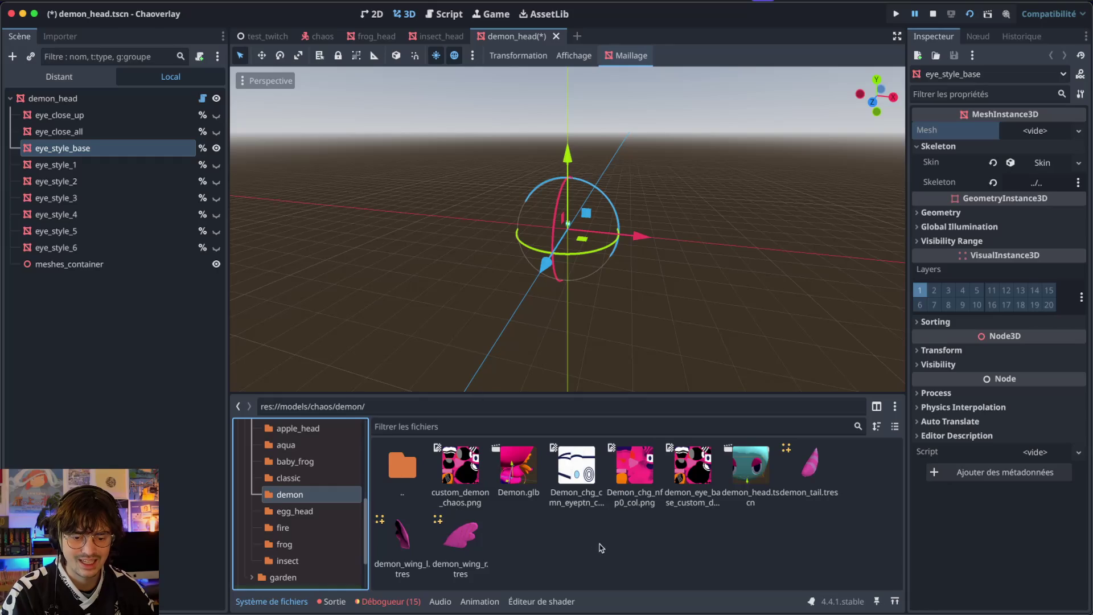
left_click(382, 601)
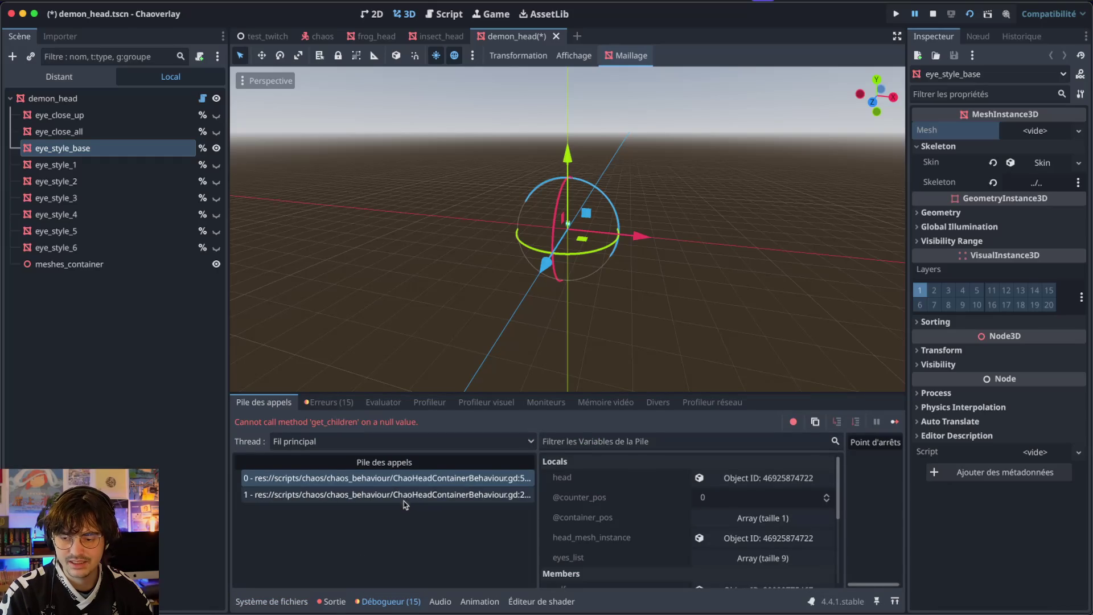
left_click(334, 601)
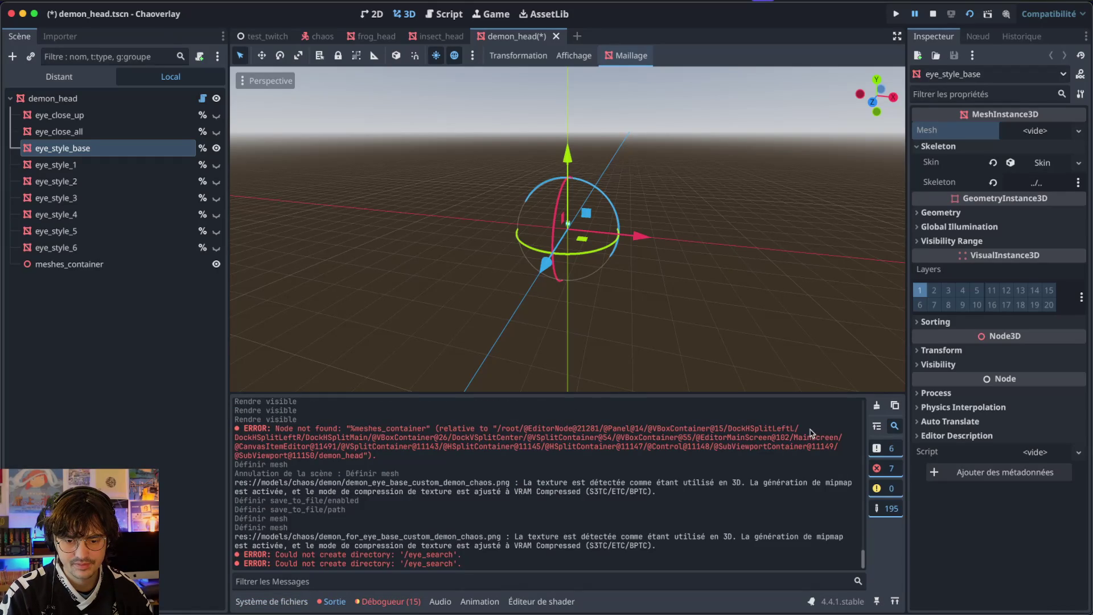
left_click(876, 405)
left_click(271, 601)
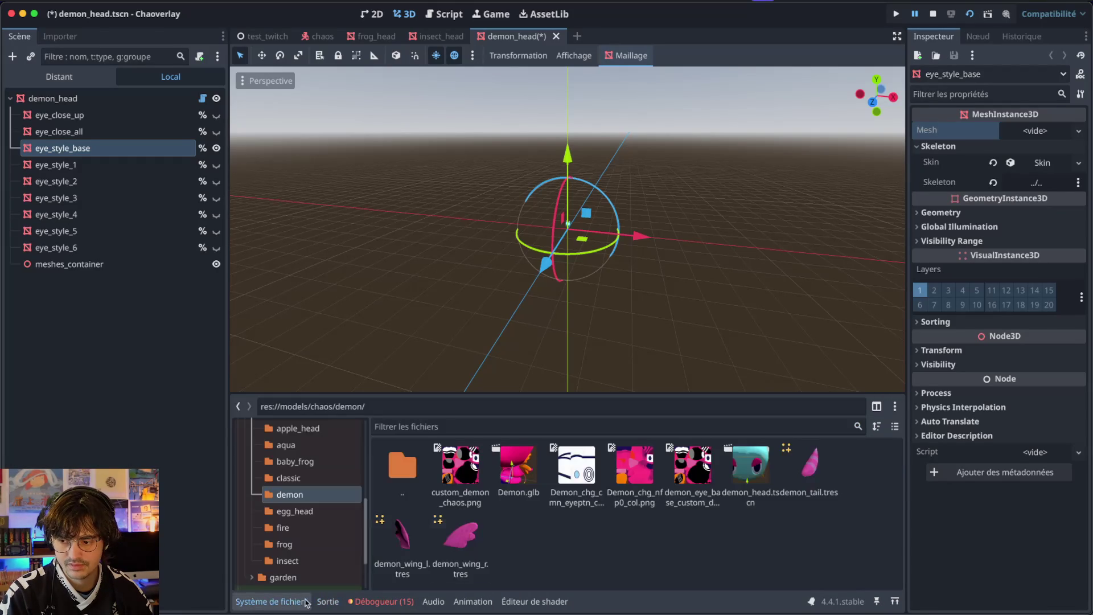
- Create the eyes folder inside the demon folder and open it
right_click(559, 529)
left_click(587, 508)
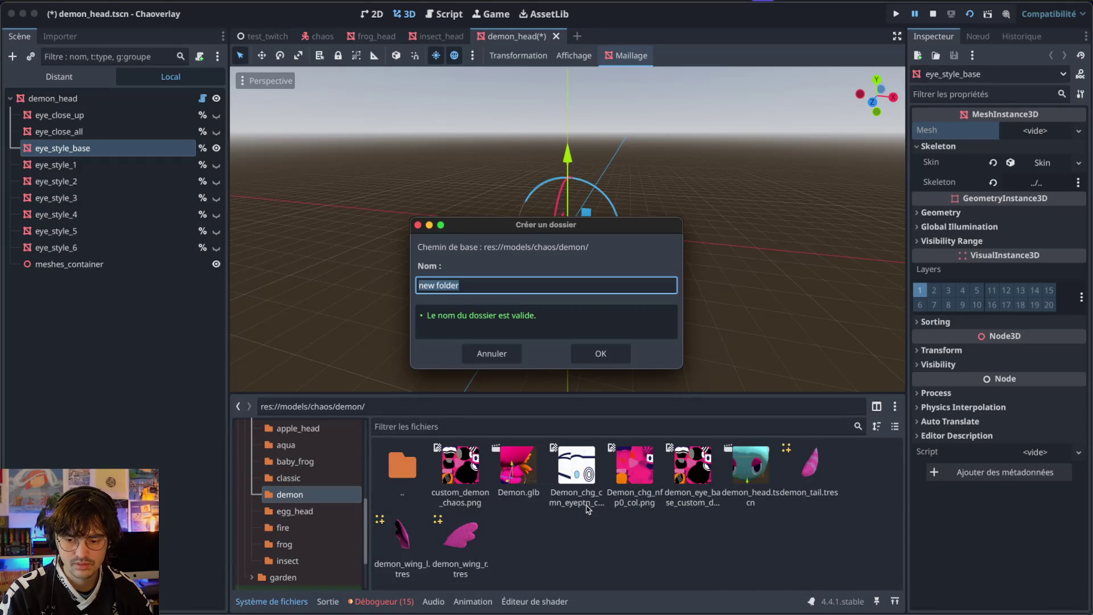
type("eyes")
key("Return")
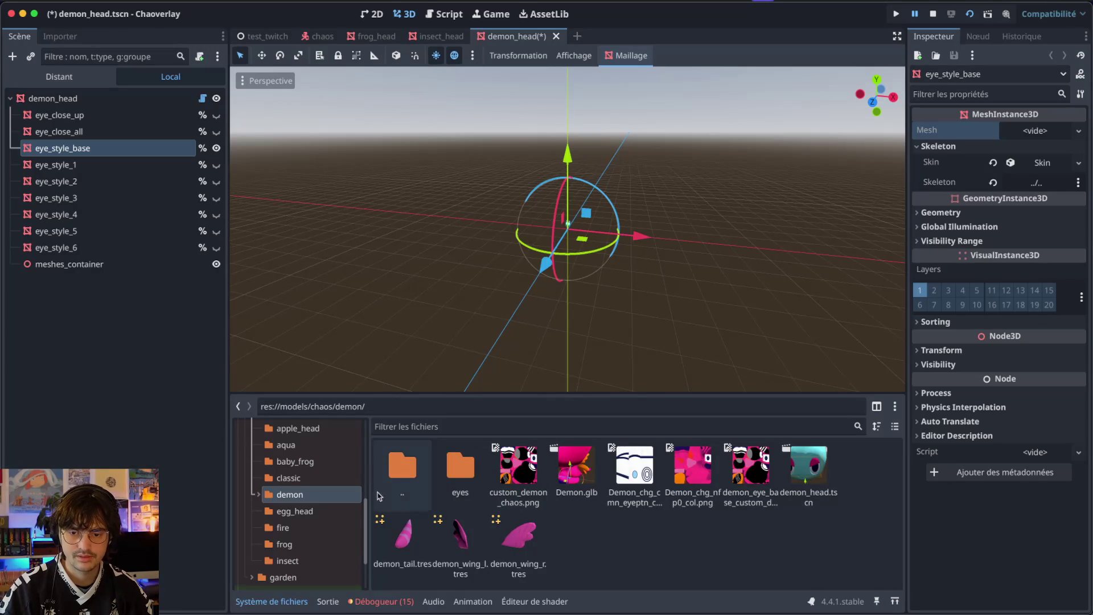
double_click(458, 501)
key("super+space")
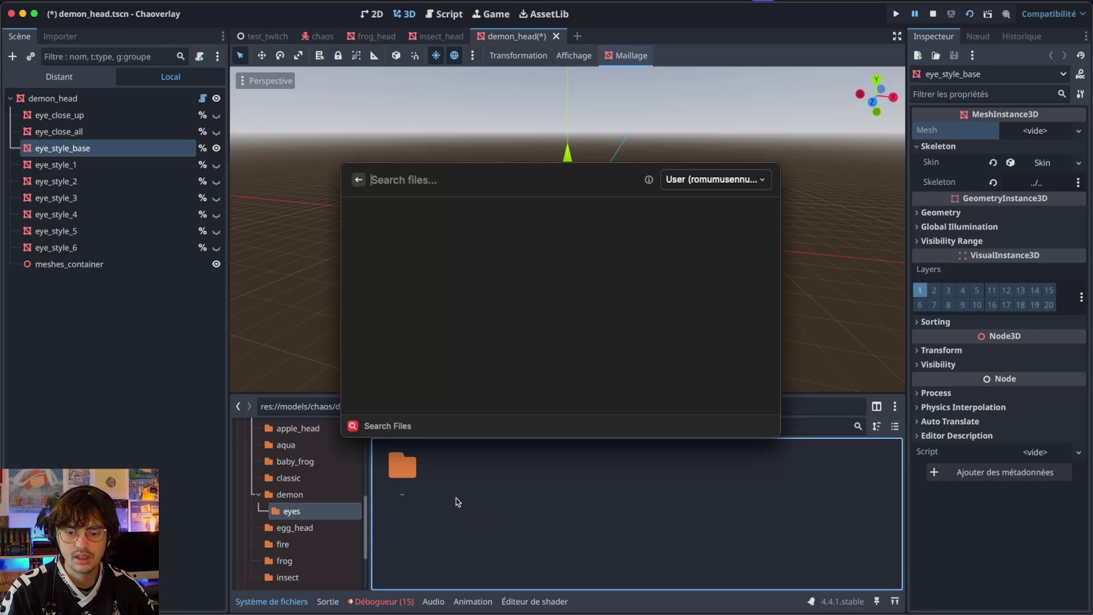
- Search Spotlight for 'demon' to locate demon_for_eye_base.glb in the chaos folder, then return to Godot
type("dem")
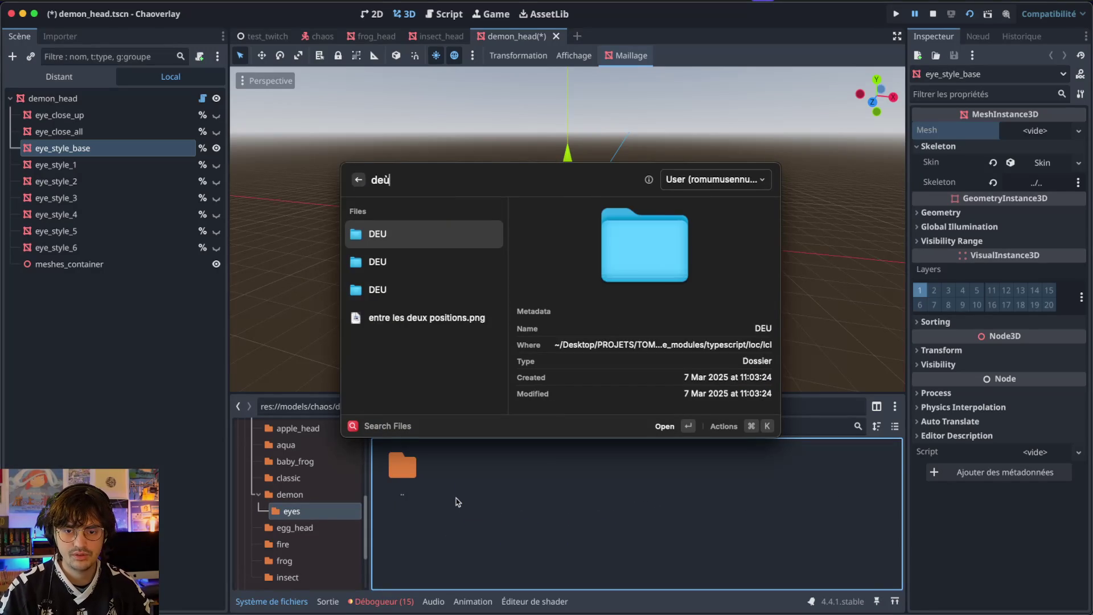
type("on")
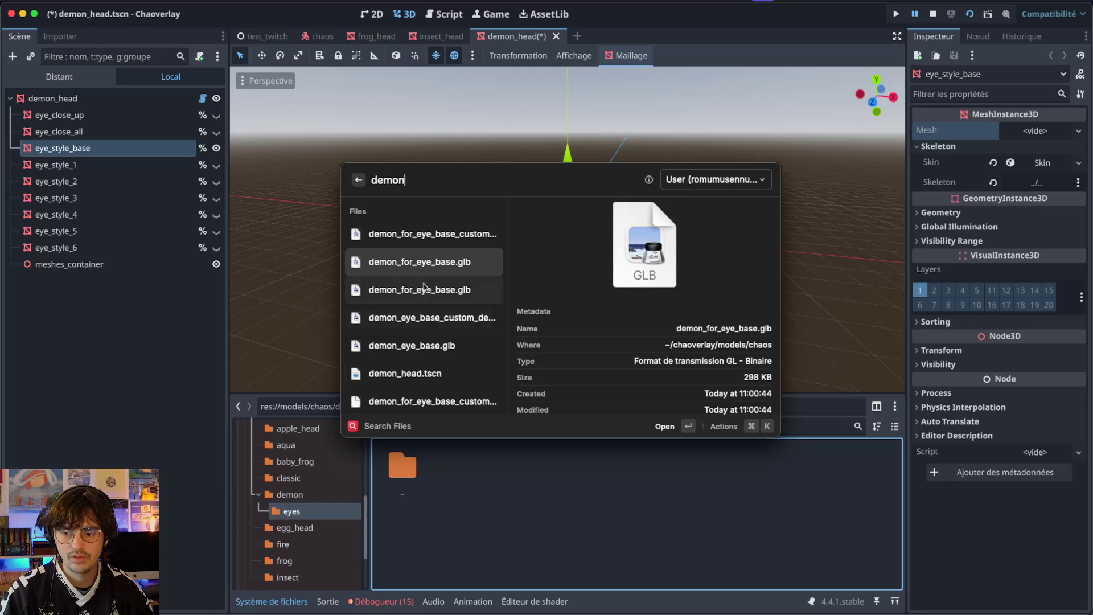
left_click(253, 527)
scroll(280, 503, "up", 5)
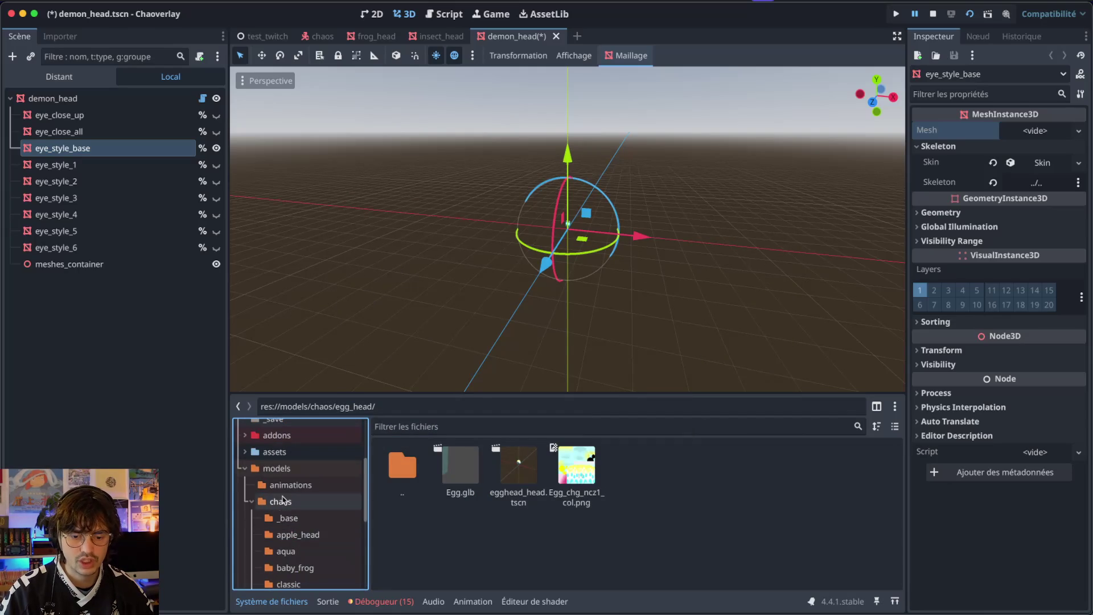
- Move demon_for_eye_base.glb and its texture from chaos into demon/eyes, then open its advanced import settings
left_click(280, 502)
left_click(575, 527)
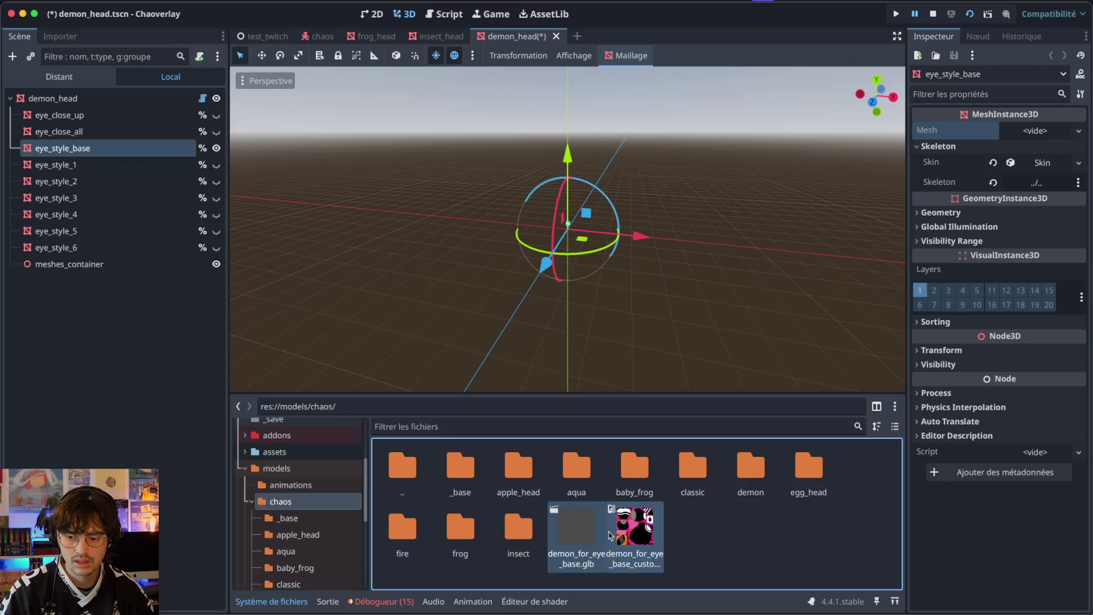
scroll(301, 500, "down", 3)
left_click(258, 498)
mouse_move(575, 546)
left_mouse_down()
mouse_move(364, 541)
mouse_move(291, 515)
left_mouse_up()
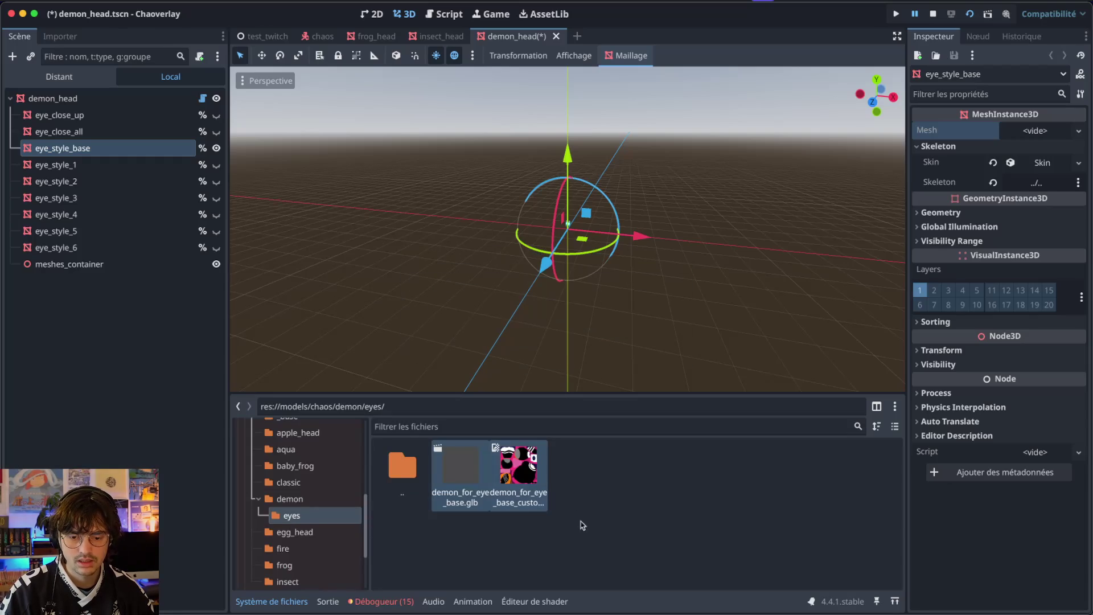
mouse_move(524, 474)
left_mouse_down()
mouse_move(490, 215)
mouse_move(567, 221)
mouse_move(586, 188)
left_mouse_up()
scroll(586, 188, "up", 5)
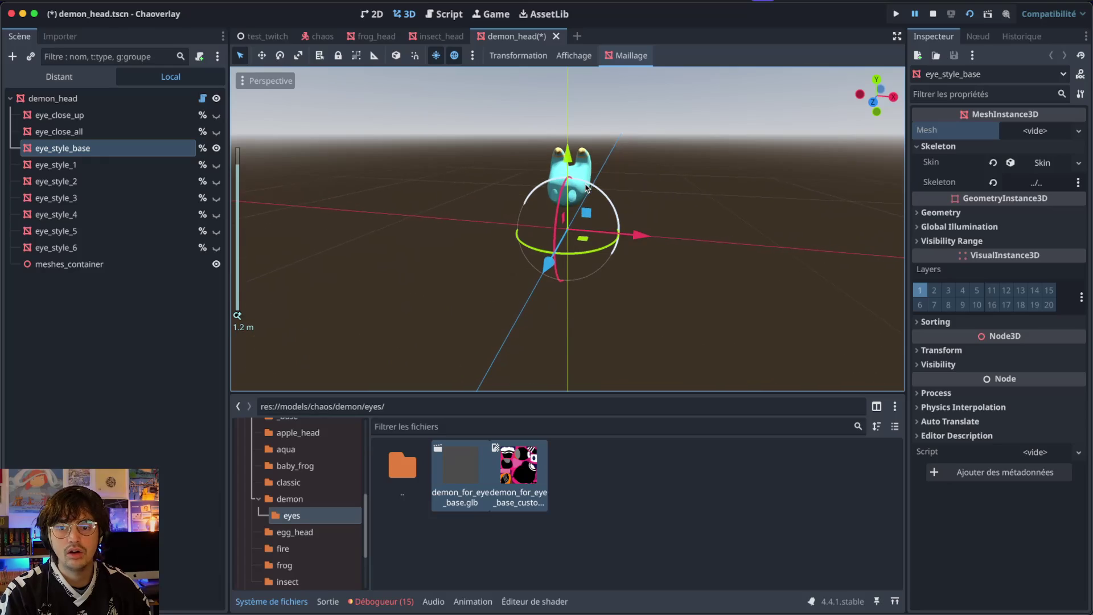
double_click(463, 505)
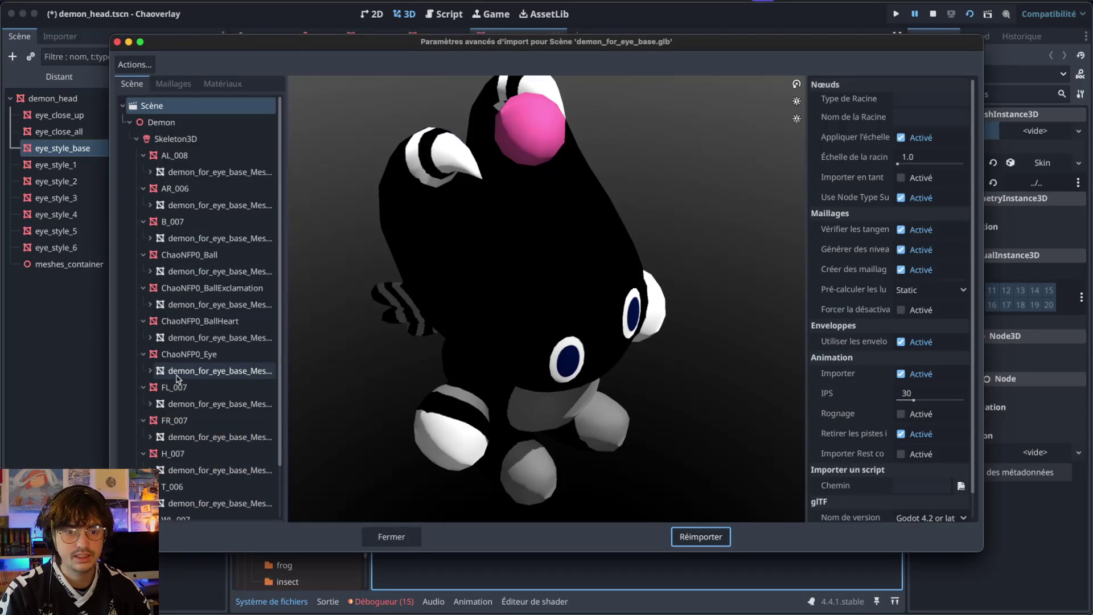
- Select the ChaoNFP0_Eye mesh and enable Save to File
scroll(178, 378, "down", 2)
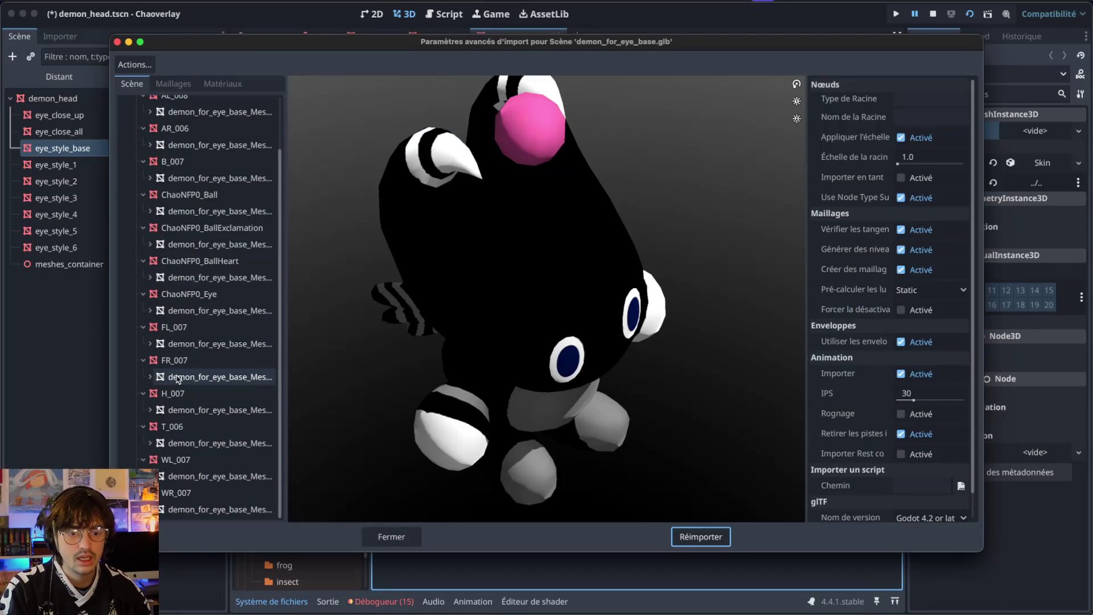
left_click(204, 311)
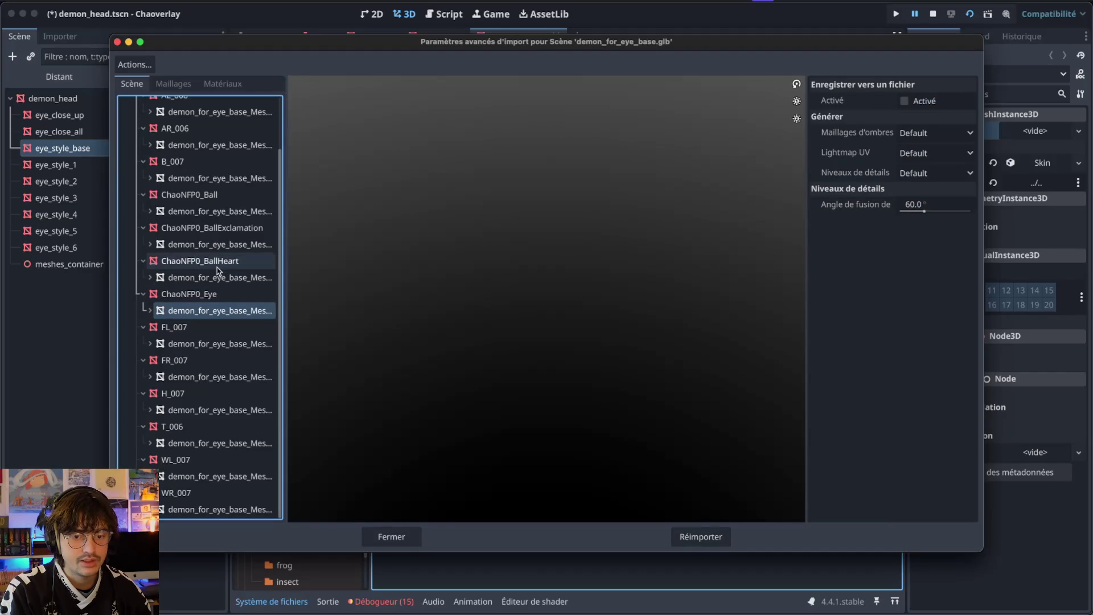
scroll(229, 273, "up", 2)
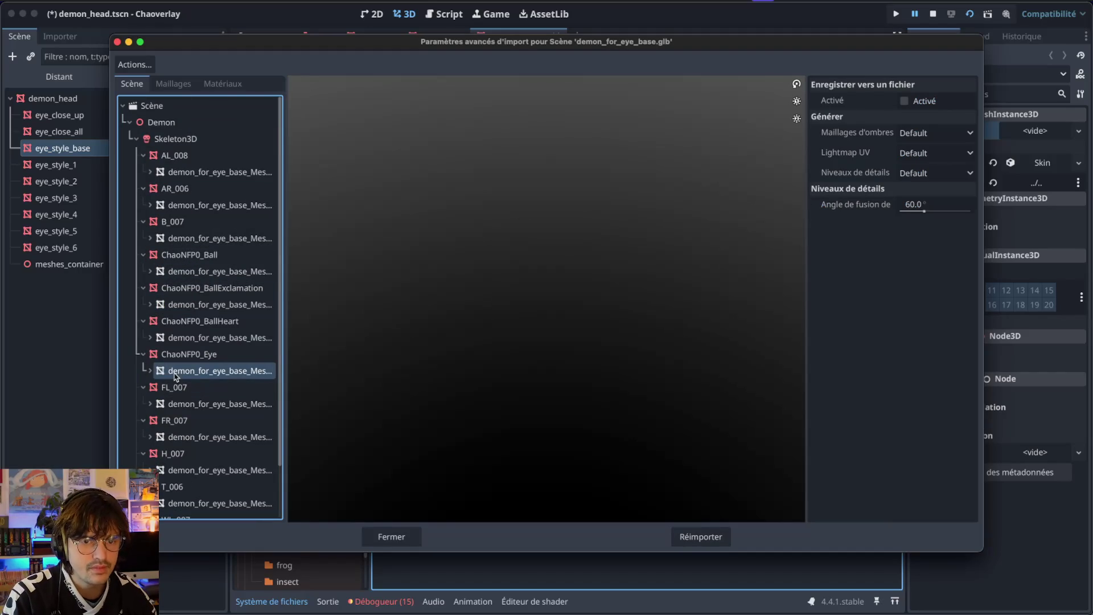
left_click(904, 101)
- Save the mesh as demon_eye_base.res in res://models/chaos/demon/eyes and reimport
left_click(968, 121)
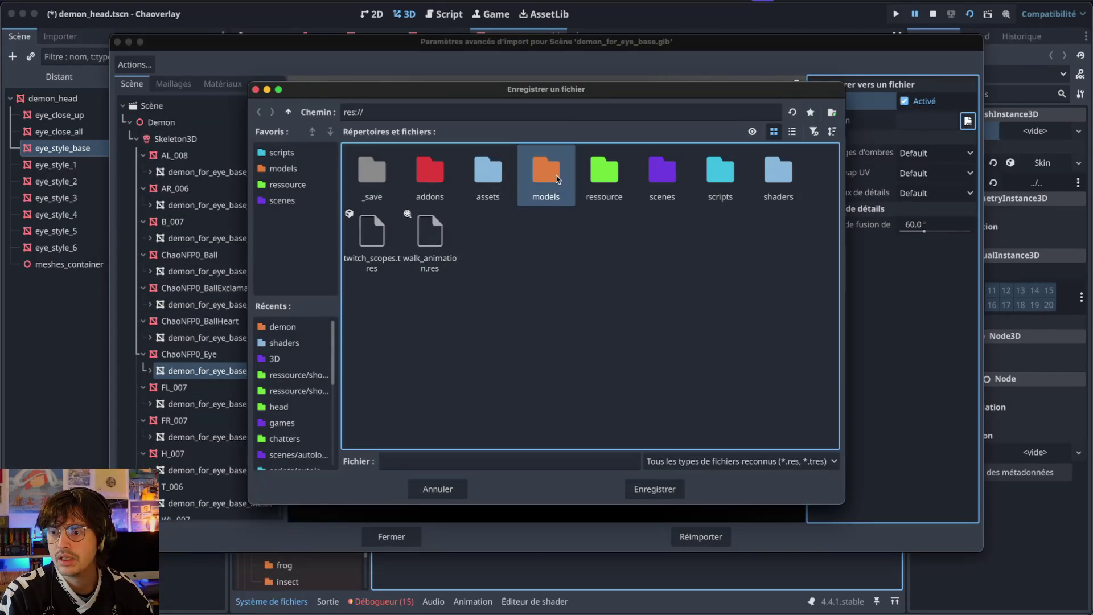
double_click(557, 180)
double_click(430, 173)
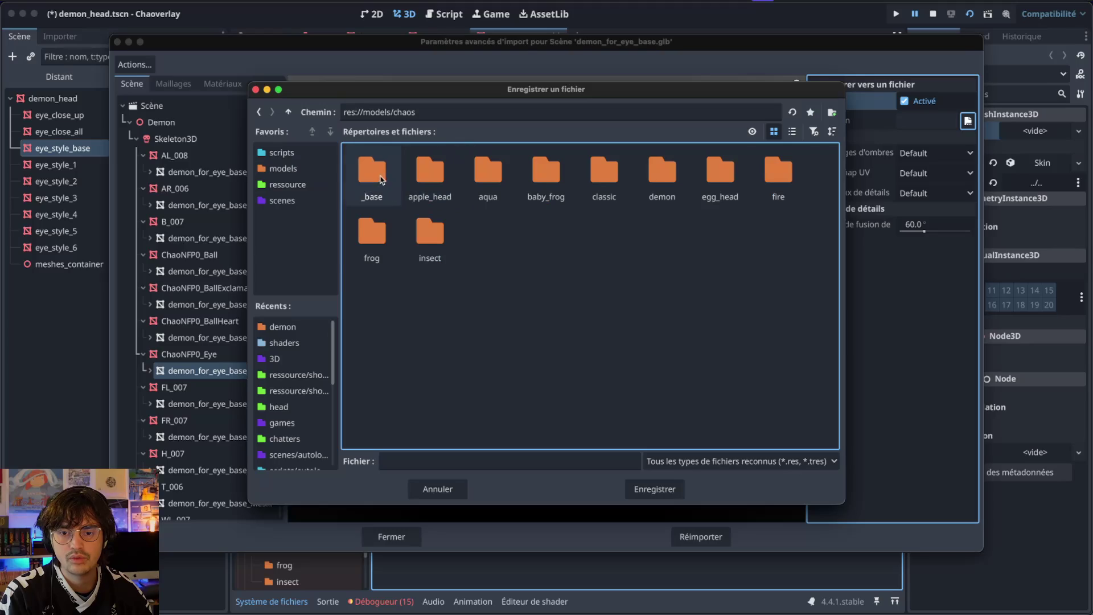
double_click(661, 173)
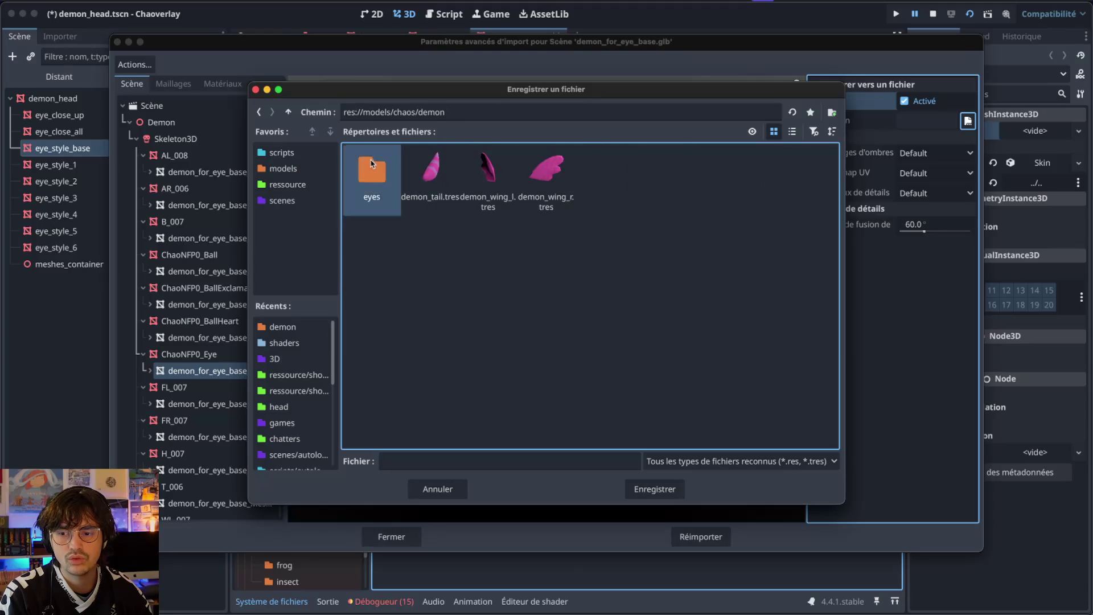
double_click(371, 165)
left_click(421, 457)
type("demon_eye_base")
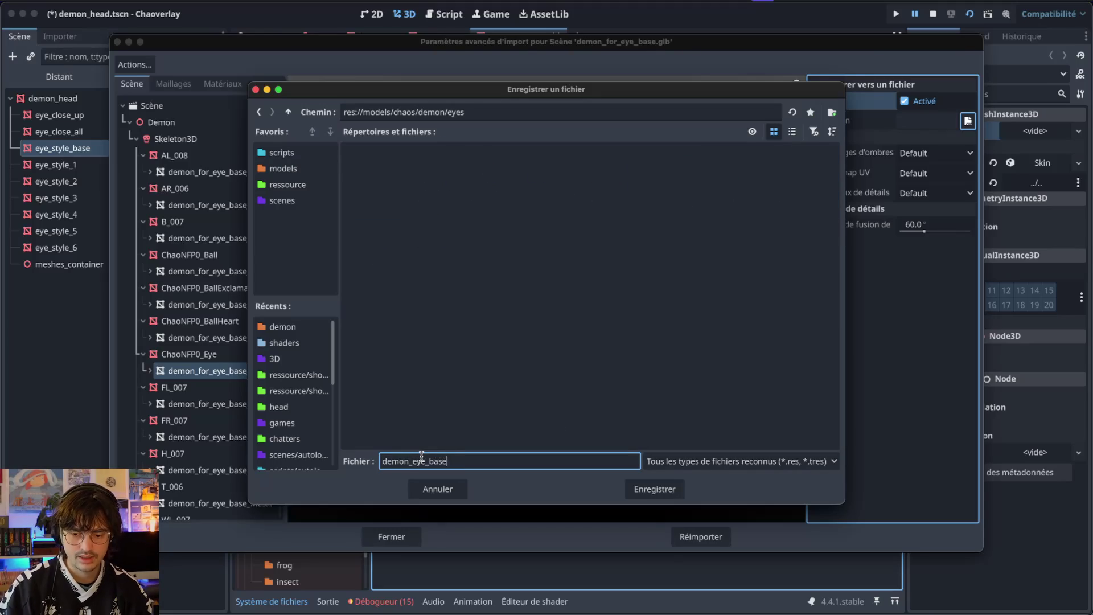
key("Return")
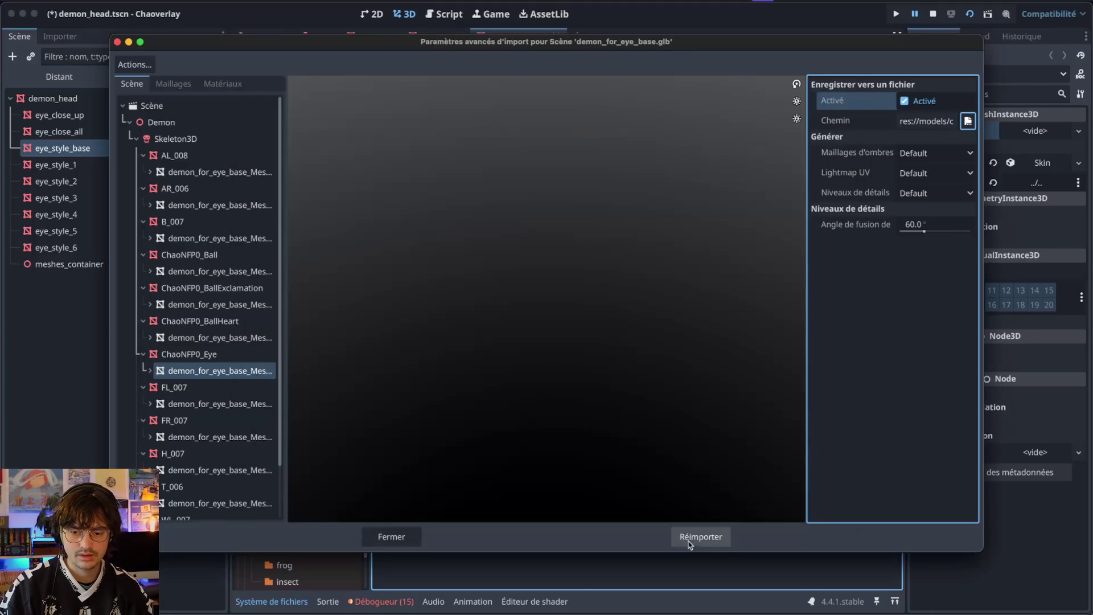
left_click(704, 540)
mouse_move(461, 465)
left_mouse_down()
mouse_move(638, 256)
mouse_move(1013, 146)
mouse_move(1022, 128)
left_mouse_up()
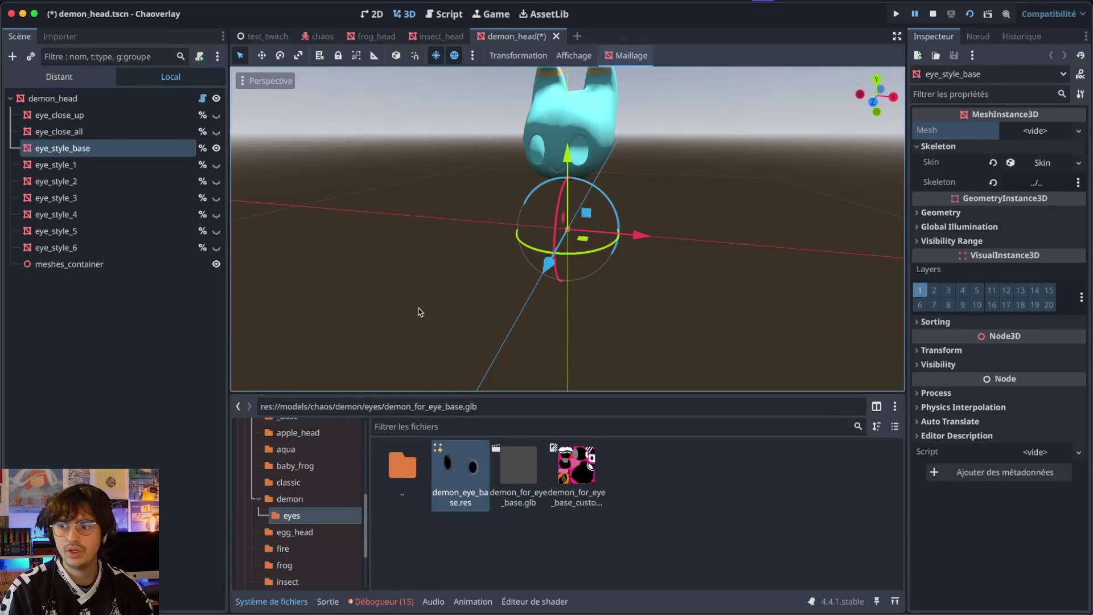
- Assign demon_eye_base.res to eye_style_base's Mesh, save demon_head, then drag the eye-base glb in FileSystem
mouse_move(466, 481)
left_mouse_down()
mouse_move(817, 211)
mouse_move(1025, 130)
left_mouse_up()
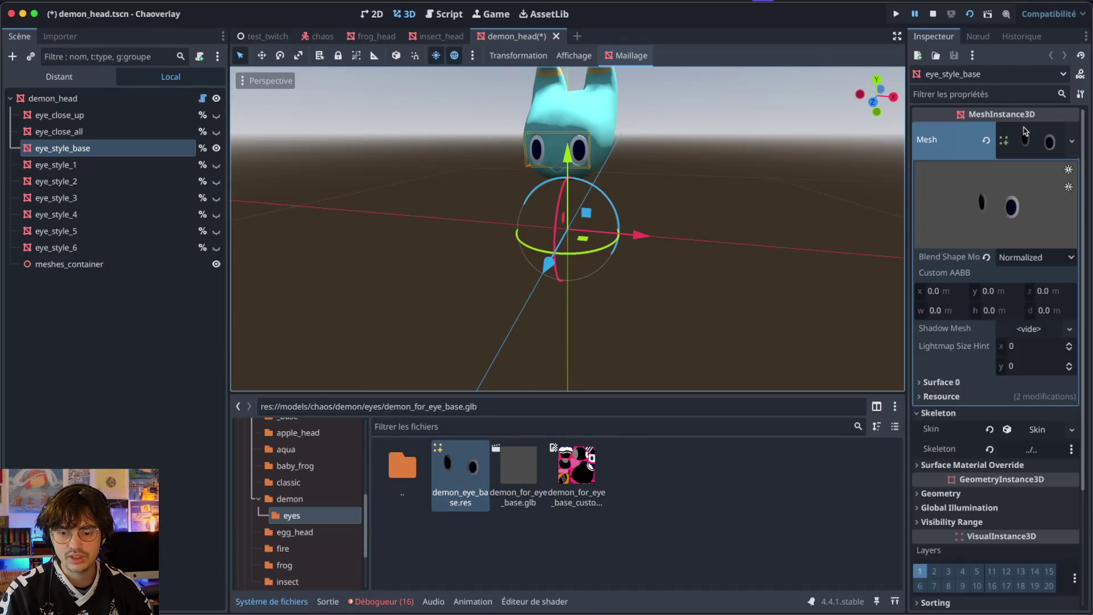
left_click(727, 135)
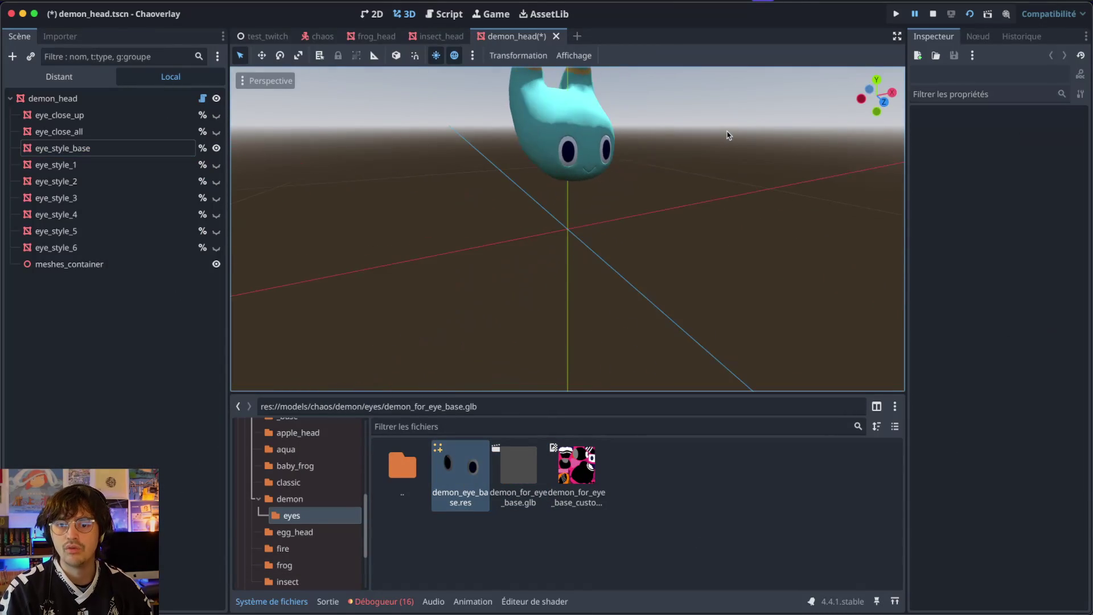
scroll(727, 136, "right", 5)
key("ctrl+s")
left_click(518, 464)
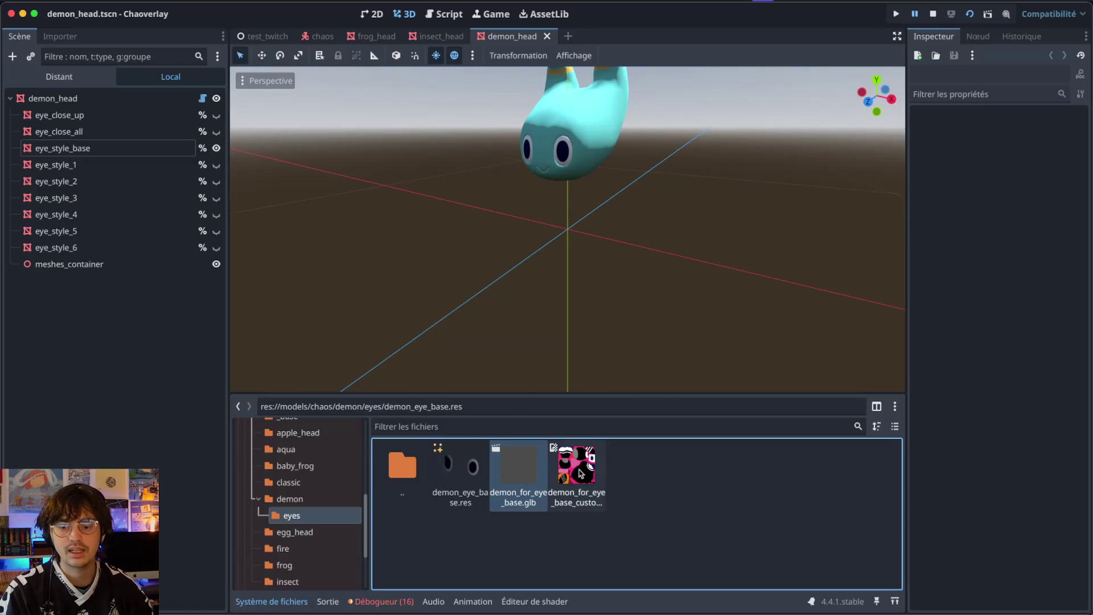
mouse_move(521, 477)
left_mouse_down()
mouse_move(663, 502)
mouse_move(592, 456)
mouse_move(262, 515)
left_mouse_up()
- Change Demon's Head State from 'Yeux à corriger' to Top! in Notion's chaos model table
double_click(390, 476)
key("super+Tab")
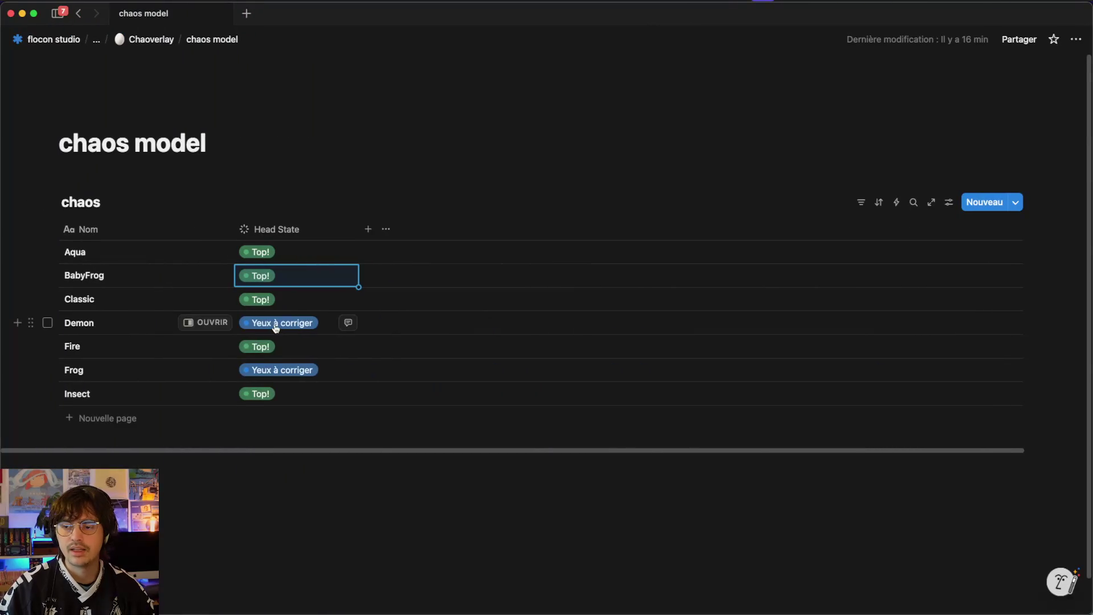
left_click(274, 327)
left_click(313, 460)
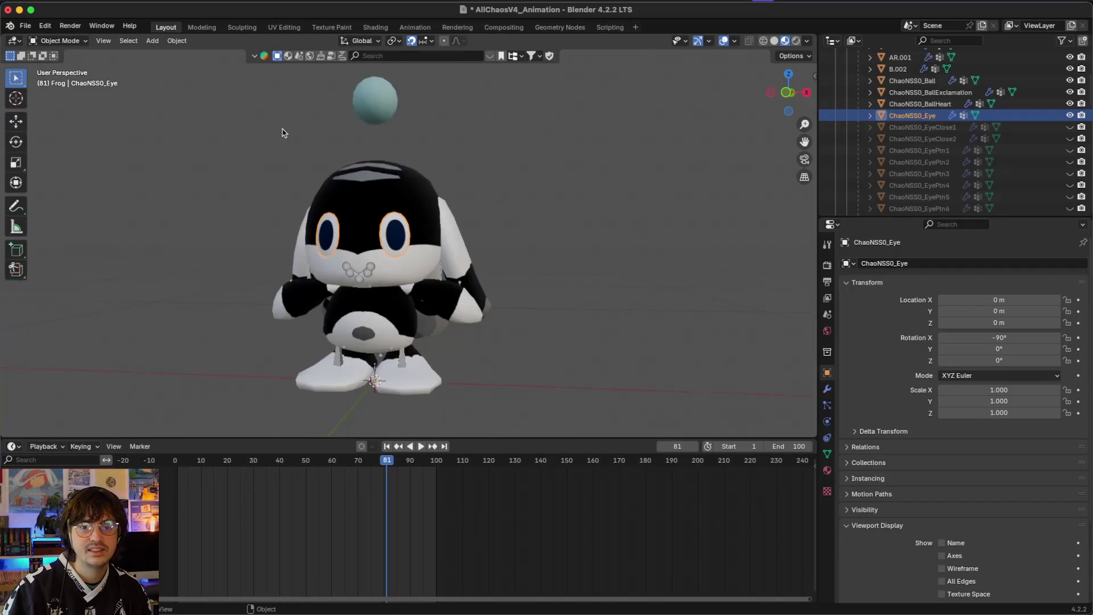
- Select all frog objects and start a glTF 2.0 export
scroll(824, 157, "up", 3)
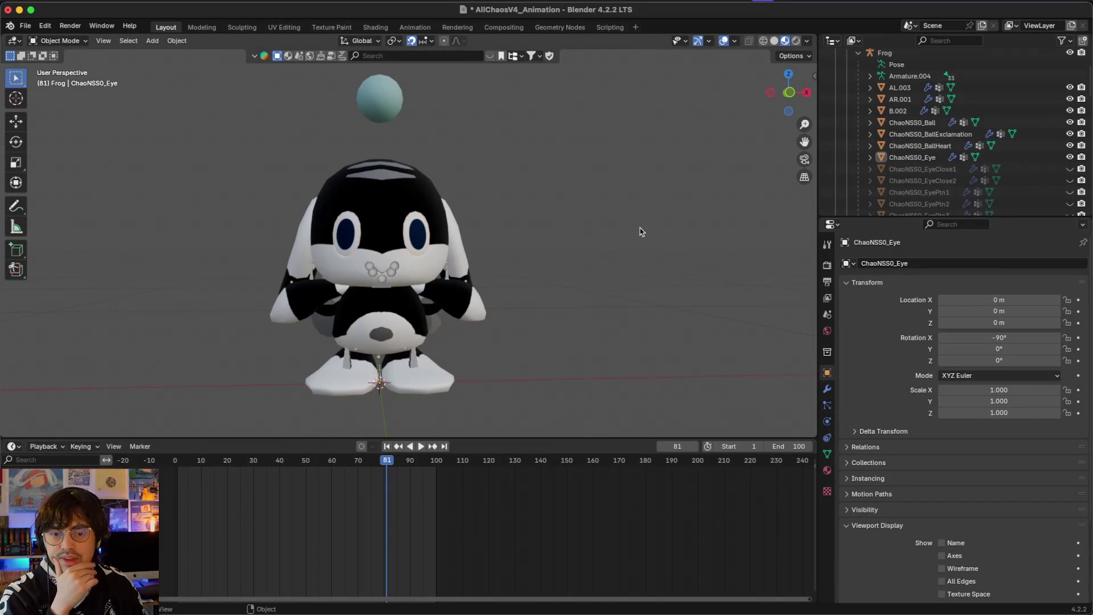
key("Tab")
key("Tab")
key("a")
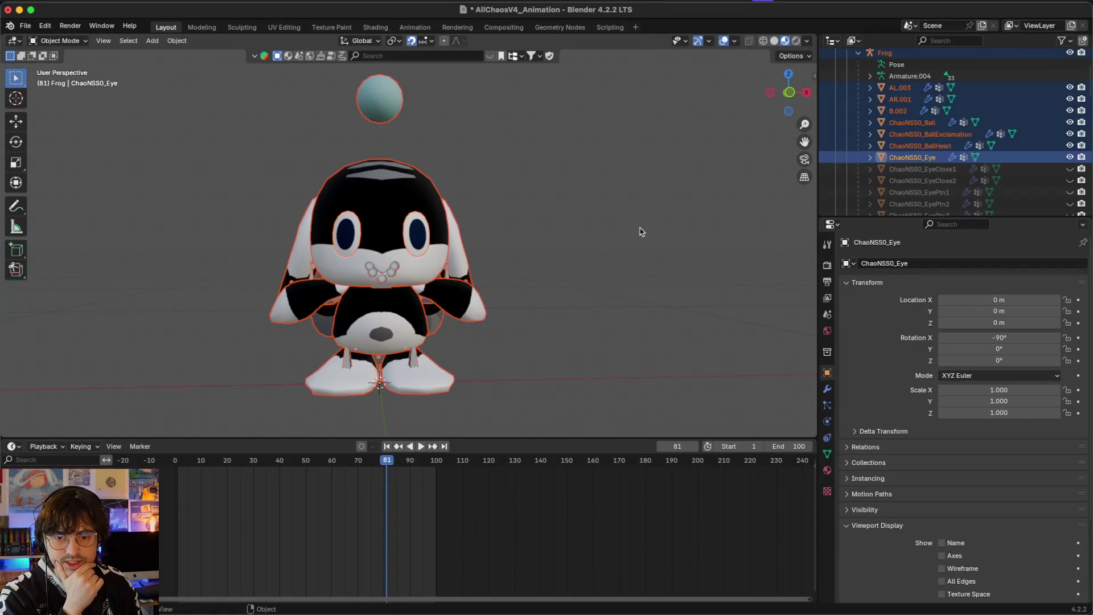
left_click(23, 26)
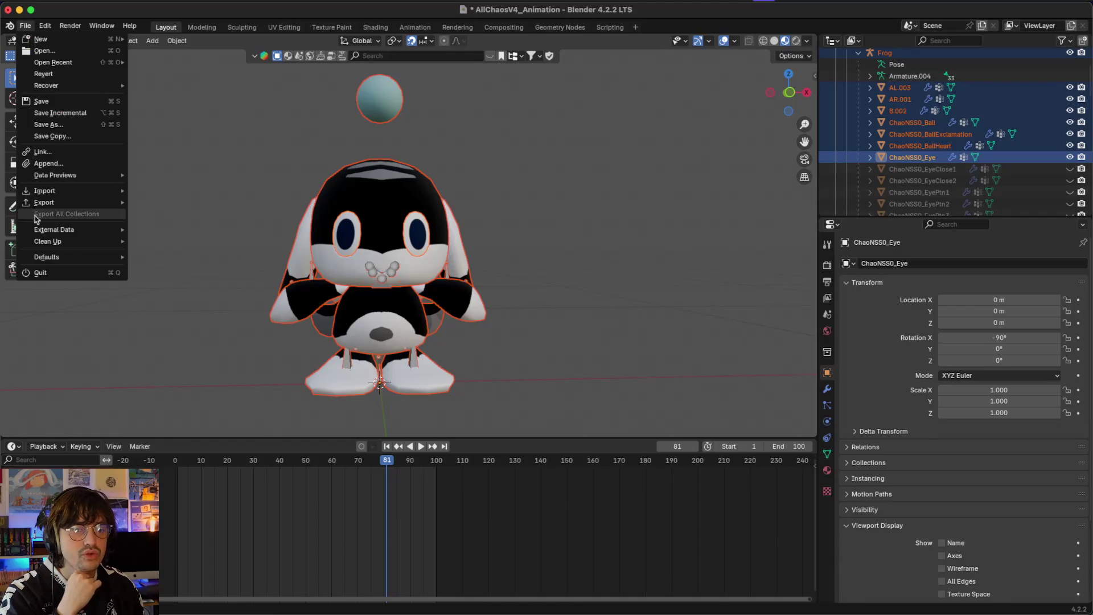
mouse_move(68, 203)
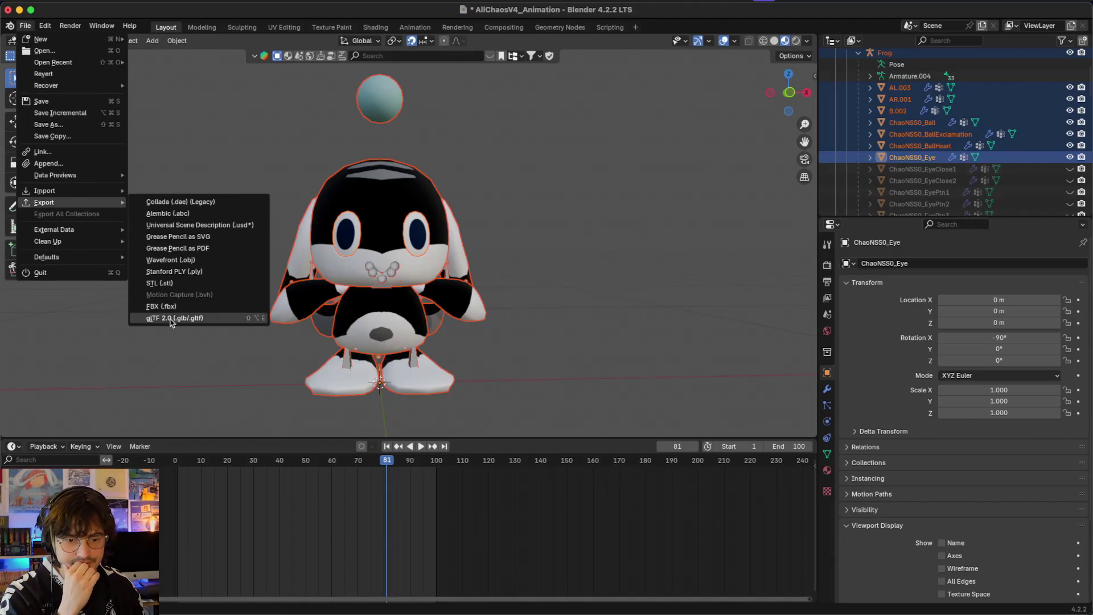
left_click(171, 318)
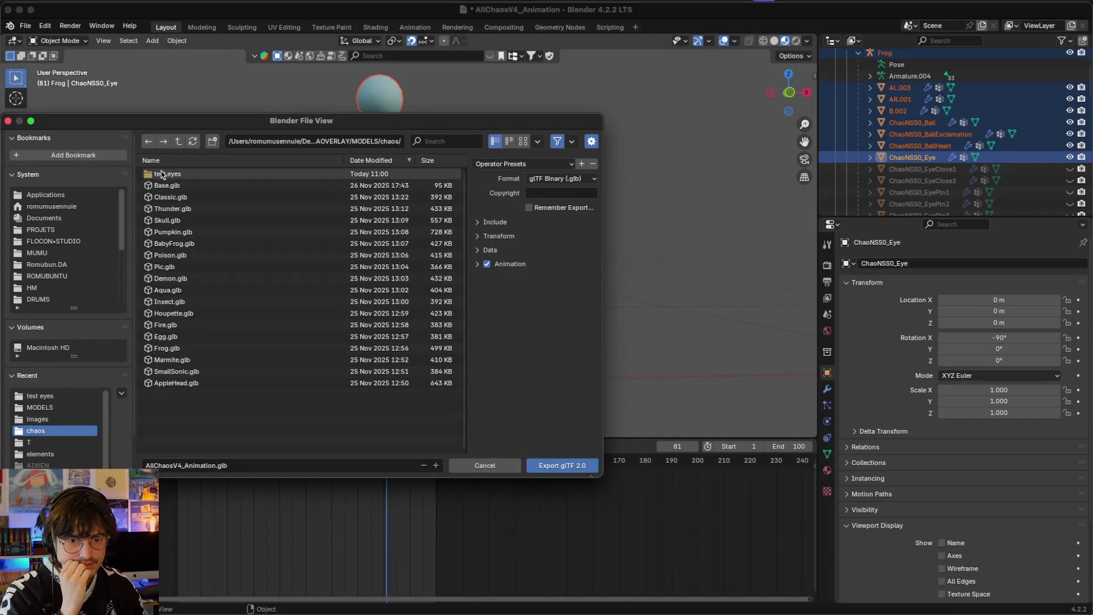
- Export to the test eyes folder as frog_for_eye_base.glb
double_click(171, 173)
left_click(178, 174)
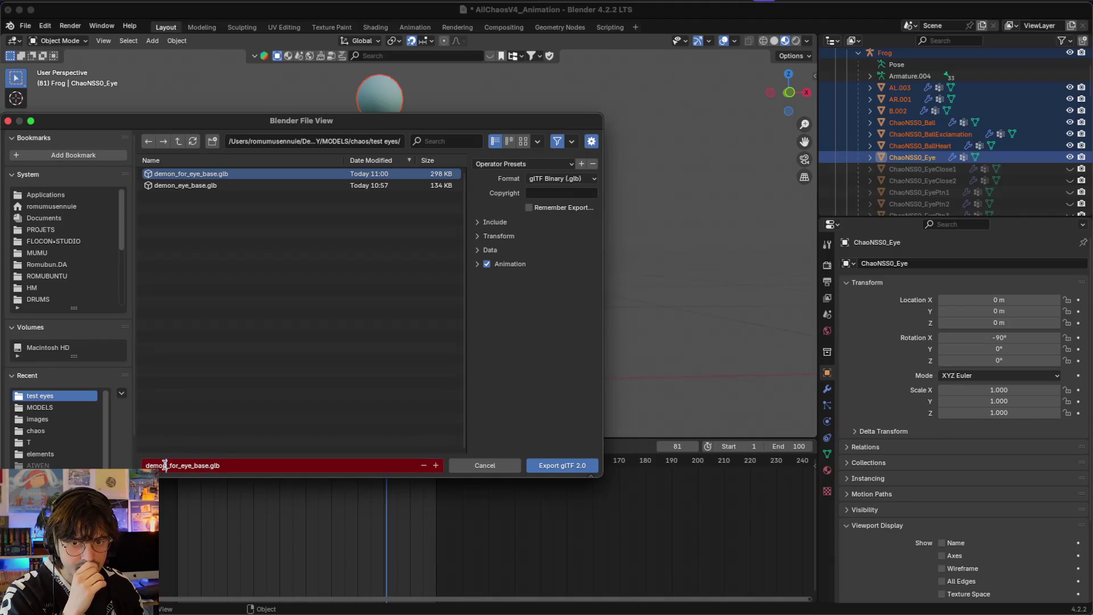
left_click_drag(166, 465, 61, 465)
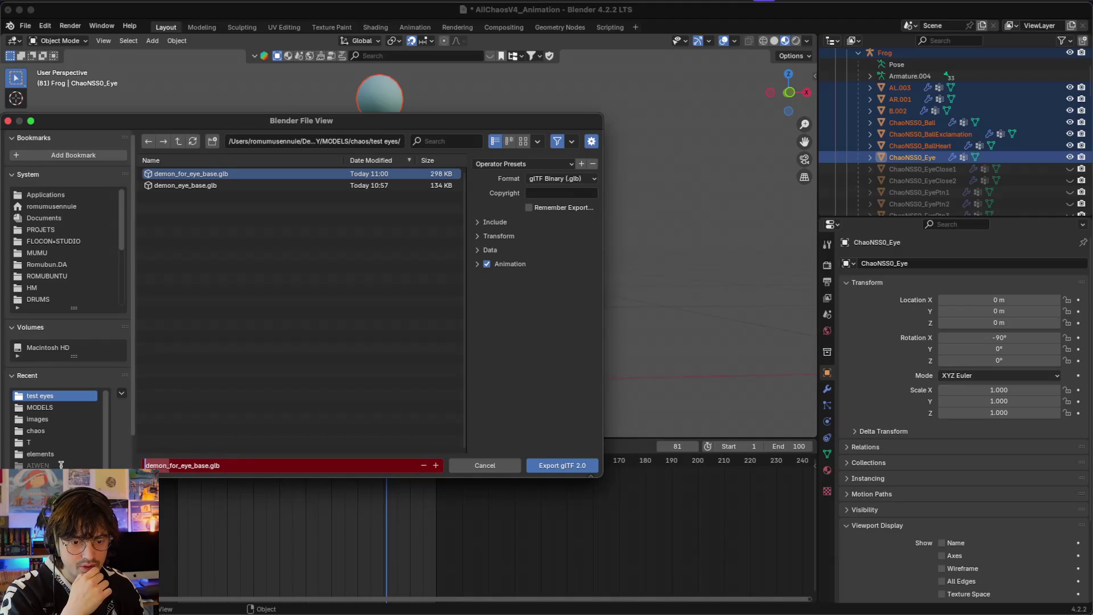
type("frog")
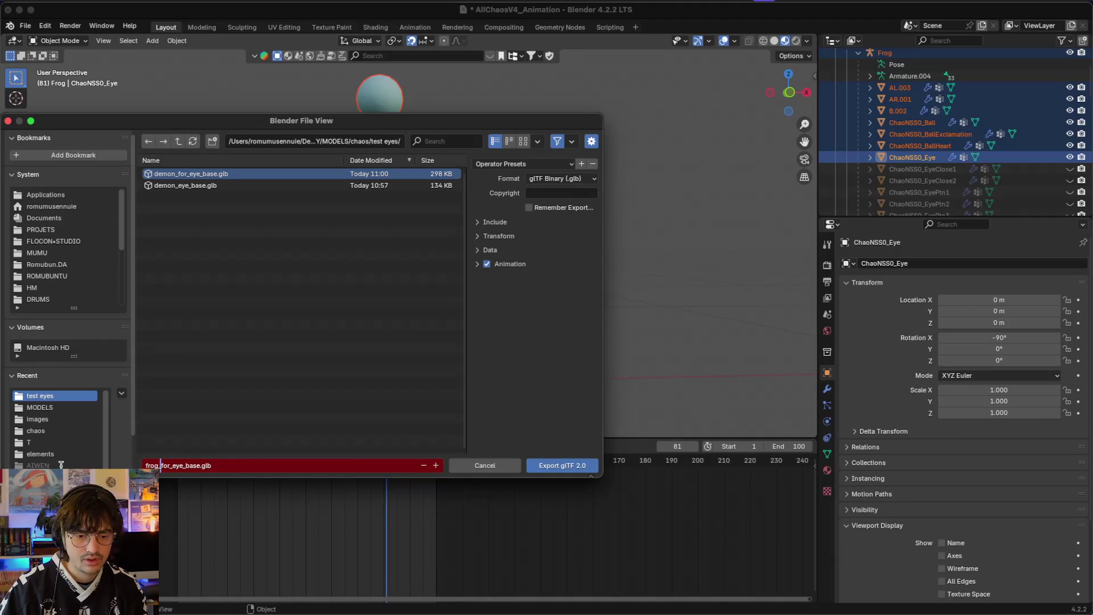
left_click(244, 316)
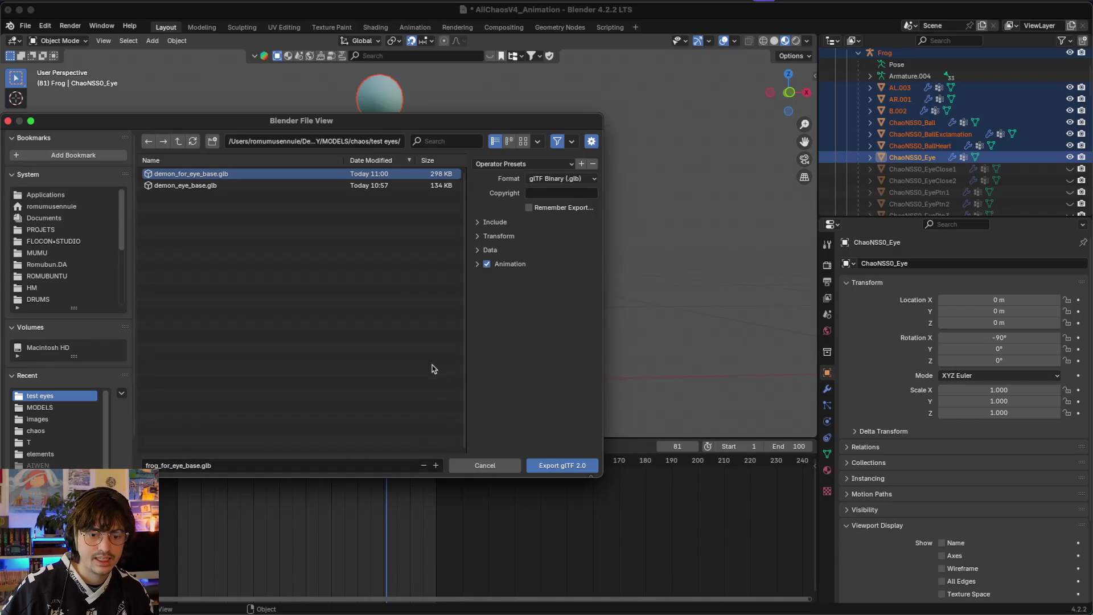
left_click(561, 465)
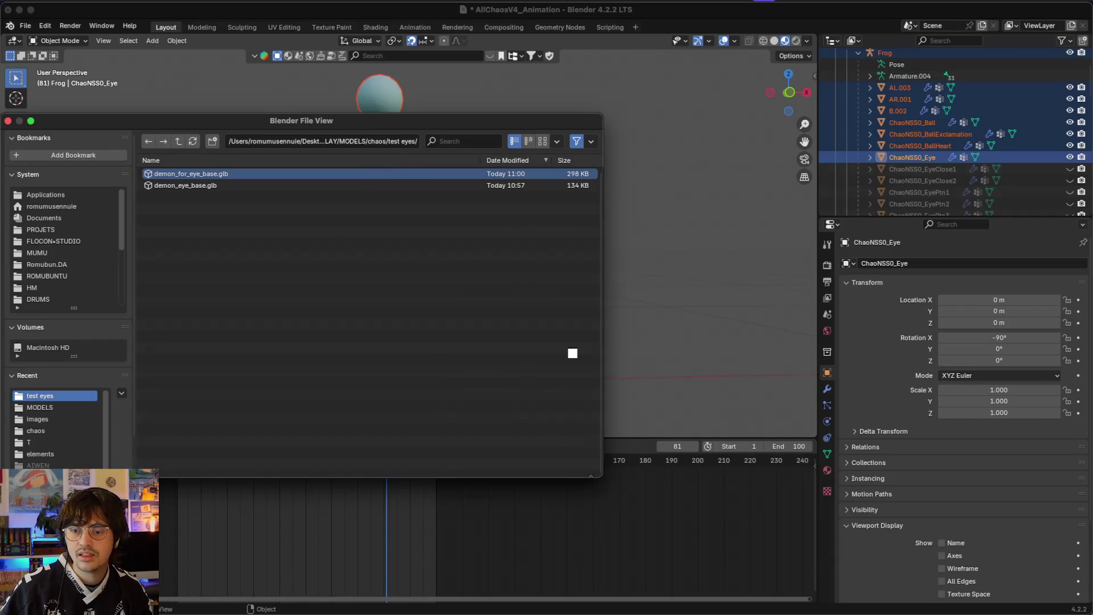
key("ctrl+Up")
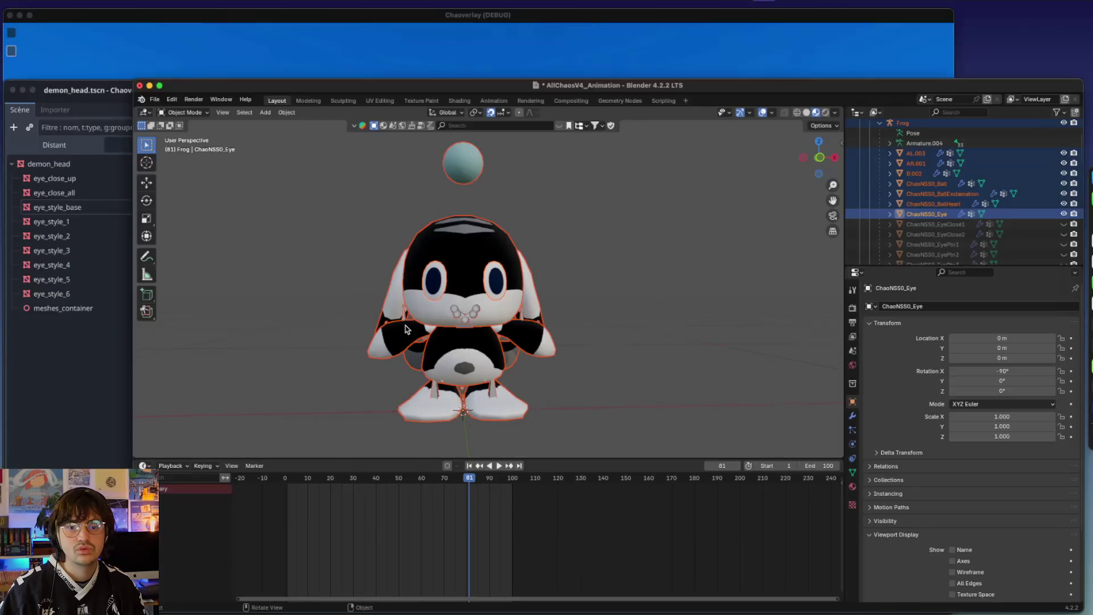
- Create an 'eyes' subfolder in the frog model folder, open it, and search the system for 'frog'
left_click(270, 526)
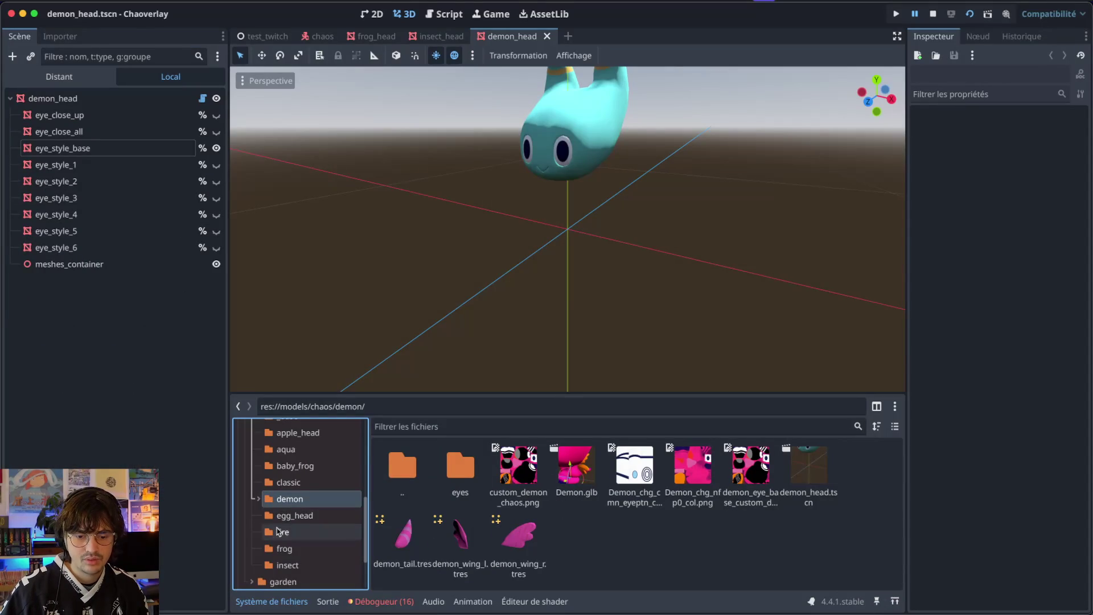
left_click(284, 548)
left_click(480, 526)
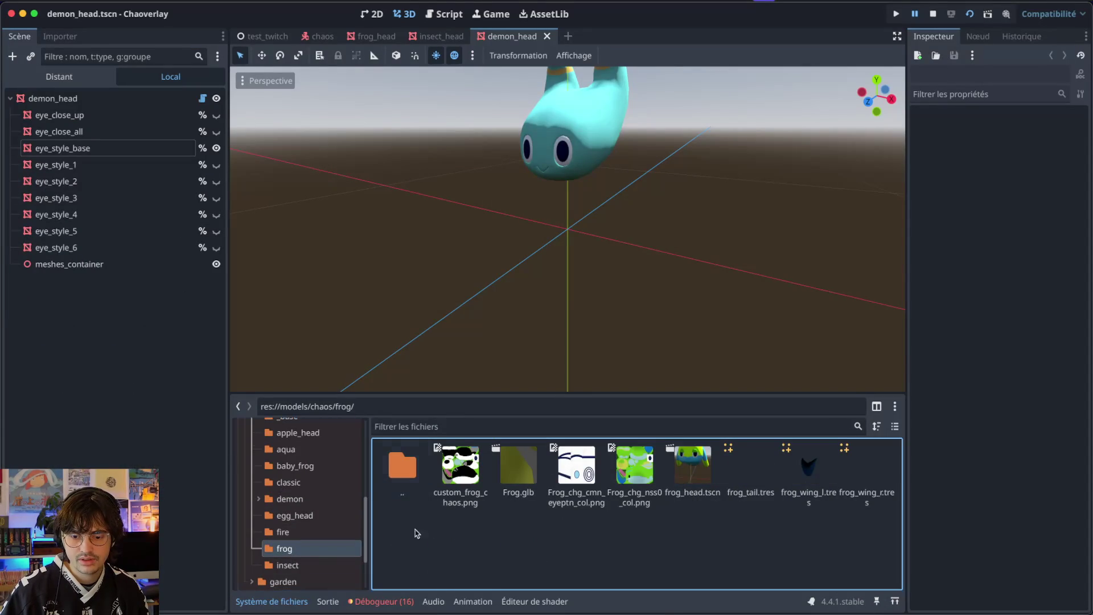
right_click(417, 568)
left_click(445, 505)
type("ey")
key("Return")
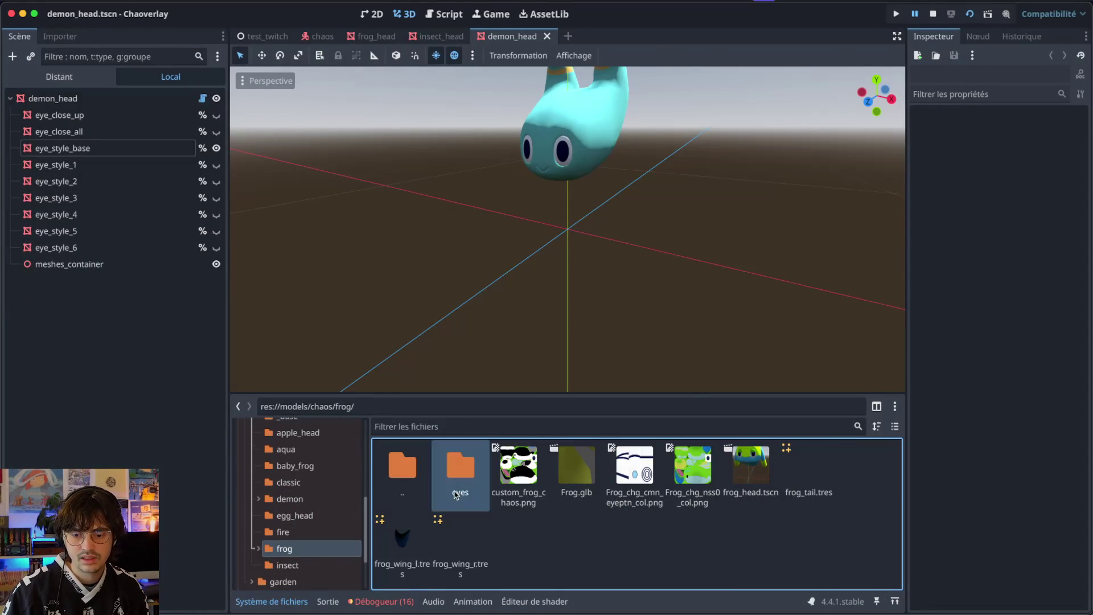
double_click(484, 504)
key("super+space")
type("frog")
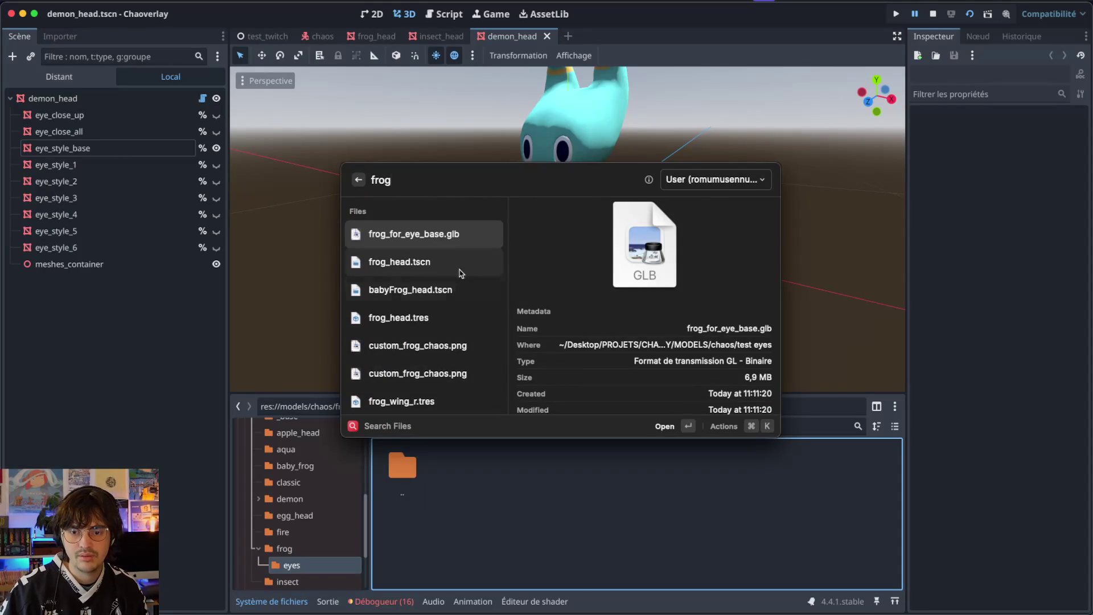
- Drag frog_for_eye_base.glb from the Spotlight results into Godot's frog eyes folder
mouse_move(449, 246)
left_mouse_down()
mouse_move(576, 509)
mouse_move(578, 498)
left_mouse_up()
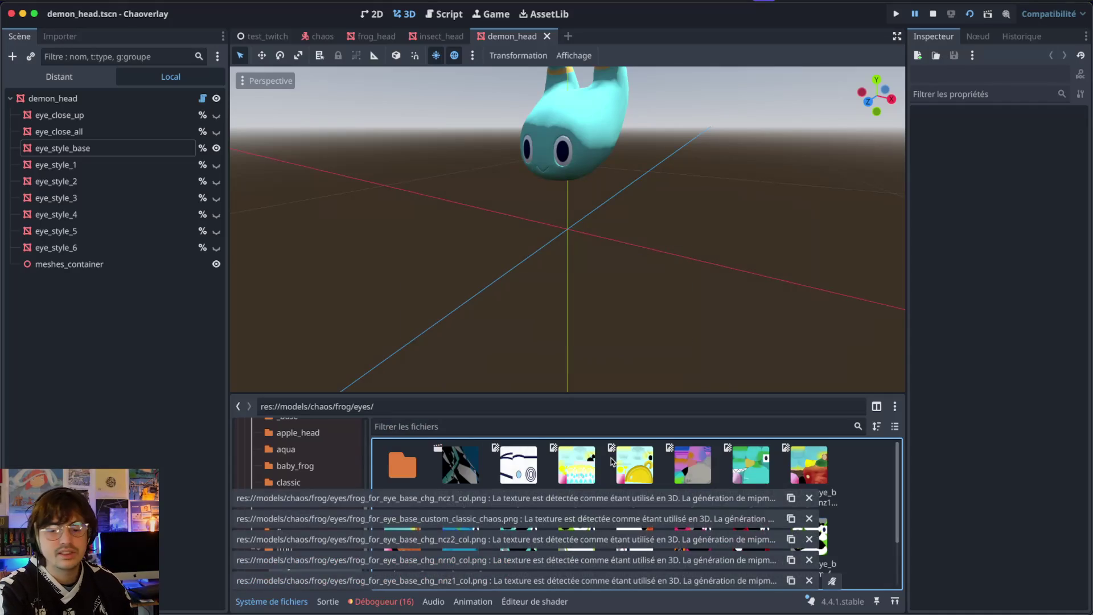
- Dismiss the five texture import warnings
left_click(809, 497)
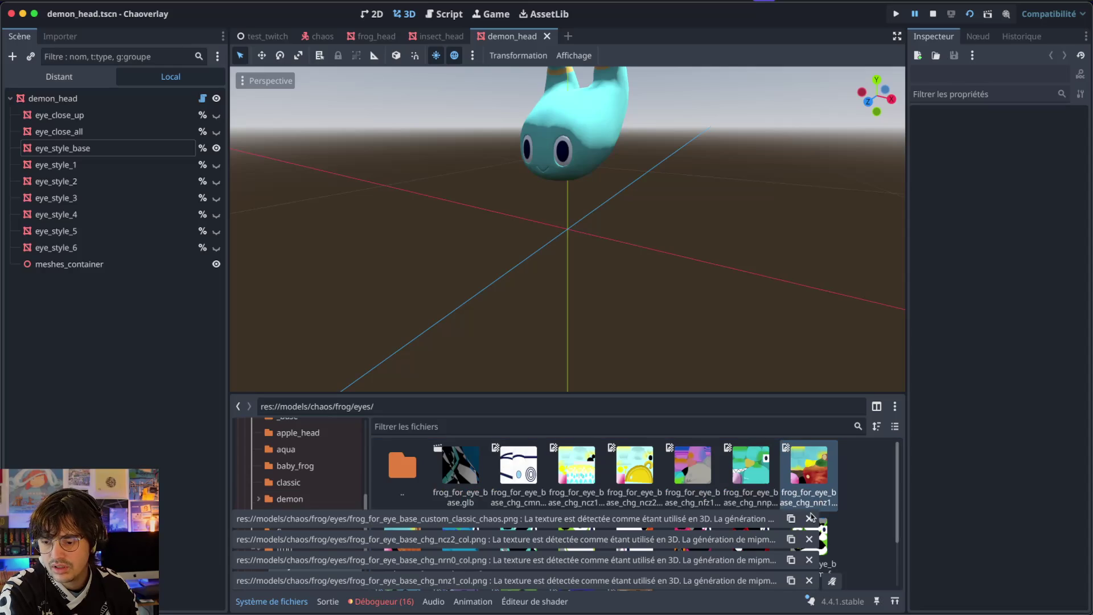
left_click(809, 517)
left_click(809, 539)
left_click(809, 560)
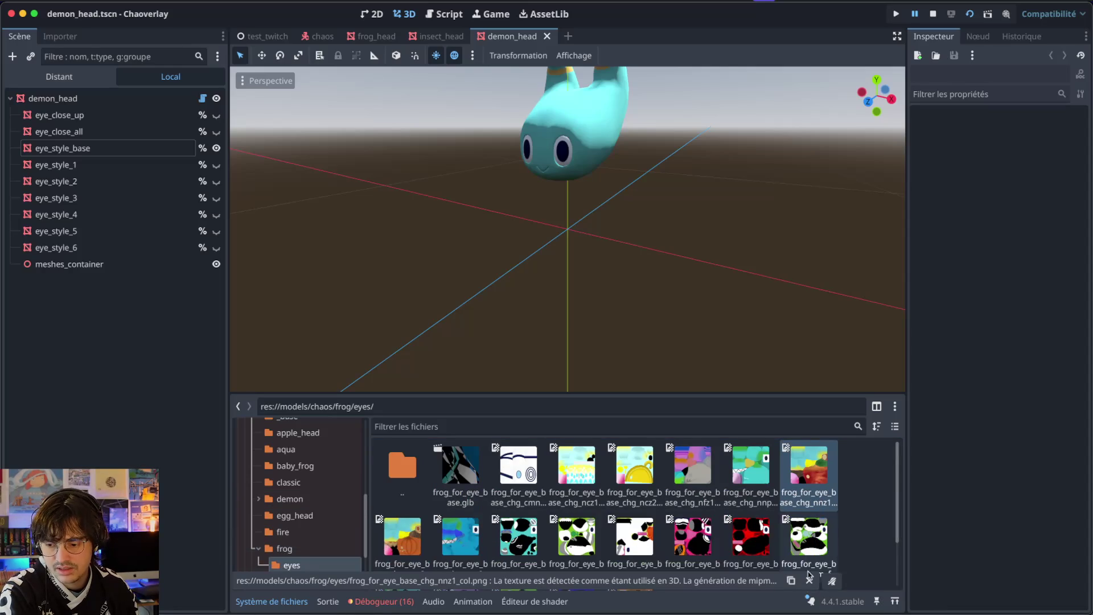
left_click(809, 580)
scroll(581, 503, "down", 2)
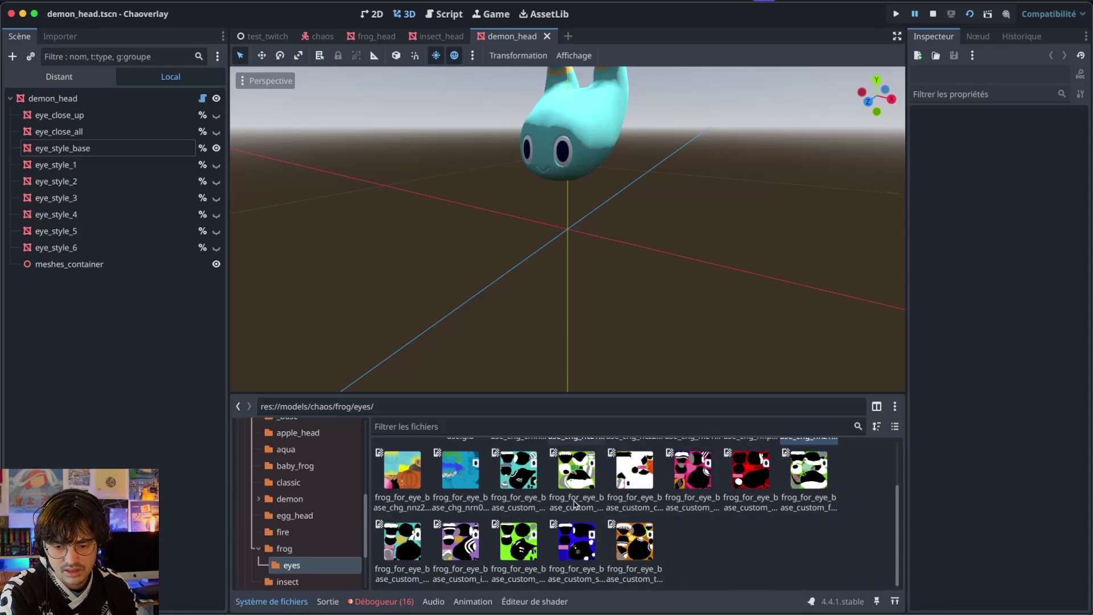
scroll(575, 503, "up", 3)
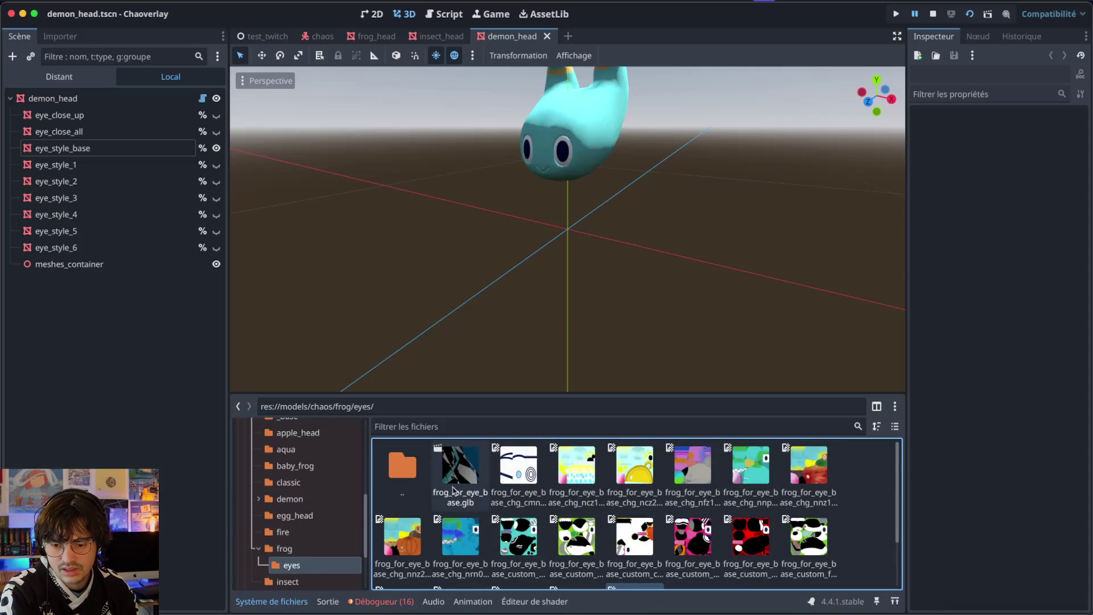
- Delete frog_for_eye_base.glb and its extracted textures from the eyes folder
right_click(446, 487)
left_click(485, 510)
key("Return")
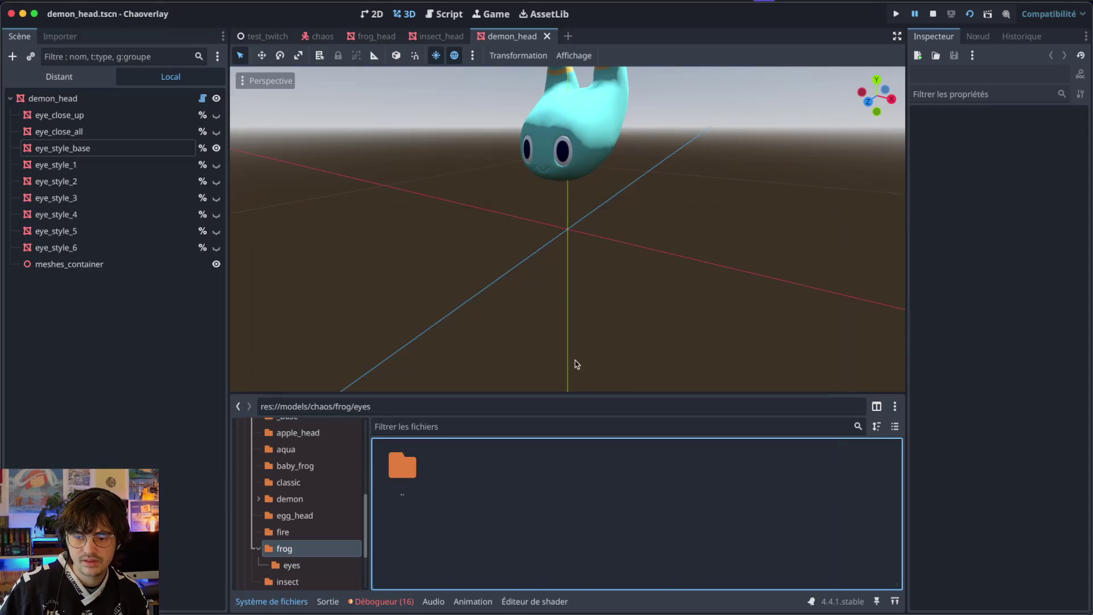
key("ctrl+Left")
key("ctrl+Right")
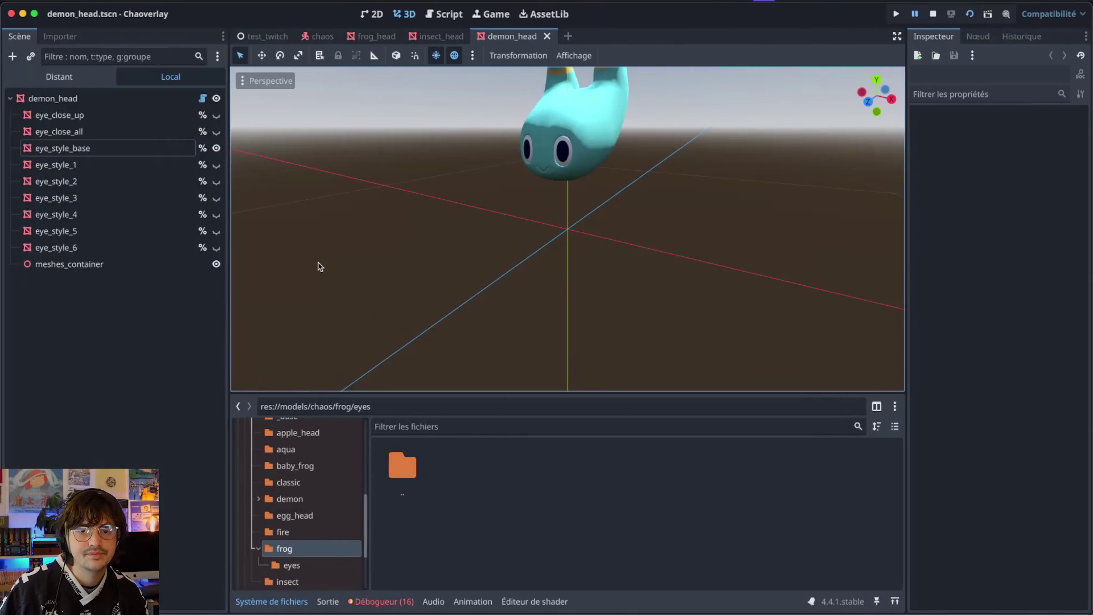
- Save the Blender scene incrementally as AllChaosV5_Animation.blend
key("ctrl+Up")
left_click(279, 364)
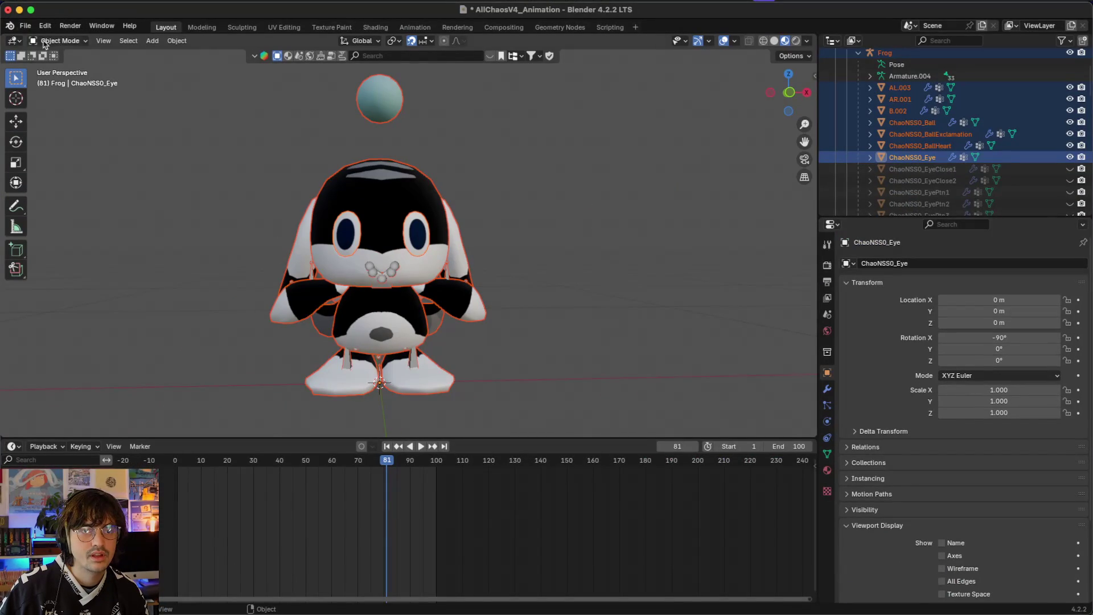
left_click(25, 27)
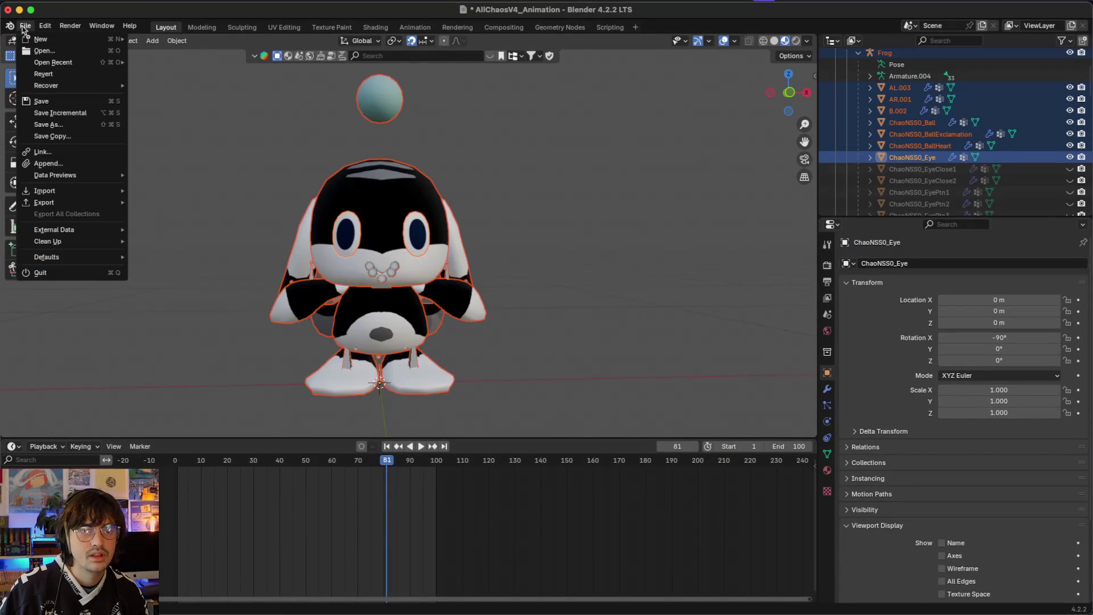
left_click(83, 112)
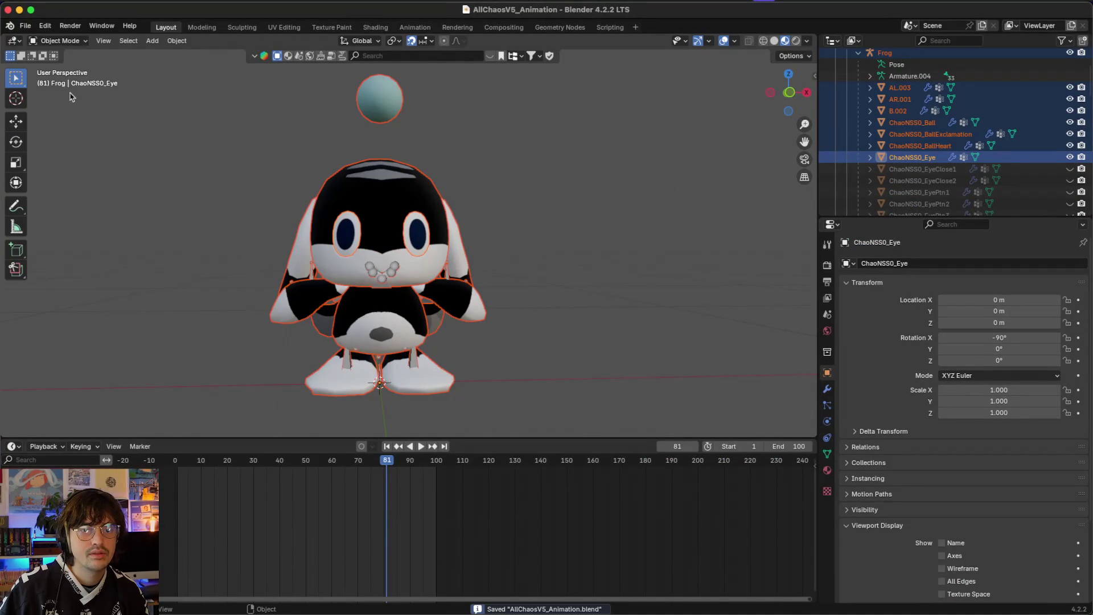
- Re-export frog_for_eye_base.glb as glTF 2.0 with only the selected objects included
left_click(26, 27)
mouse_move(101, 202)
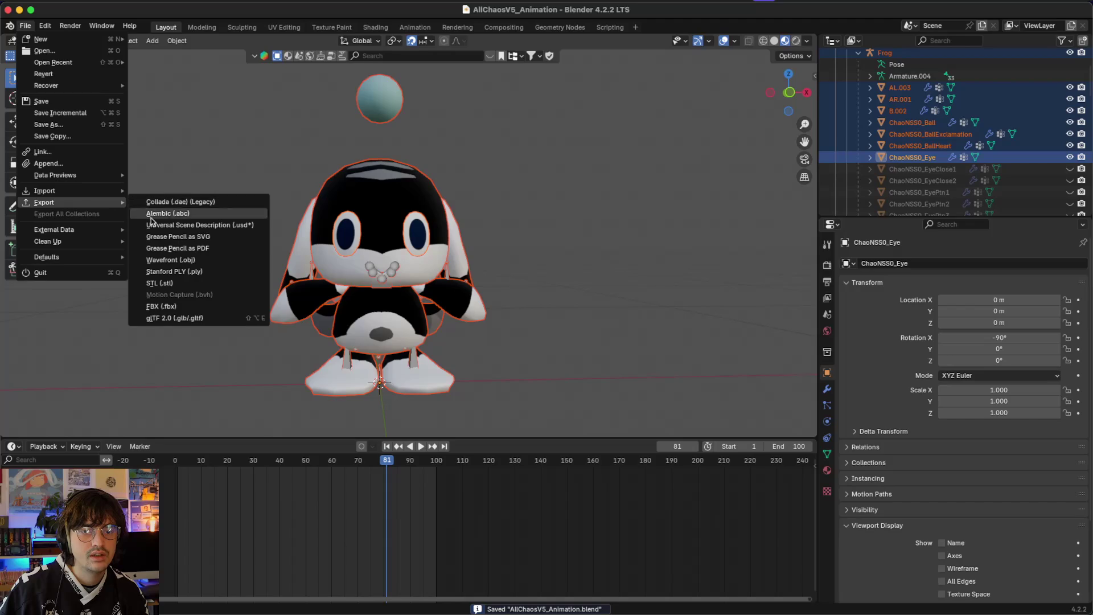
left_click(168, 317)
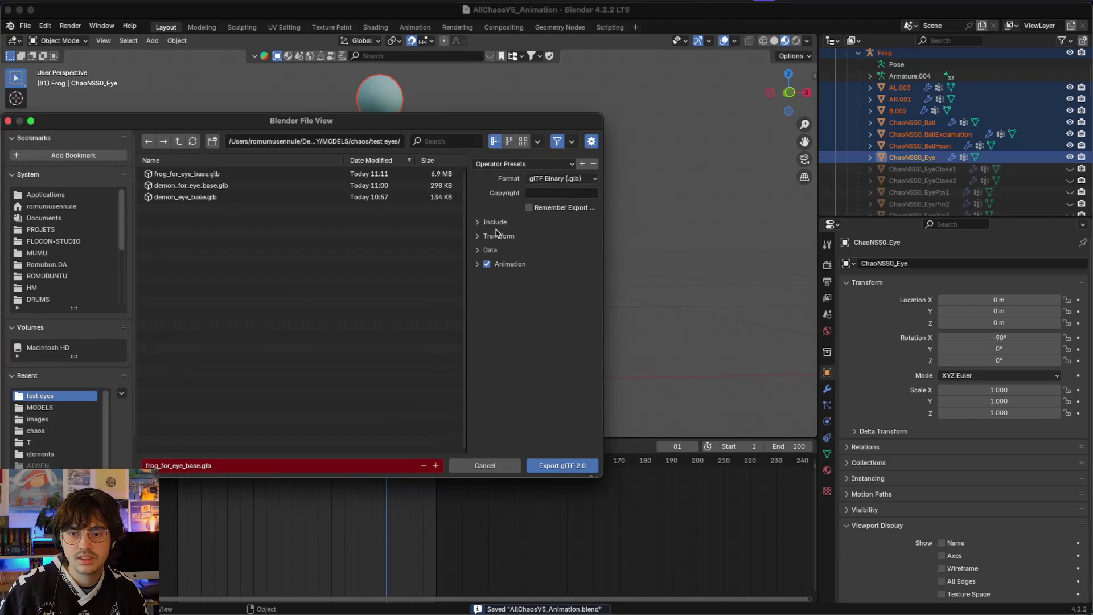
left_click(494, 222)
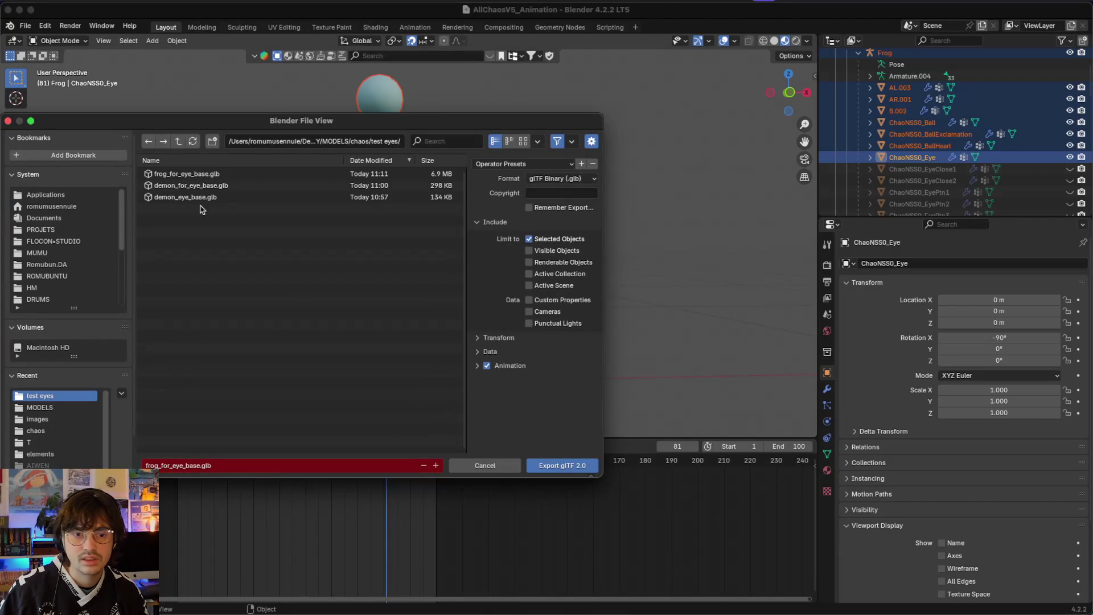
left_click(204, 174)
left_click(560, 465)
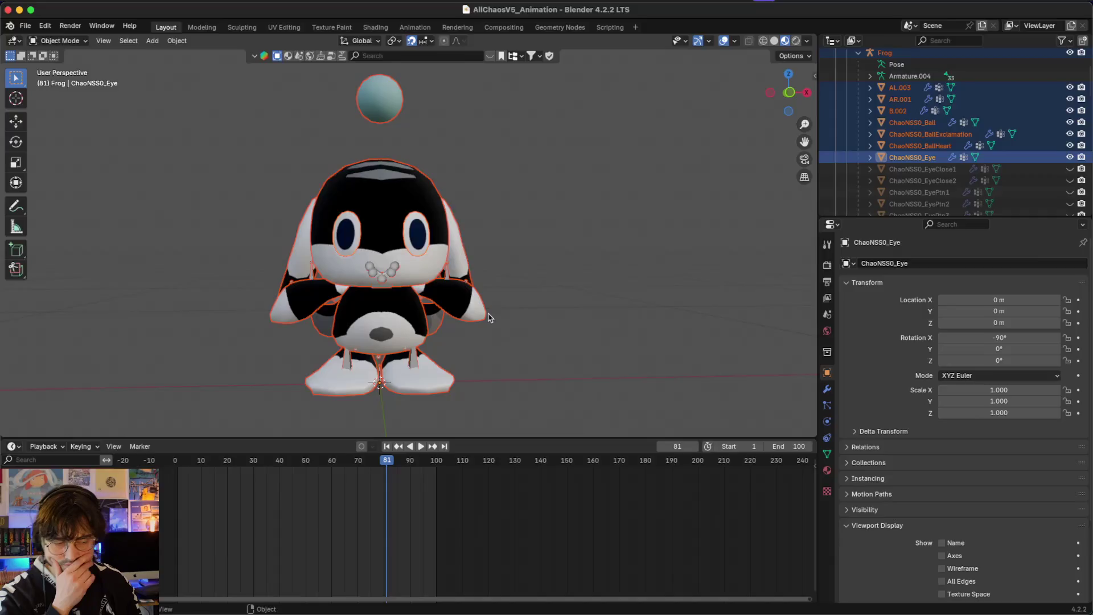
key("ctrl+Up")
left_click(357, 449)
key("alt+space")
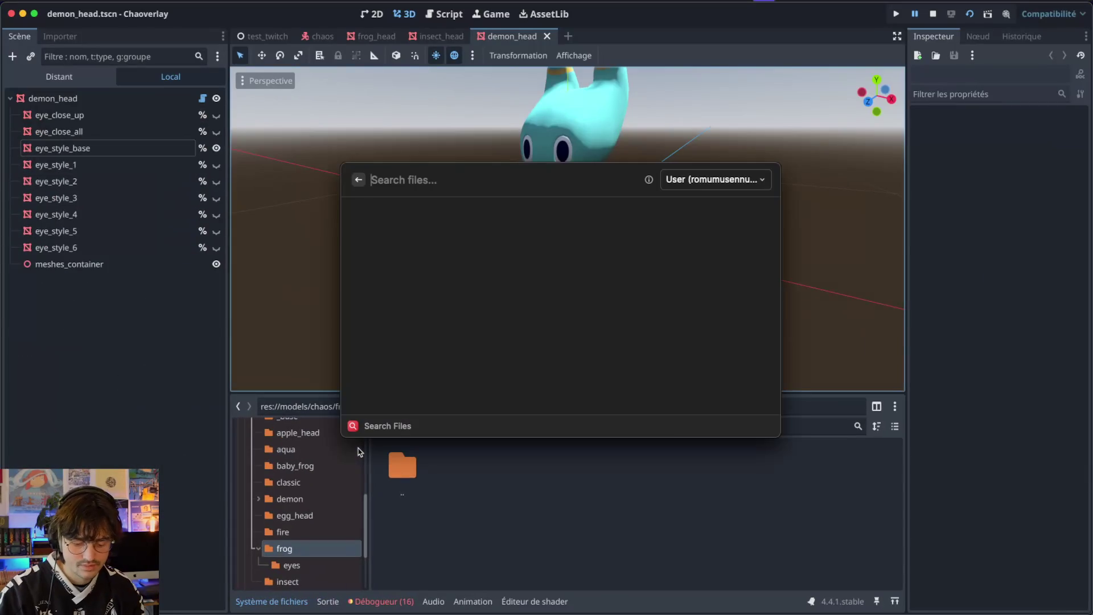
- Drag the new frog_for_eye_base.glb from the search into Godot's frog eyes folder
type("frog")
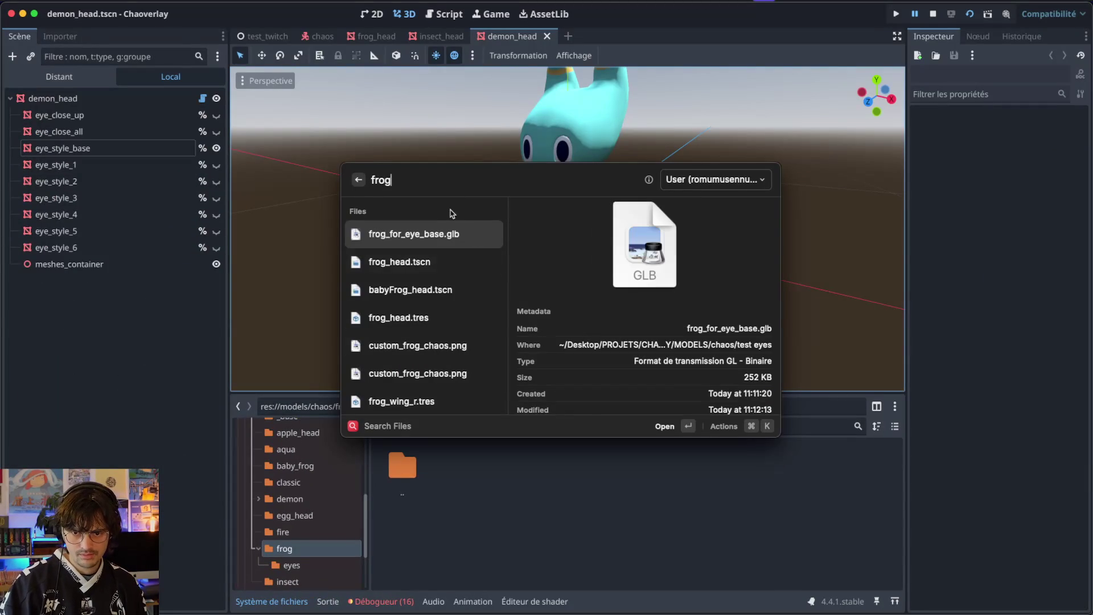
left_click_drag(438, 231, 544, 552)
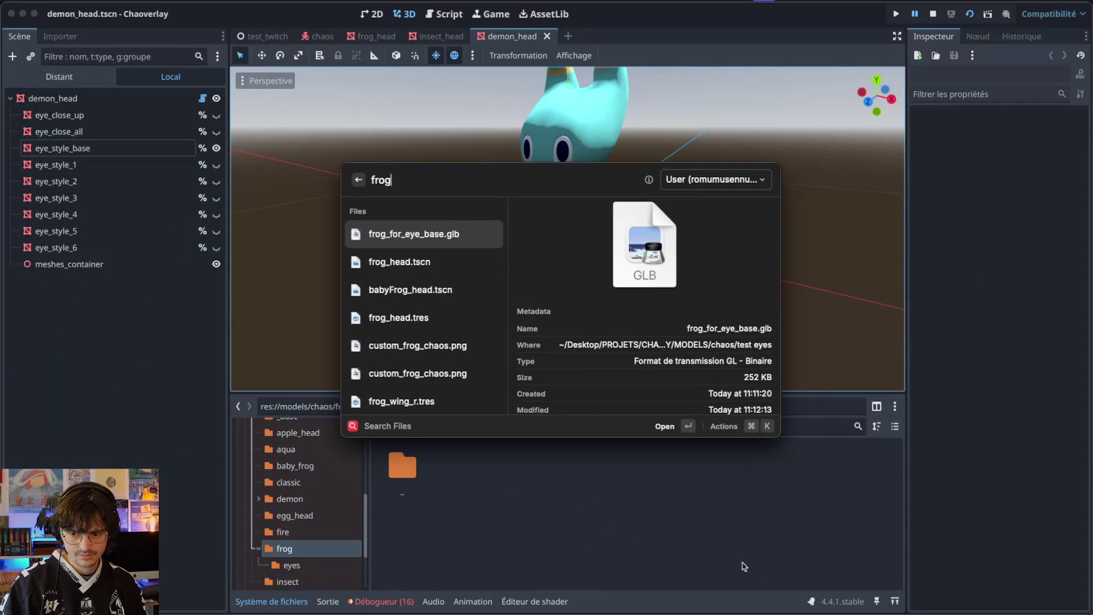
left_click(734, 559)
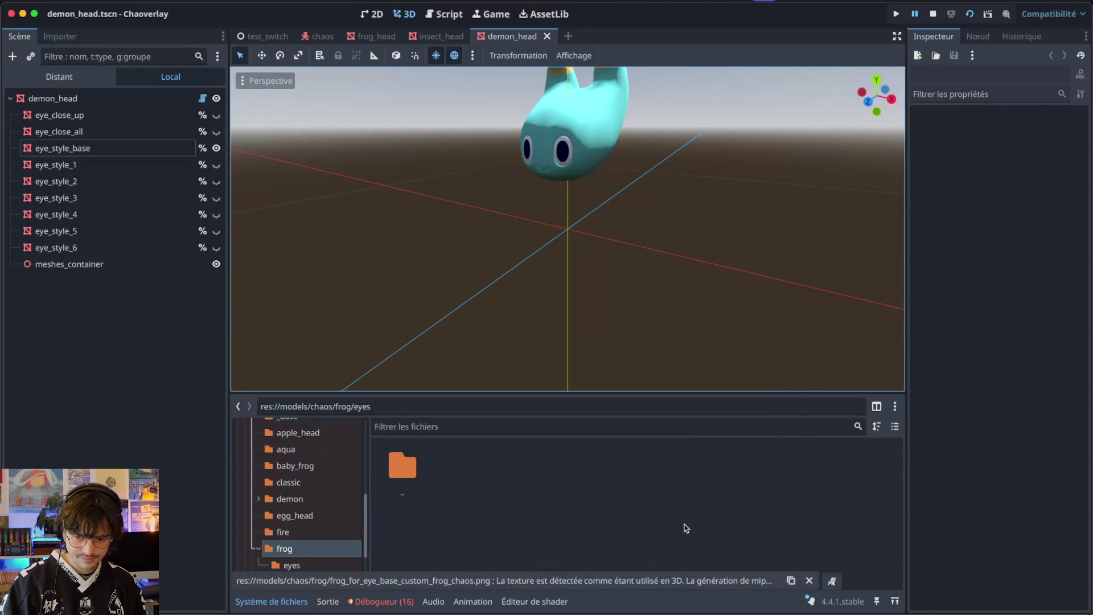
scroll(310, 495, "up", 3)
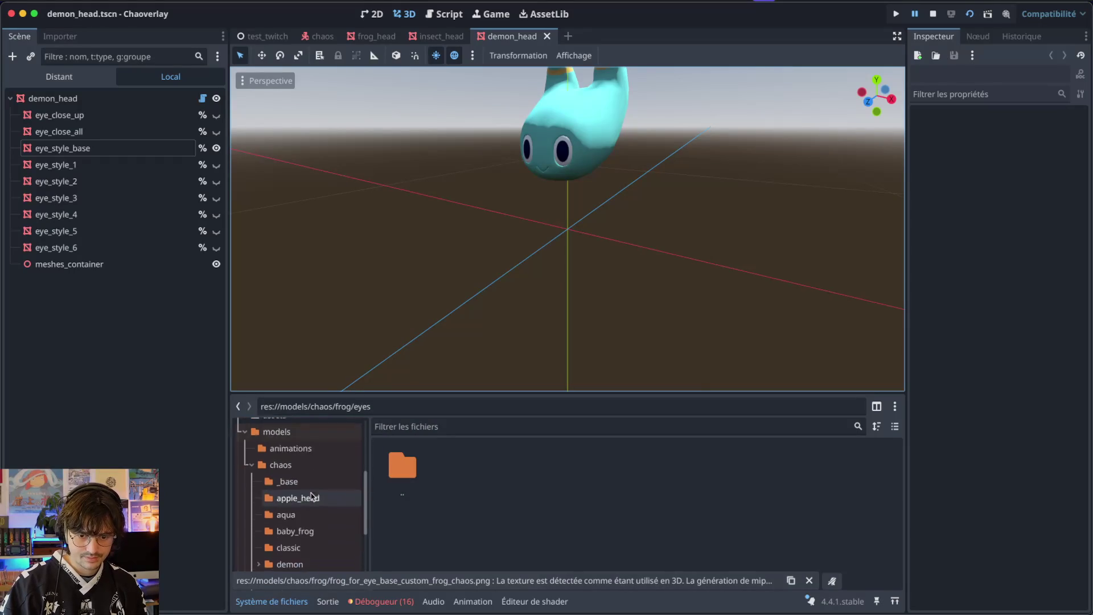
left_click(290, 478)
scroll(292, 481, "down", 3)
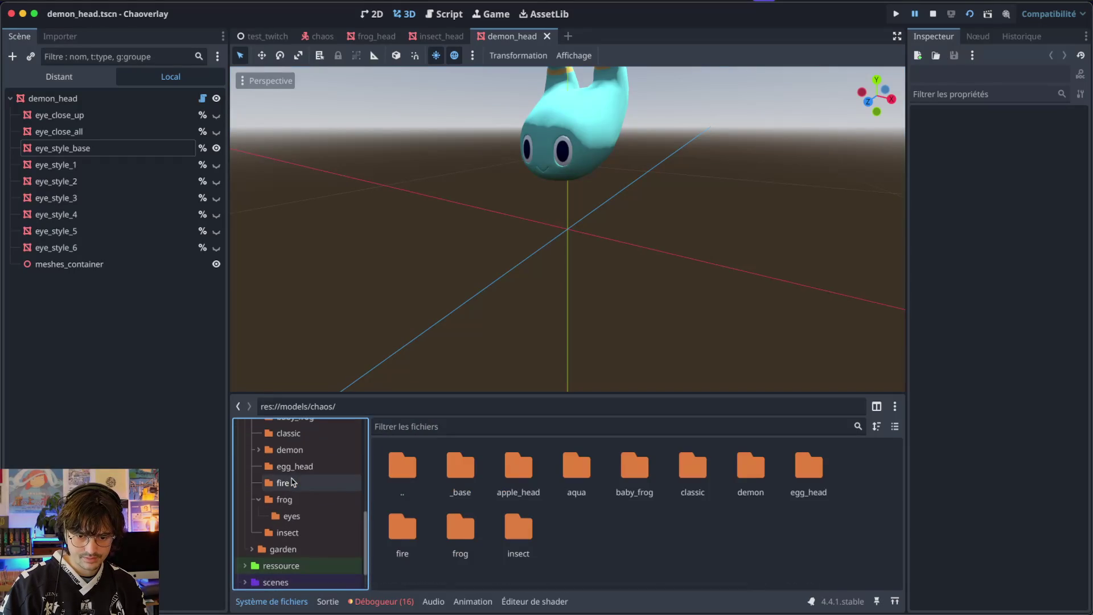
- Filter the project files for 'frog_for' and select frog_for_eye_base.glb
left_click(415, 427)
type("fropg")
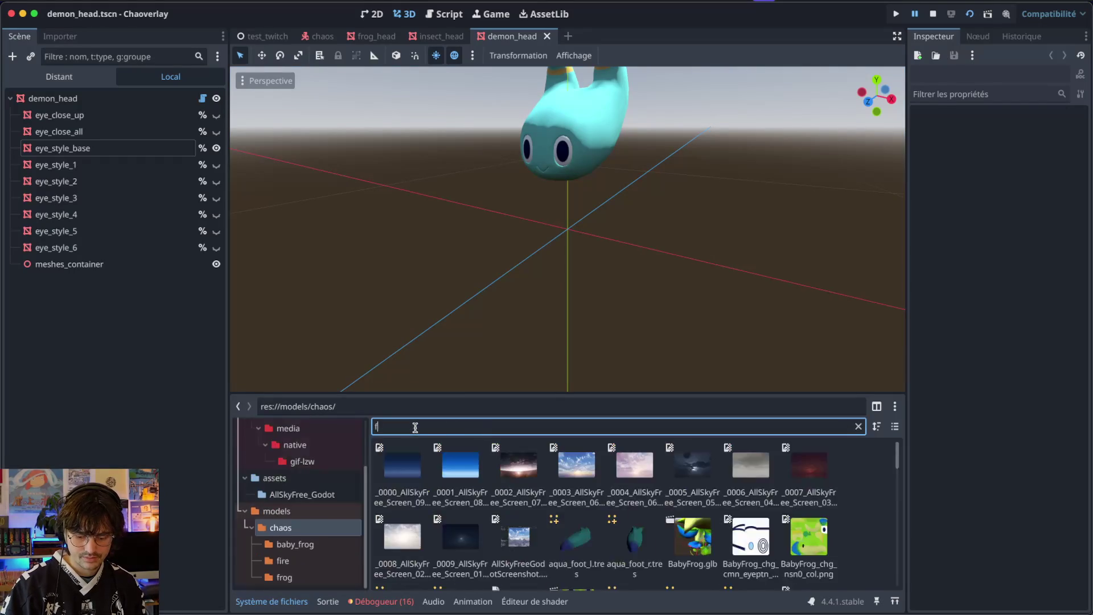
key("BackSpace")
key("BackSpace")
type("g_go")
key("BackSpace")
type("for")
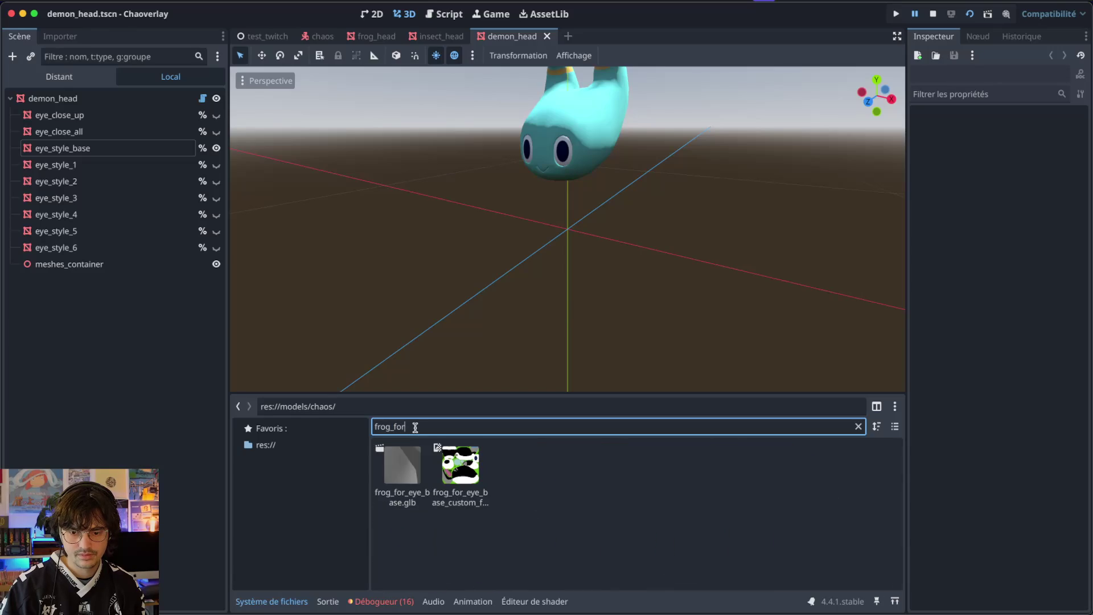
left_click(394, 467)
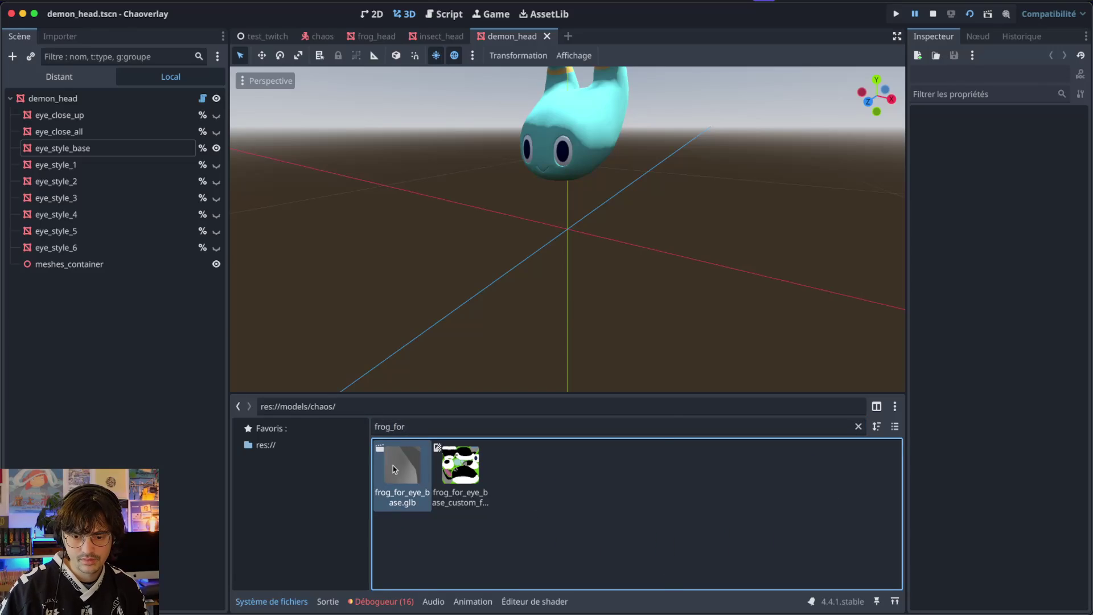
right_click(394, 467)
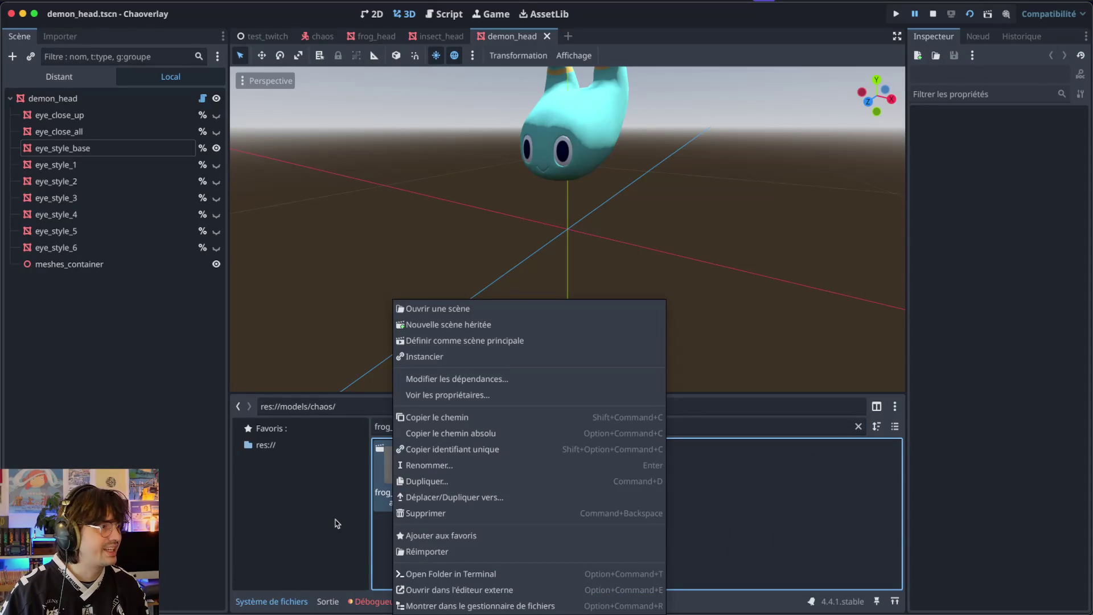
- Clear the filter, add the custom texture, and move both files into frog/eyes
left_click(793, 517)
right_click(404, 485)
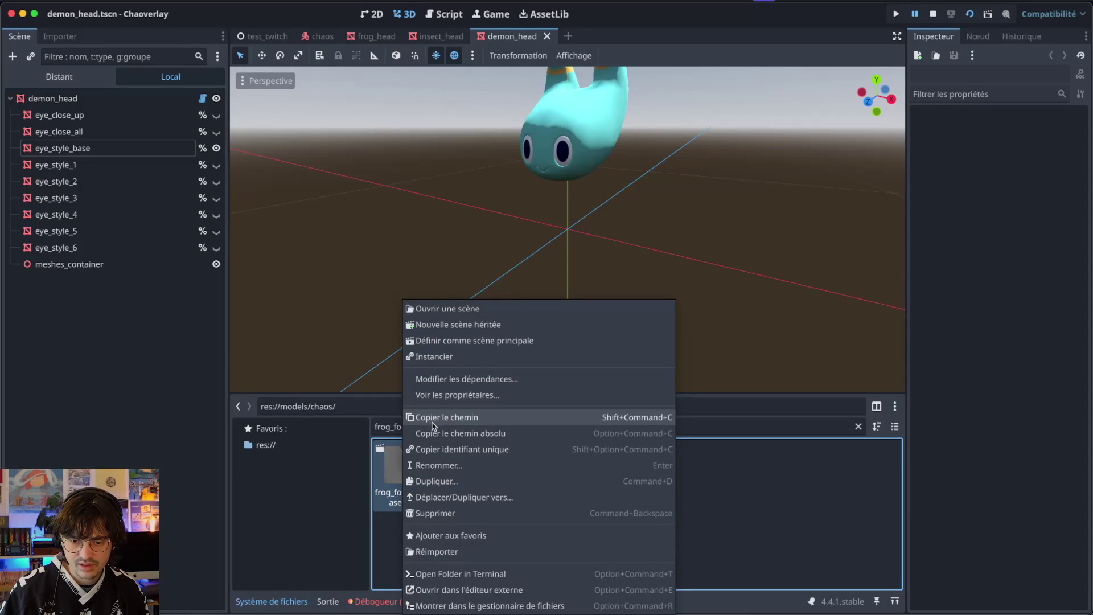
left_click(392, 536)
left_click(858, 427)
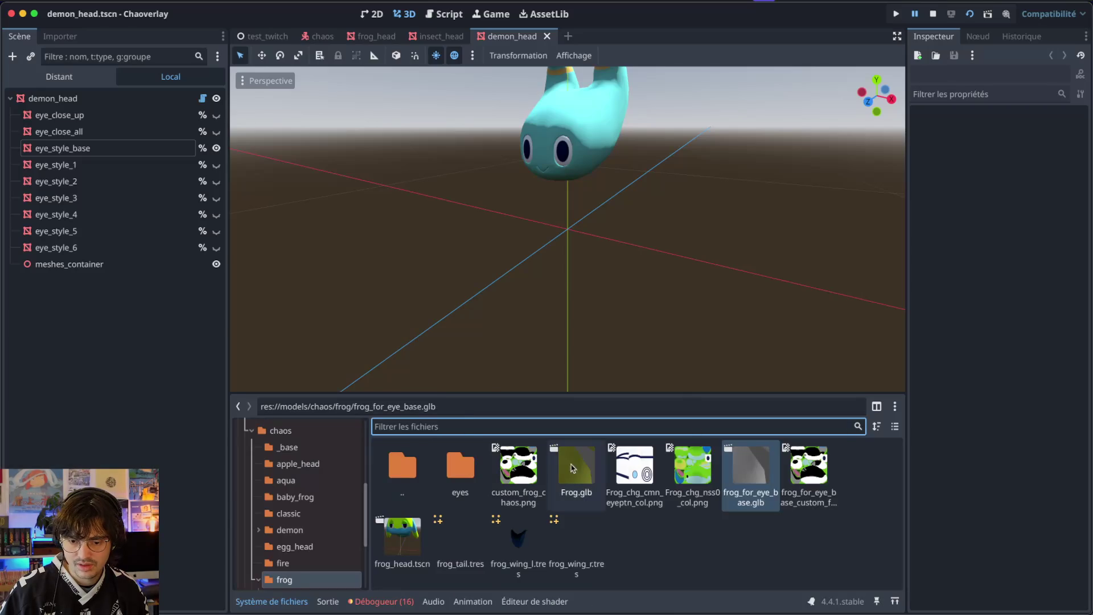
left_click(822, 473, "shift")
mouse_move(752, 474)
left_mouse_down()
mouse_move(444, 519)
mouse_move(460, 462)
left_mouse_up()
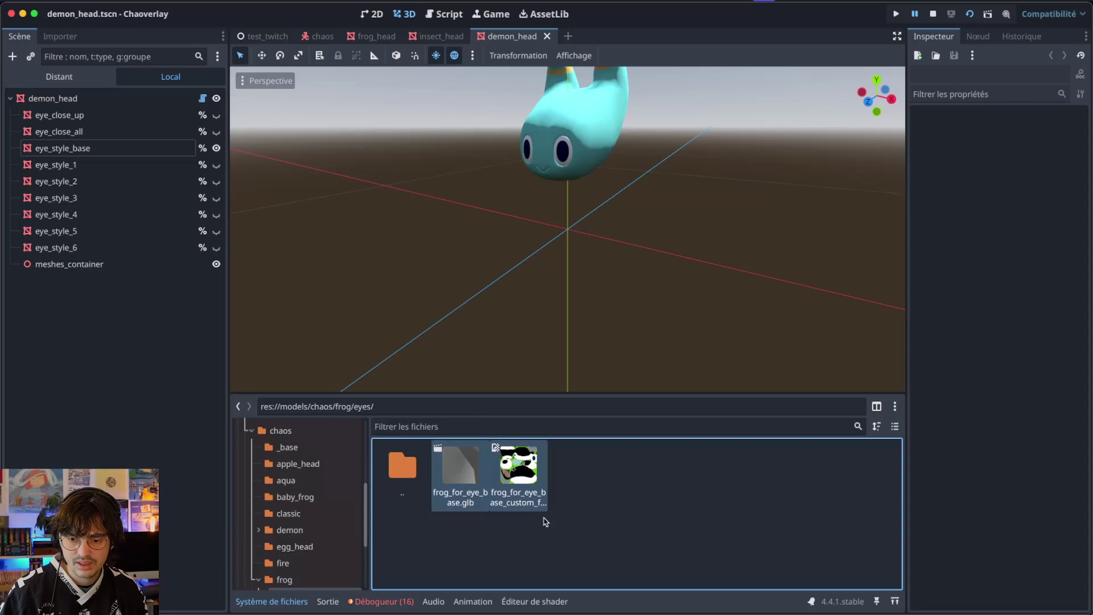
- Save the ChaoNSS0_Eye mesh as frog_eyes.res in models/chaos/frog/eyes, then reimport
double_click(458, 482)
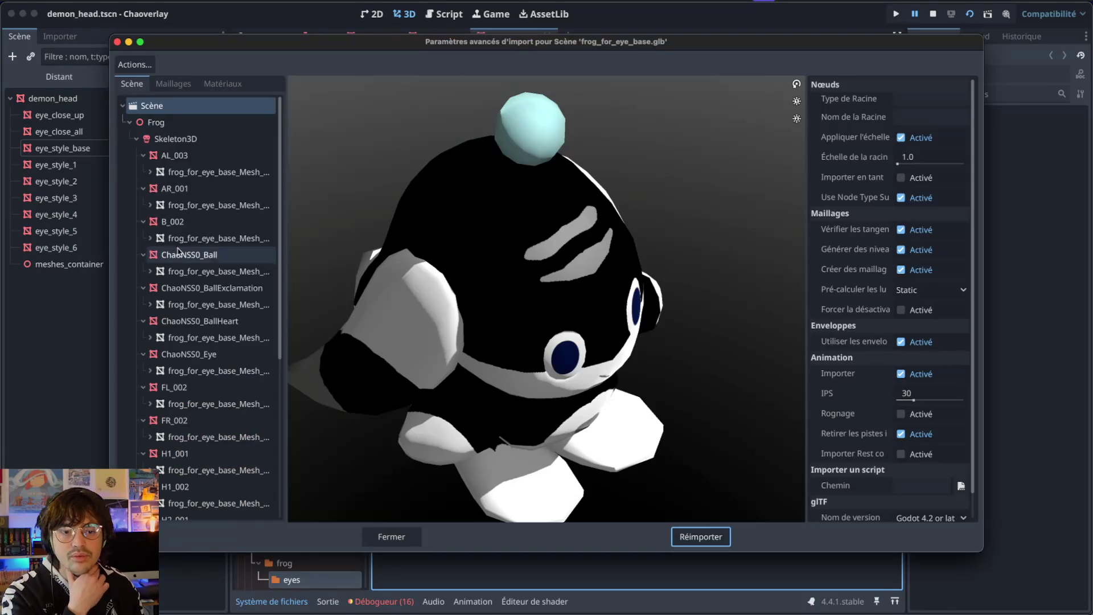
scroll(188, 310, "down", 1)
left_click(222, 346)
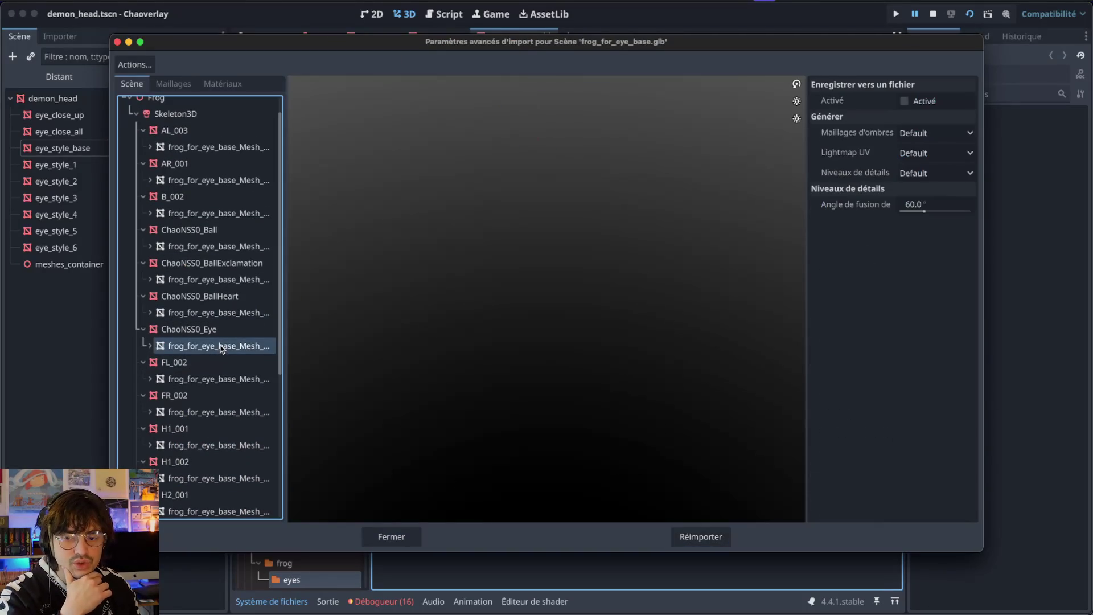
left_click(905, 100)
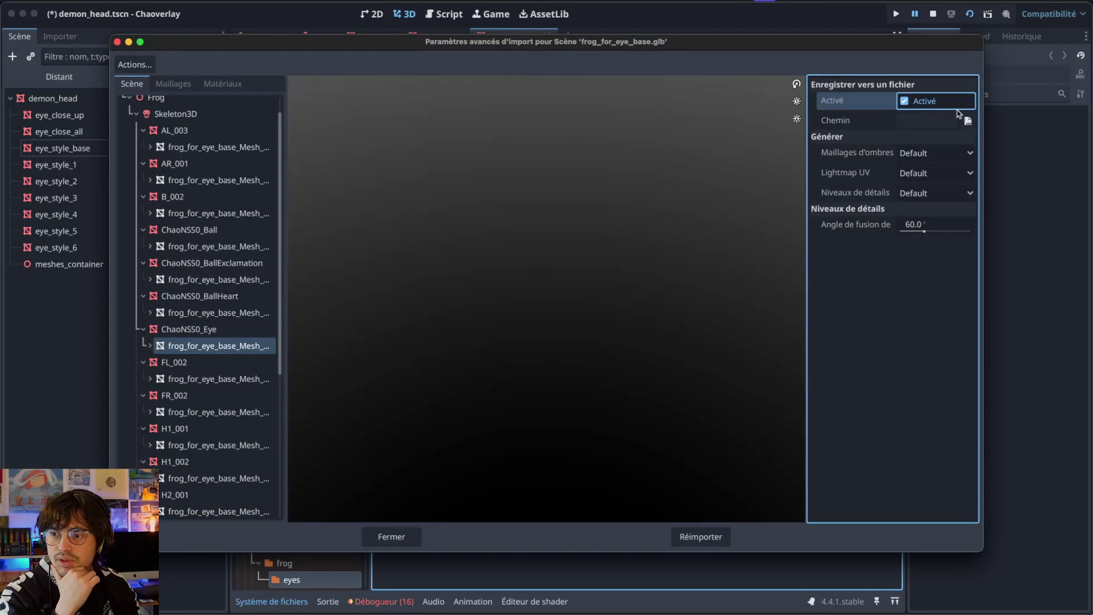
left_click(968, 121)
double_click(545, 171)
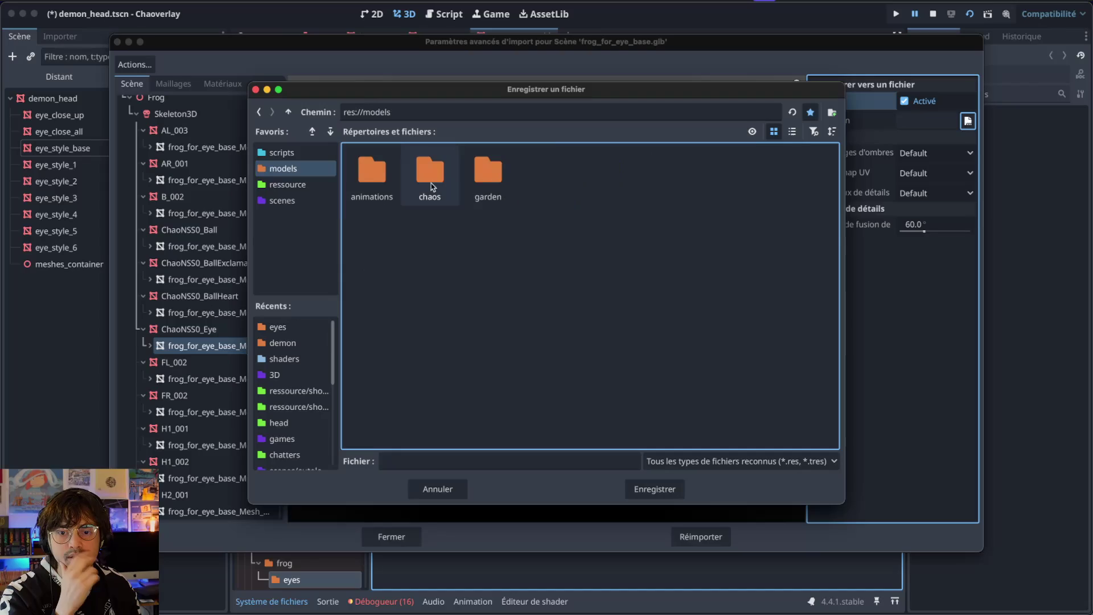
double_click(429, 174)
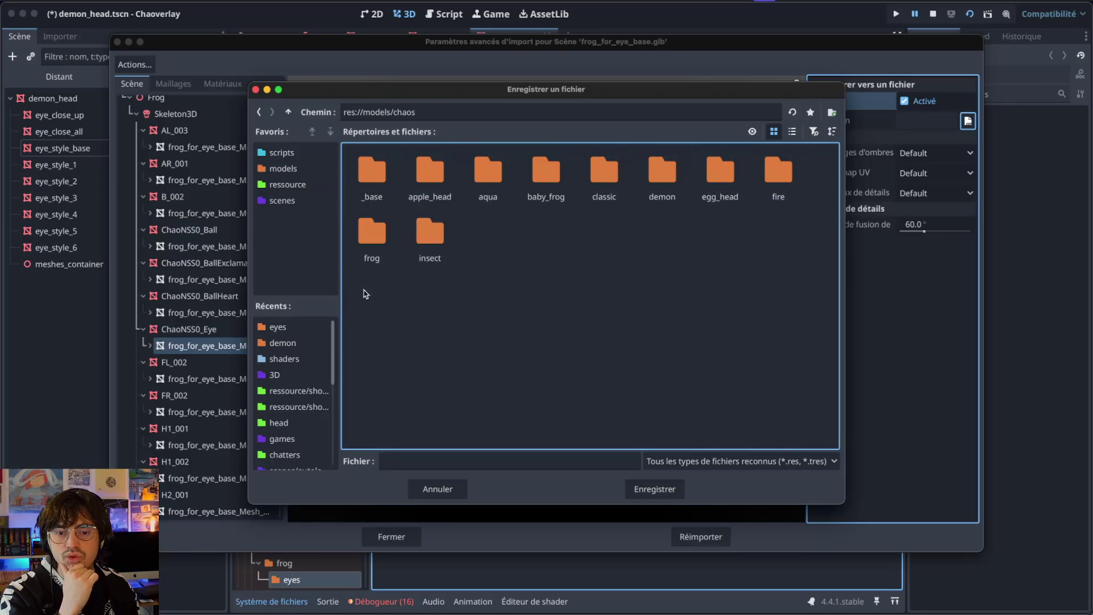
double_click(371, 239)
double_click(372, 174)
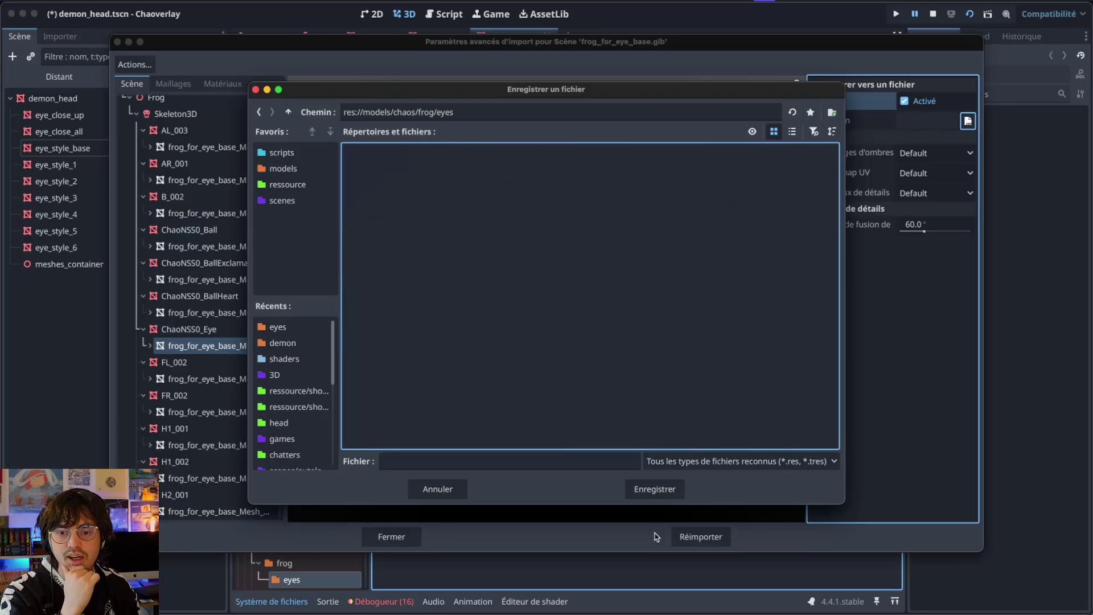
left_click(549, 460)
type("frog_eyes")
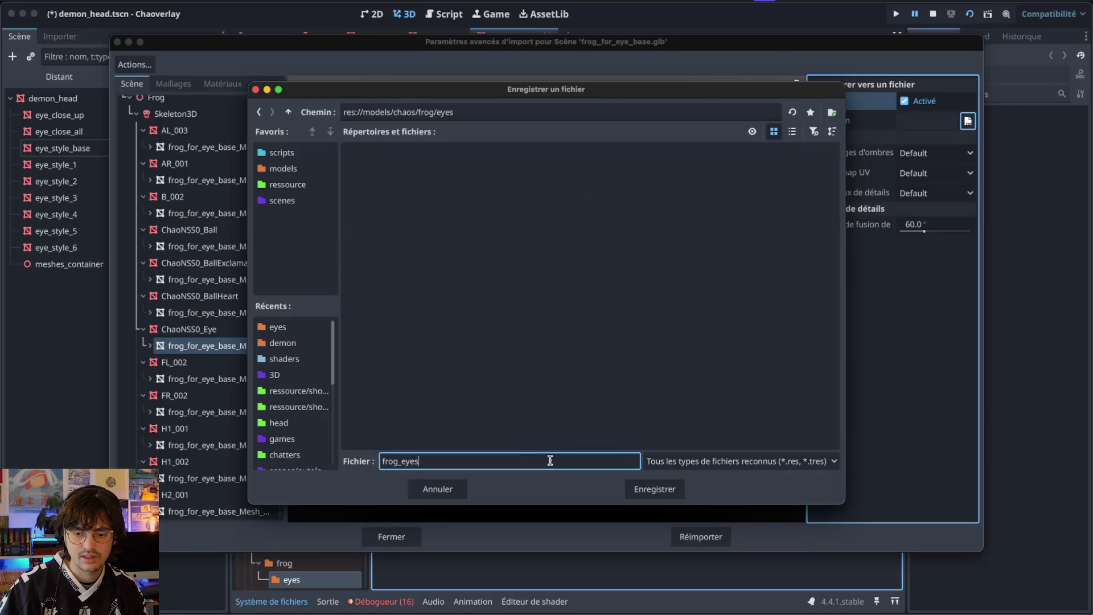
key("Return")
left_click(701, 537)
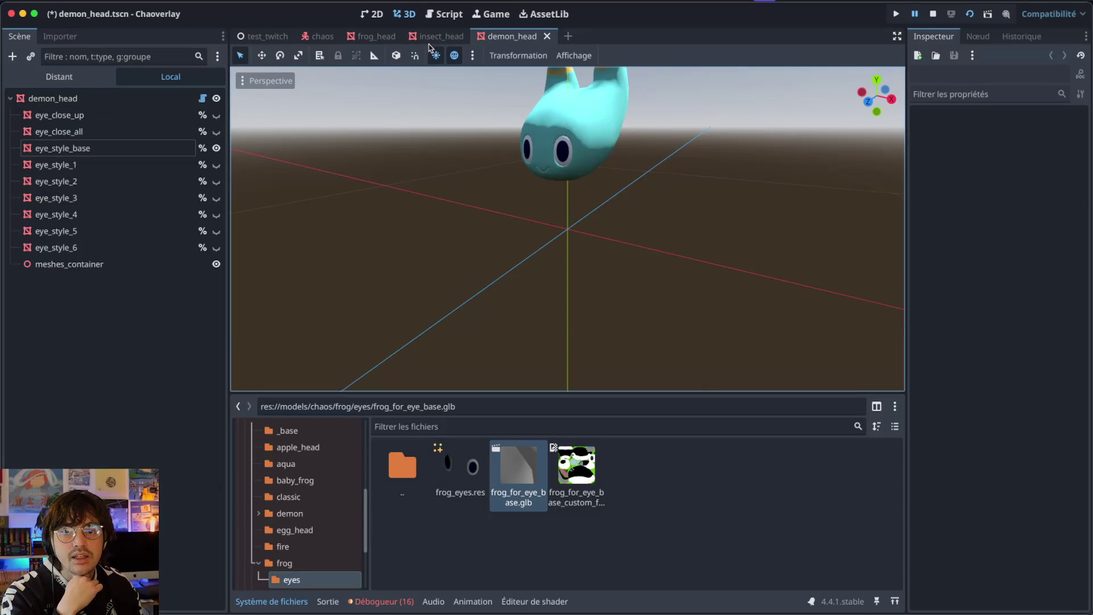
- Assign frog_eyes.res as eye_style_base's mesh in frog_head and save the scene
left_click(375, 36)
mouse_move(472, 164)
left_mouse_down()
mouse_move(484, 160)
mouse_move(332, 163)
left_mouse_up()
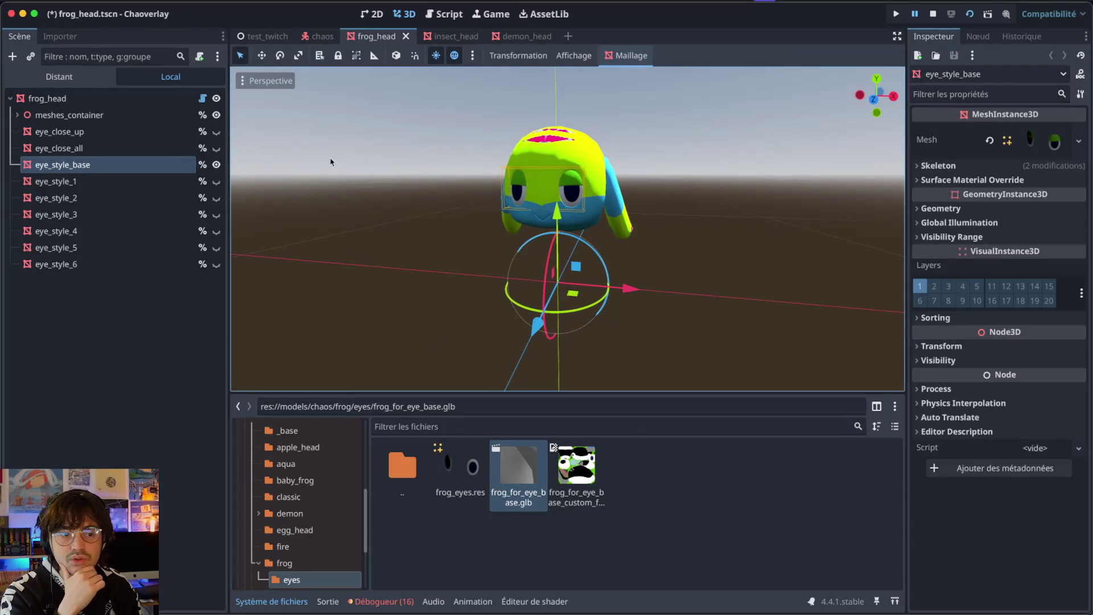
mouse_move(460, 467)
left_mouse_down()
mouse_move(848, 228)
mouse_move(1019, 142)
left_mouse_up()
scroll(638, 212, "right", 15)
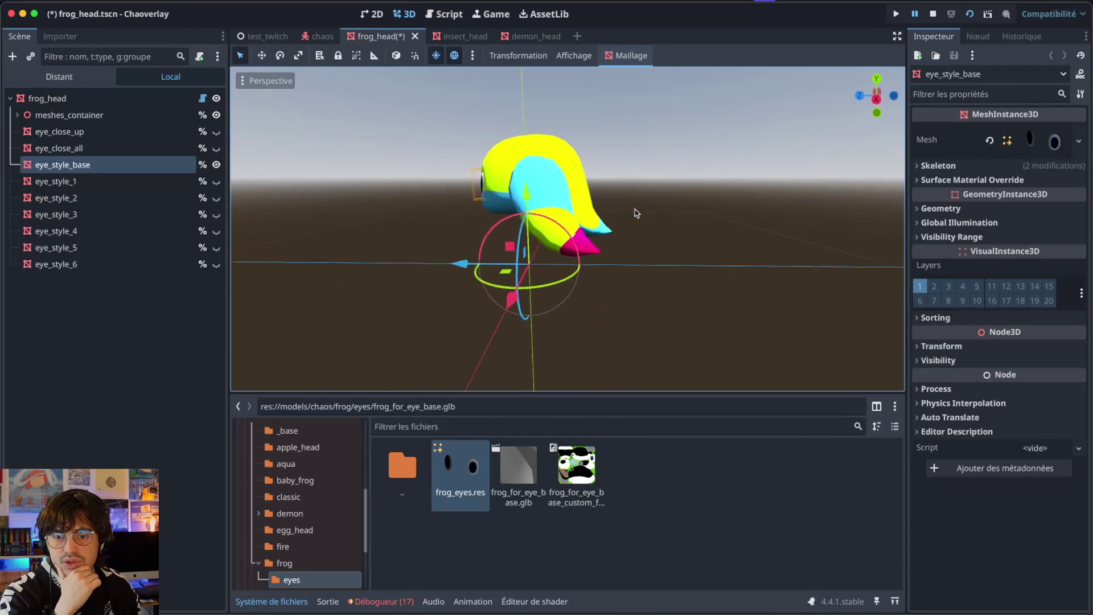
scroll(636, 212, "right", 5)
key("ctrl+s")
key("Return")
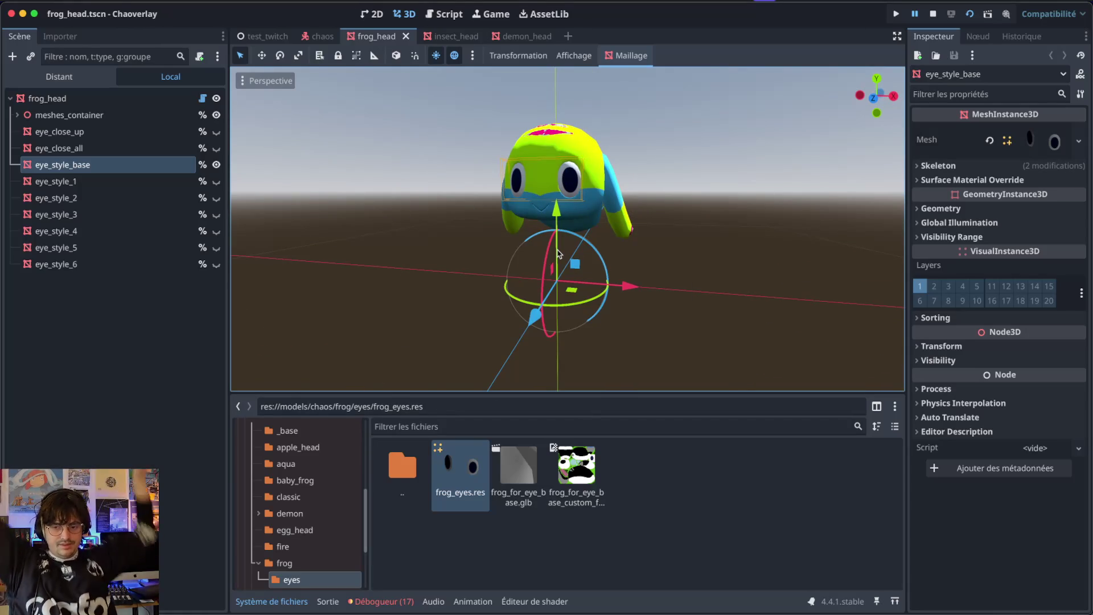
- Close the frog_head, insect_head and demon_head scene tabs
left_click(404, 37)
left_click(403, 37)
left_click(378, 309)
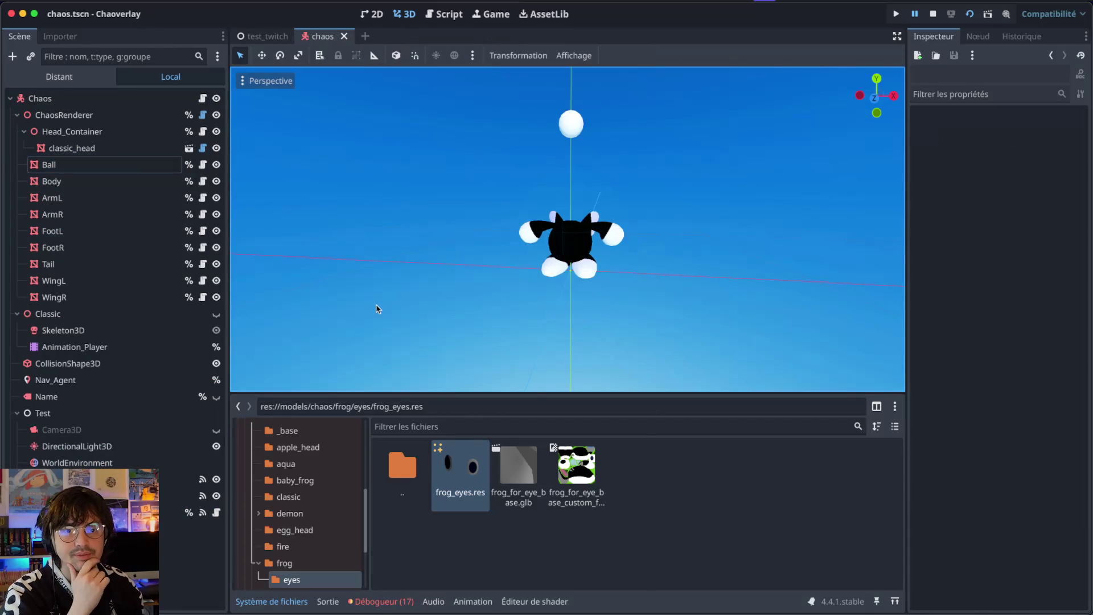
- Run the Chaoverlay game and cycle through several Chao models and colour schemes
key("super+b")
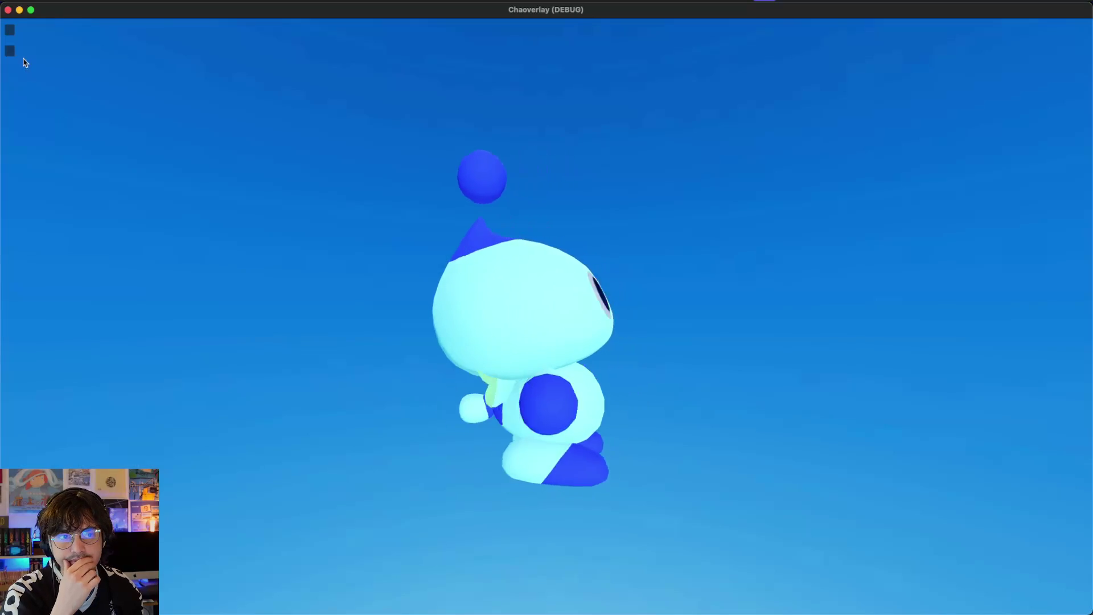
left_click(9, 30)
left_click(10, 31)
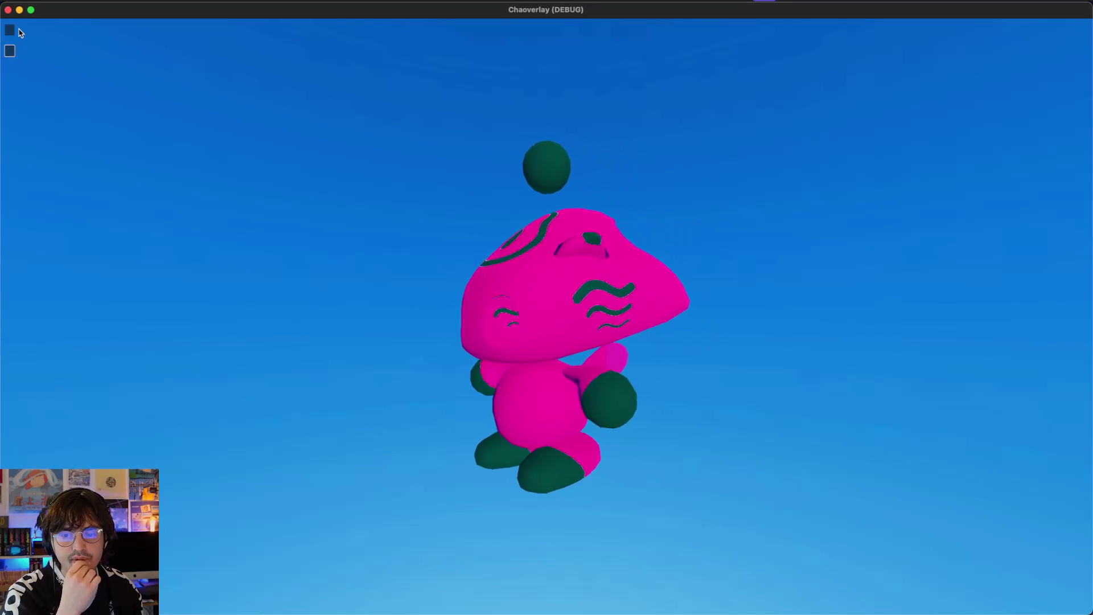
left_click(11, 48)
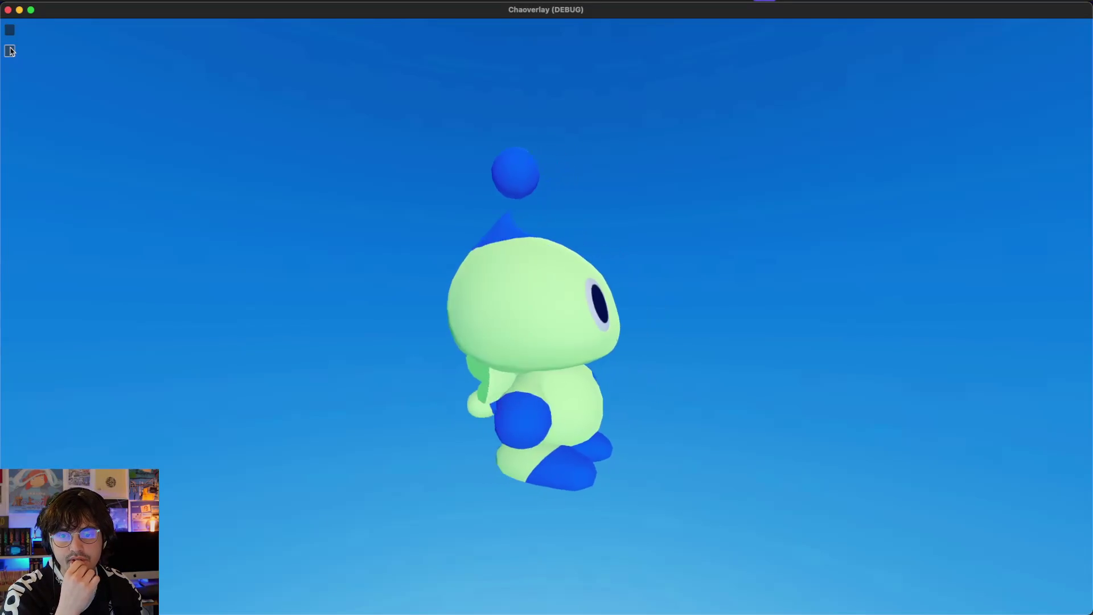
left_click(11, 51)
left_click(10, 31)
left_click(10, 31)
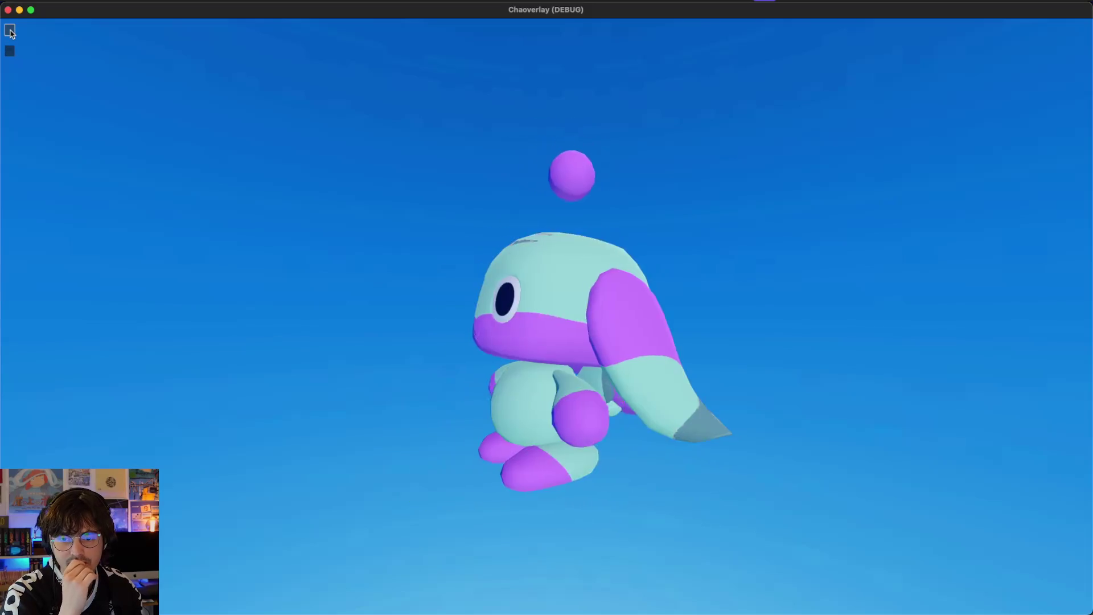
left_click(11, 30)
left_click(11, 30)
left_click(10, 30)
- Inspect the get_children null error through stack frames 1 and 0 and the ChaosStore global
left_click(11, 54)
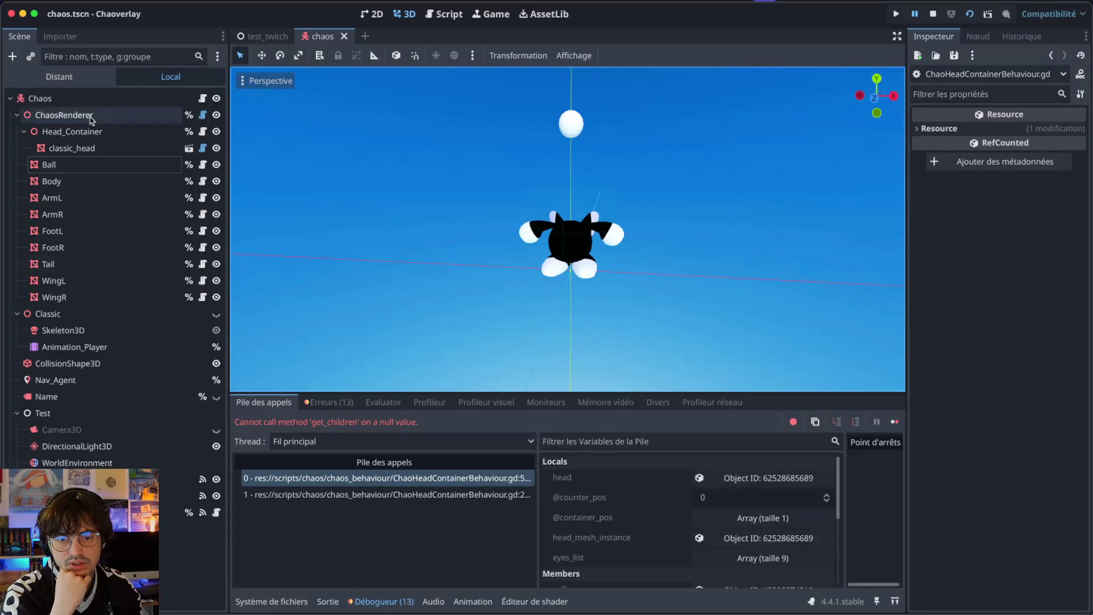
left_click(387, 494)
scroll(698, 540, "down", 5)
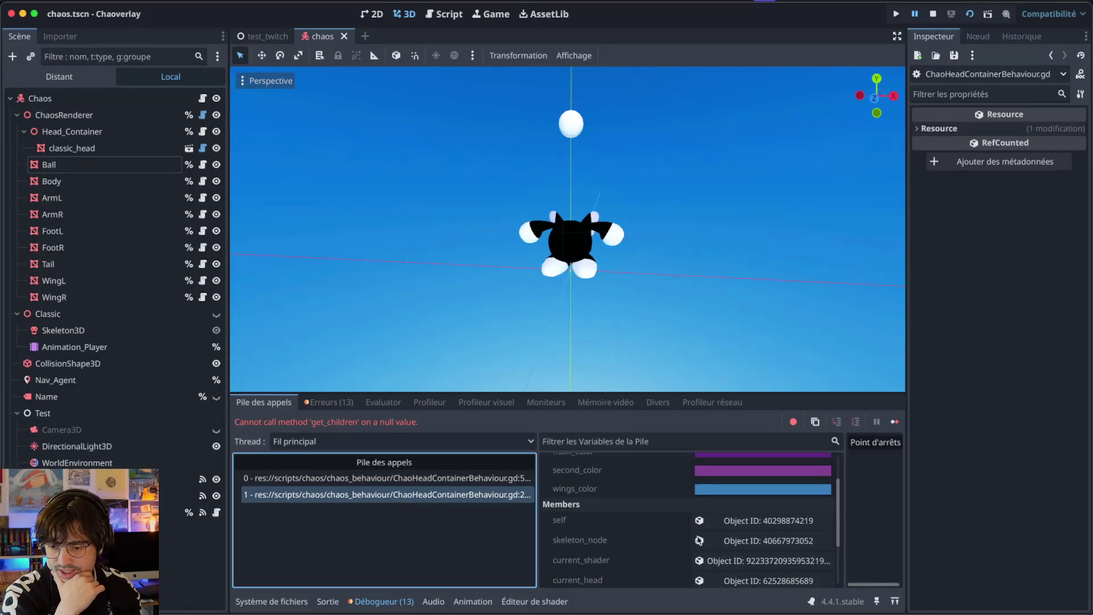
scroll(699, 540, "up", 2)
scroll(706, 540, "down", 2)
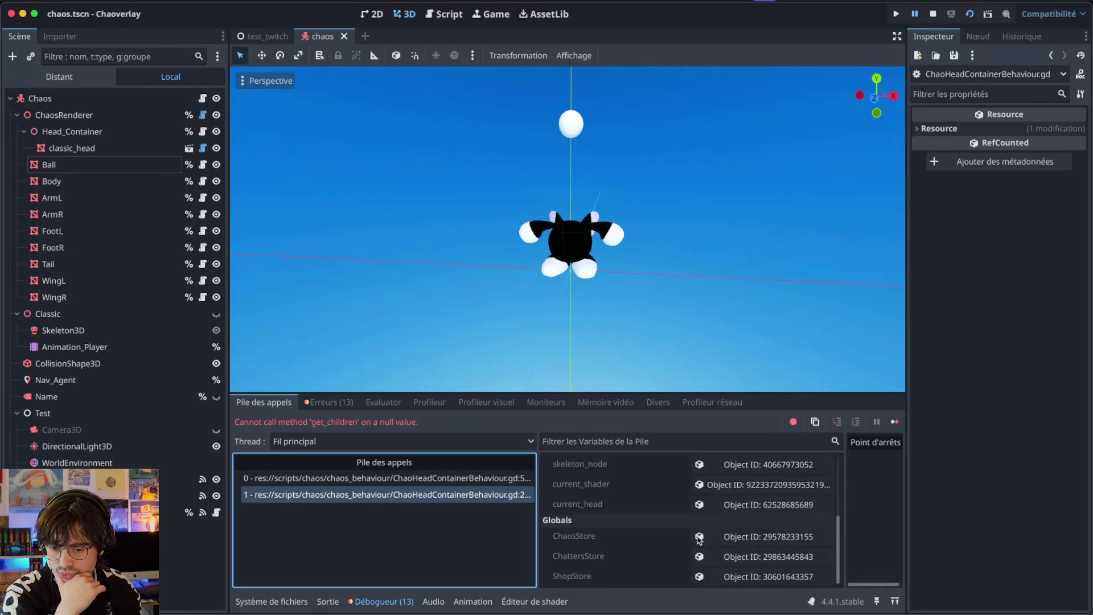
left_click(730, 538)
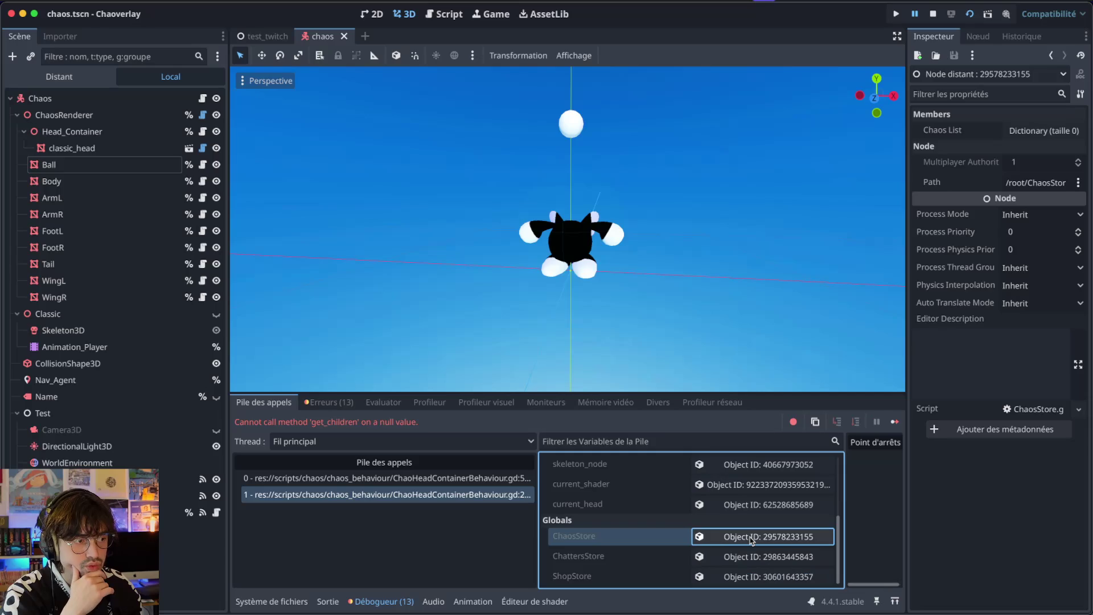
left_click(429, 482)
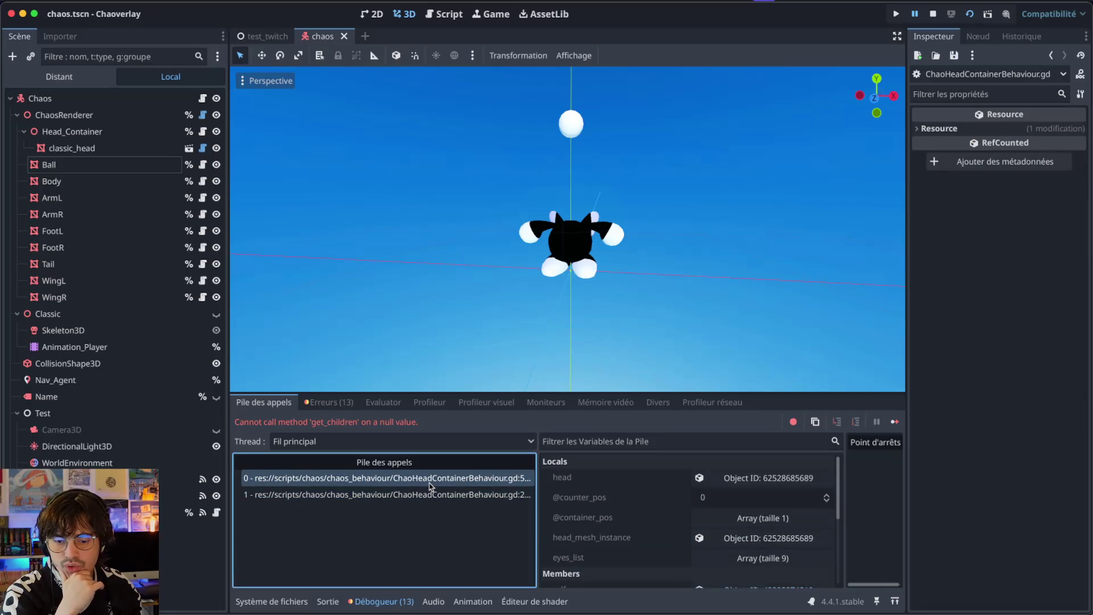
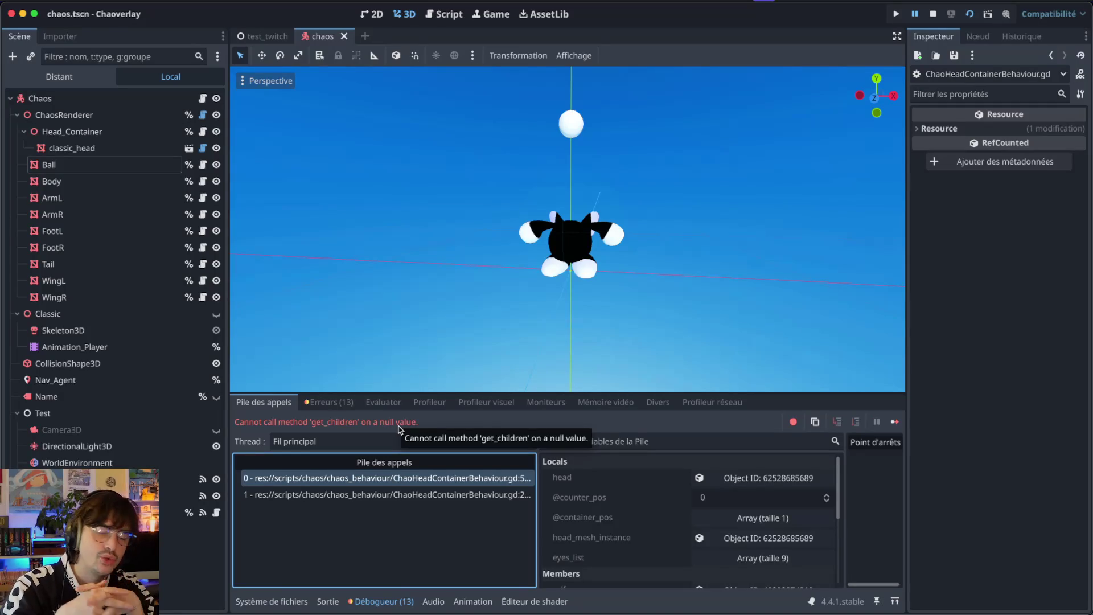
- Compare the call-stack frames around the set_skeleton error
key("Down")
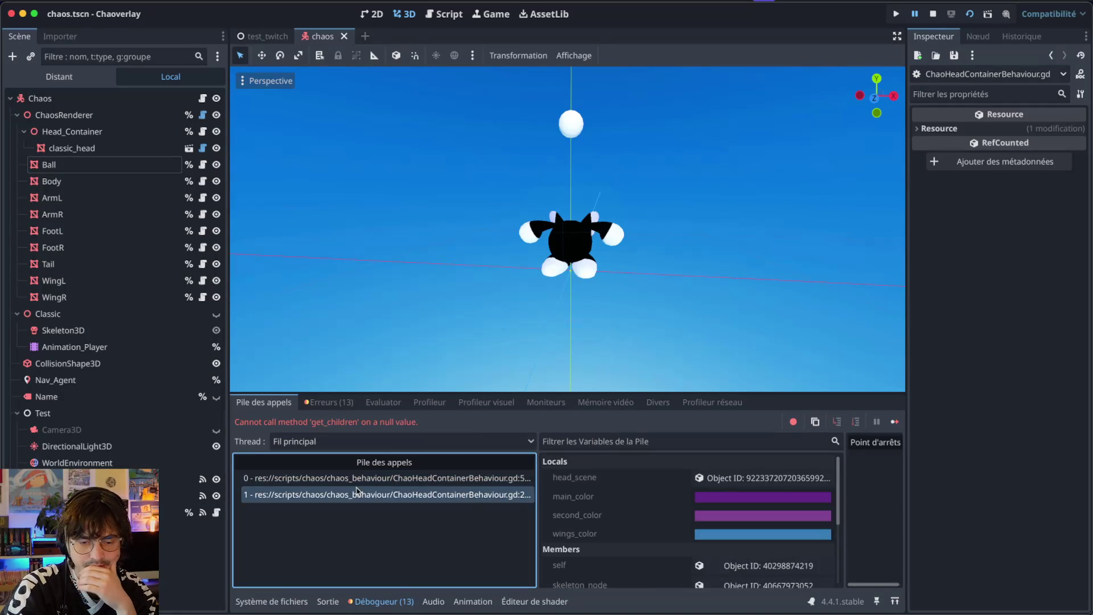
left_click(351, 478)
left_click(376, 494)
left_click(345, 477)
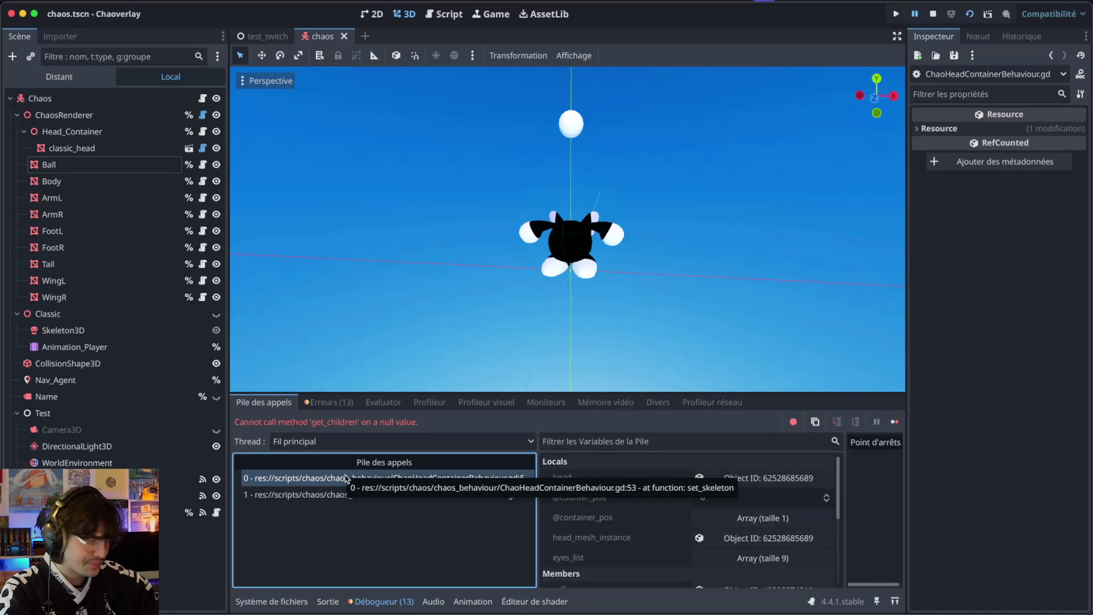
- Clear the debugger's warning list and paste the eight copied body-part meshes into the scene
left_click(333, 402)
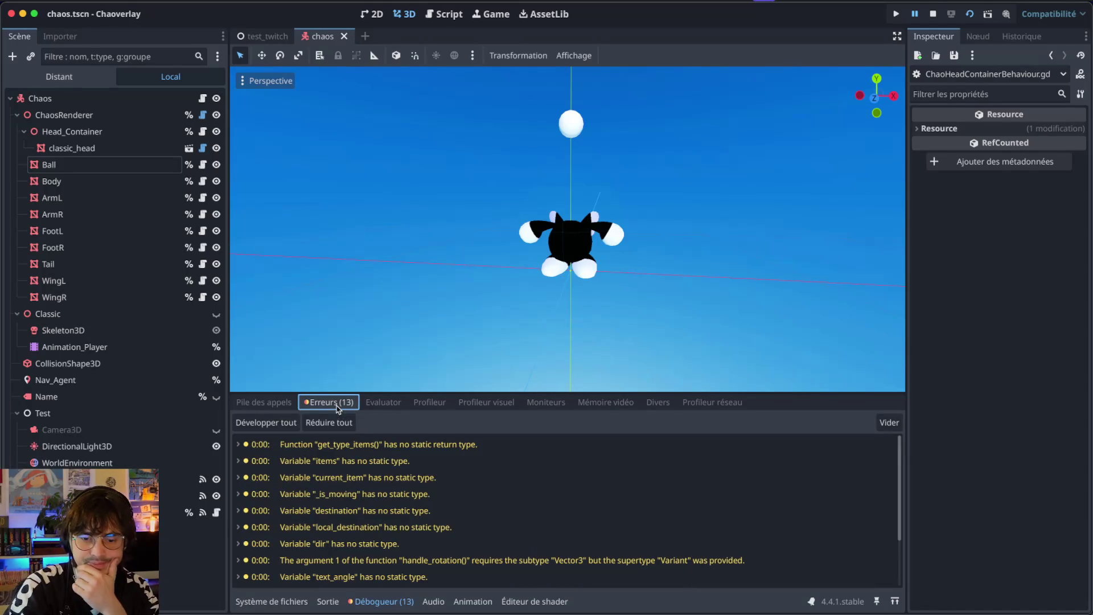
left_click(889, 422)
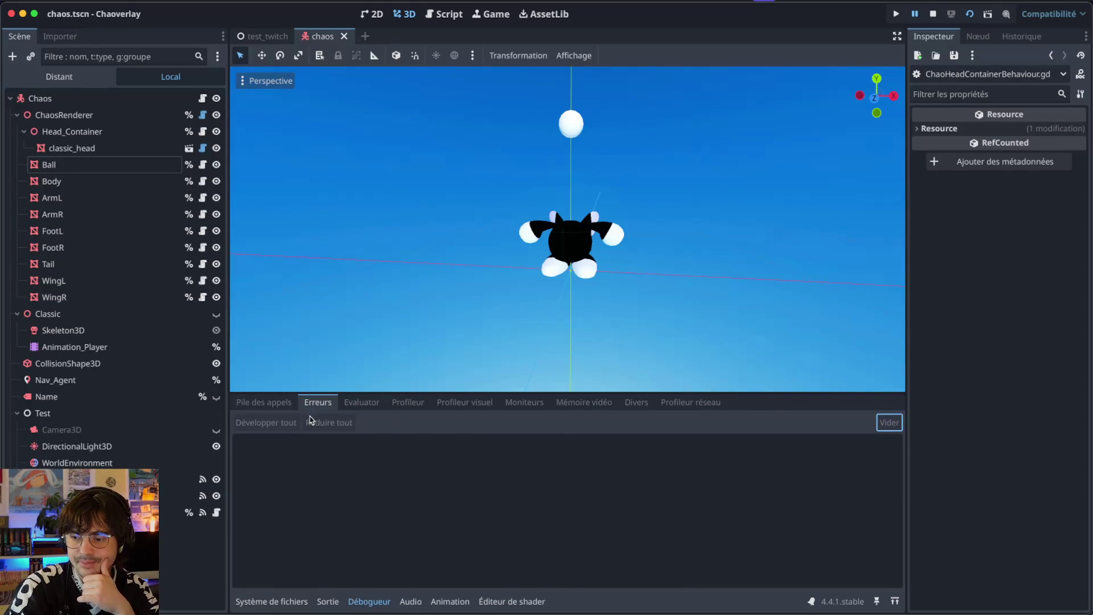
left_click(268, 403)
key("ctrl+v")
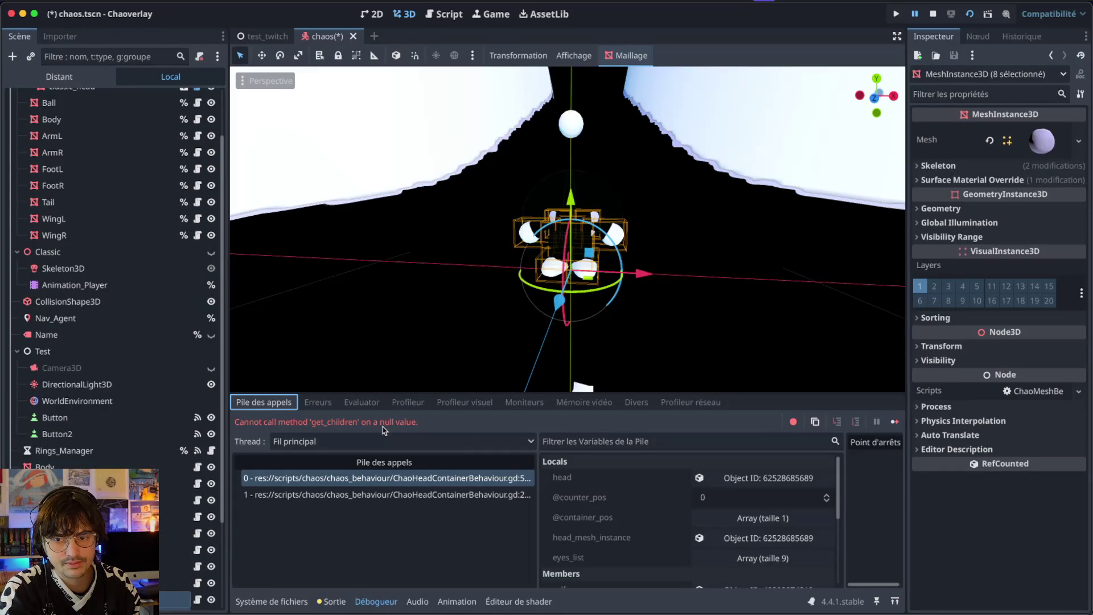
key("ctrl+z")
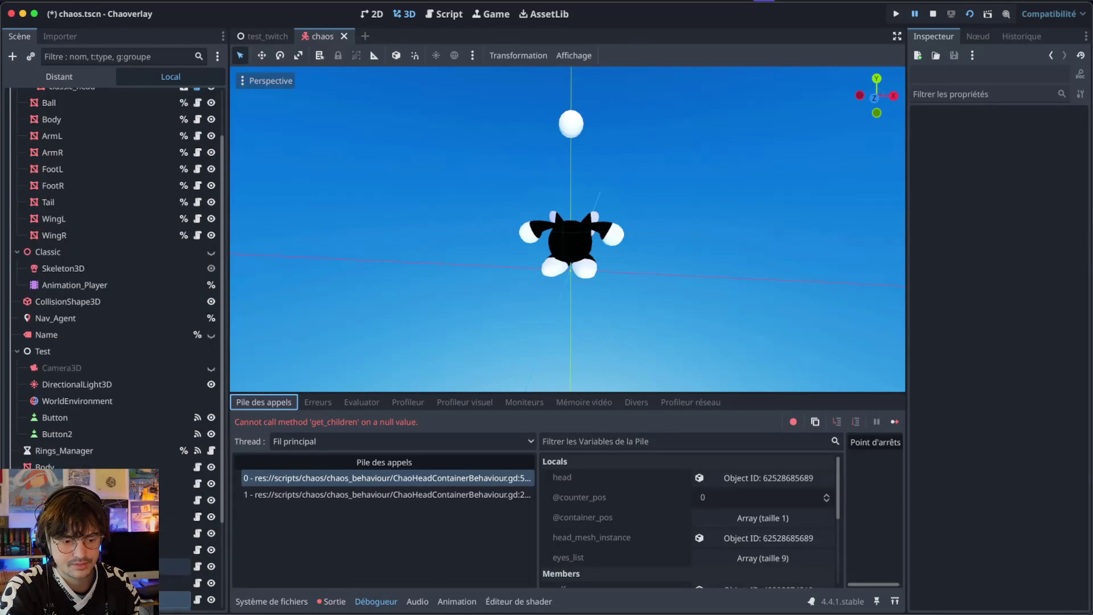
scroll(60, 390, "down", 3)
scroll(60, 390, "up", 3)
scroll(60, 390, "down", 3)
left_click(81, 358, "shift")
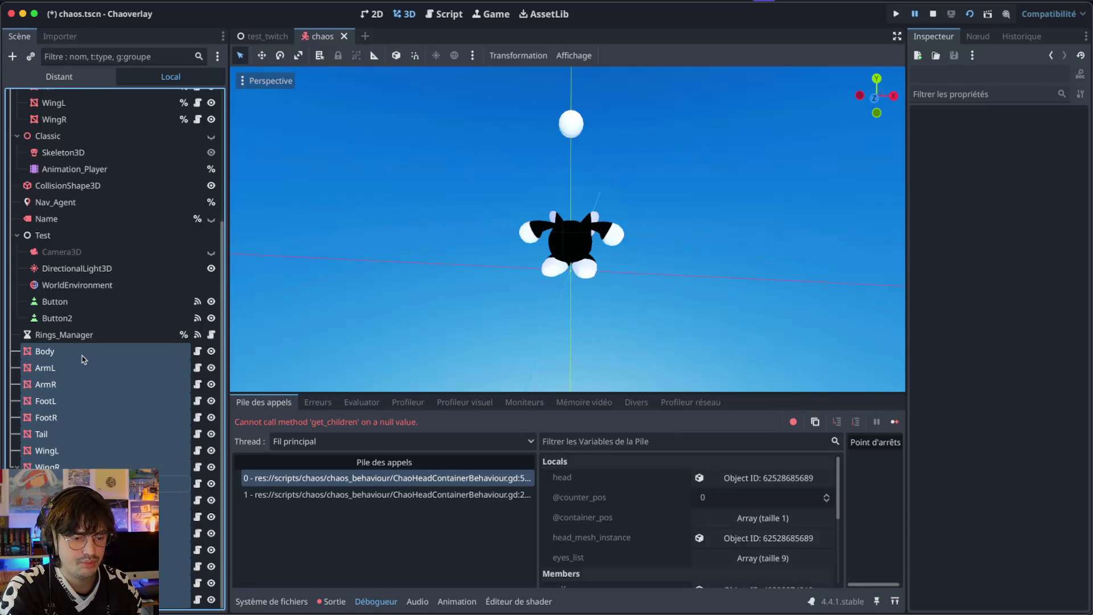
scroll(84, 358, "up", 5)
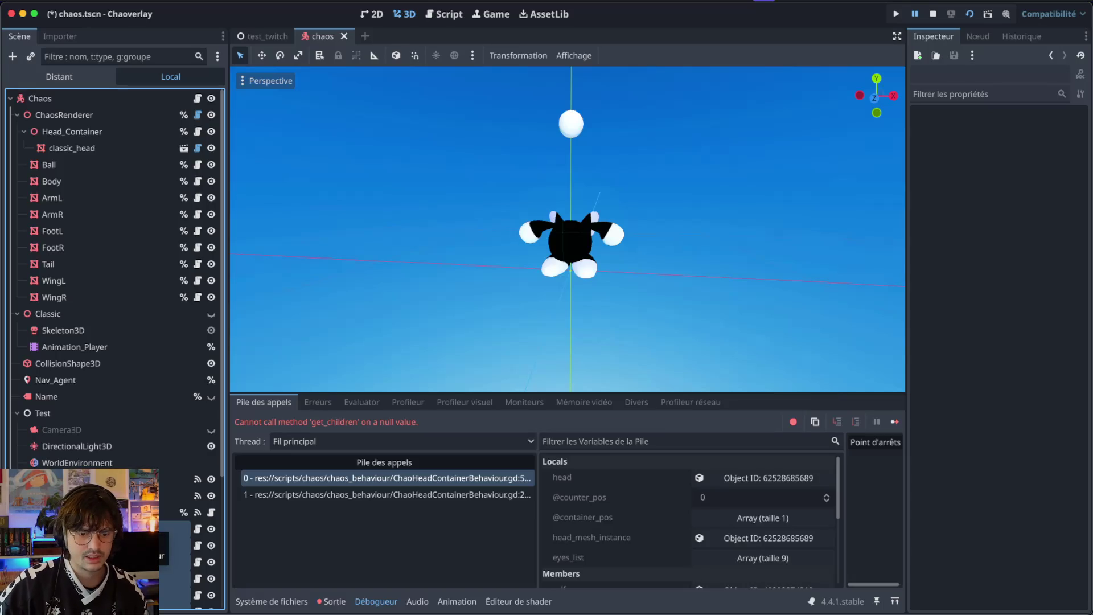
left_click(85, 528)
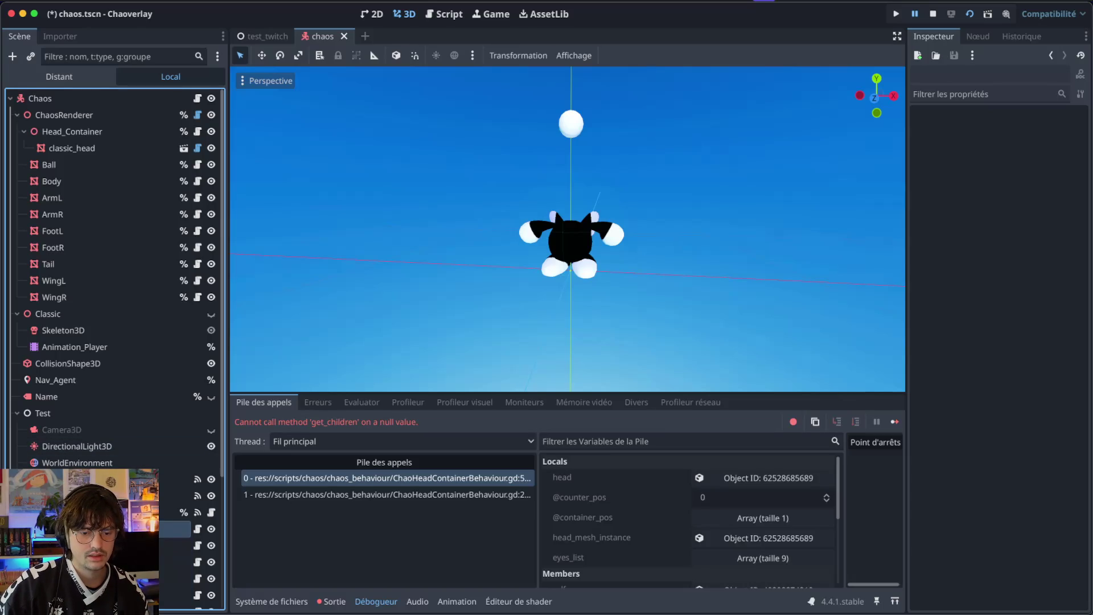
scroll(113, 285, "down", 5)
left_click(85, 565, "shift")
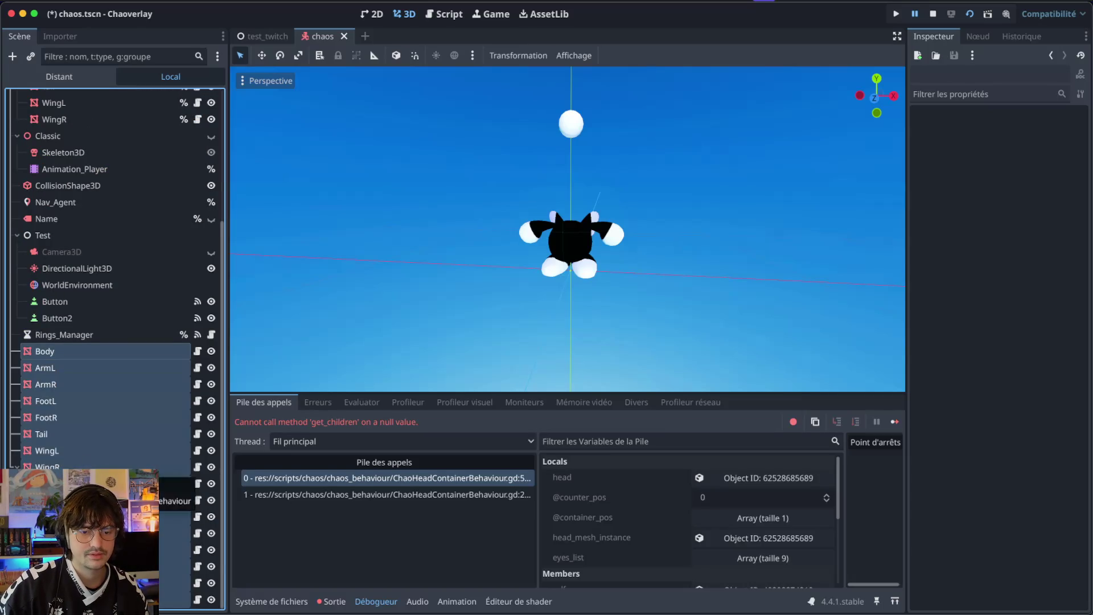
scroll(54, 371, "up", 5)
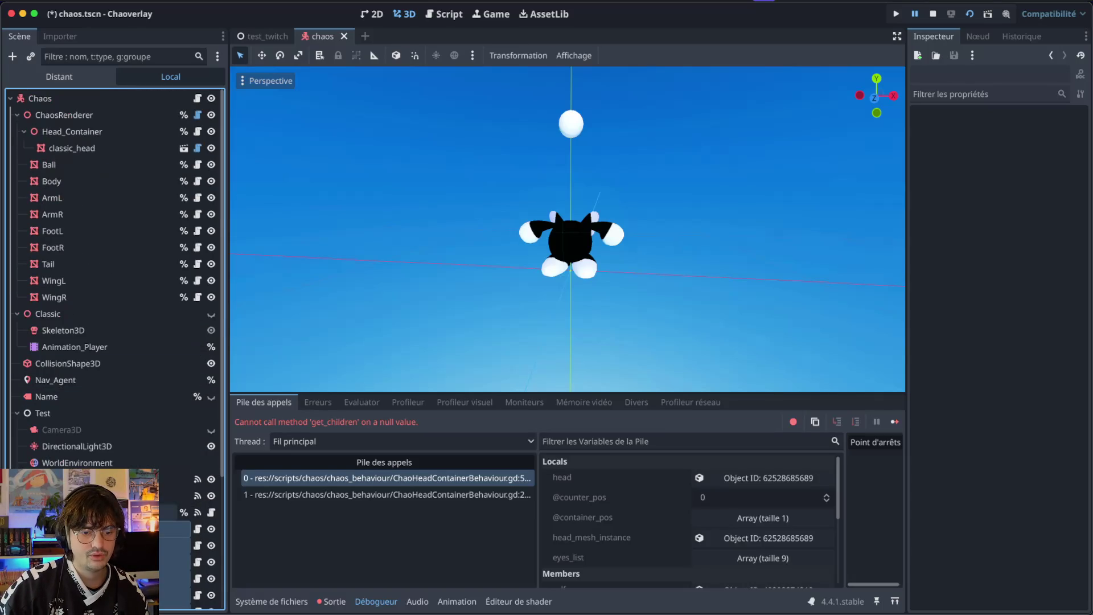
left_click(85, 512)
left_click(85, 528)
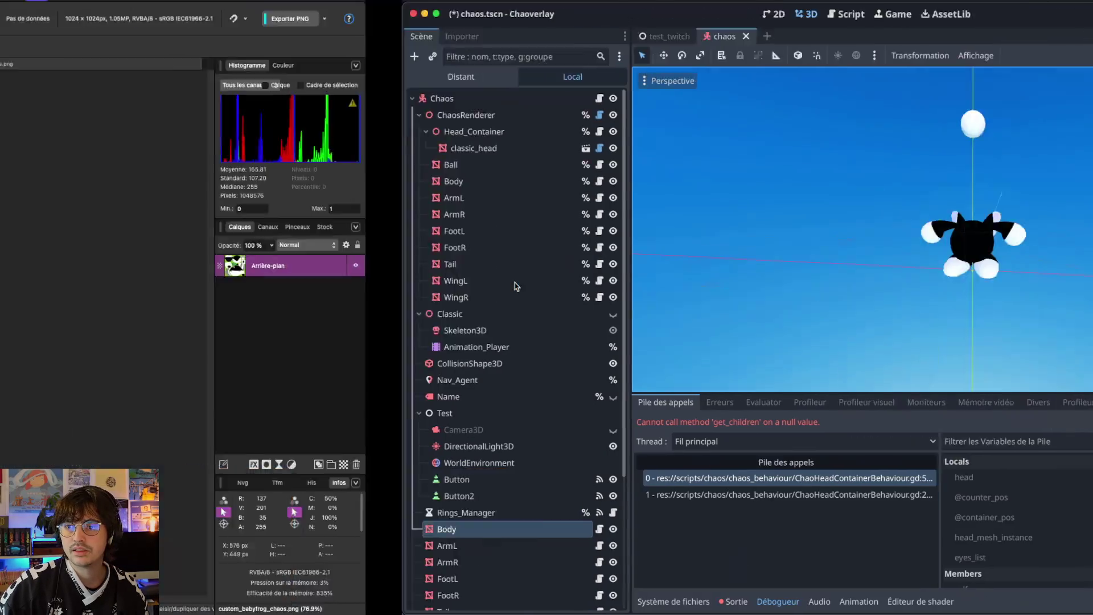
left_click(274, 522)
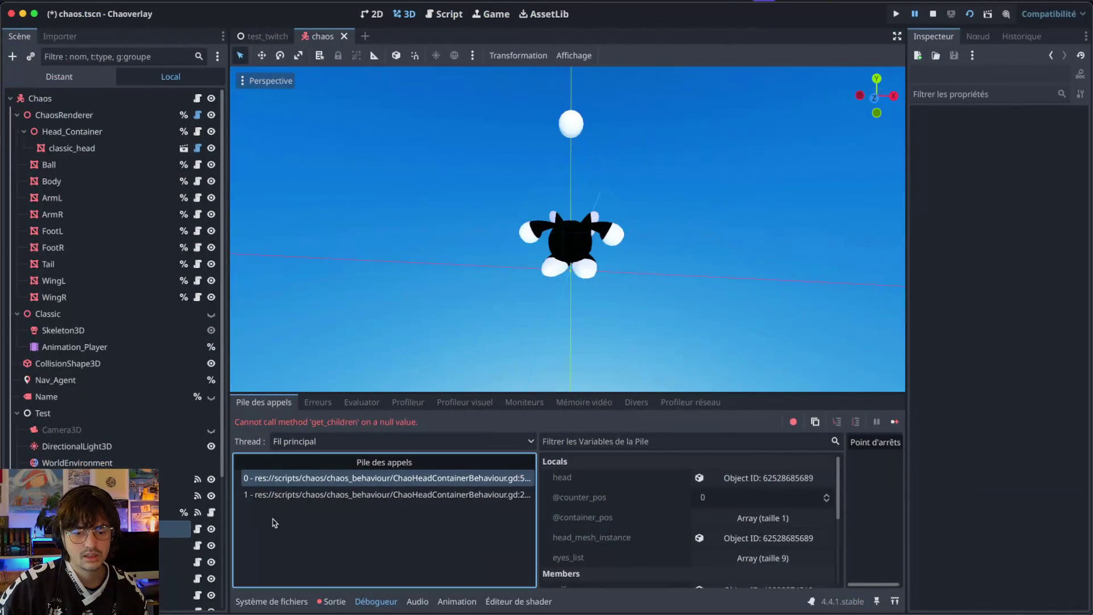
left_click(174, 528)
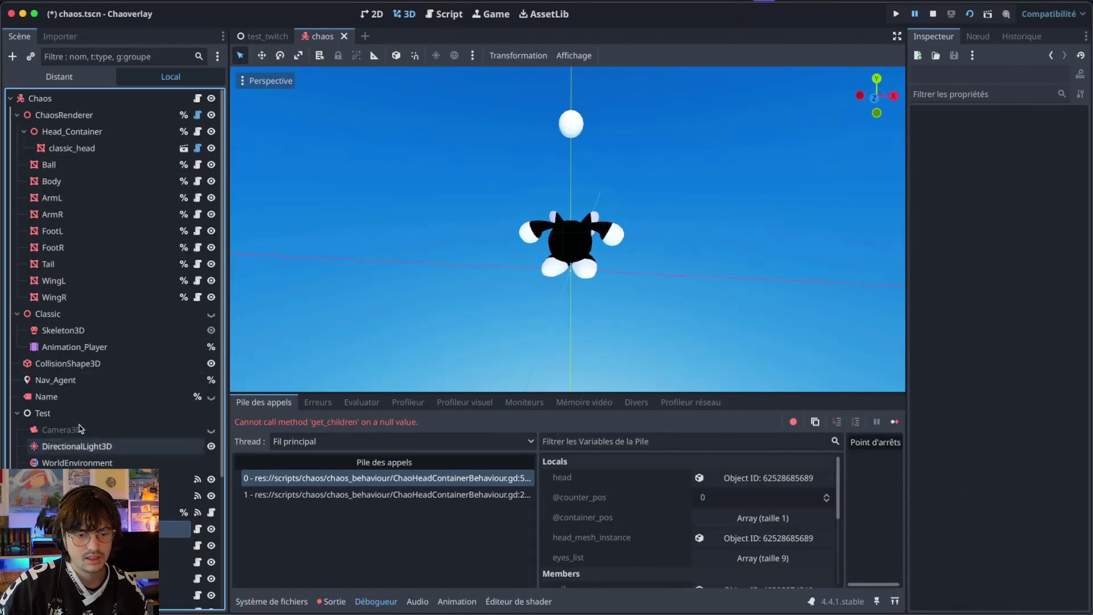
left_click(94, 363)
right_click(94, 363)
key("Escape")
key("Escape")
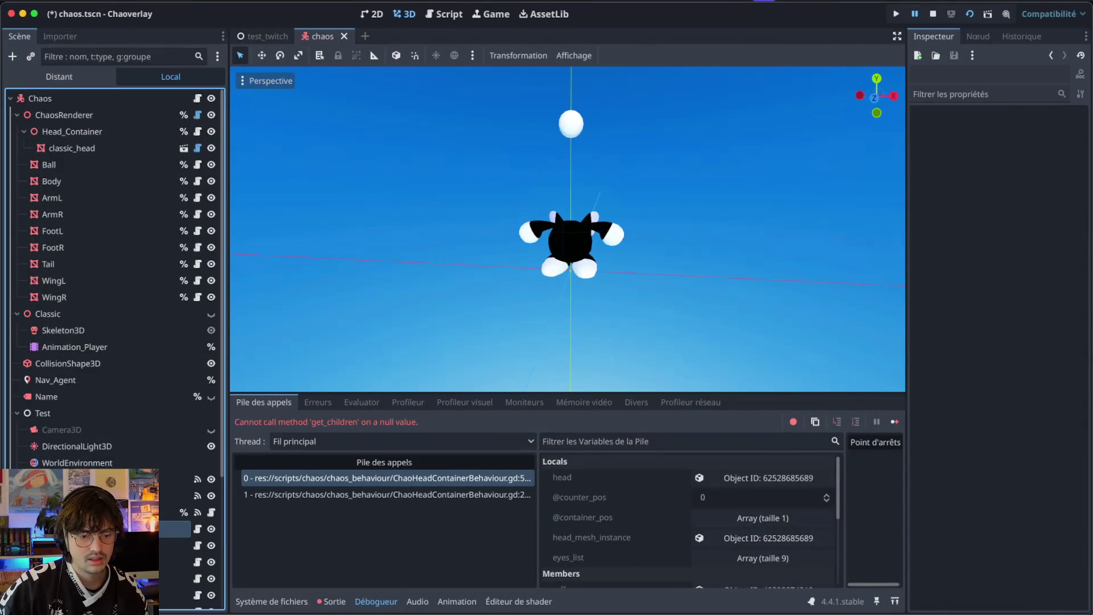
left_click(492, 538)
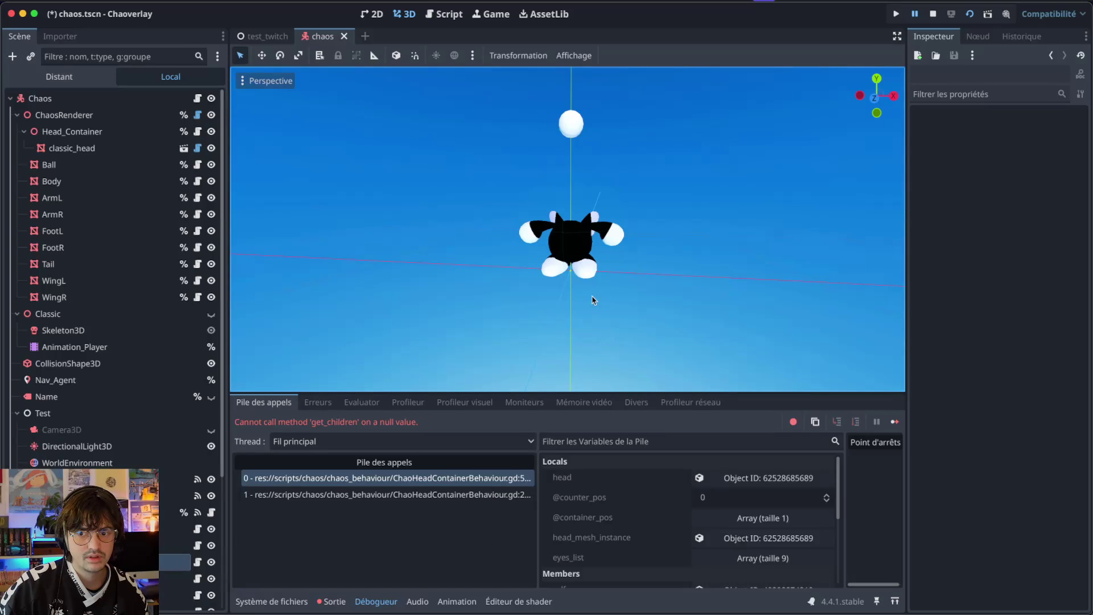
key("super+shift+q")
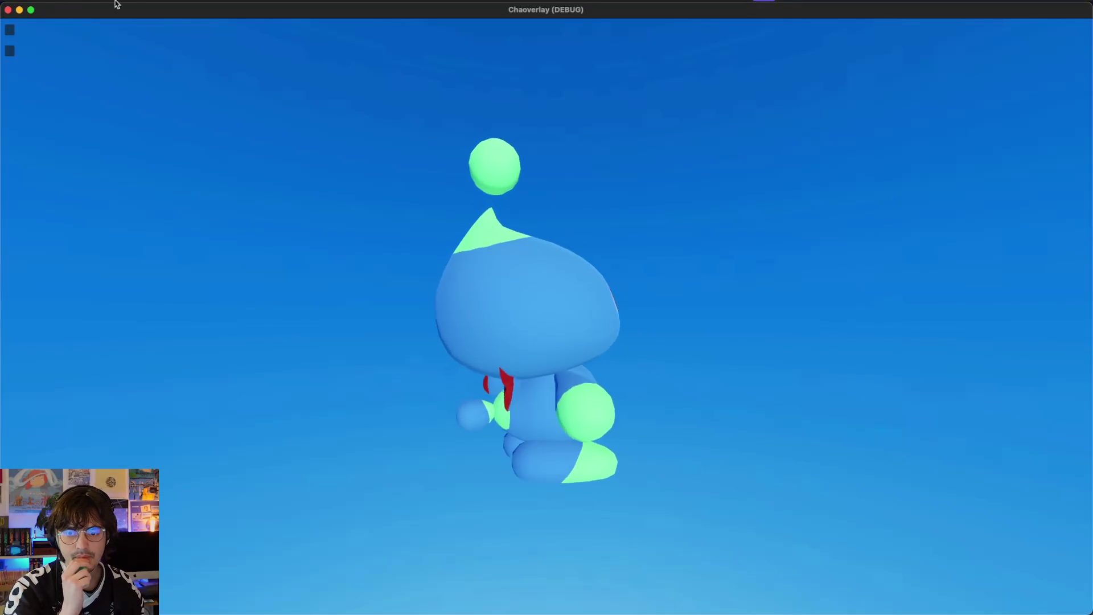
- Stop the game and collapse the ChaosRenderer, Classic and Test node branches
key("super+q")
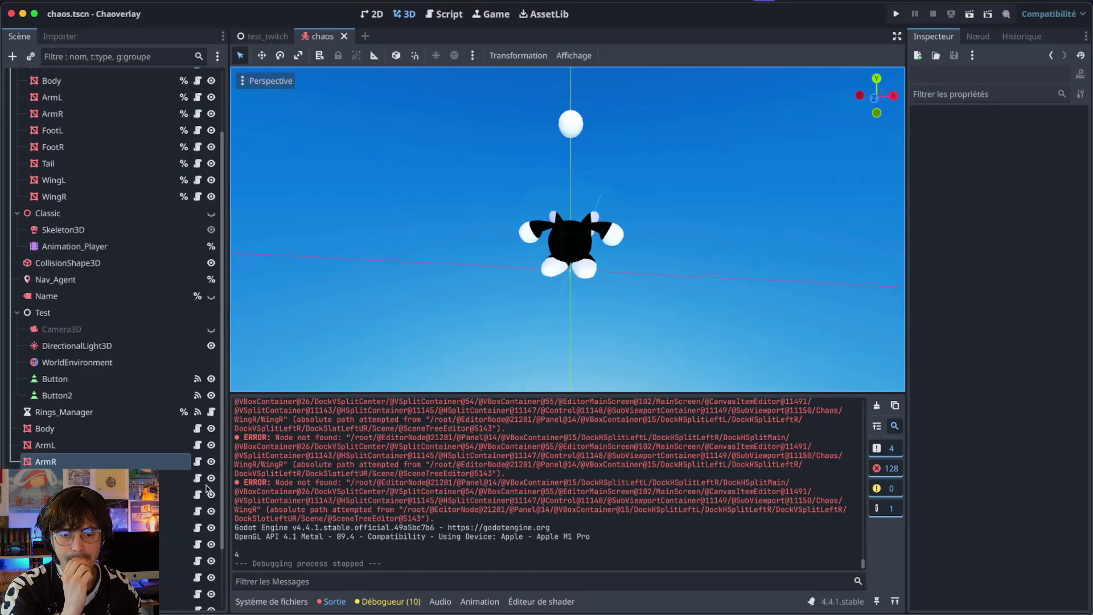
scroll(360, 497, "up", 5)
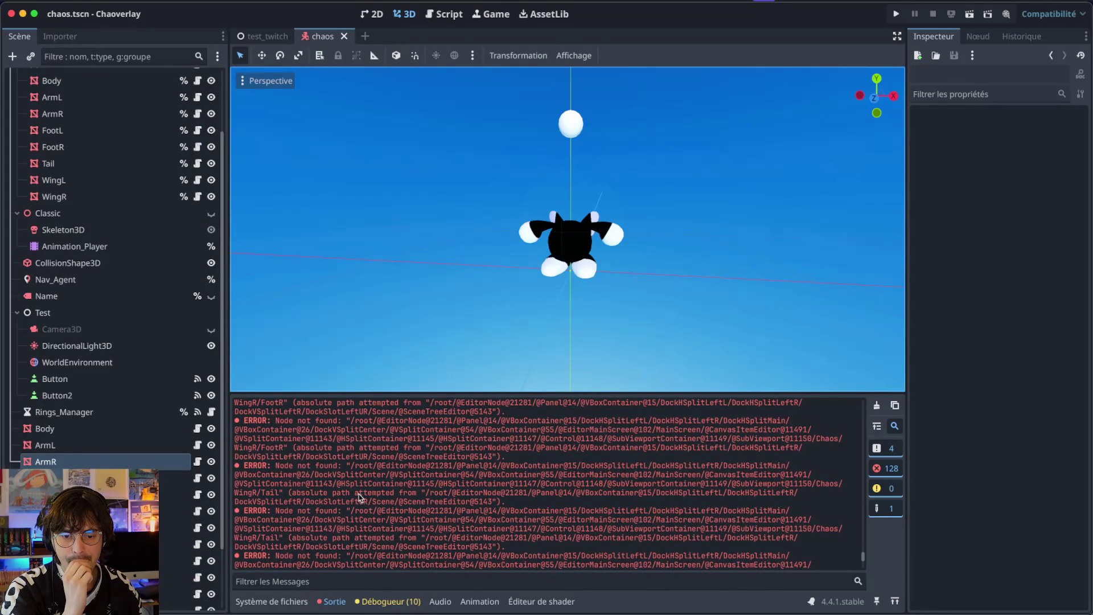
left_click(72, 432)
scroll(73, 432, "up", 3)
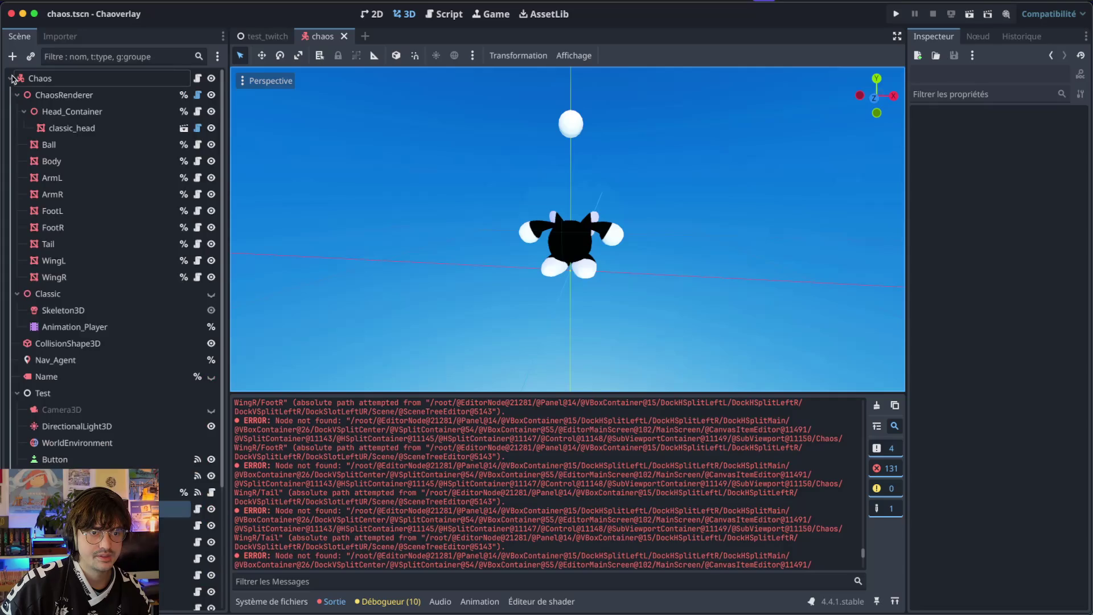
left_click(18, 95)
left_click(17, 112)
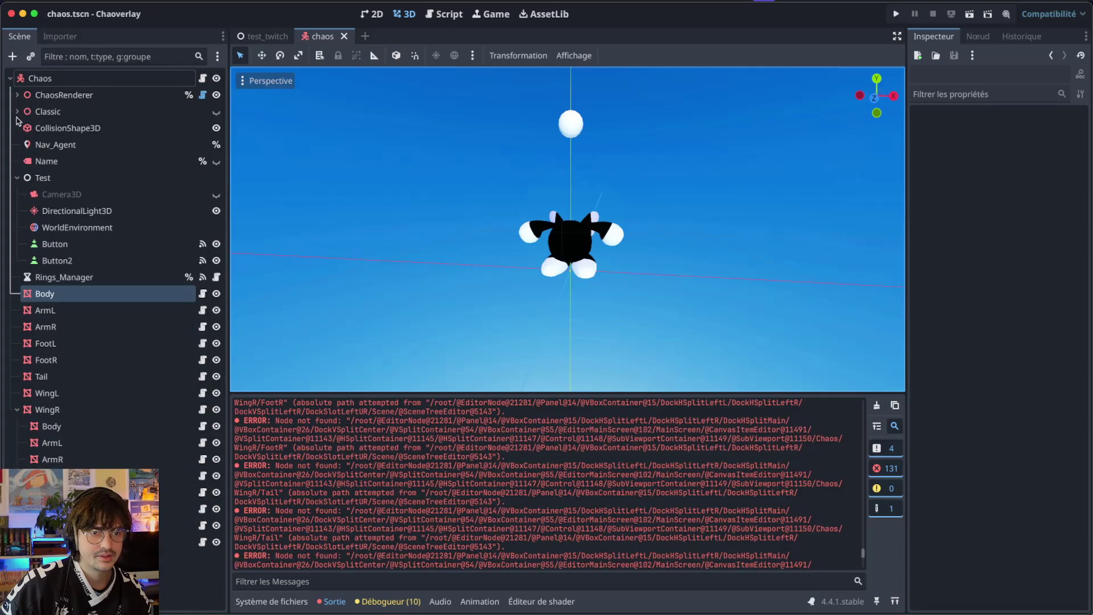
left_click(17, 178)
- Inspect the Name, ArmL and WingR child nodes, viewing the model from the opposite side
left_click(65, 161)
right_click(66, 161)
left_click(51, 160)
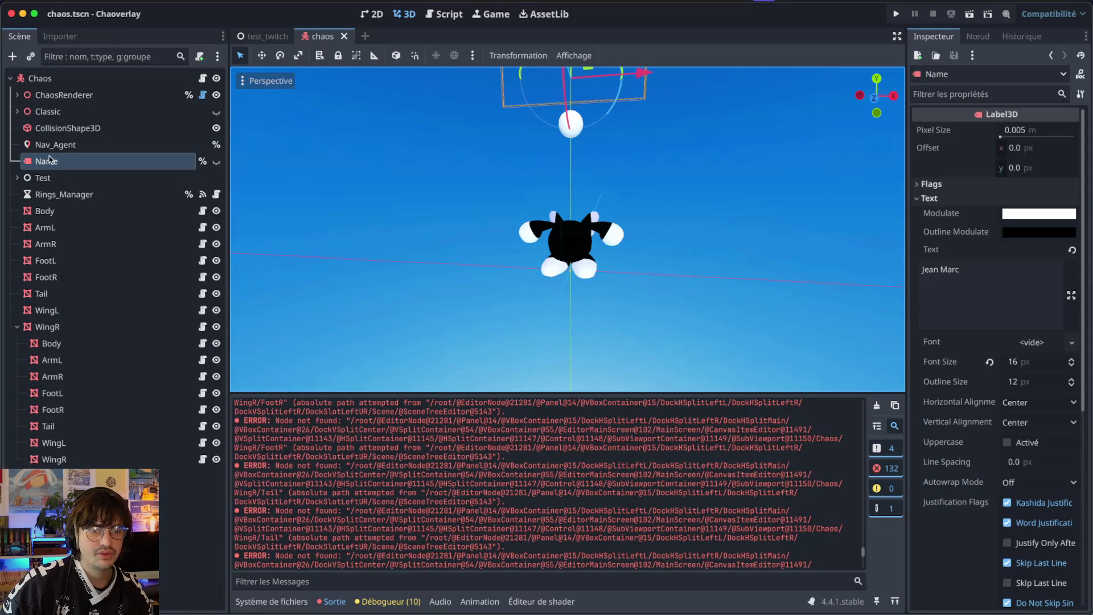
left_click(52, 228)
left_click(51, 343)
left_click(51, 360)
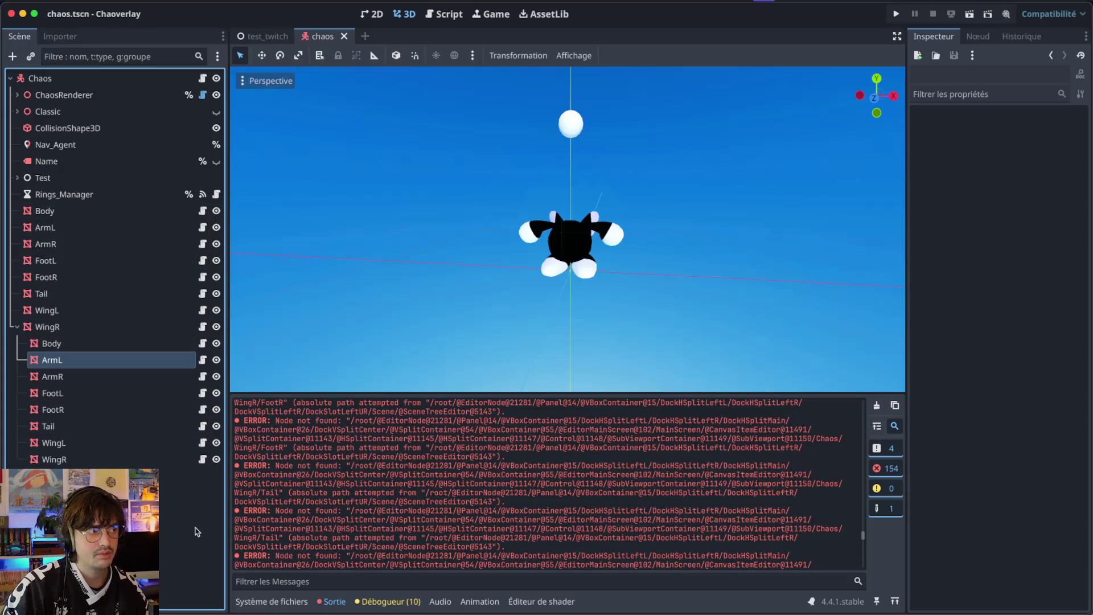
key("KP_9")
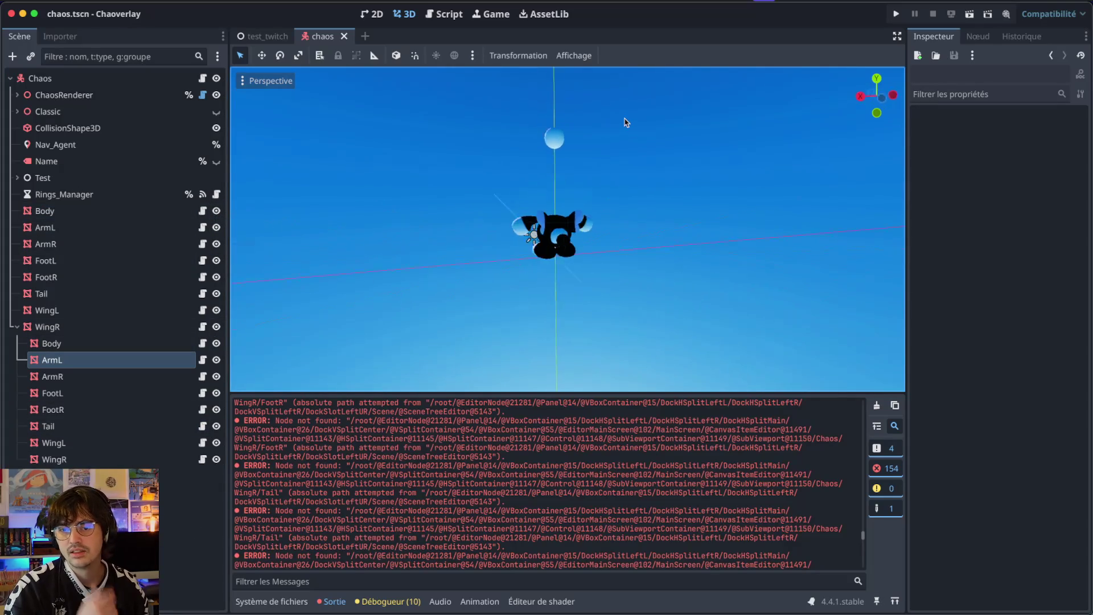
scroll(626, 123, "left", 10)
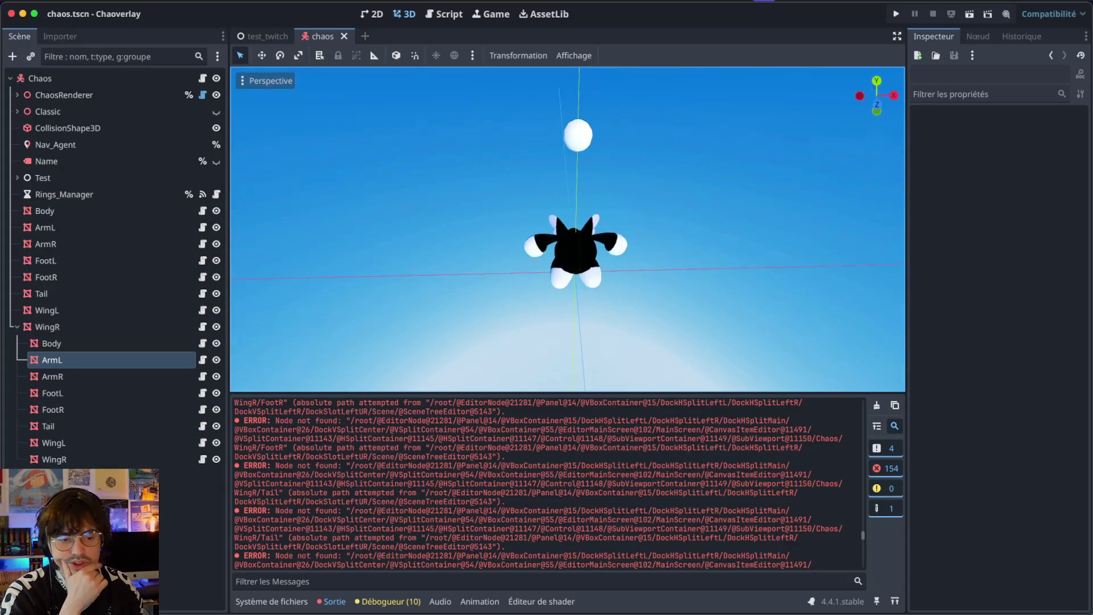
left_click(68, 458)
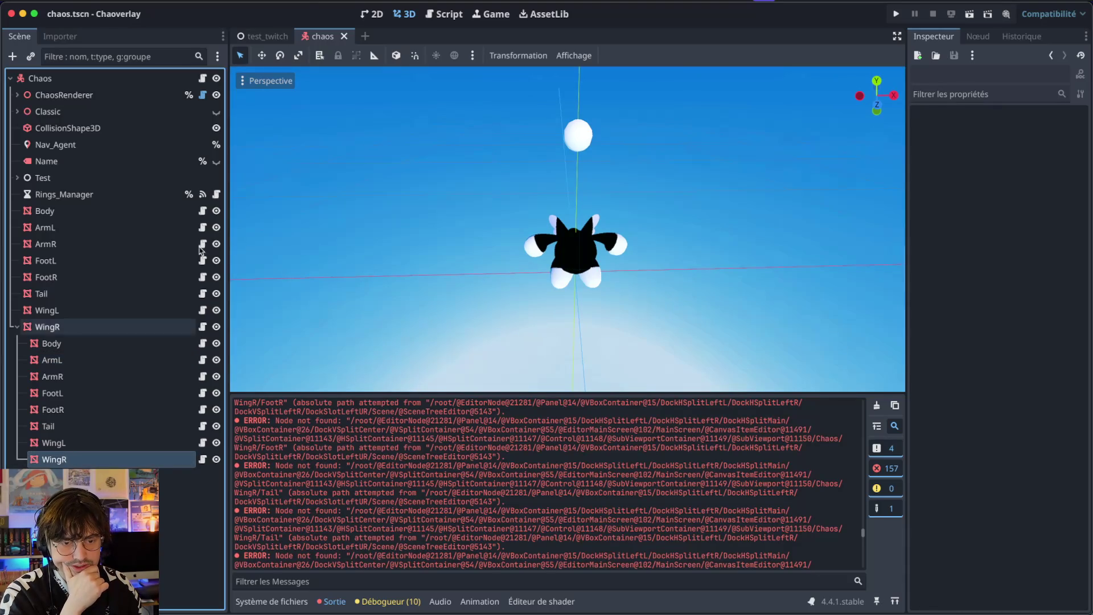
- Close chaos.tscn and reopen it through the quick scene search for 'chao'
left_click(343, 36)
key("ctrl+shift+o")
type("chao")
key("Return")
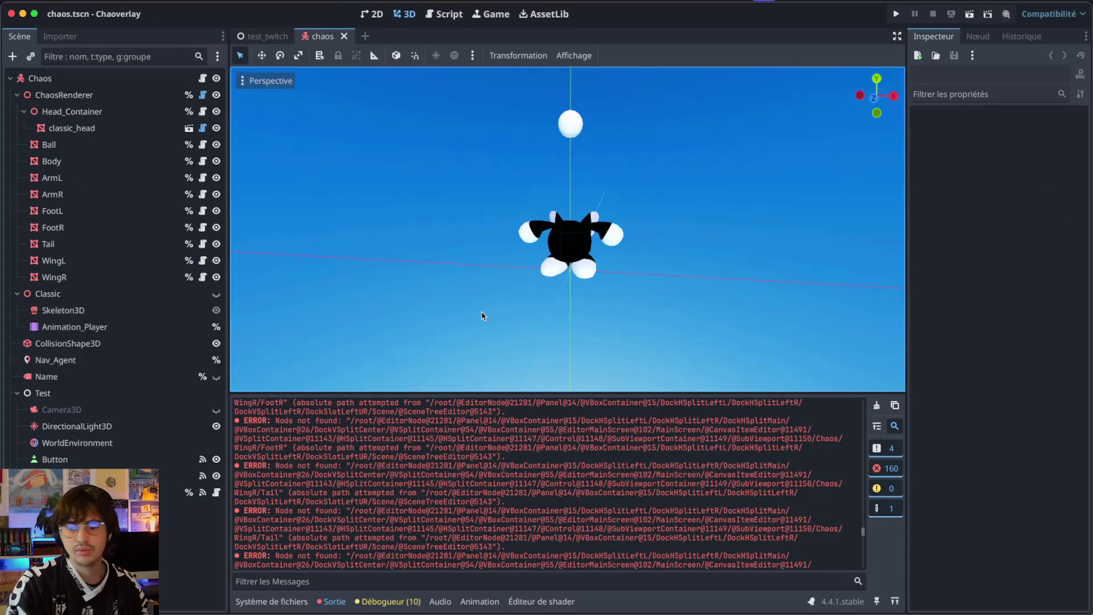
- Clear the output error log, enable 3D snapping, and save and run the project
left_click(876, 405)
scroll(527, 214, "left", 3)
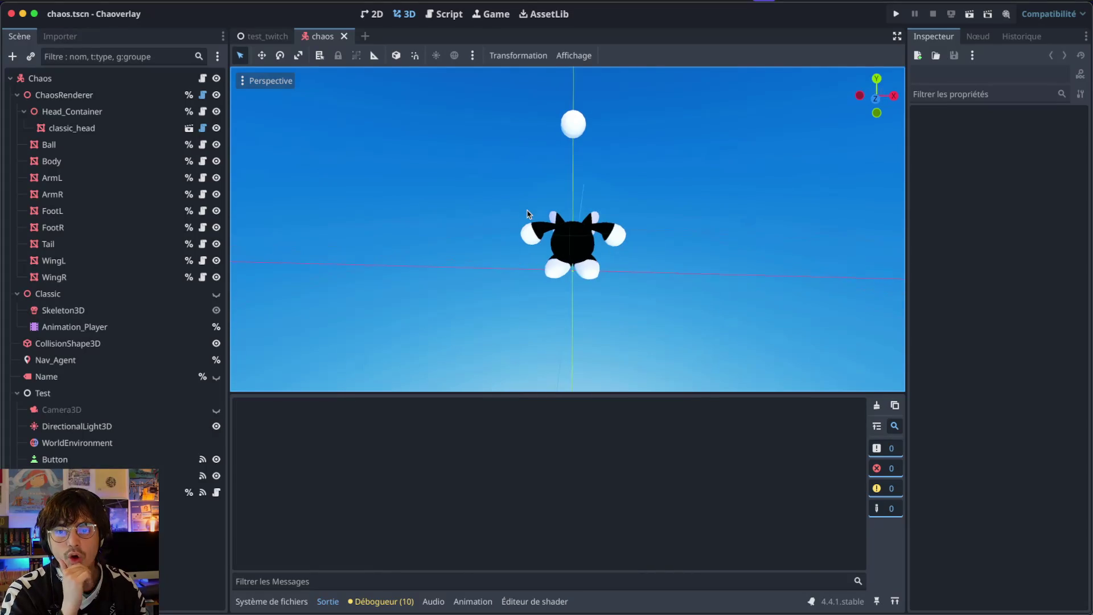
left_click(274, 605)
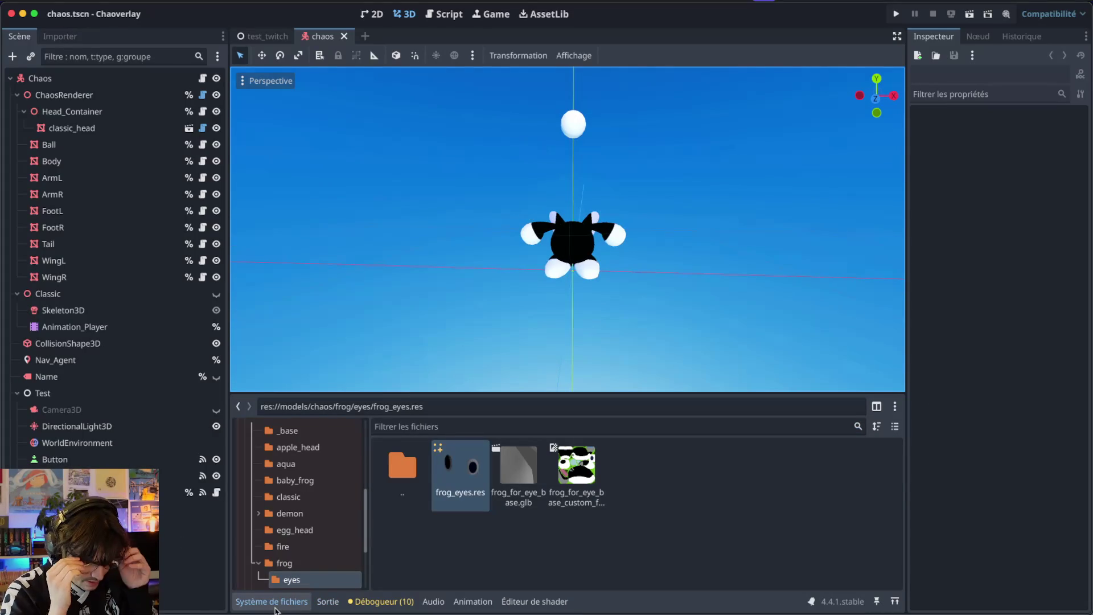
left_click(415, 55)
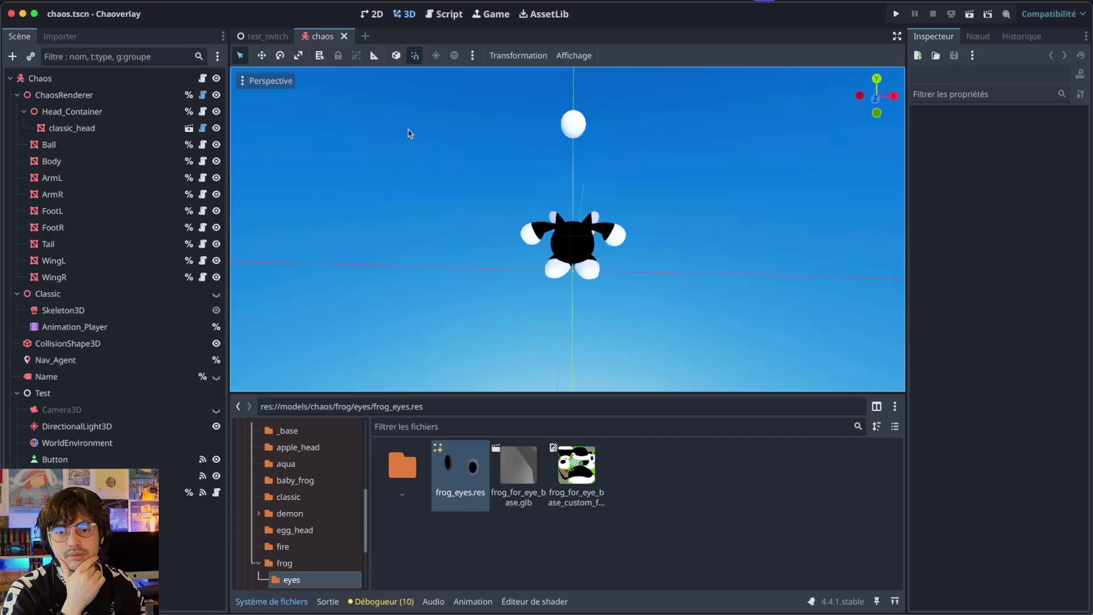
key("super+b")
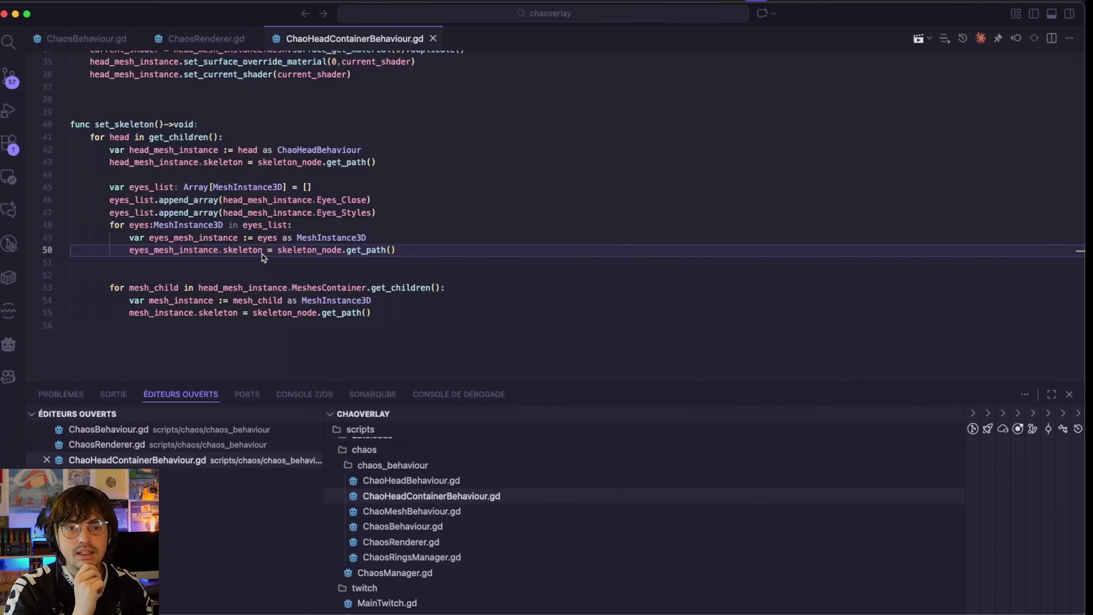
key("ctrl+Up")
left_click_drag(467, 2, 370, 32)
left_click(354, 34)
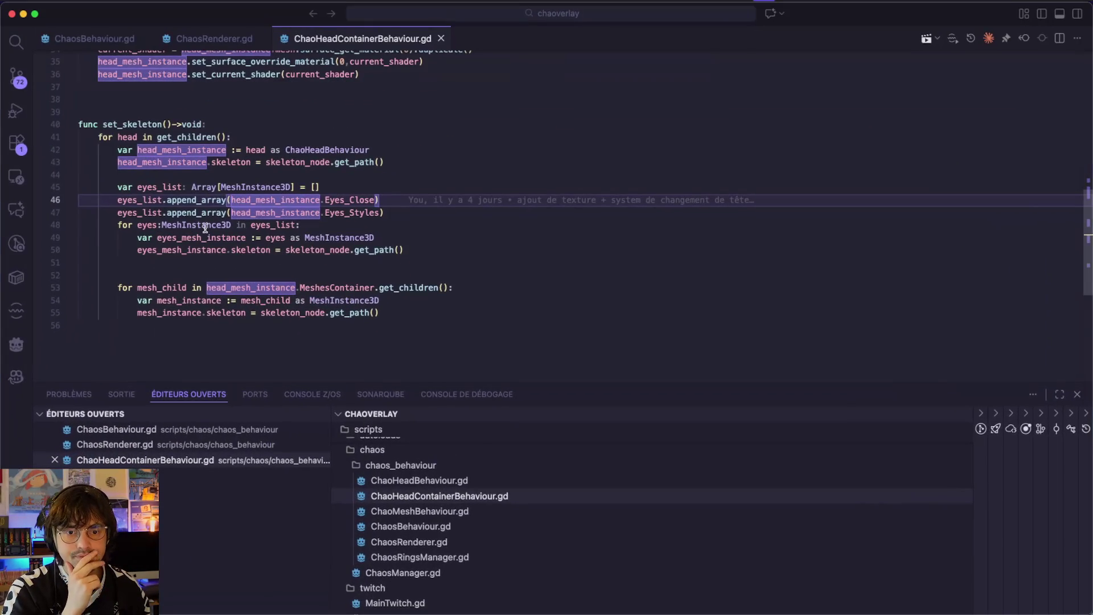
scroll(157, 170, "up", 5)
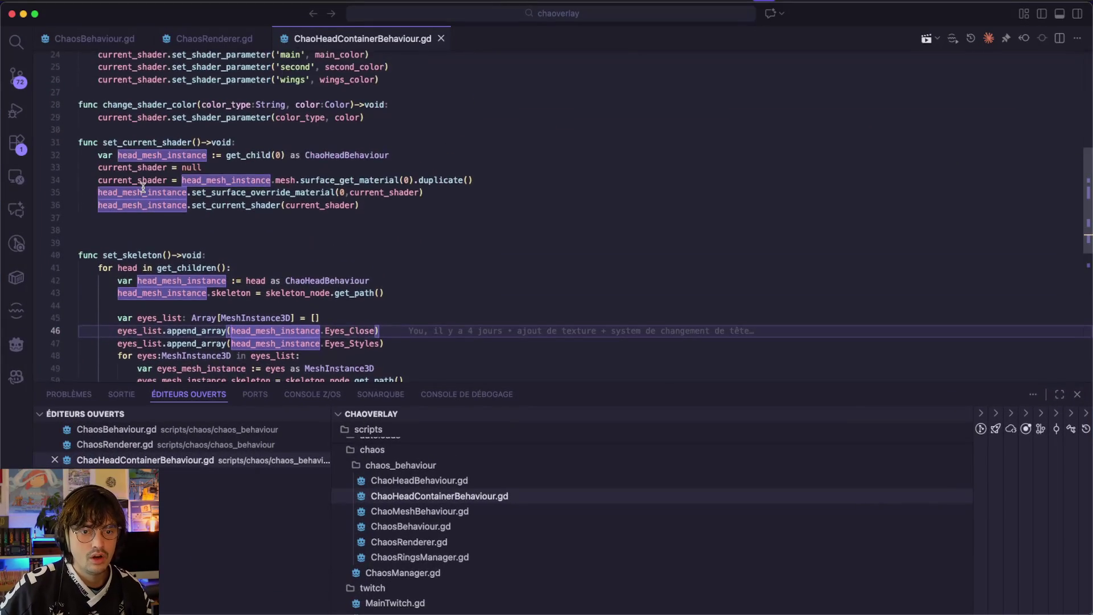
scroll(147, 213, "down", 2)
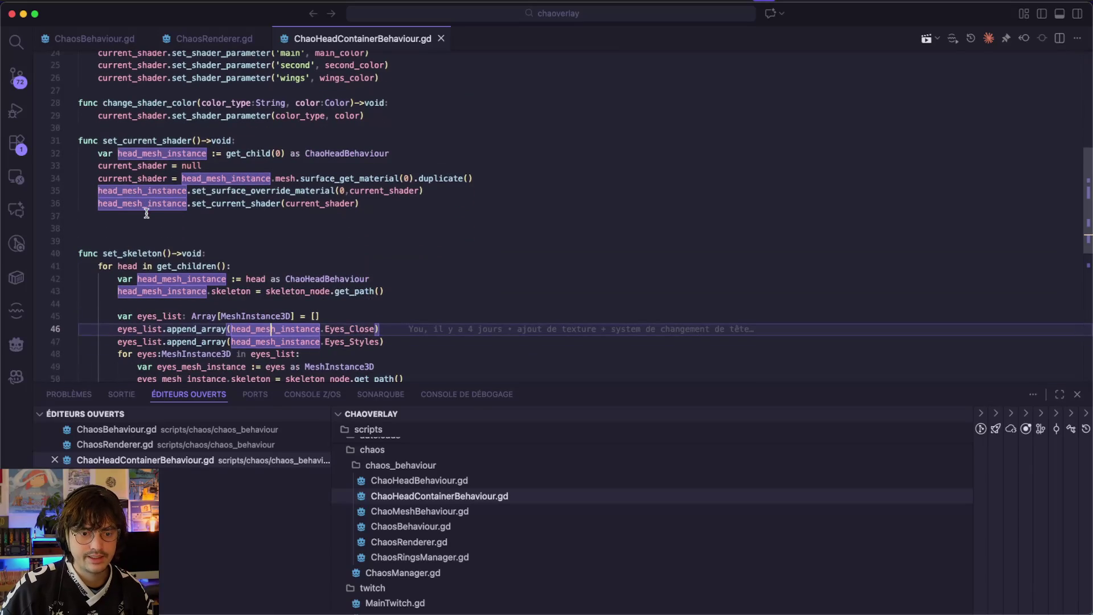
left_click(195, 256)
scroll(205, 253, "up", 5)
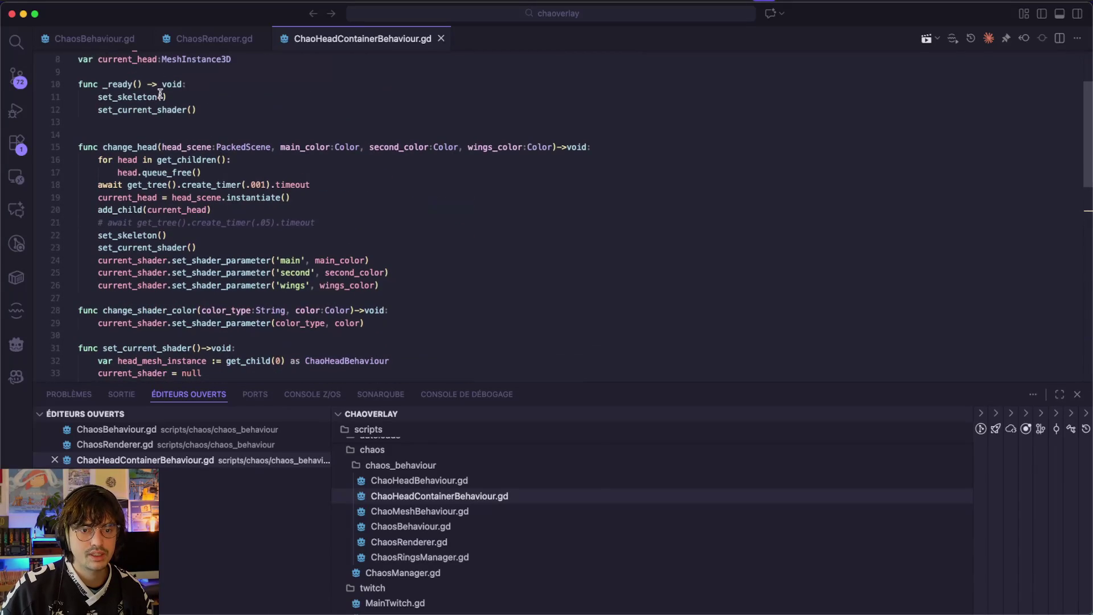
double_click(131, 149)
double_click(174, 147)
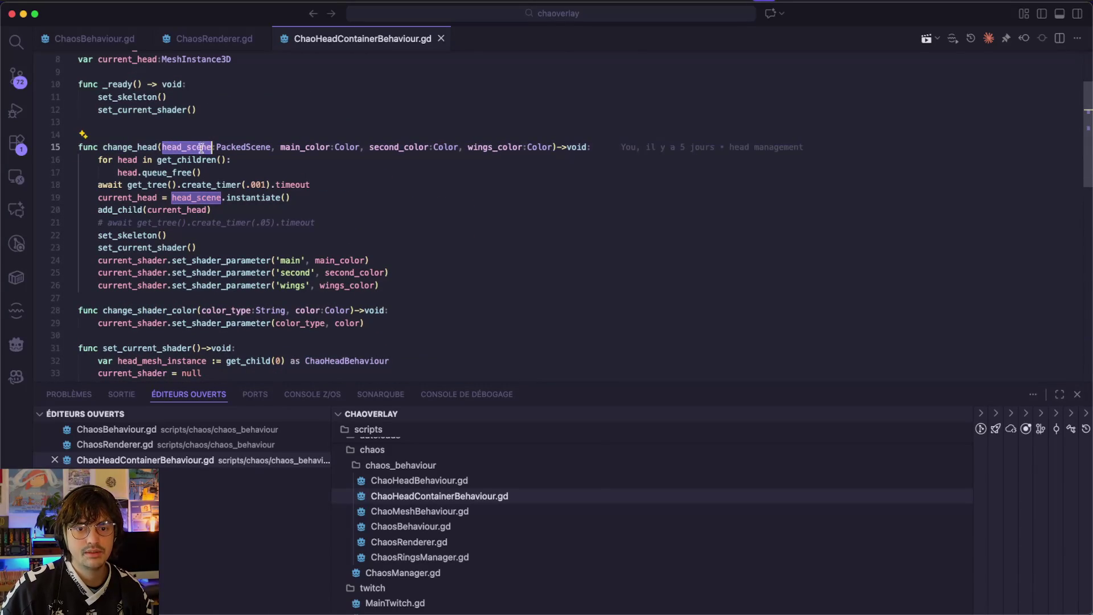
double_click(246, 147)
left_click(182, 148)
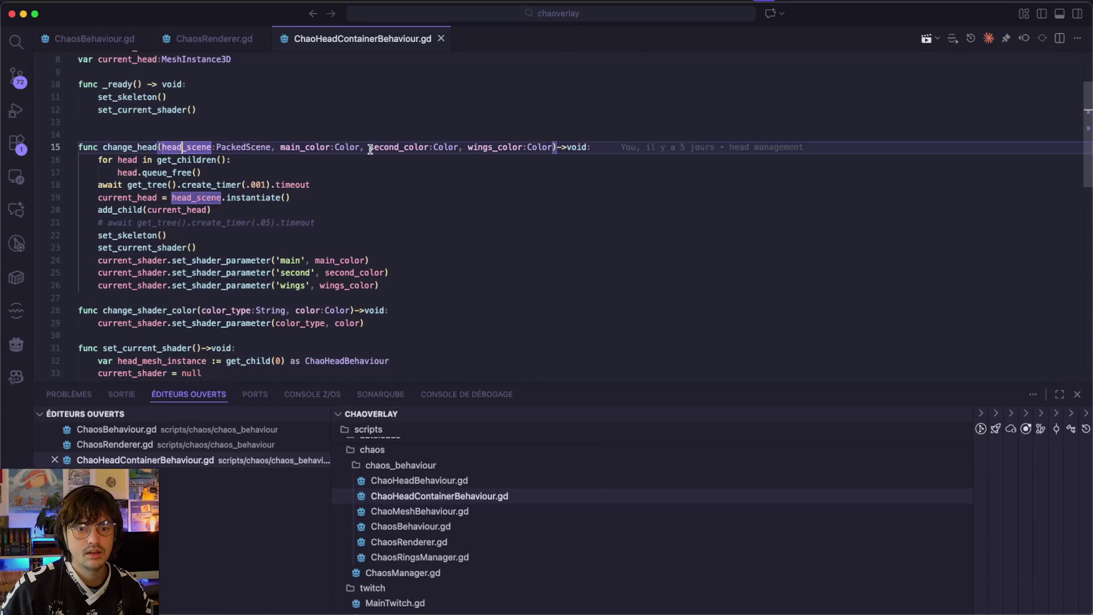
left_click(610, 150)
key("Return")
type("hea")
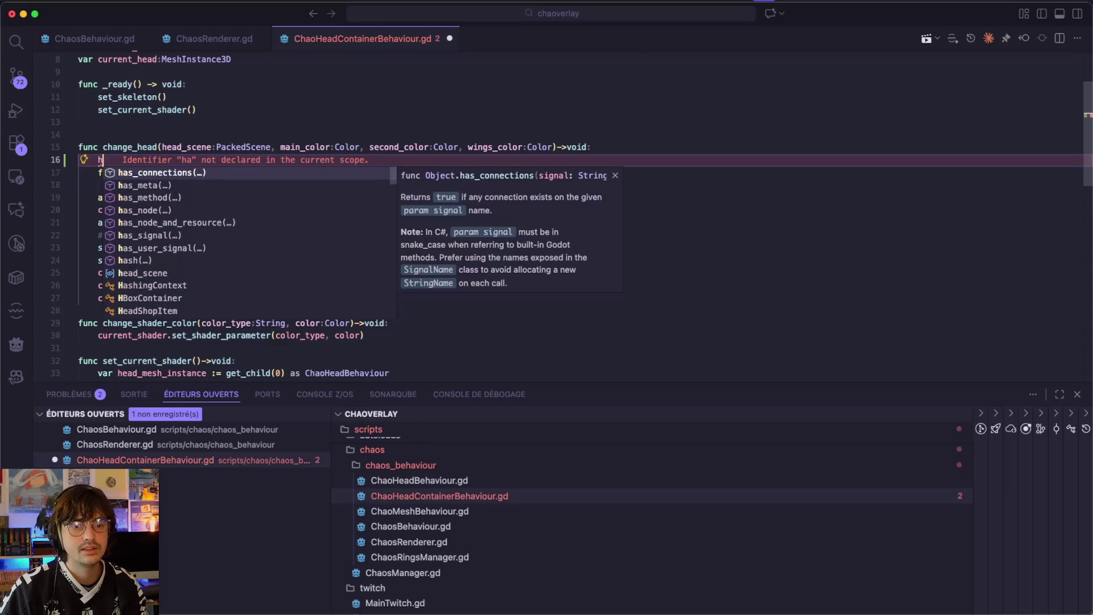
key("Return")
type(".")
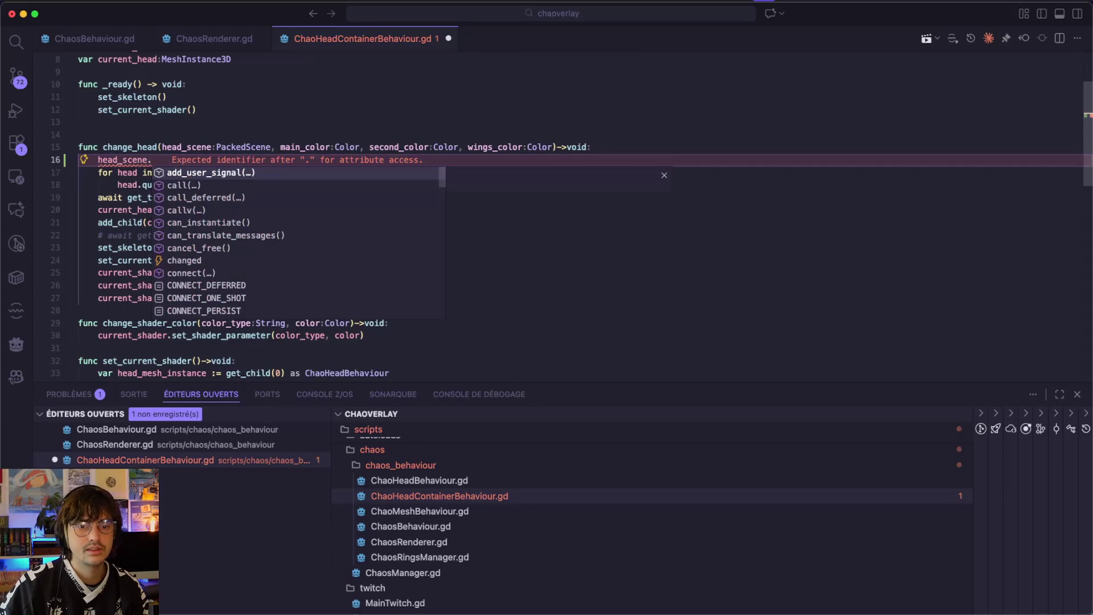
key("ctrl+z")
key("ctrl+z")
key("ctrl+z")
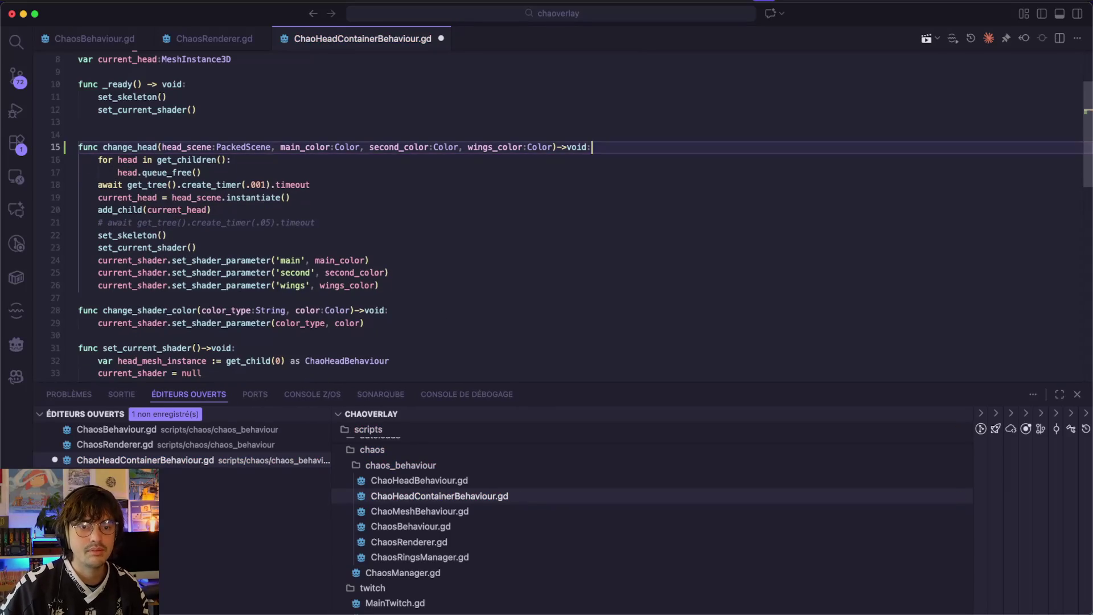
key("ctrl+s")
scroll(87, 232, "up", 3)
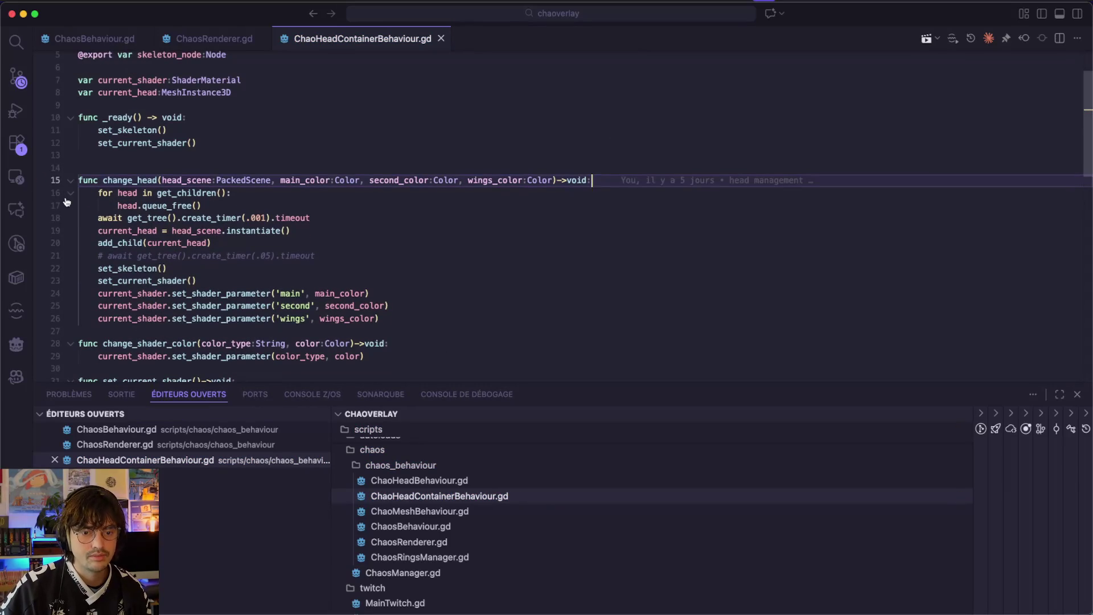
scroll(87, 233, "down", 3)
scroll(115, 258, "down", 3)
double_click(130, 253)
key("super+Tab")
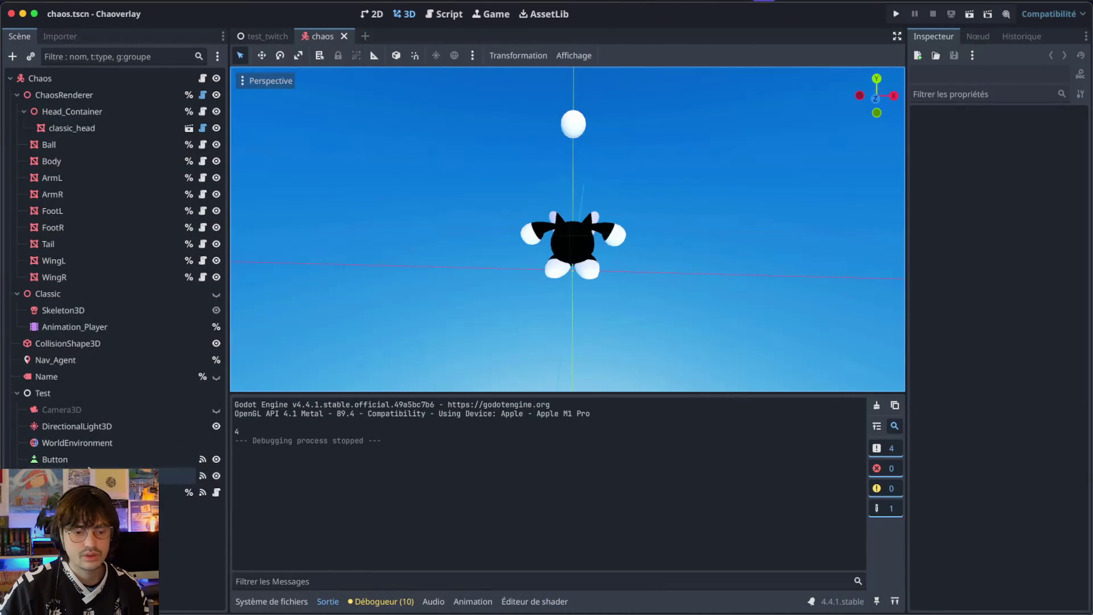
left_click(88, 463)
left_click(86, 491)
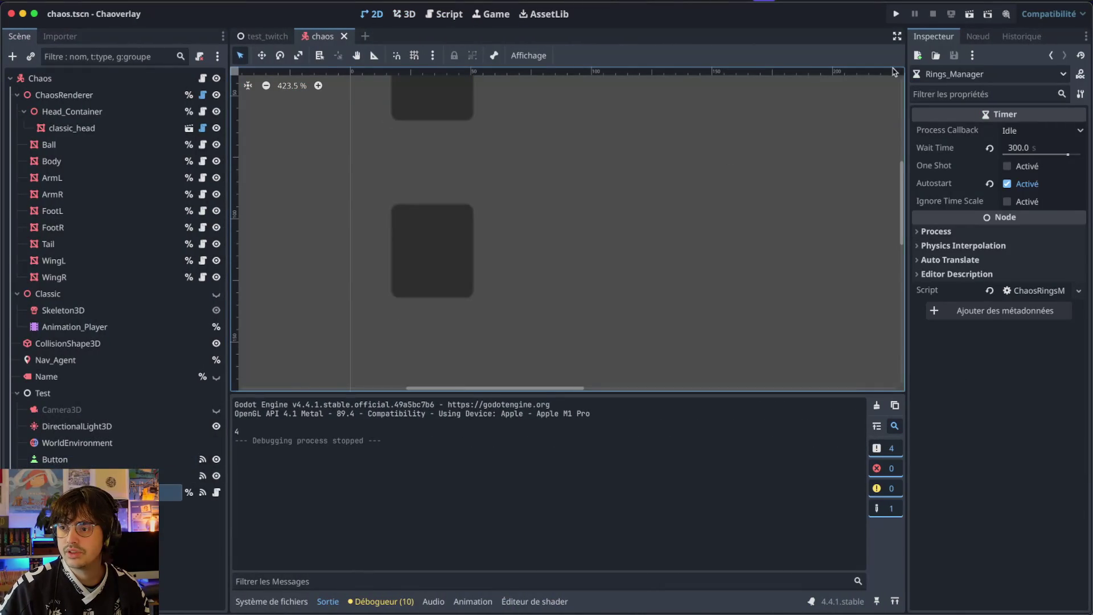
left_click(174, 475)
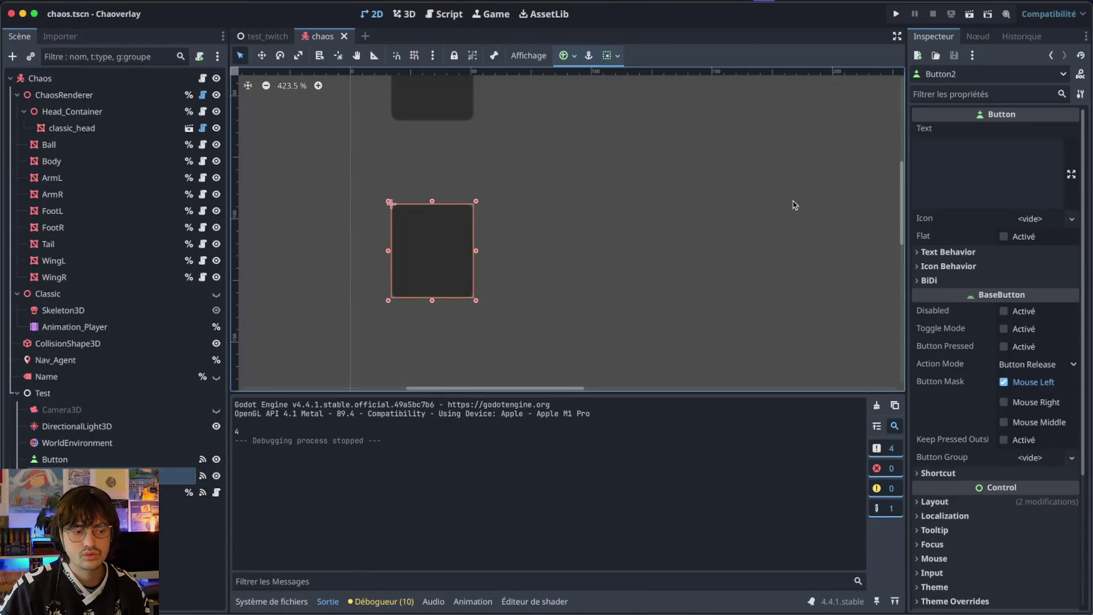
left_click(977, 35)
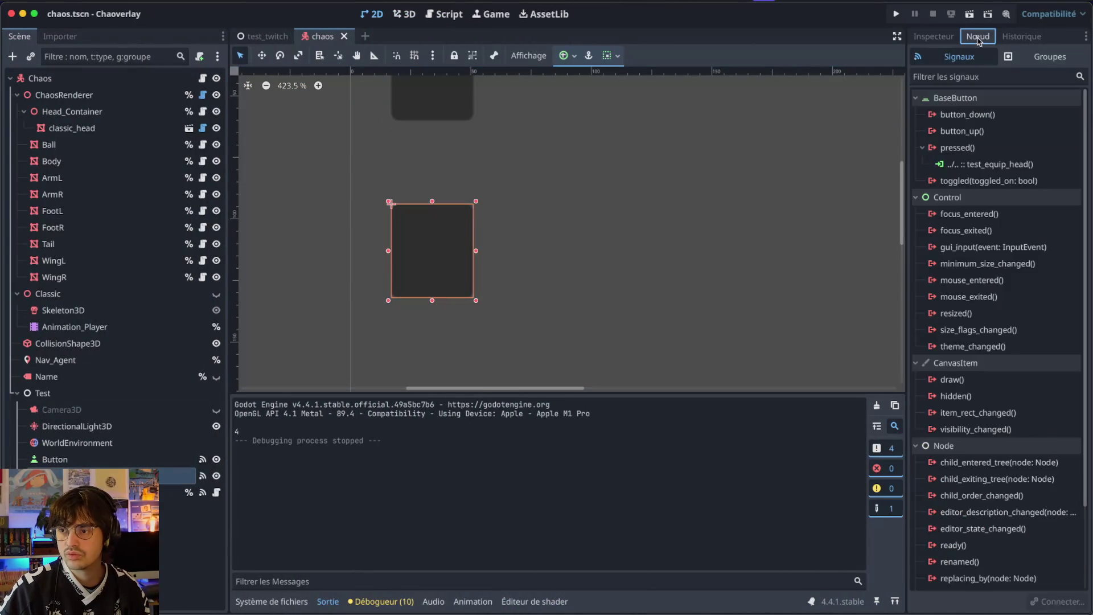
left_click(993, 164)
key("super+Tab")
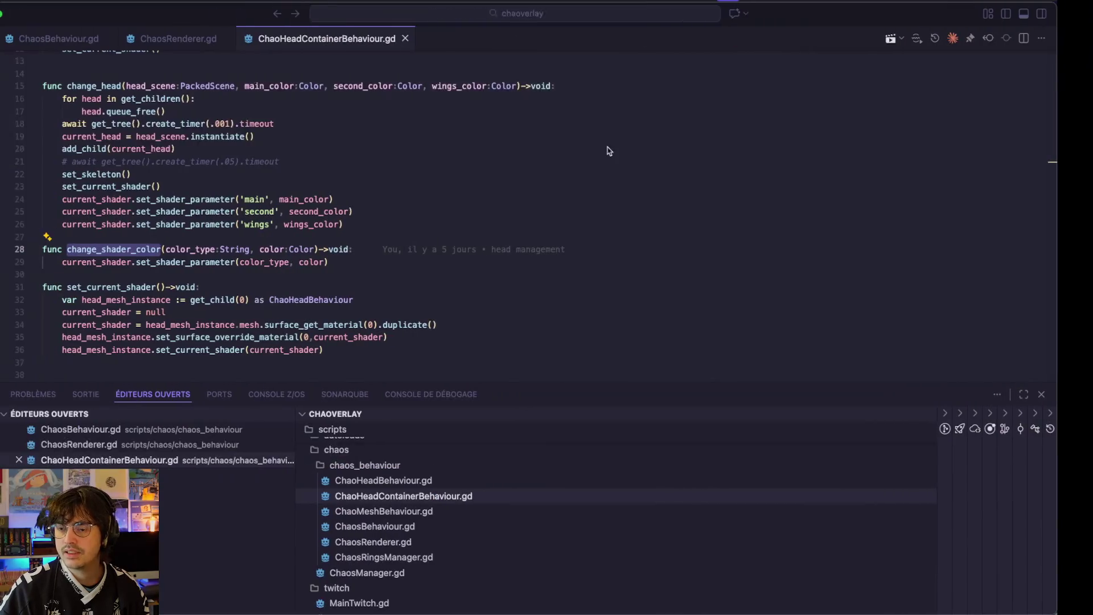
- Look through the ChaosRenderer.gd script
left_click(196, 38)
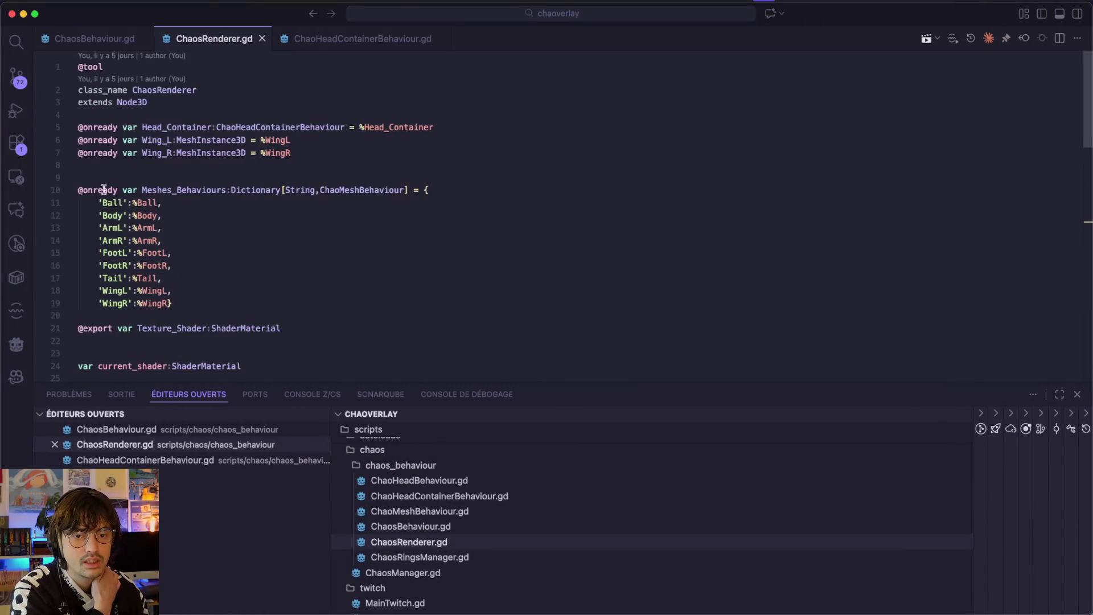
scroll(88, 279, "down", 10)
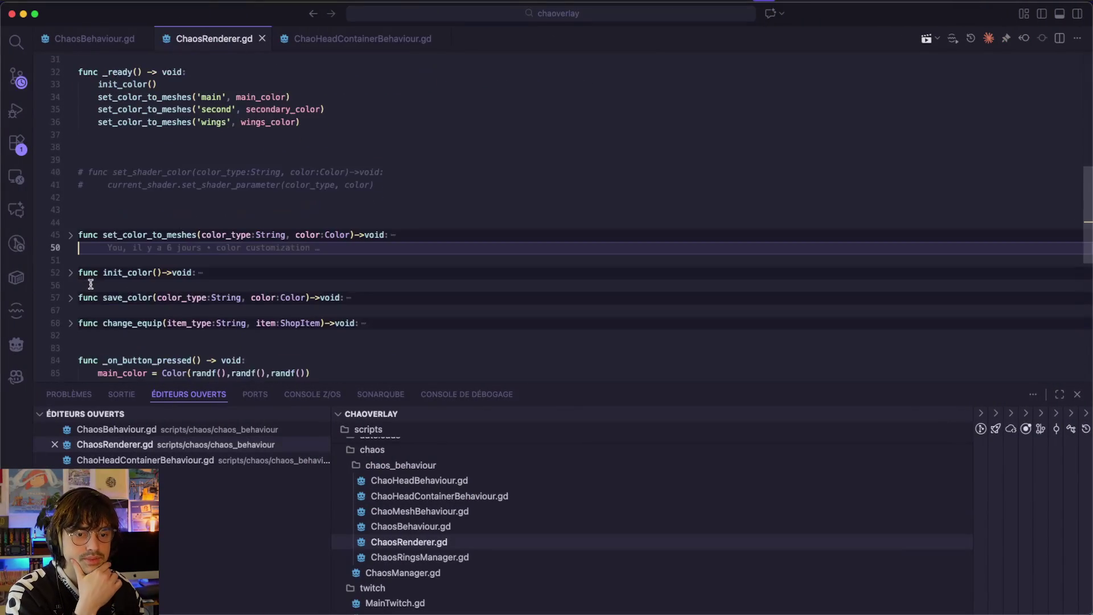
scroll(91, 283, "down", 5)
scroll(91, 284, "up", 6)
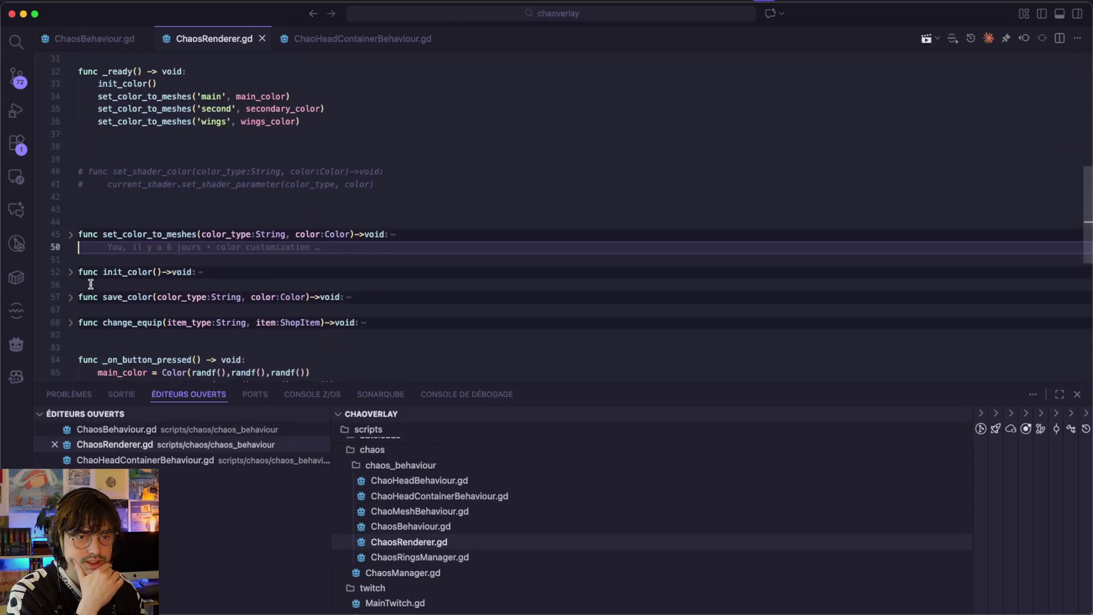
- Add print(head_item.Name) before the change_equip call in test_equip_head and save ChaosBehaviour.gd
left_click(94, 38)
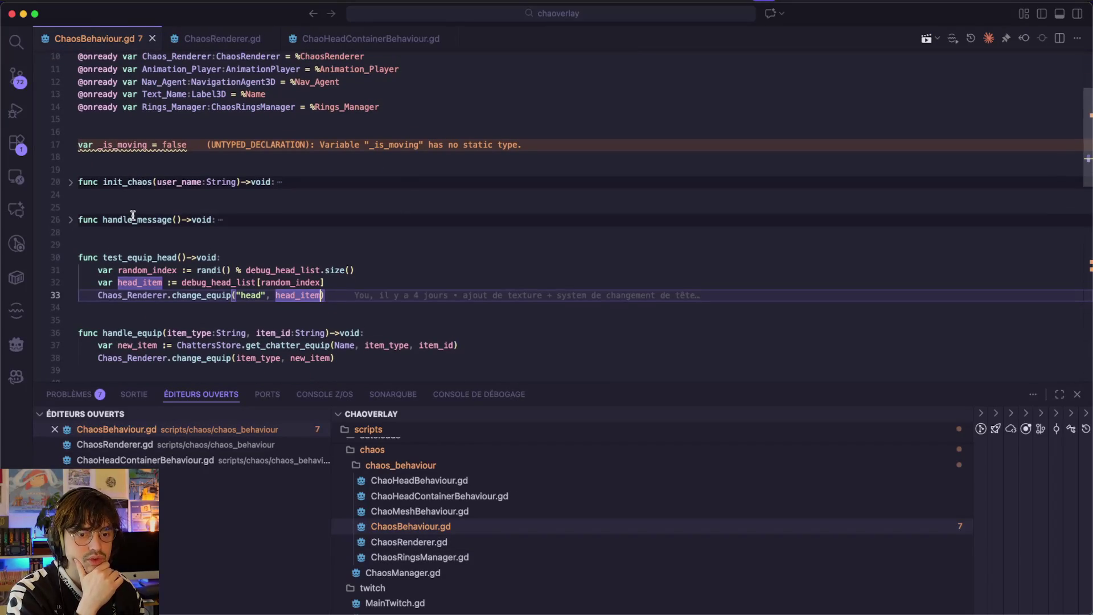
double_click(153, 271)
left_click(329, 285)
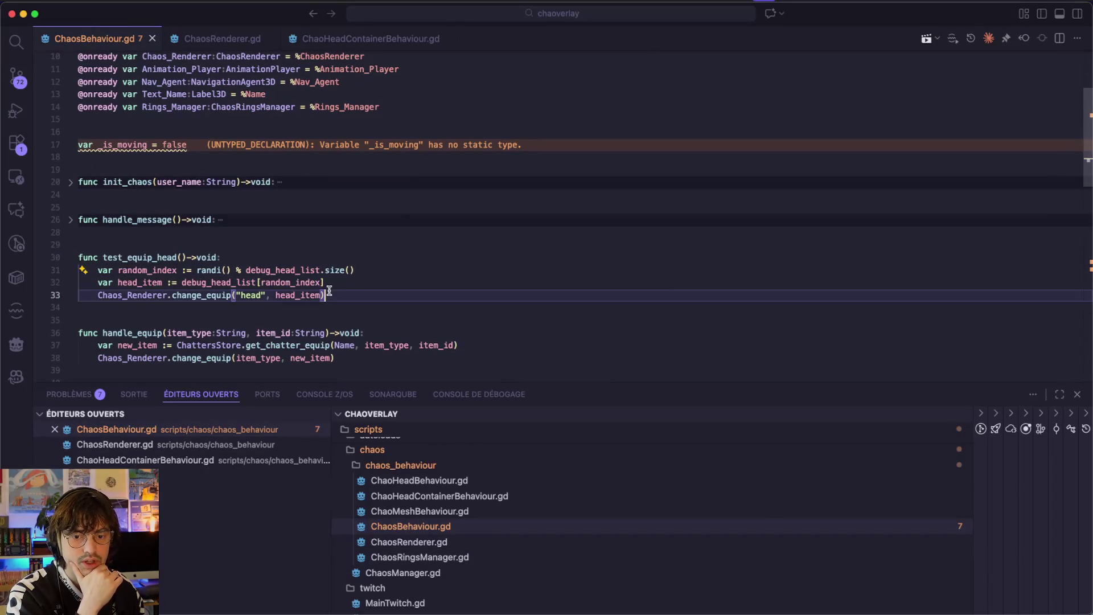
key("Return")
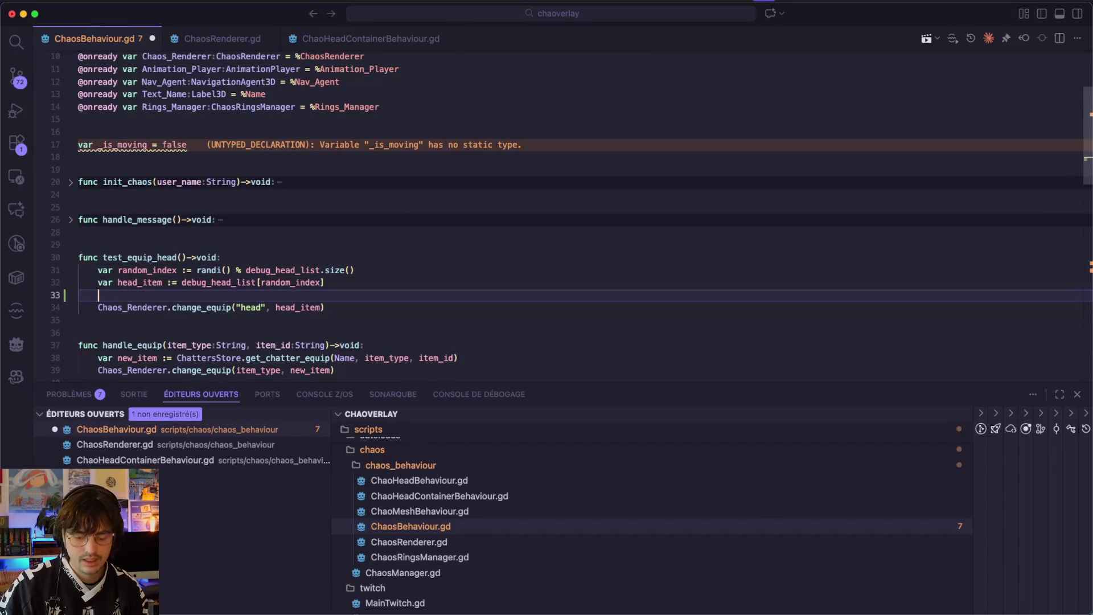
type("print(hea")
key("Tab")
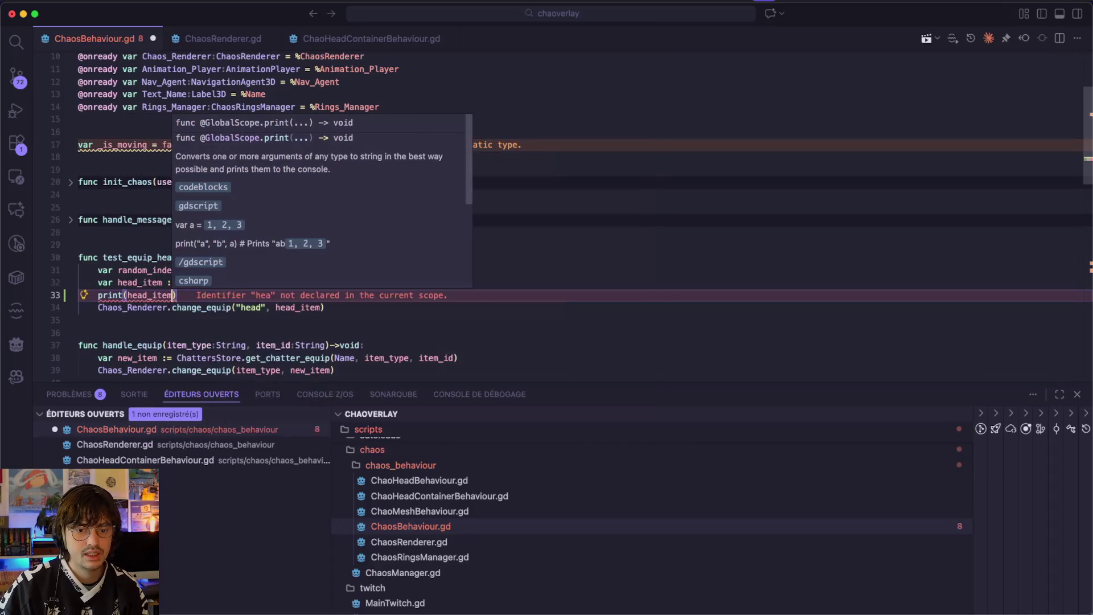
type(".na")
key("Tab")
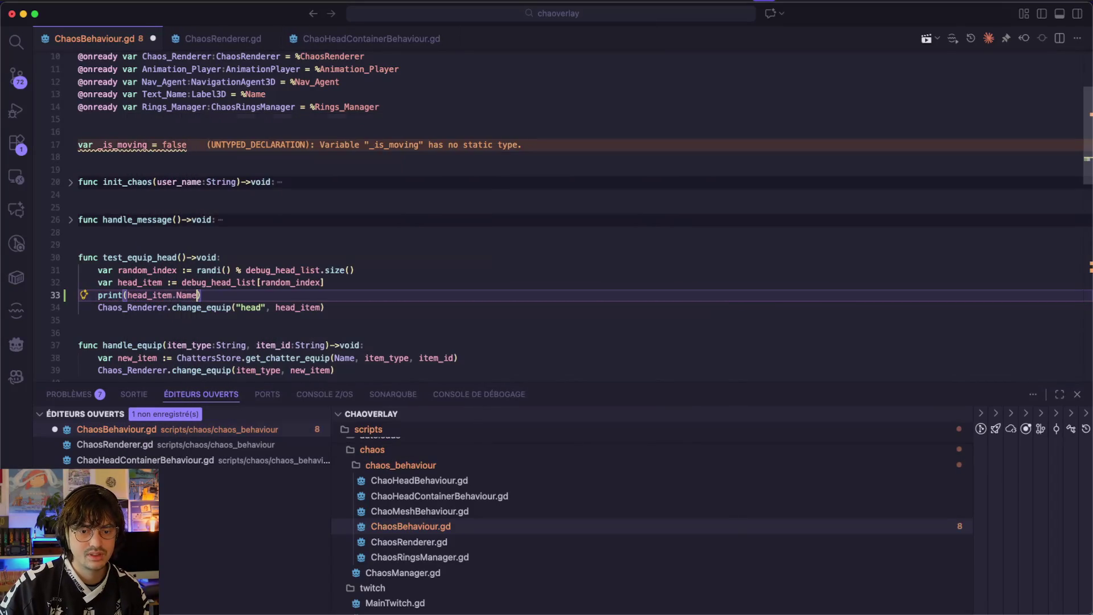
key("super+s")
key("super+Tab")
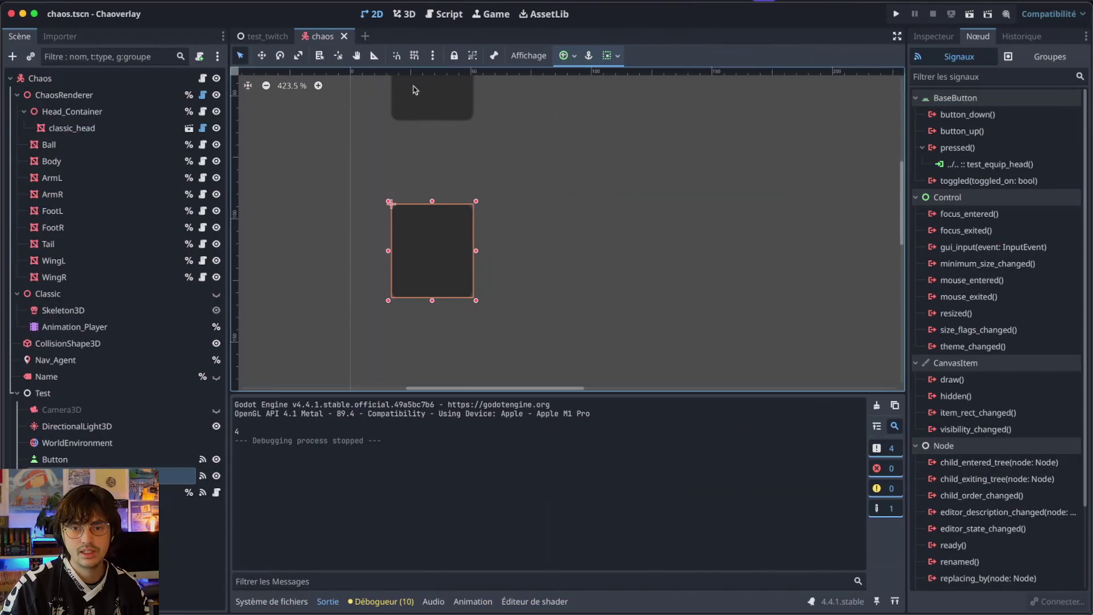
- Run the project to test the head-name printing, then close the game
scroll(510, 259, "down", 5)
key("super+b")
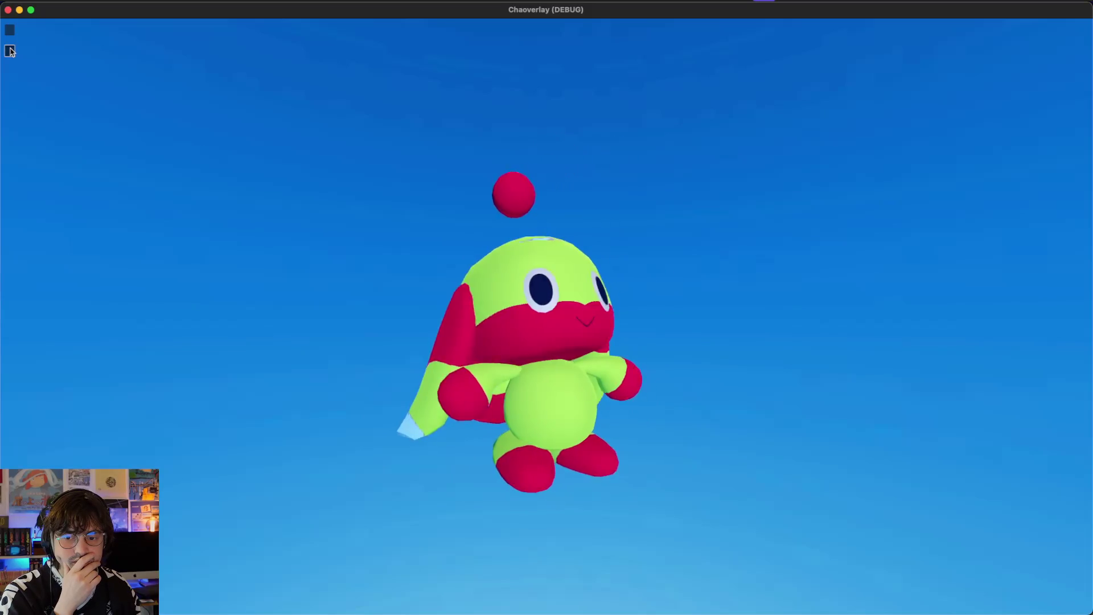
left_click(9, 52)
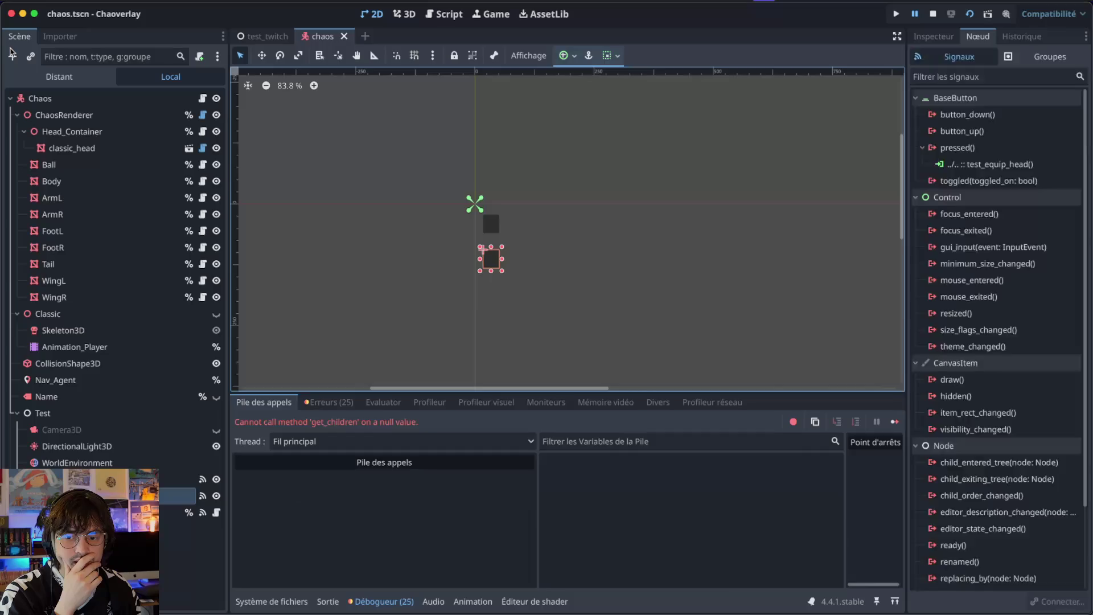
left_click(12, 53)
left_click(364, 487)
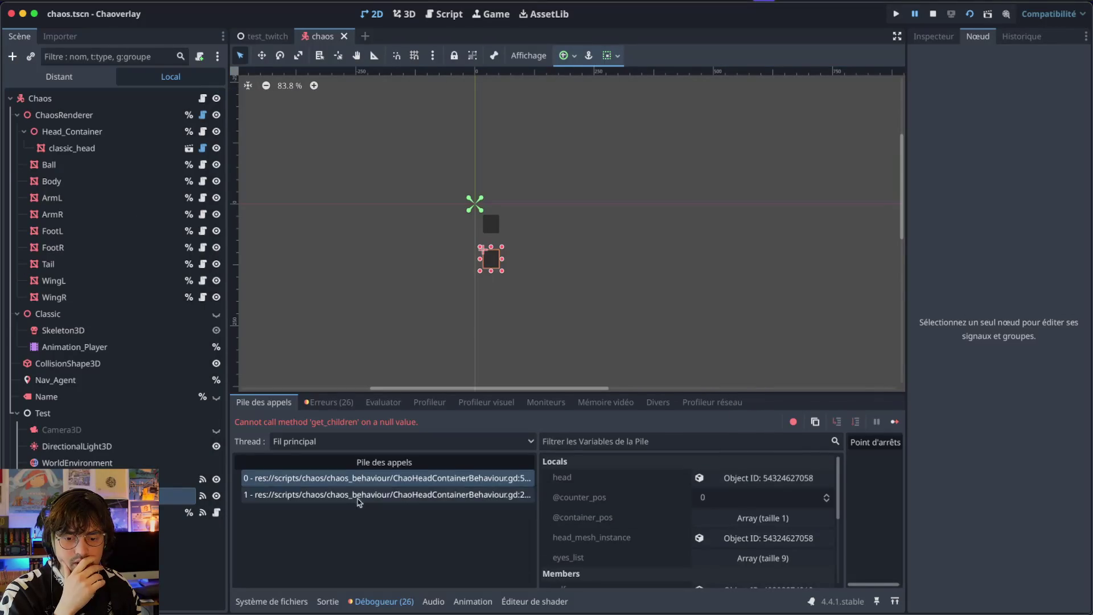
- Show the output log and select the printed Chao type names
left_click(328, 405)
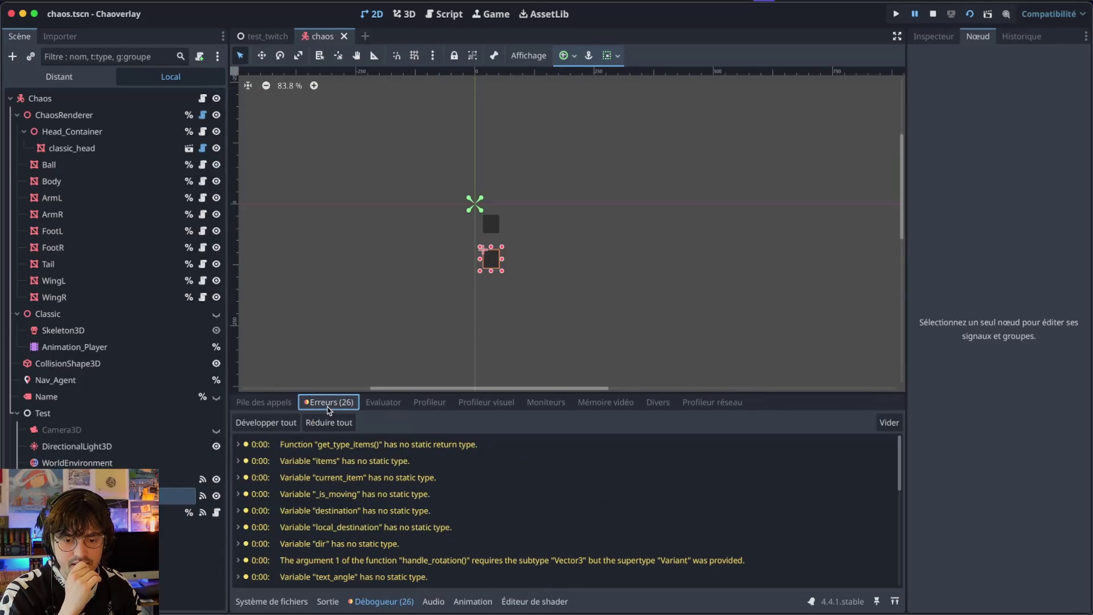
left_click(271, 601)
left_click(325, 600)
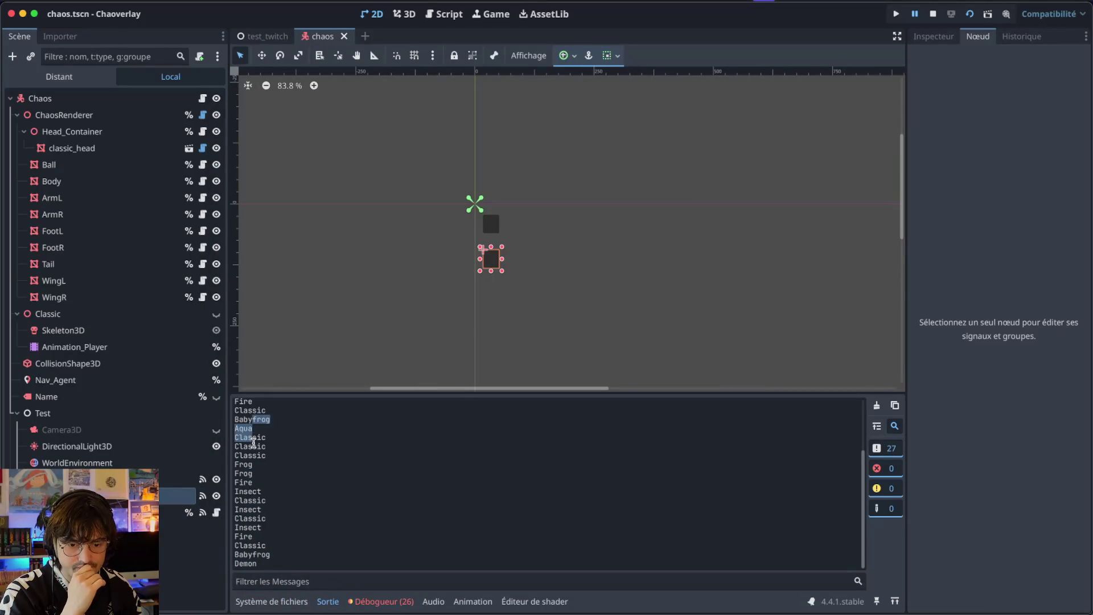
left_click_drag(253, 443, 281, 515)
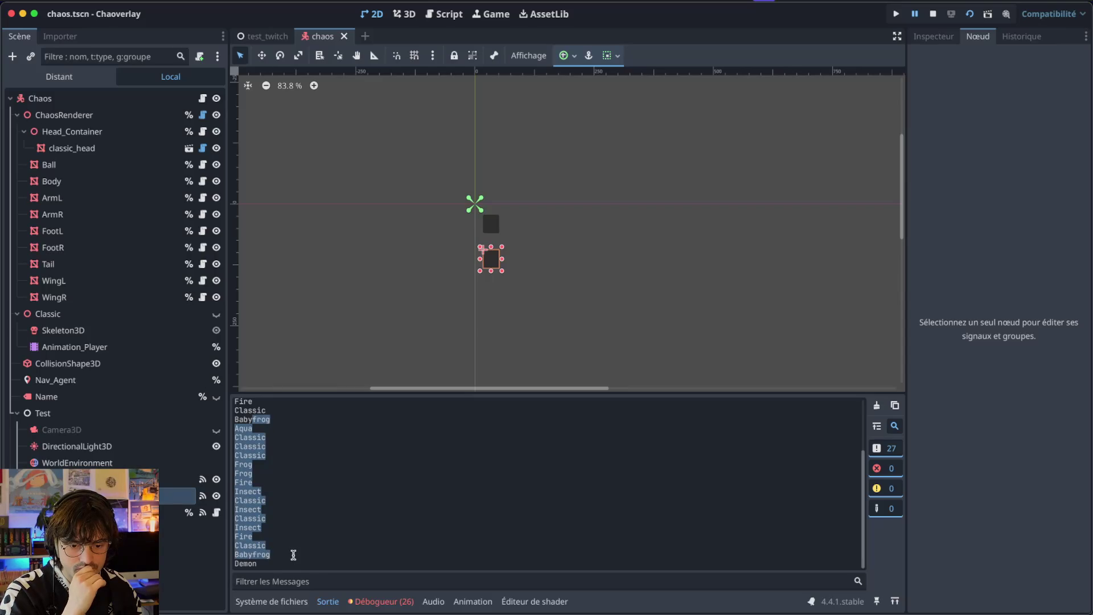
scroll(293, 555, "up", 3)
left_click_drag(244, 445, 269, 556)
scroll(269, 556, "down", 3)
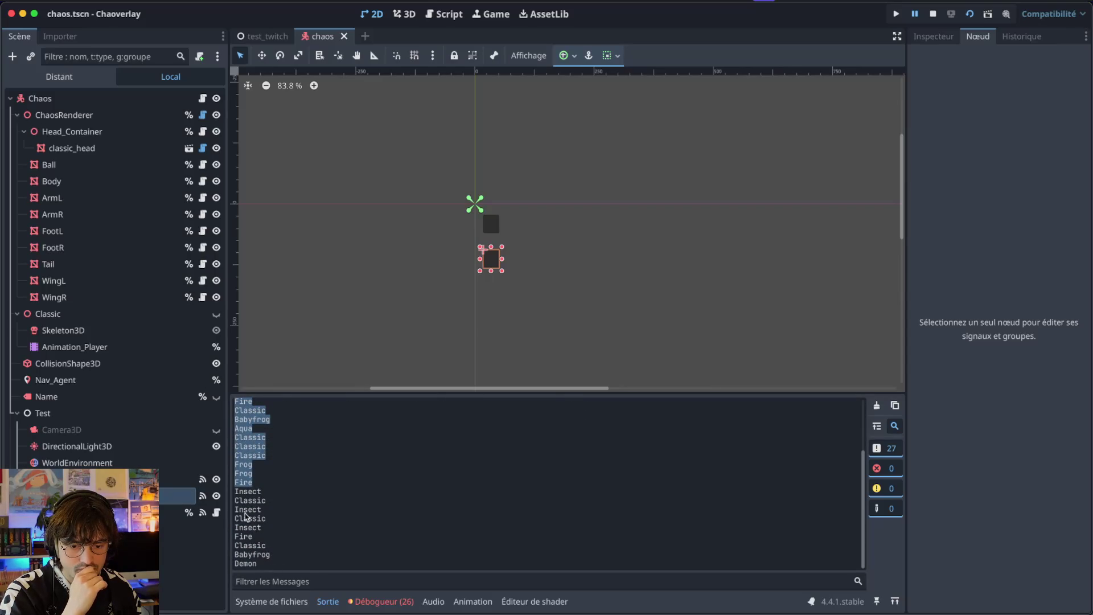
left_click(254, 510)
- Open demon_head.tscn via the quick scene search for 'demo'
left_click(371, 57)
type("demo")
key("Return")
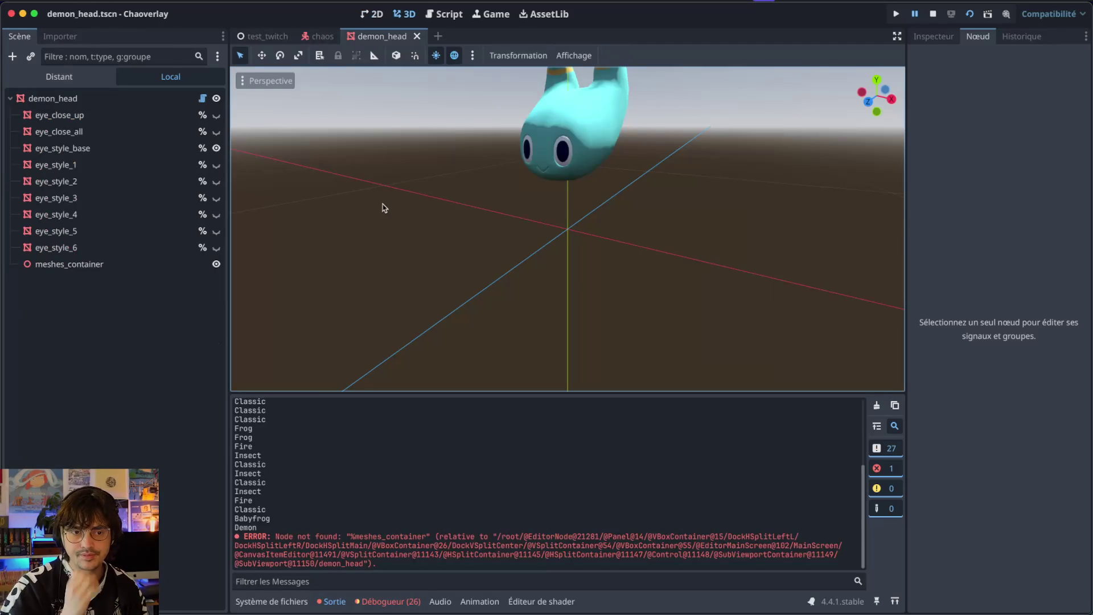
- Move meshes_container to be demon_head's first child
left_click(86, 248)
left_click(64, 269)
left_click_drag(98, 263, 98, 109)
- Give meshes_container a scene-unique name and return to the chaos scene
double_click(131, 114)
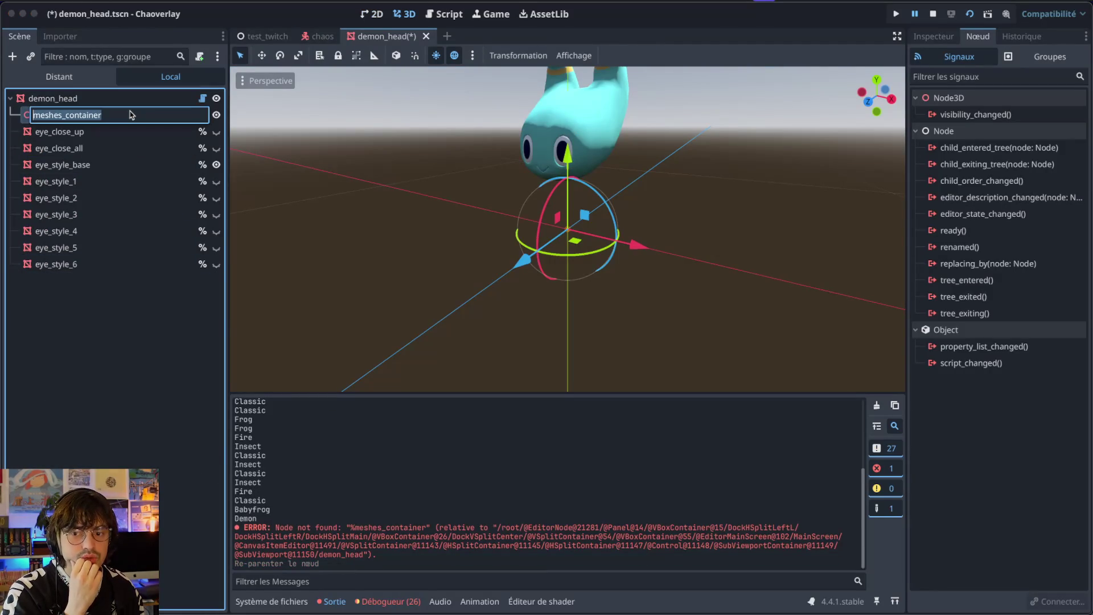
right_click(131, 115)
key("Escape")
right_click(181, 117)
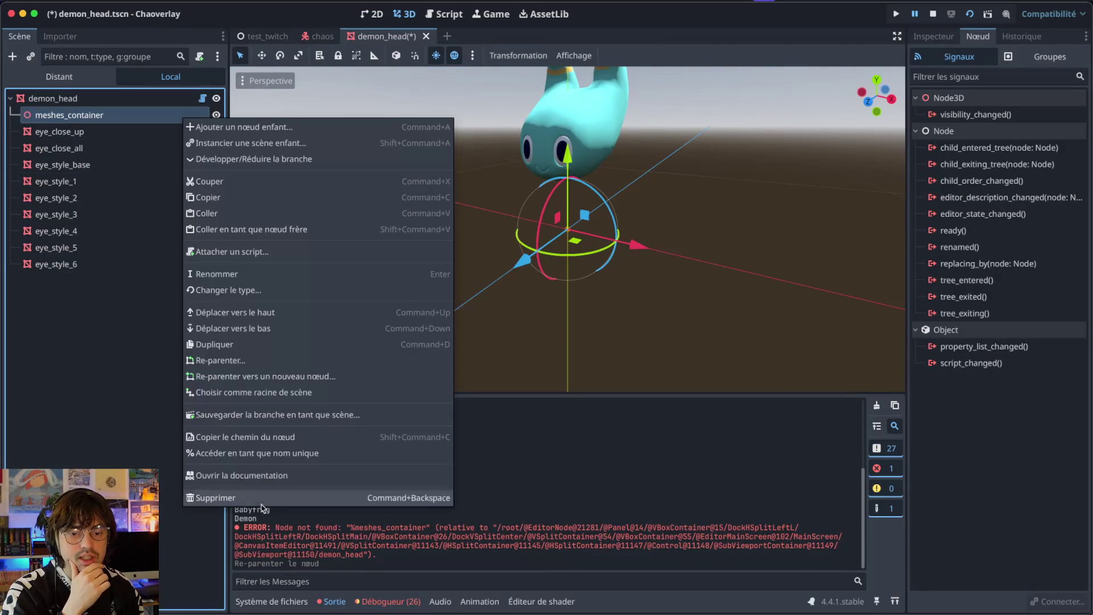
left_click(253, 452)
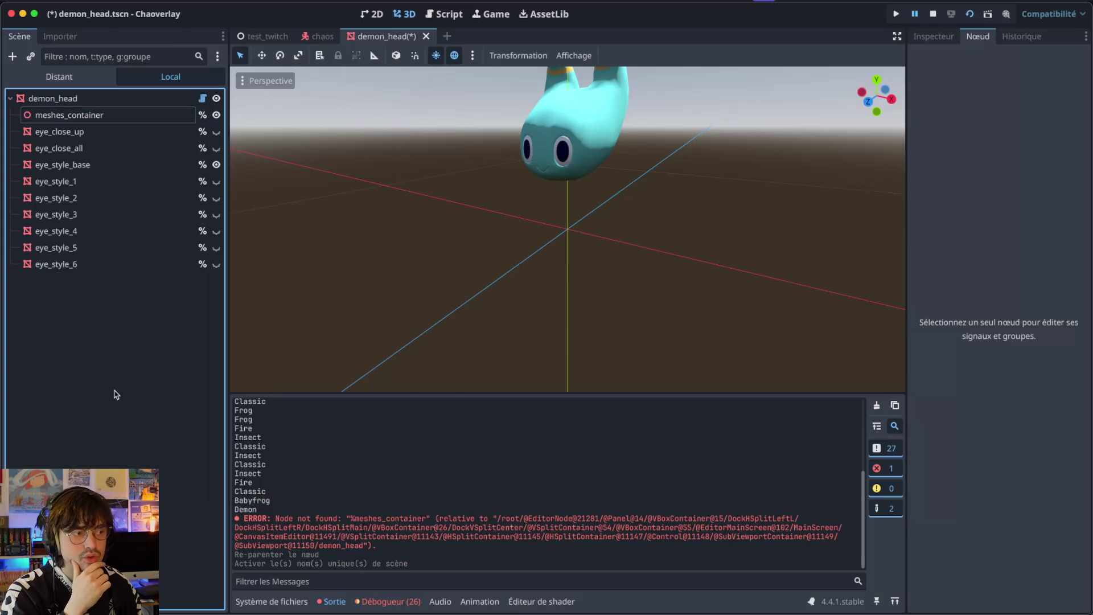
left_click(317, 36)
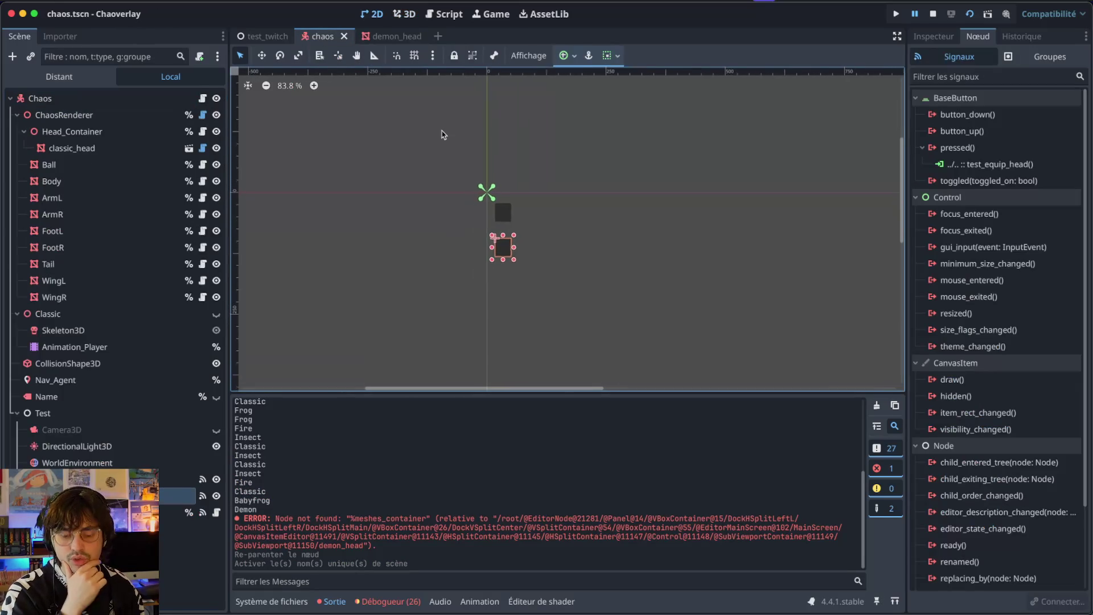
- Launch the game, cycle the Chao through several body types and three heads, then quit it
key("ctrl+s")
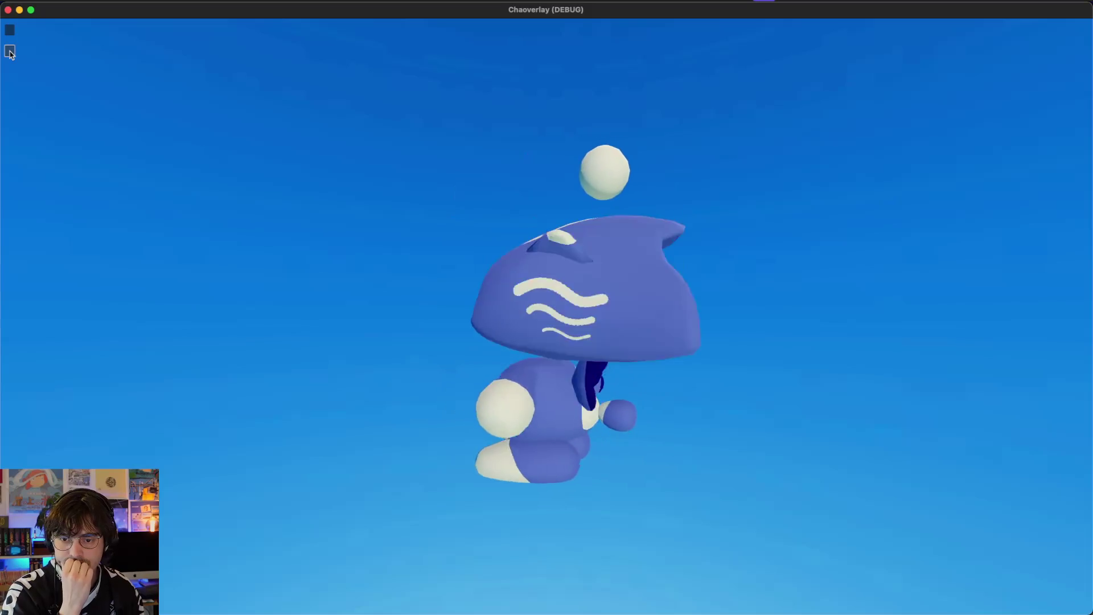
left_click(10, 53)
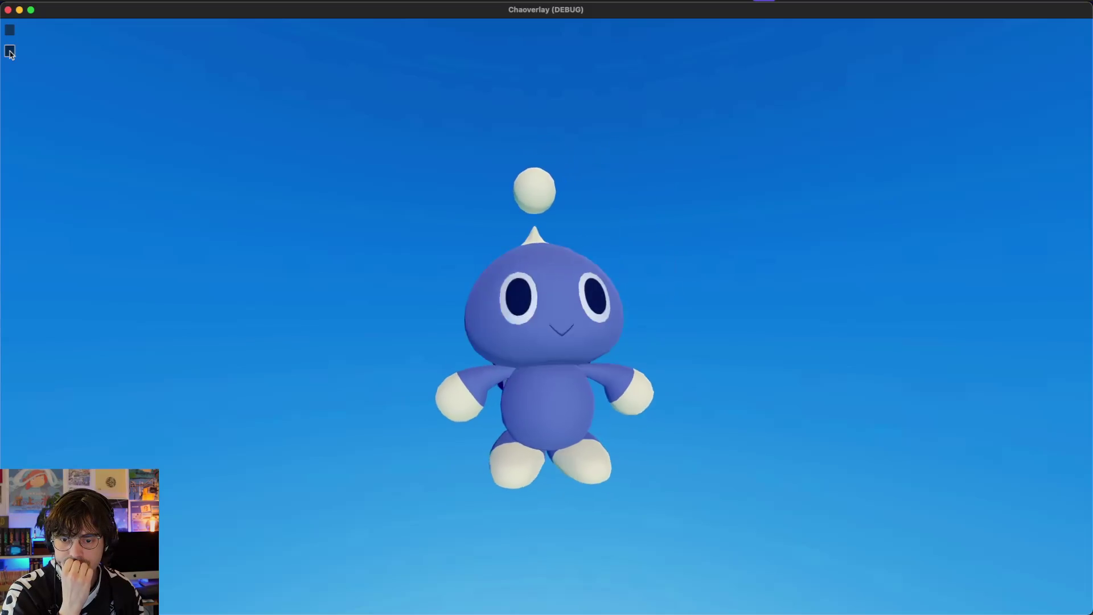
left_click(10, 53)
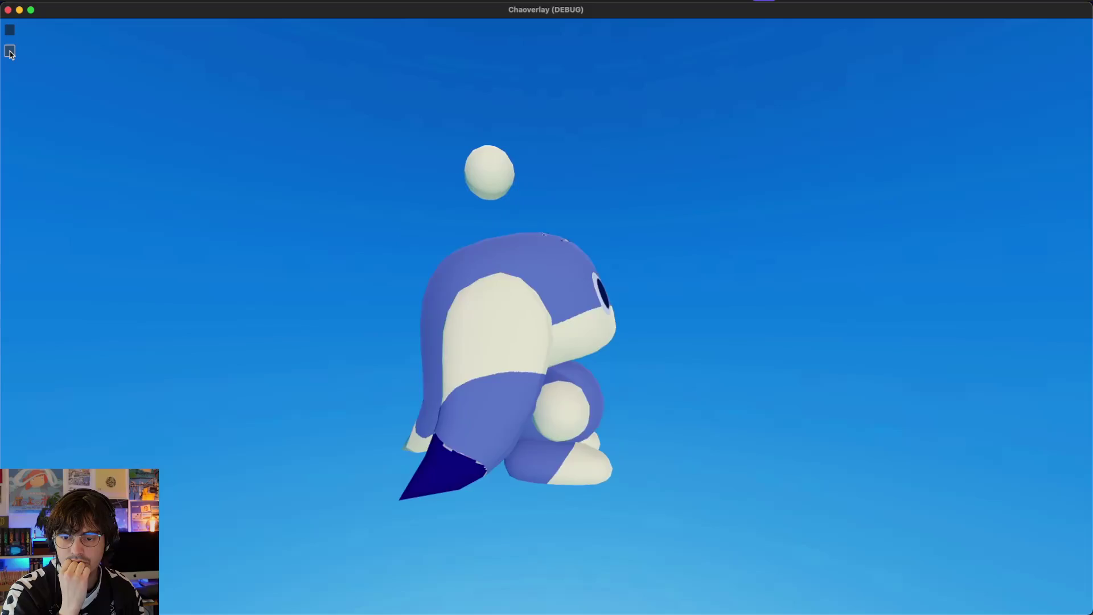
left_click(10, 52)
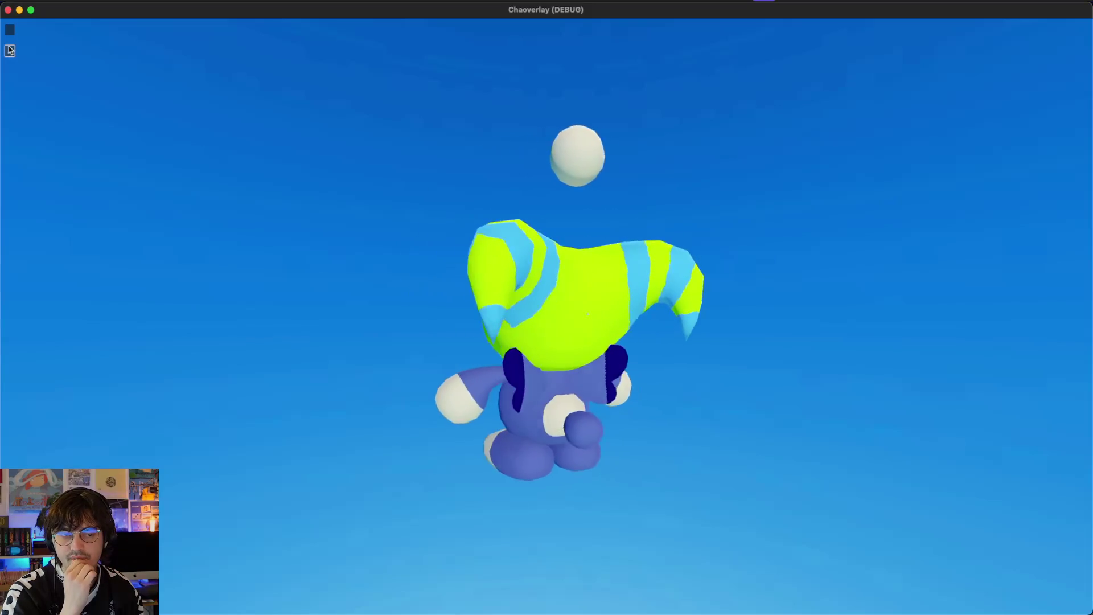
left_click(10, 30)
left_click(10, 30)
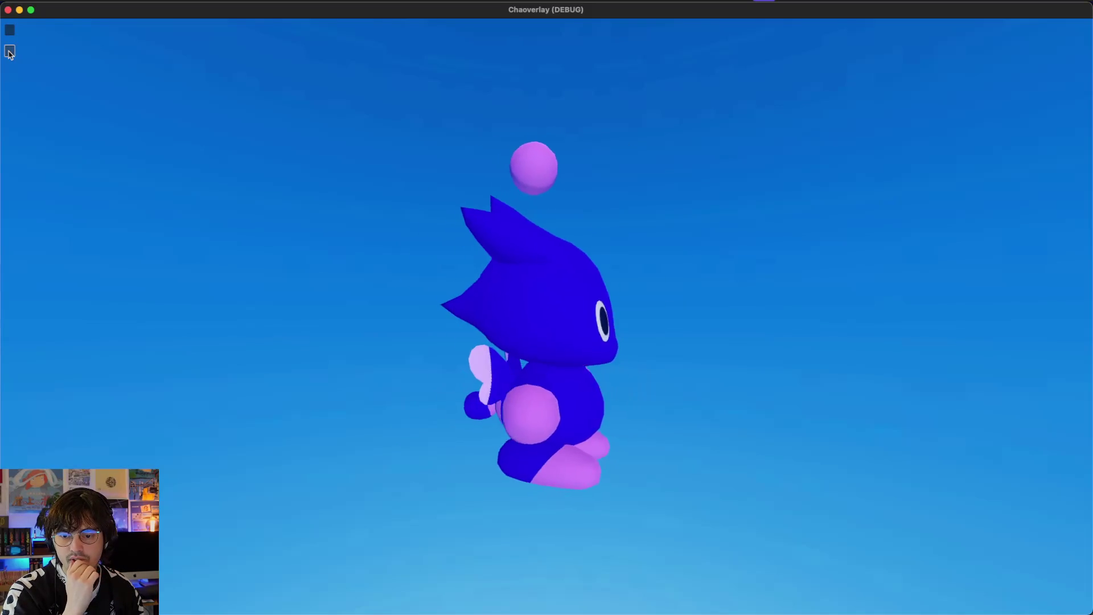
left_click(10, 52)
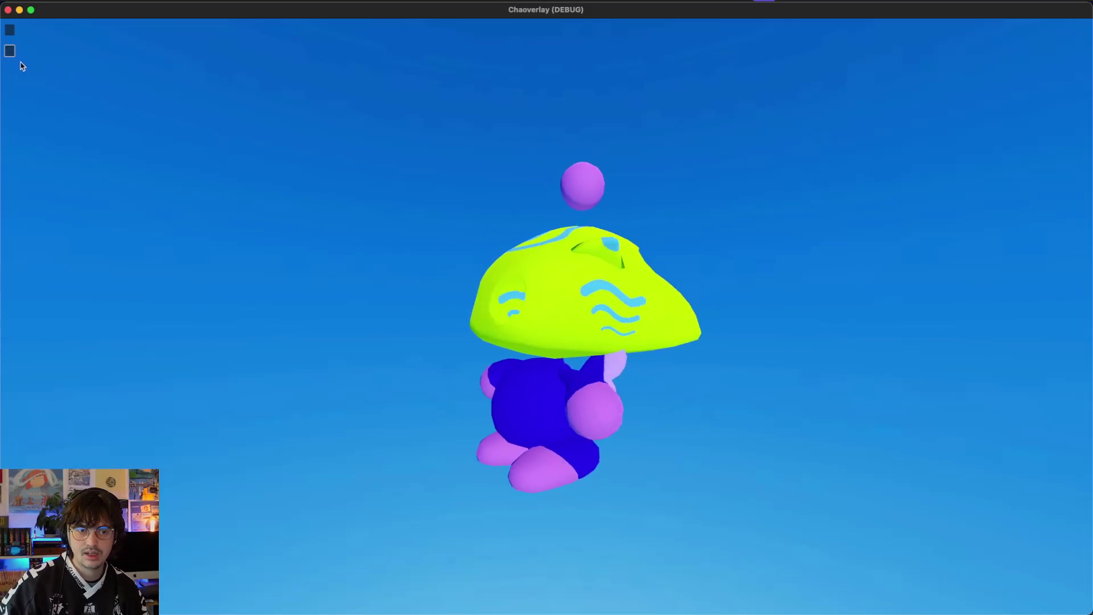
left_click(9, 51)
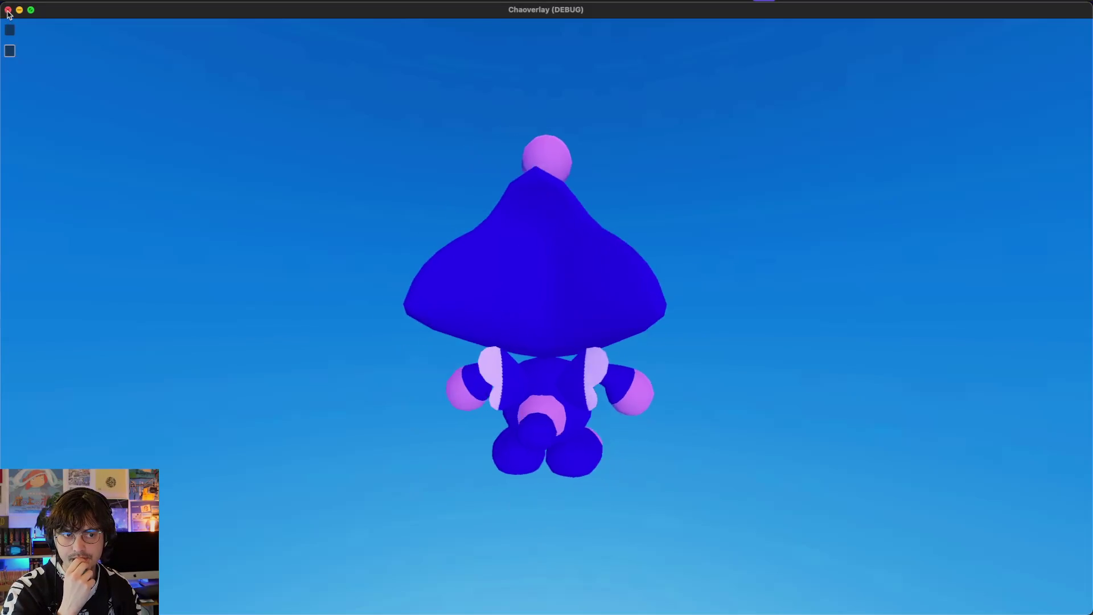
key("super+q")
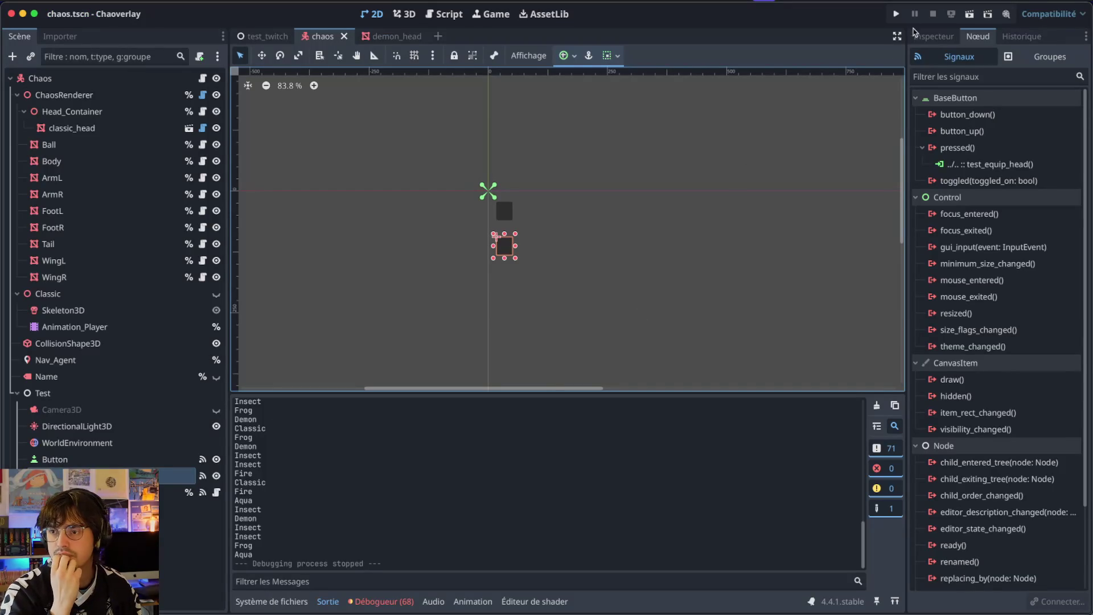
- Inspect Button2's properties and the WingL node's mesh, briefly visiting the test_twitch scene
left_click(929, 39)
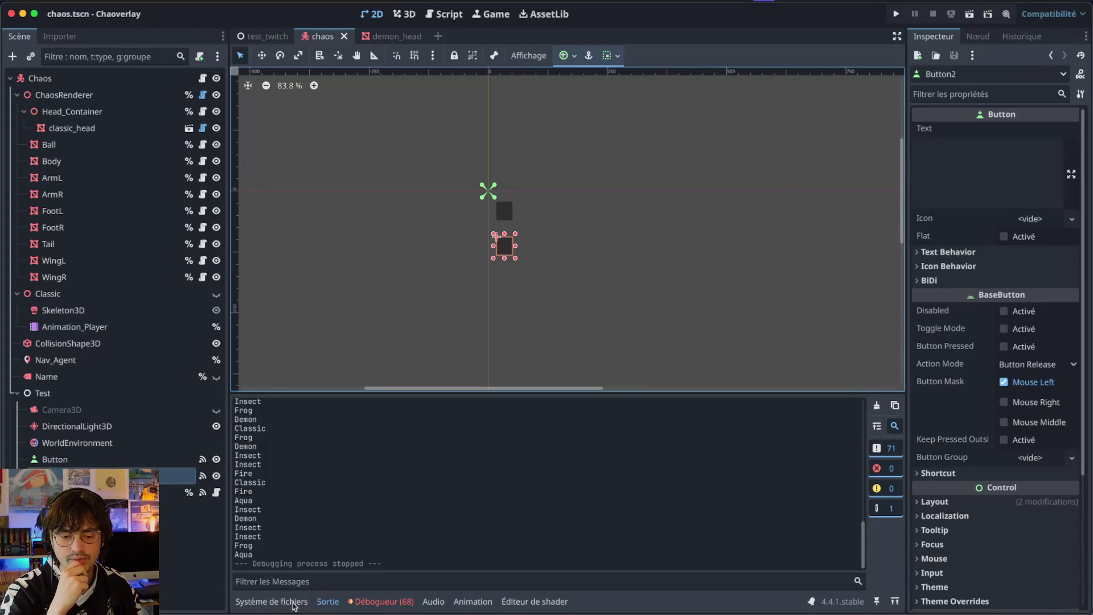
left_click(128, 260)
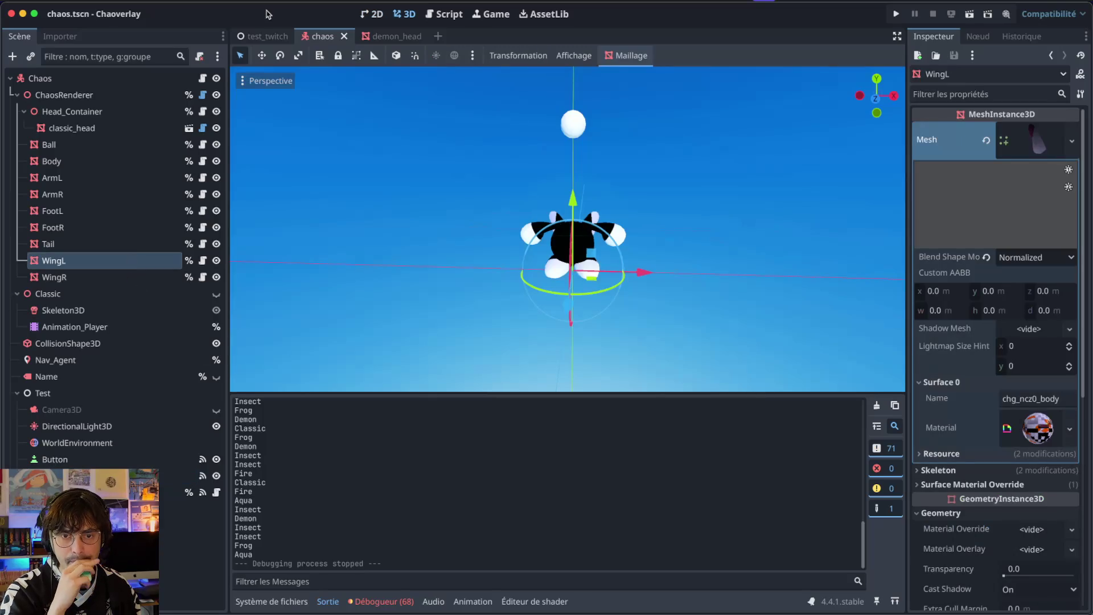
left_click(263, 36)
left_click(323, 39)
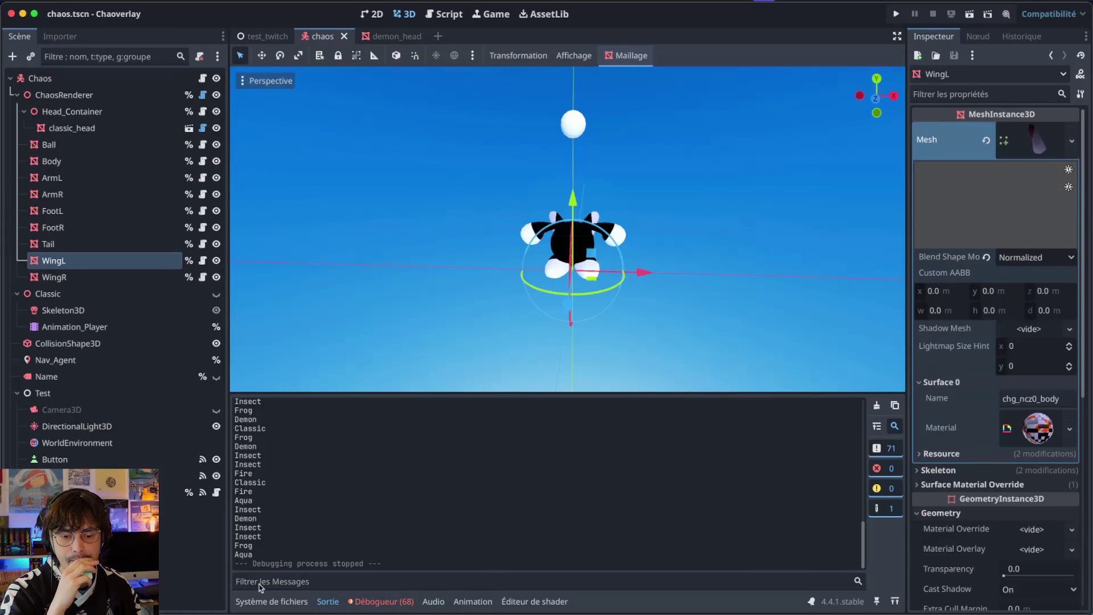
- Back in the Godot editor, check the node's signals and properties and show the FileSystem dock
key("ctrl+Up")
left_click(732, 383)
scroll(990, 181, "down", 2)
scroll(991, 181, "up", 2)
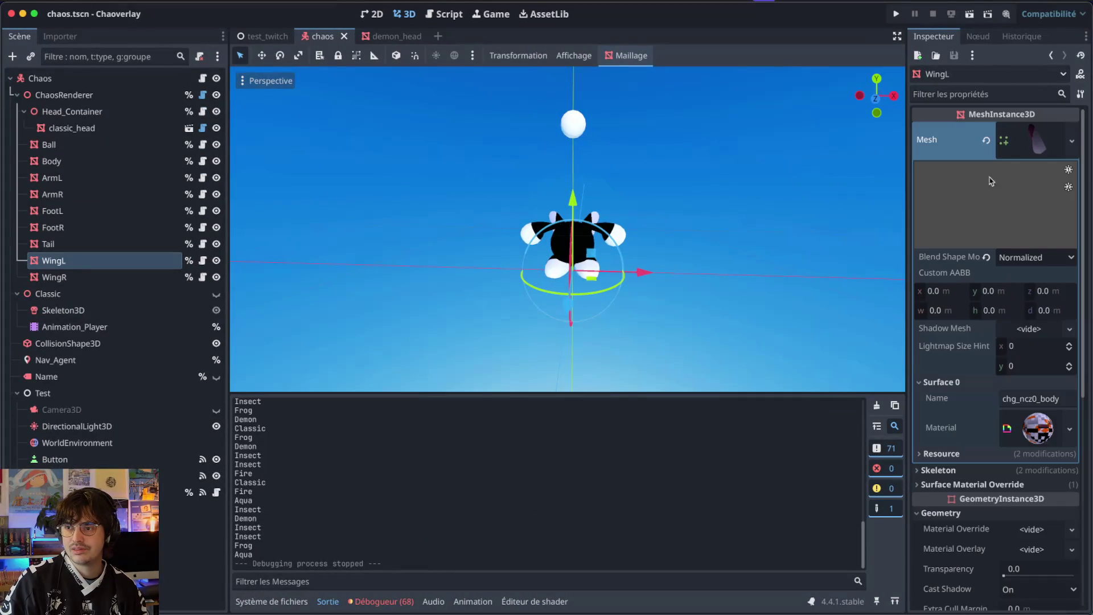
left_click(978, 35)
left_click(933, 36)
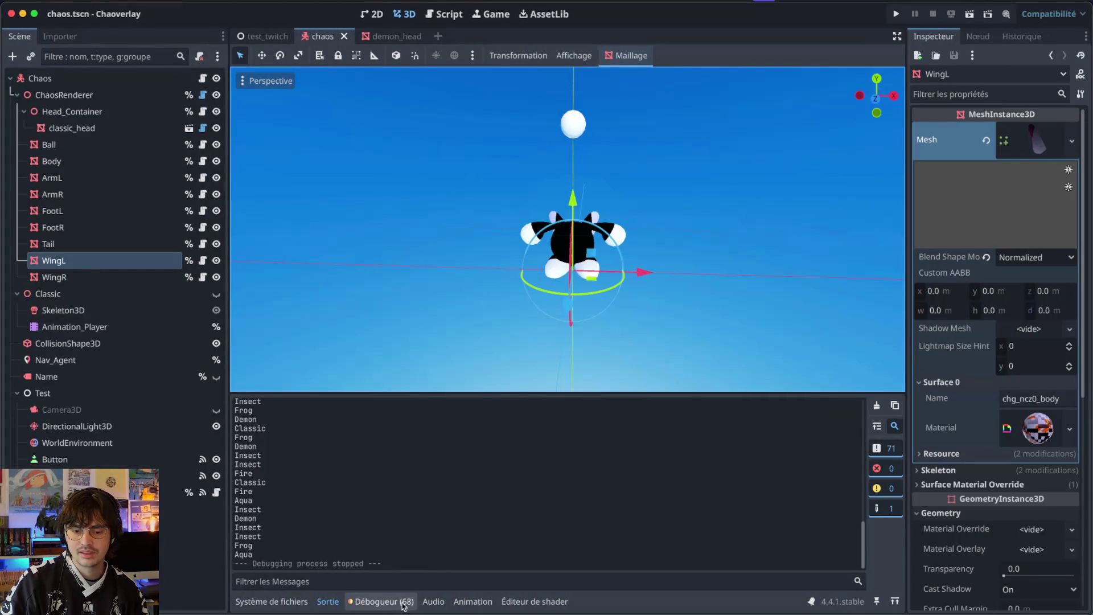
left_click(433, 601)
left_click(262, 602)
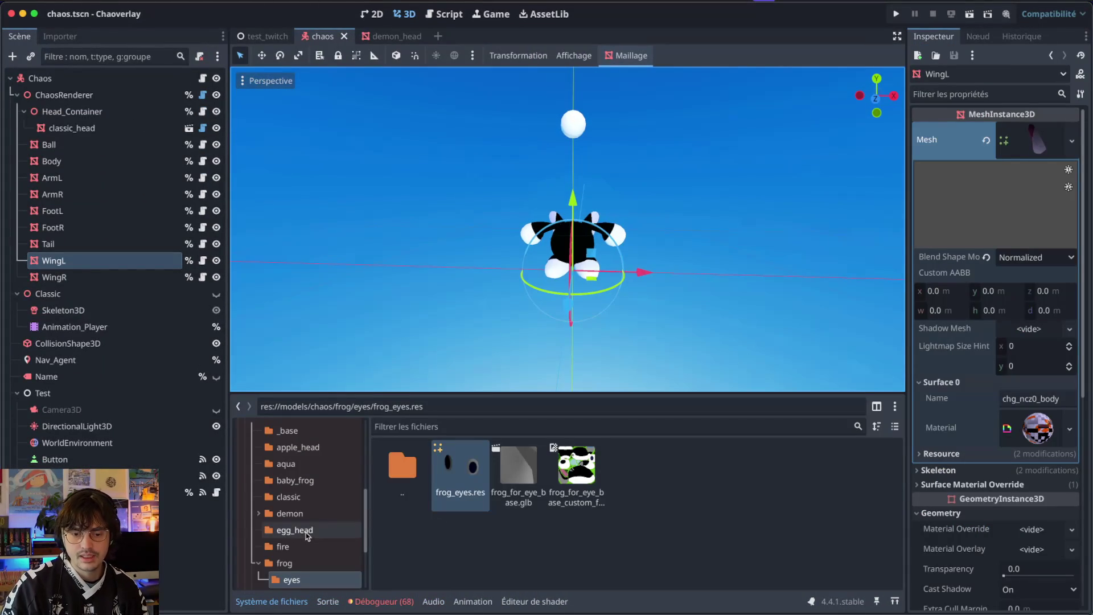
scroll(262, 564, "up", 5)
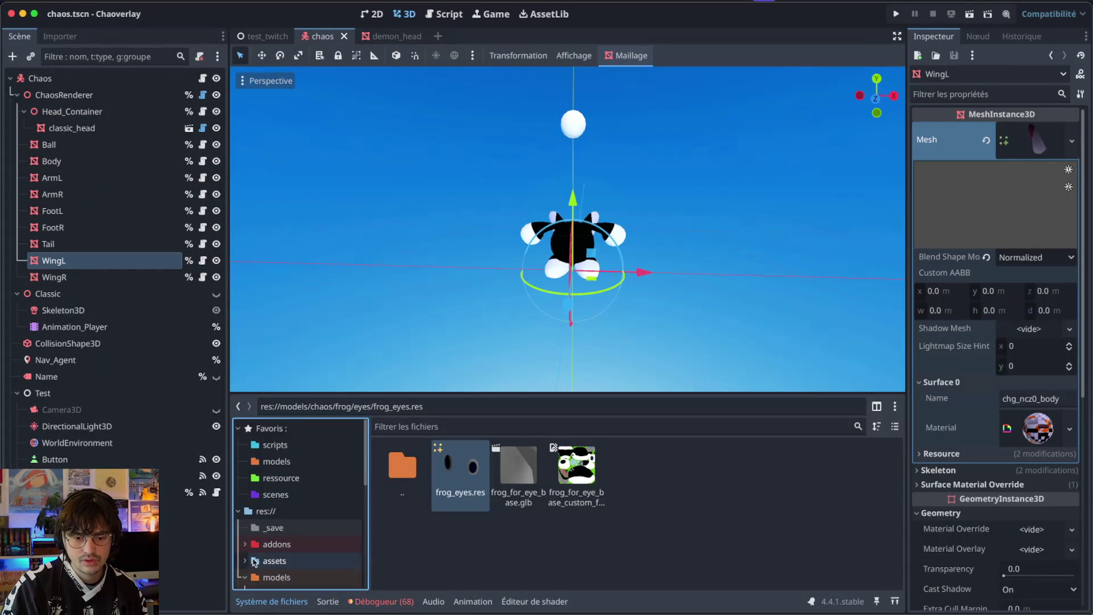
- Select the Chaos root and expand each Debug Head List entry: aqua, babyfrog, classic, demon, fire, insect, frog
left_click(114, 79)
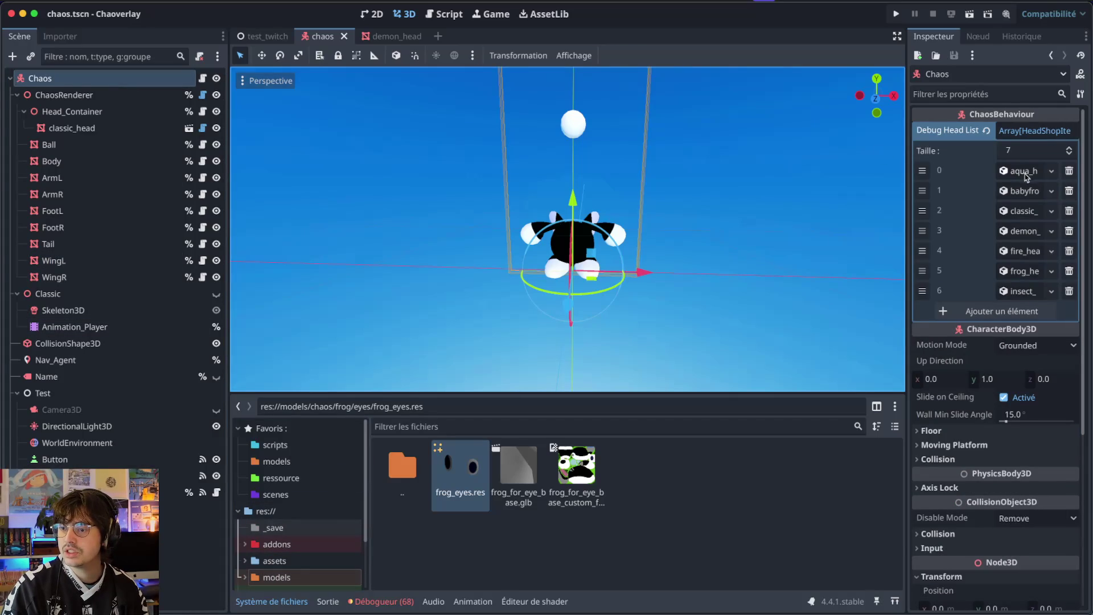
left_click(1024, 290)
left_click(1024, 290)
left_click(1027, 272)
left_click(1027, 272)
left_click(1020, 251)
left_click(1020, 251)
left_click(1015, 230)
left_click(1015, 228)
left_click(1016, 209)
left_click(1016, 210)
left_click(1015, 170)
left_click(1015, 171)
left_click(1014, 190)
left_click(1014, 190)
left_click(1016, 210)
left_click(1016, 211)
left_click(1017, 229)
left_click(1017, 229)
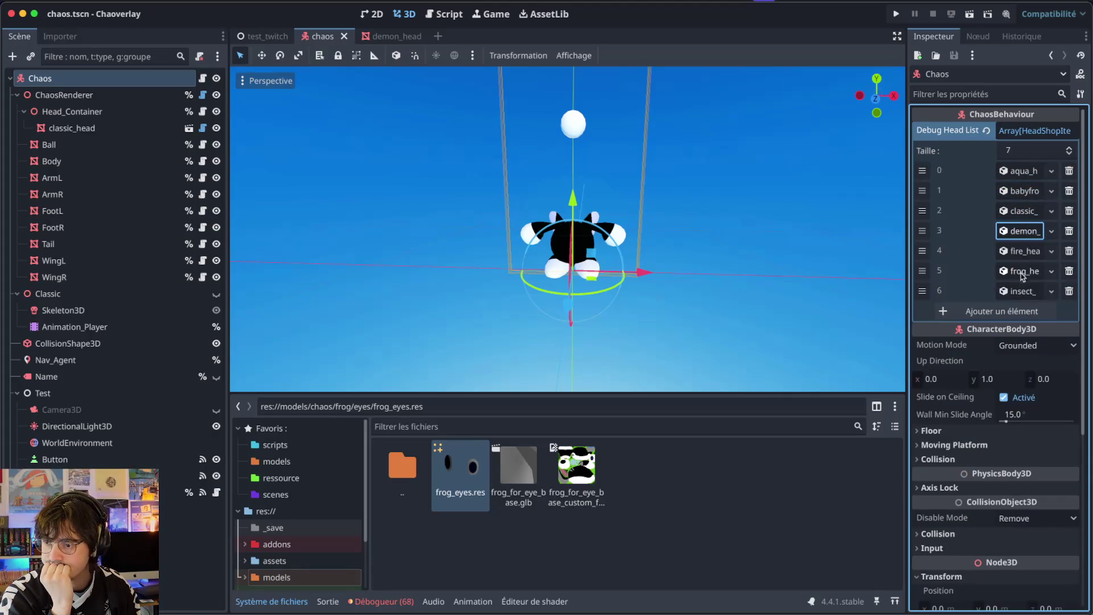
left_click(1016, 172)
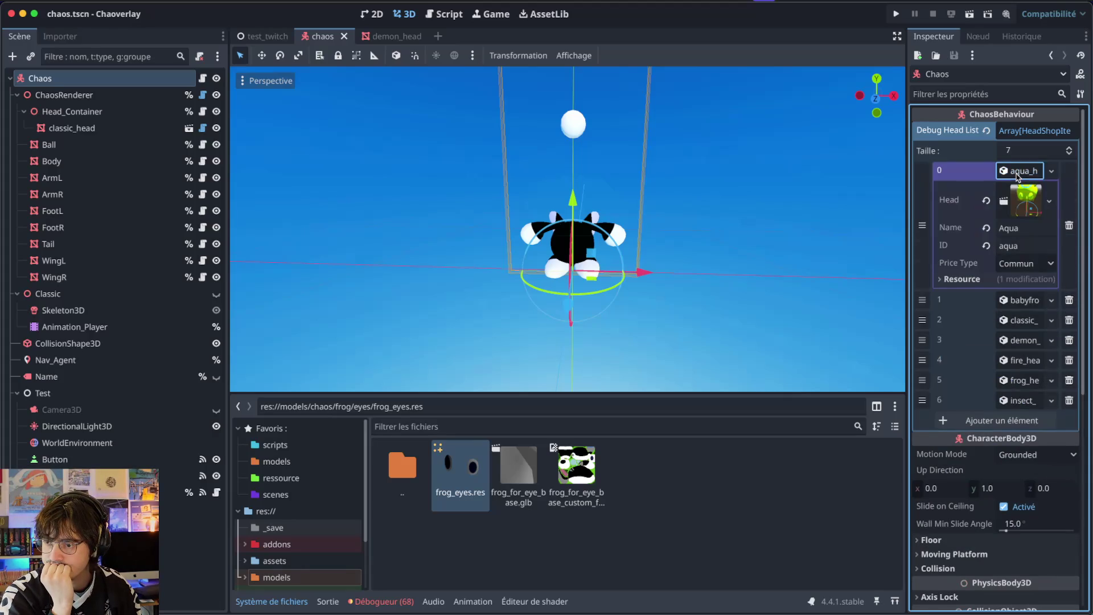
left_click(1017, 175)
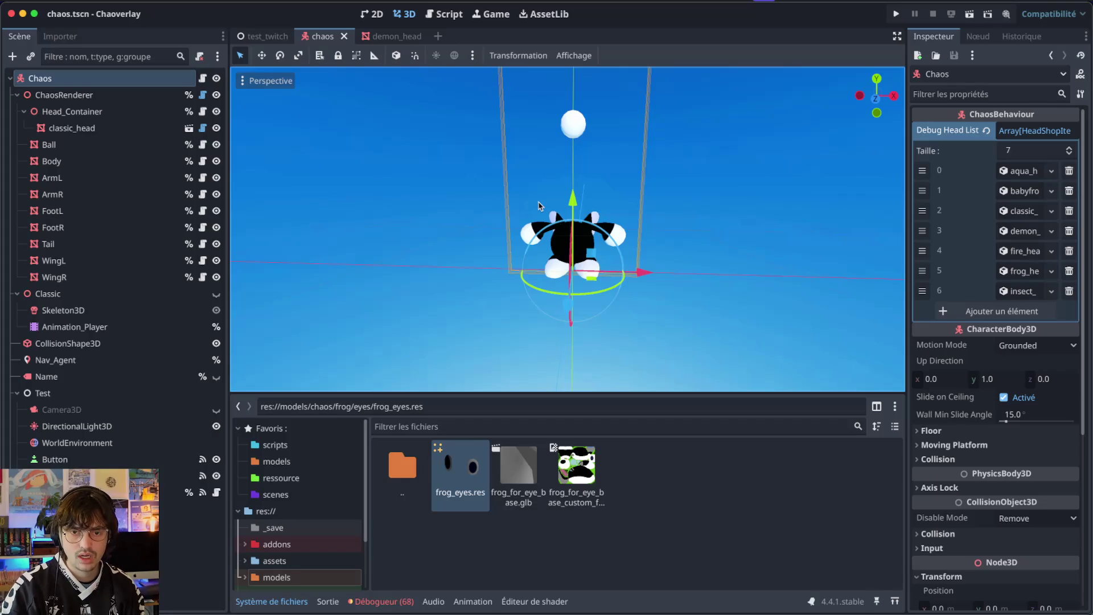
- Open aqua_head.tscn, make eye_style_base visible, and save and run the game
key("ctrl+shift+o")
type("aqua")
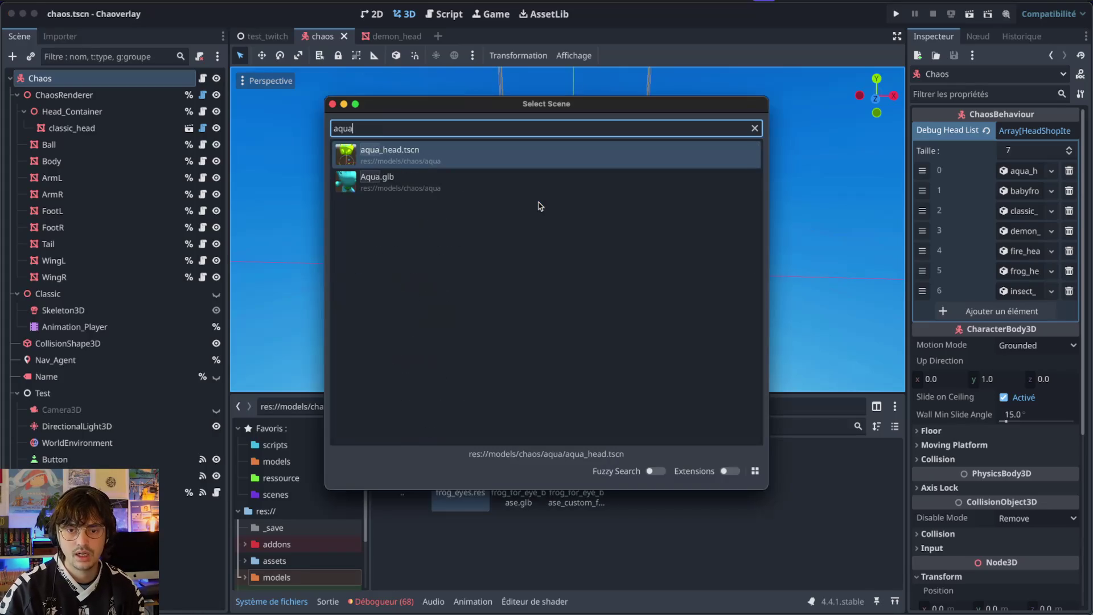
key("Return")
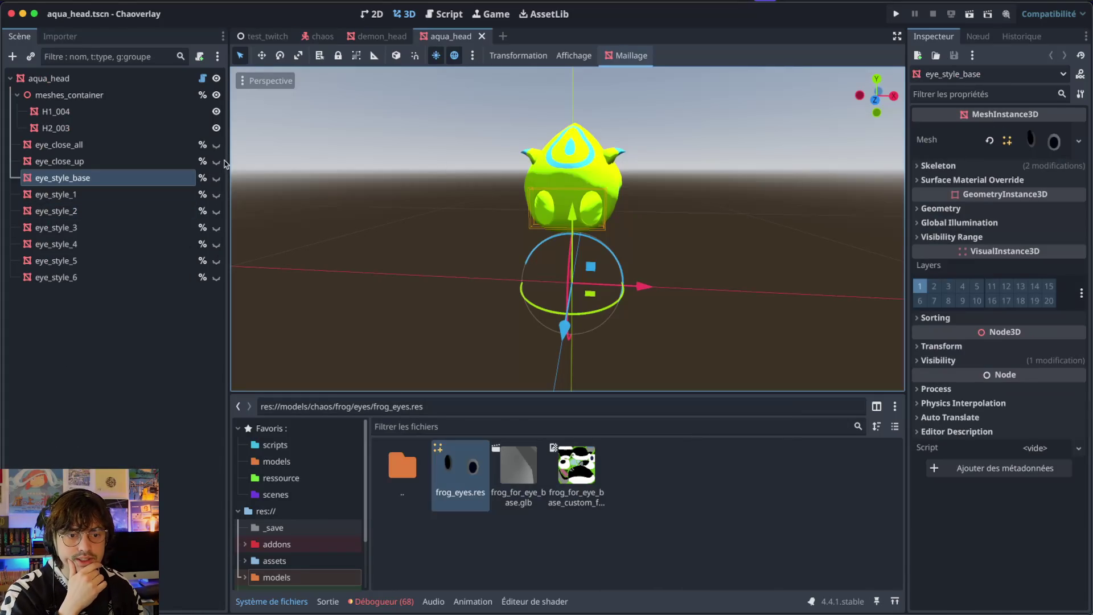
left_click(216, 177)
key("super+b")
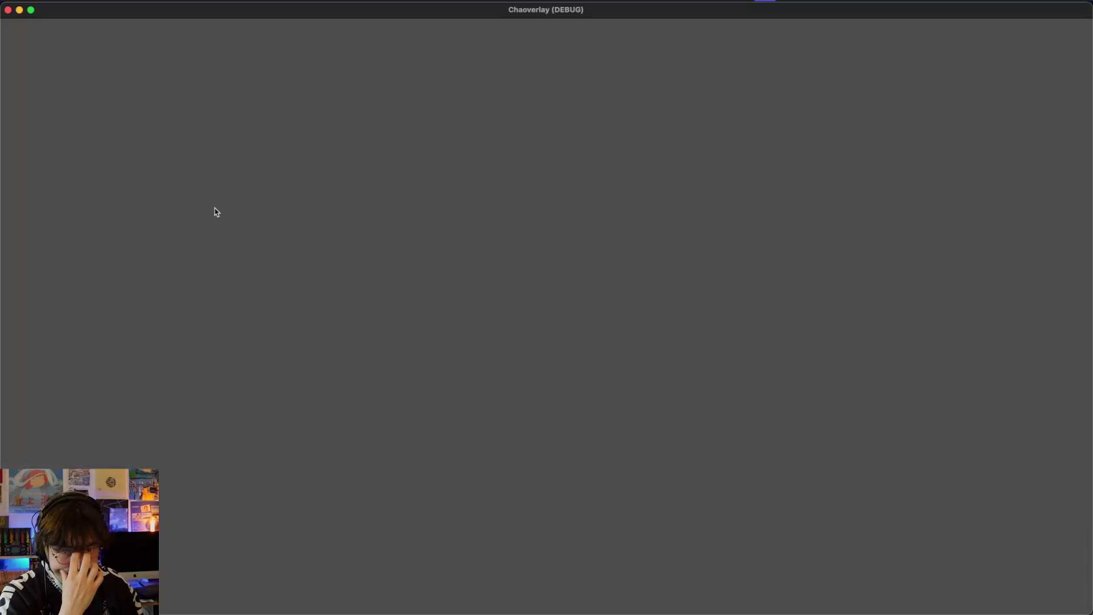
- Rerun from the chaos scene, randomising the Chao's head three times and colours three times
left_click(8, 10)
left_click(322, 38)
key("super+b")
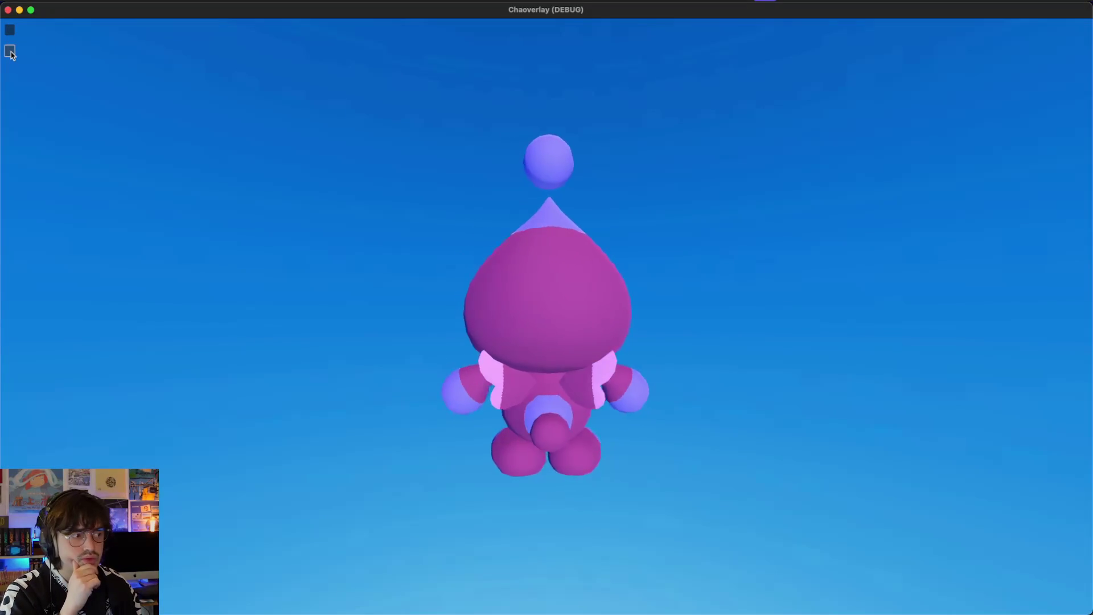
left_click(11, 52)
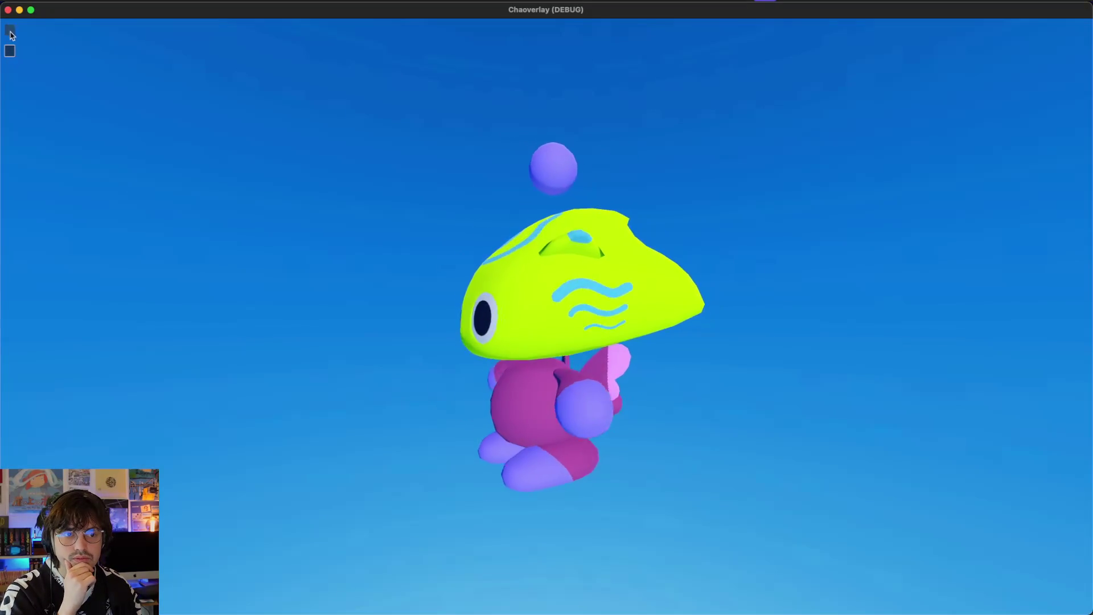
left_click(10, 31)
left_click(10, 32)
left_click(10, 31)
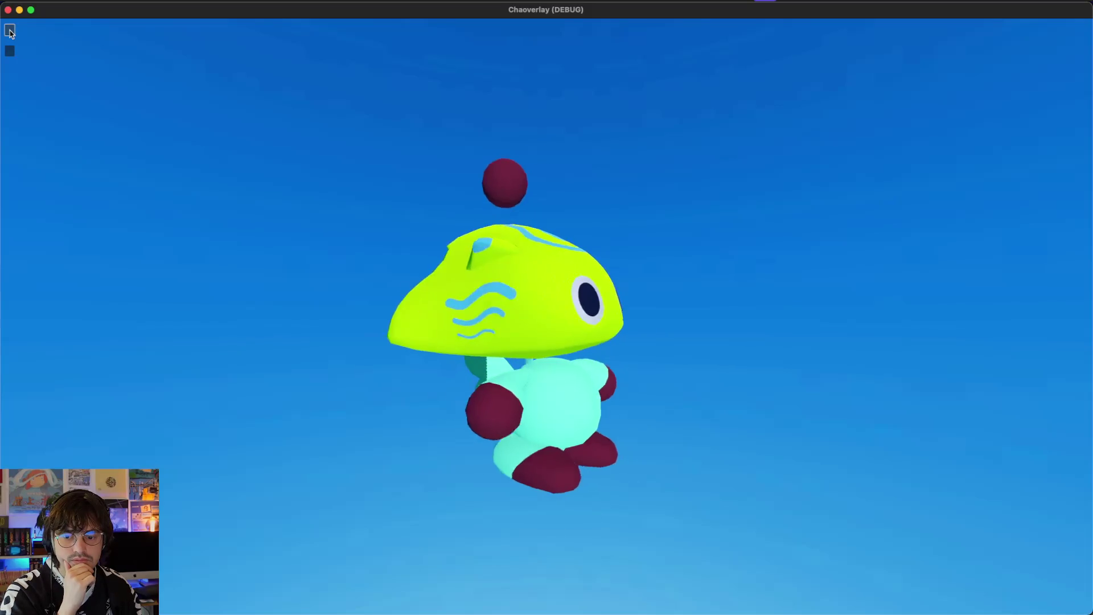
left_click(11, 52)
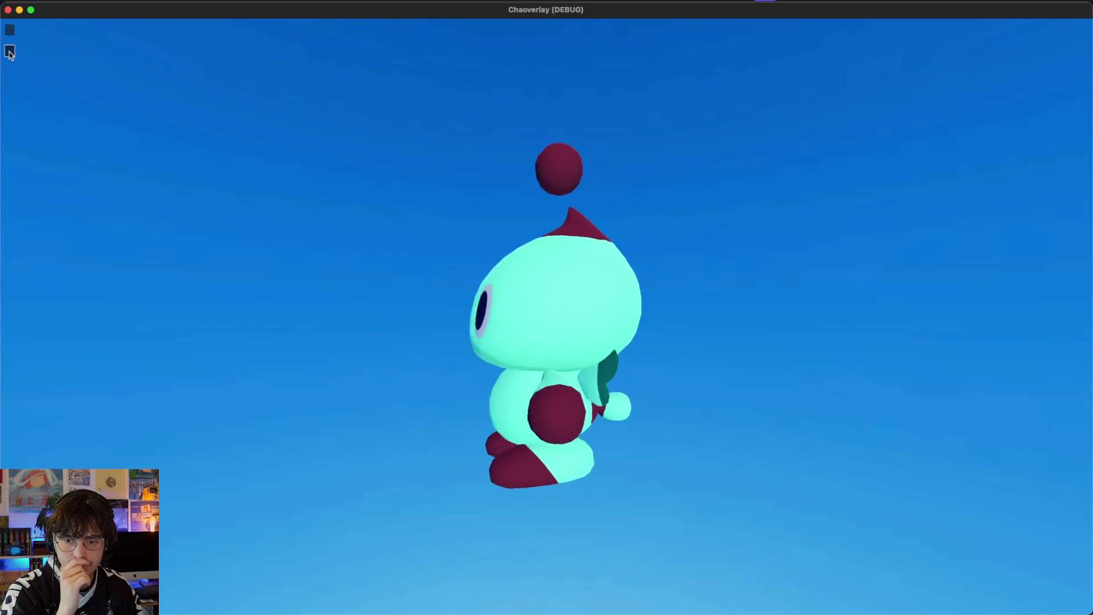
left_click(11, 53)
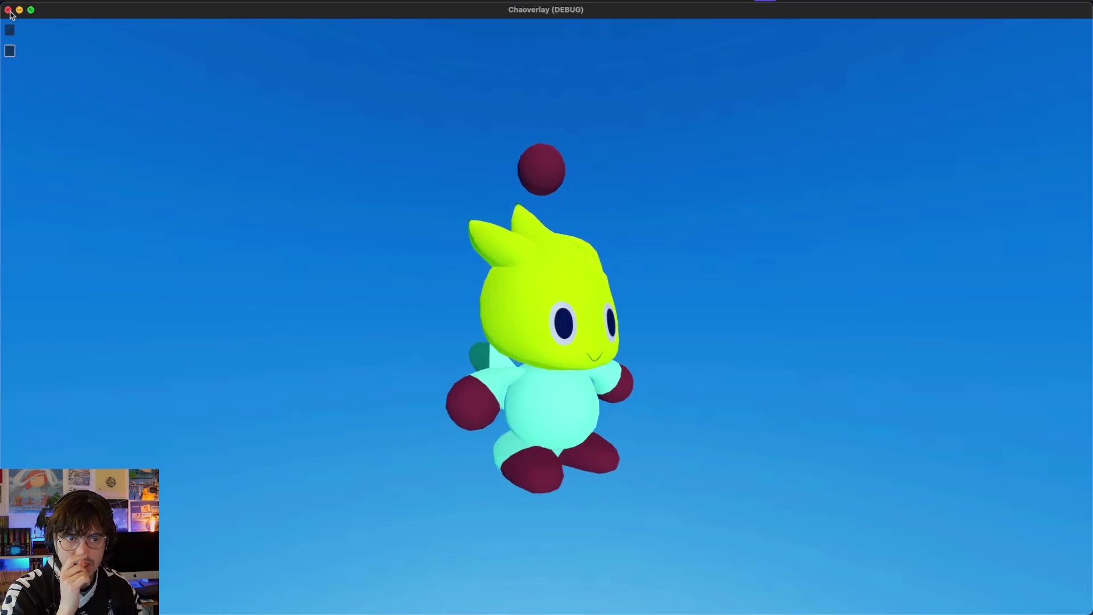
scroll(319, 325, "down", 2)
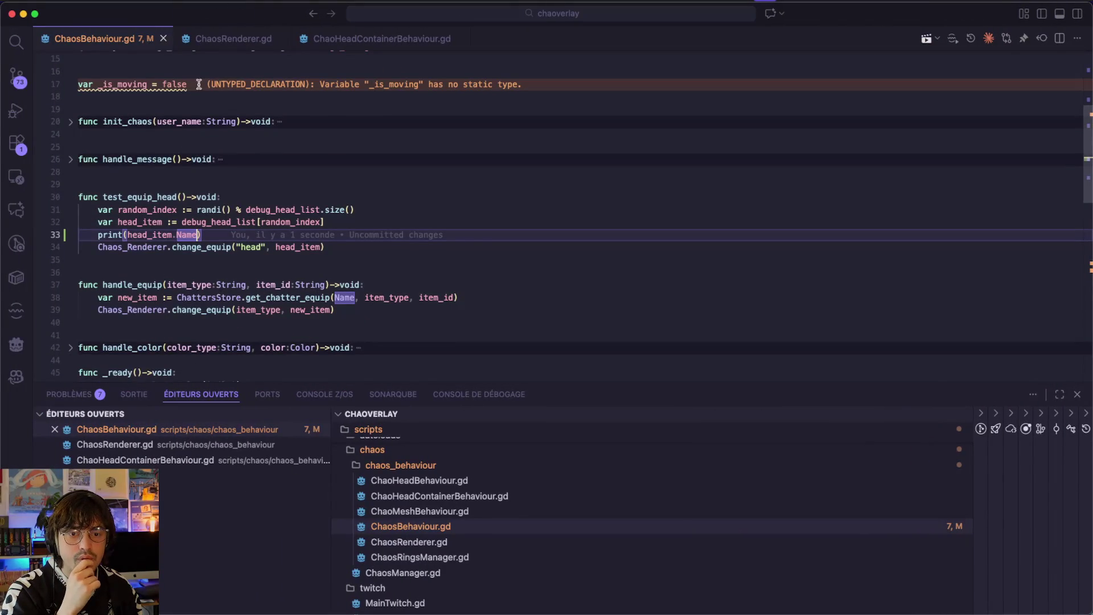
- Follow change_equip from ChaosRenderer.gd to the change_head definition in ChaoHeadContainerBehaviour.gd
left_click(222, 50)
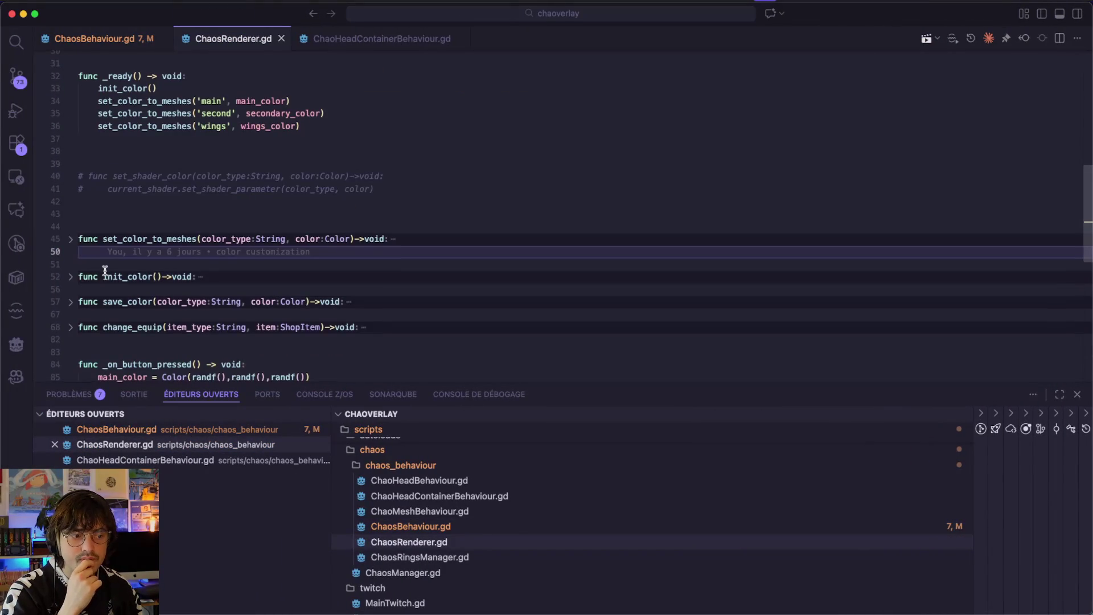
scroll(105, 271, "down", 3)
scroll(114, 188, "up", 3)
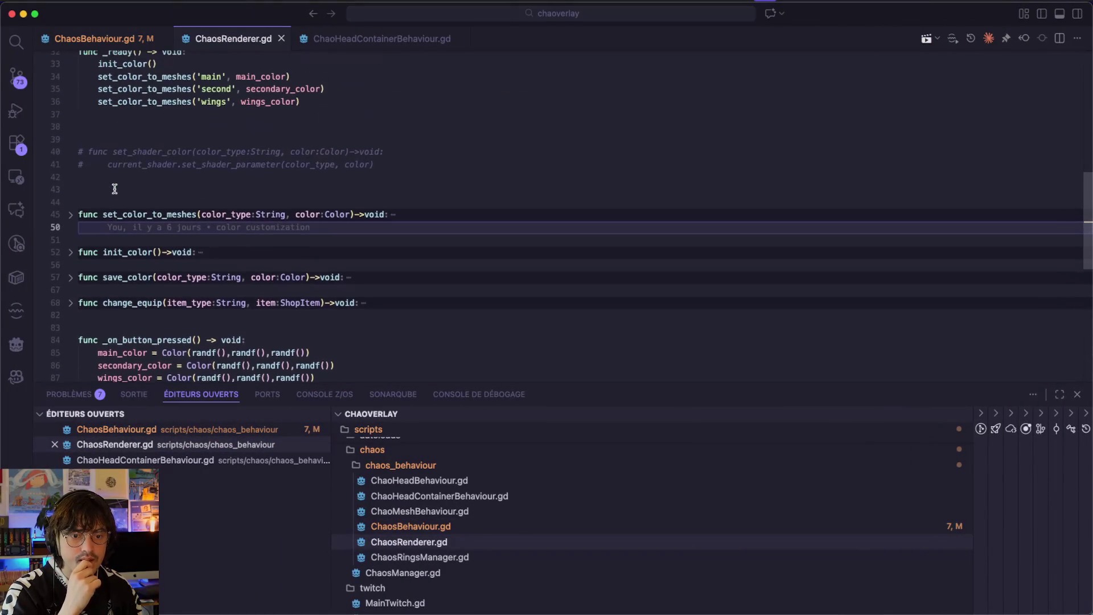
scroll(78, 264, "up", 3)
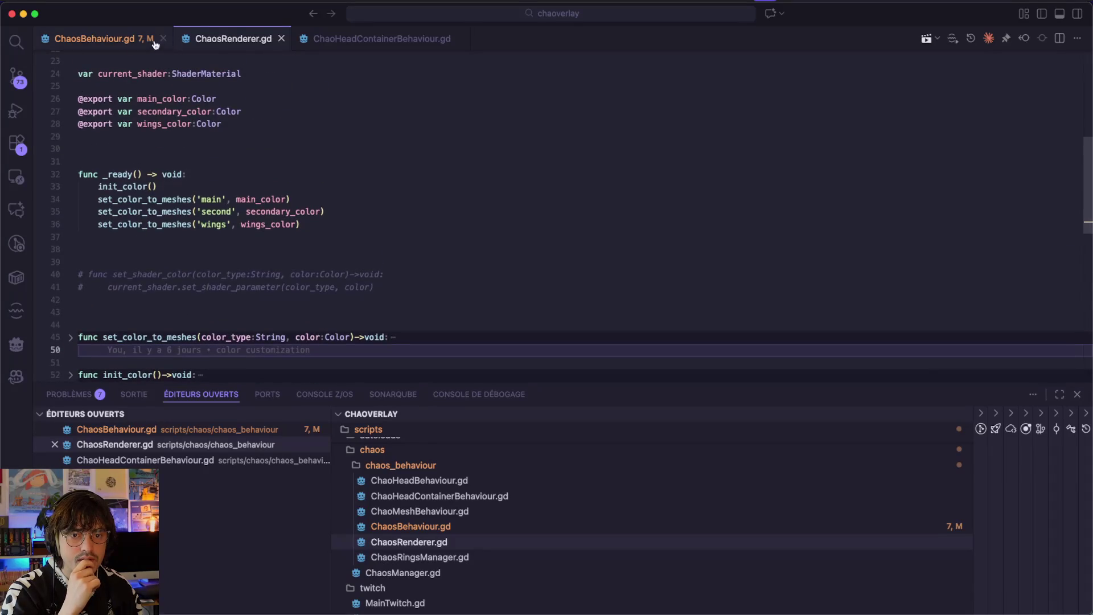
left_click(103, 39)
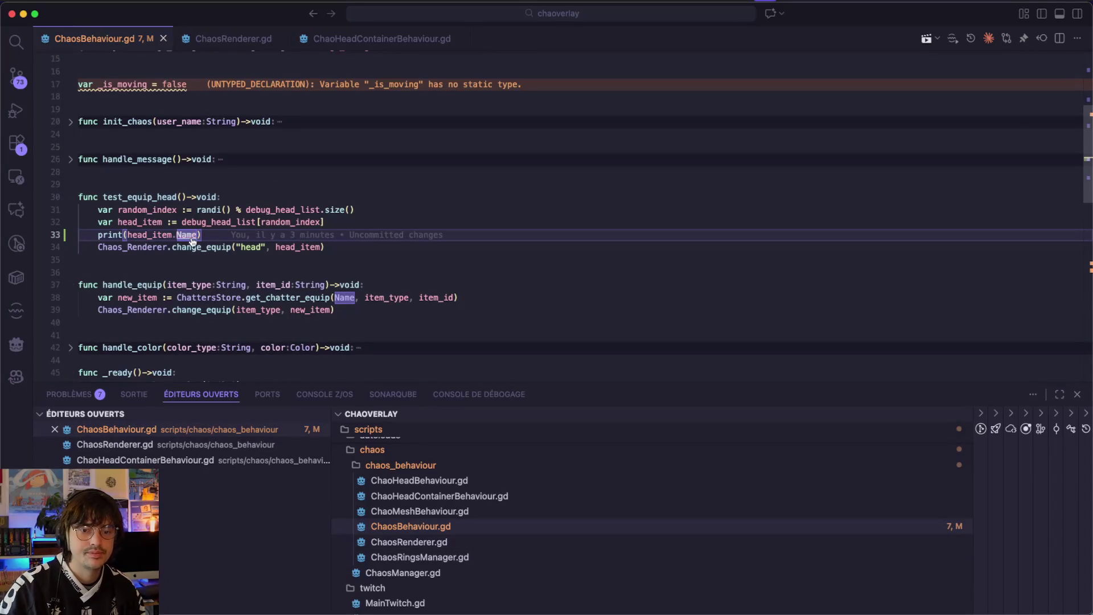
left_click(193, 245, "super")
left_click(72, 123)
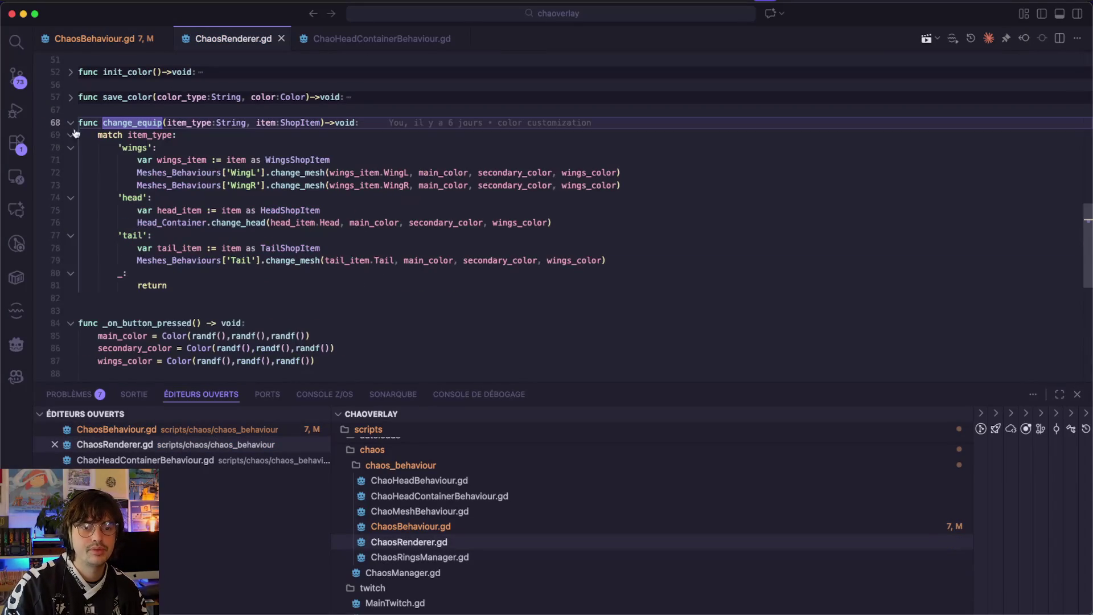
scroll(114, 168, "up", 1)
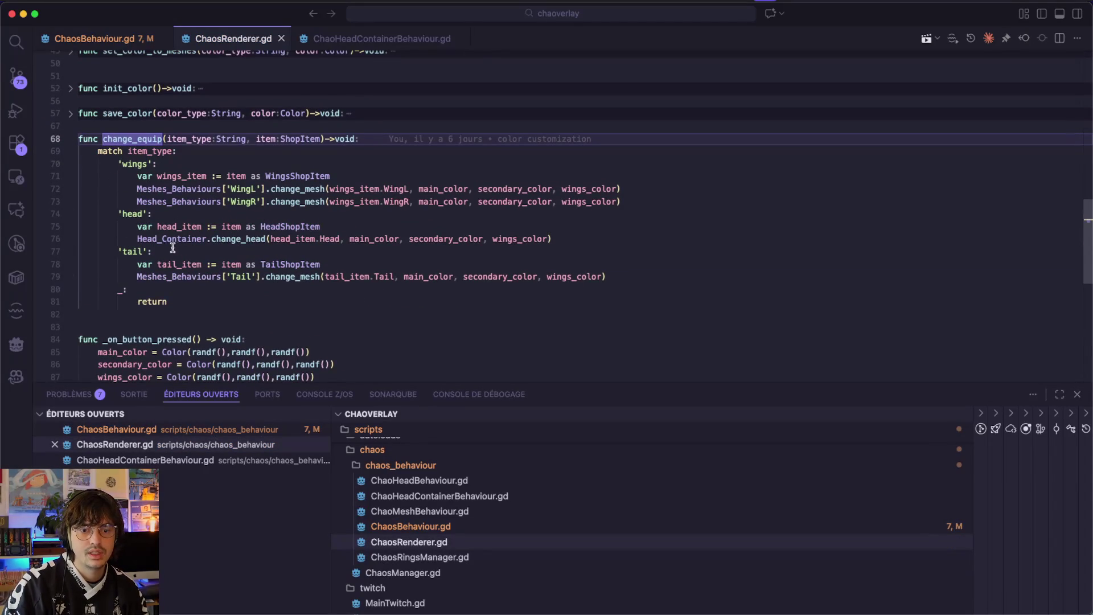
left_click(238, 245, "super")
scroll(149, 189, "up", 1)
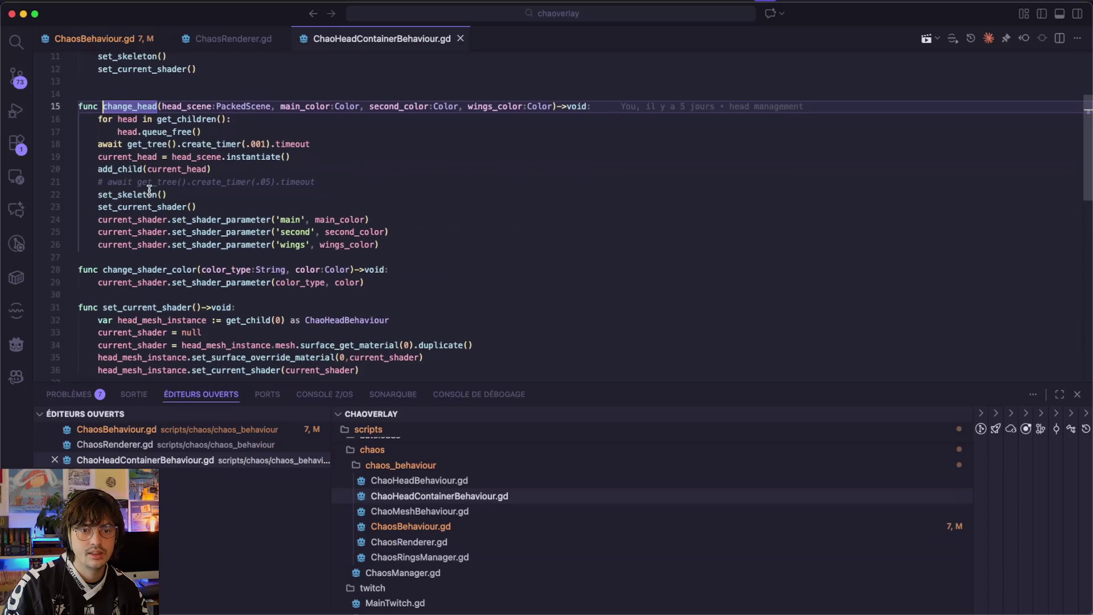
- Change the line 18 create_timer delay from .001 to .05 and save the script
left_click(259, 145)
key("BackSpace")
type("5")
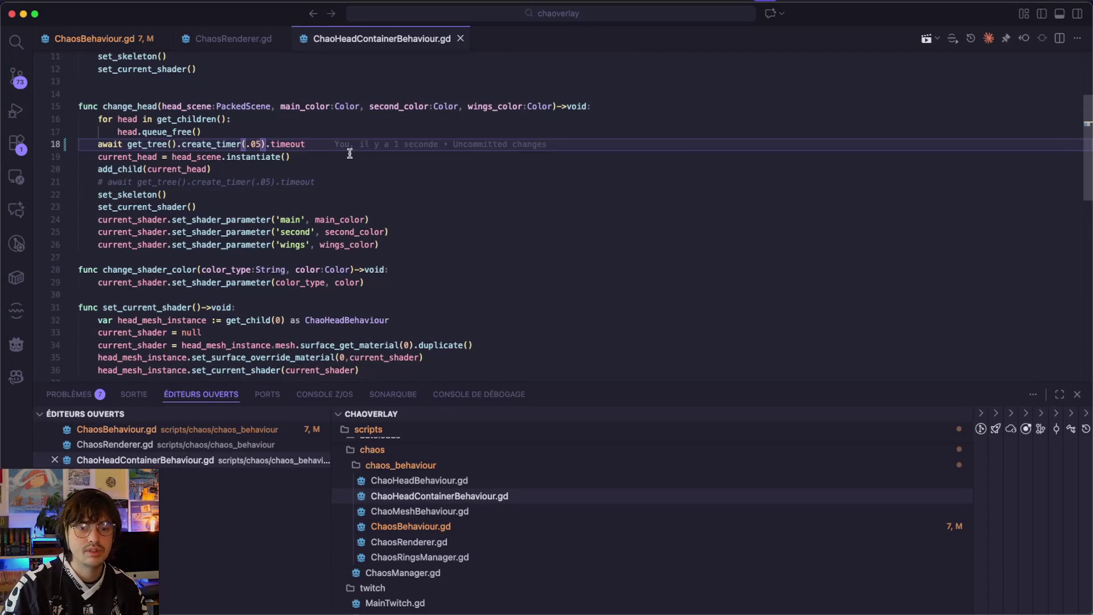
left_click_drag(305, 144, 28, 139)
left_click(166, 182)
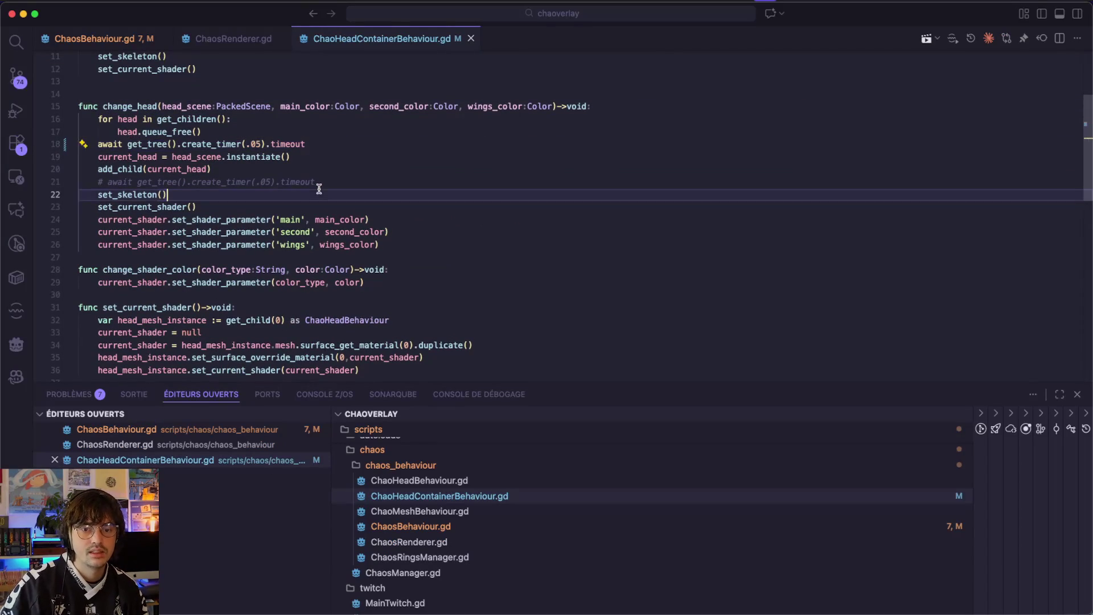
key("super+slash")
key("super+Tab")
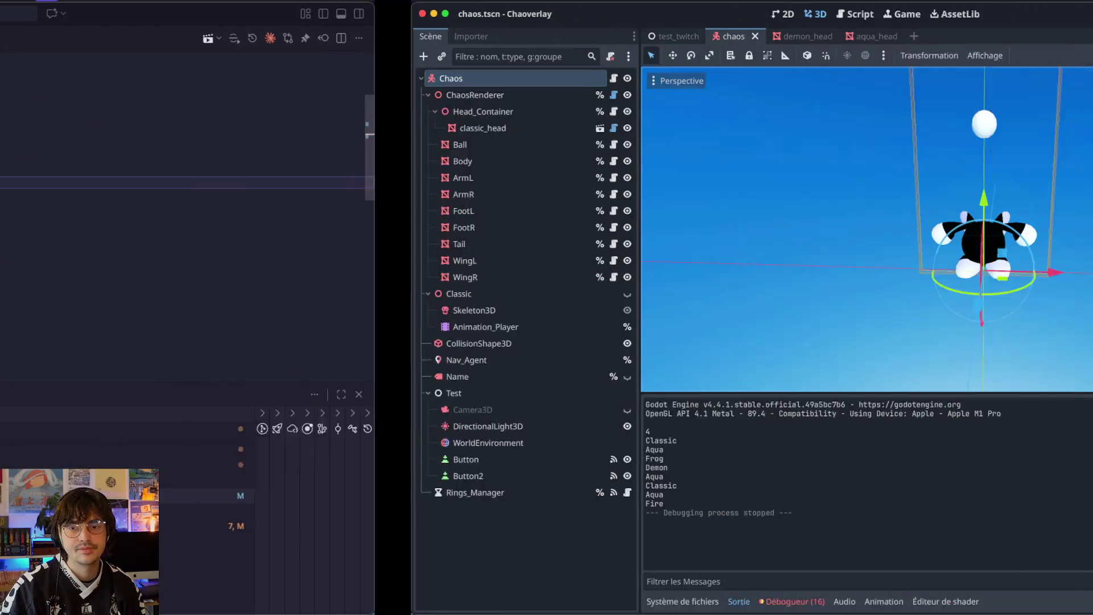
- Run the game, randomise the Chao's colours twice, swap to a random head, then close it
key("super+b")
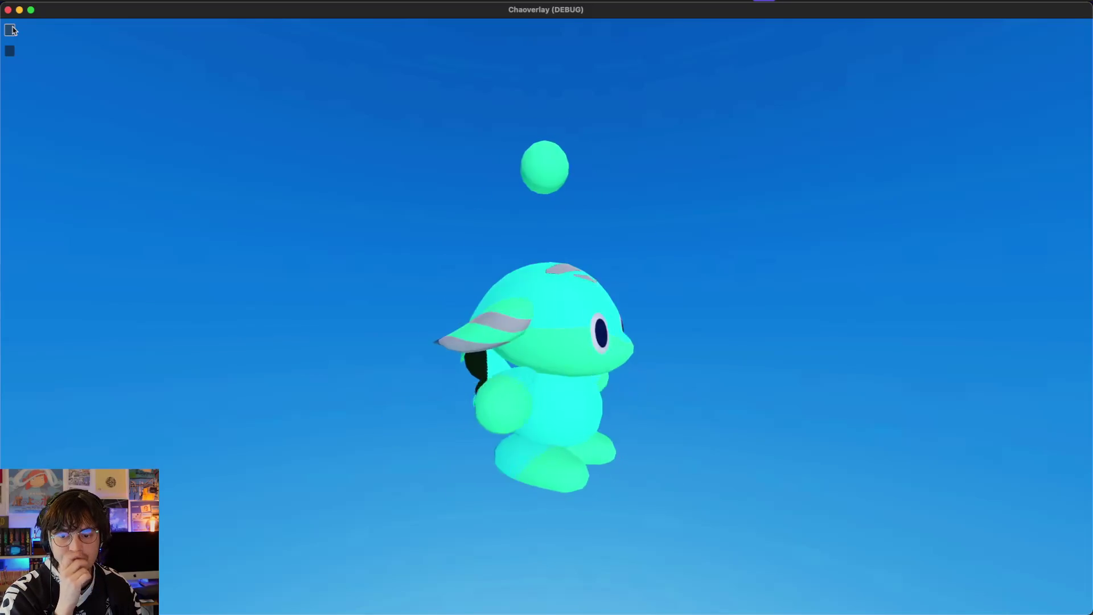
left_click(11, 30)
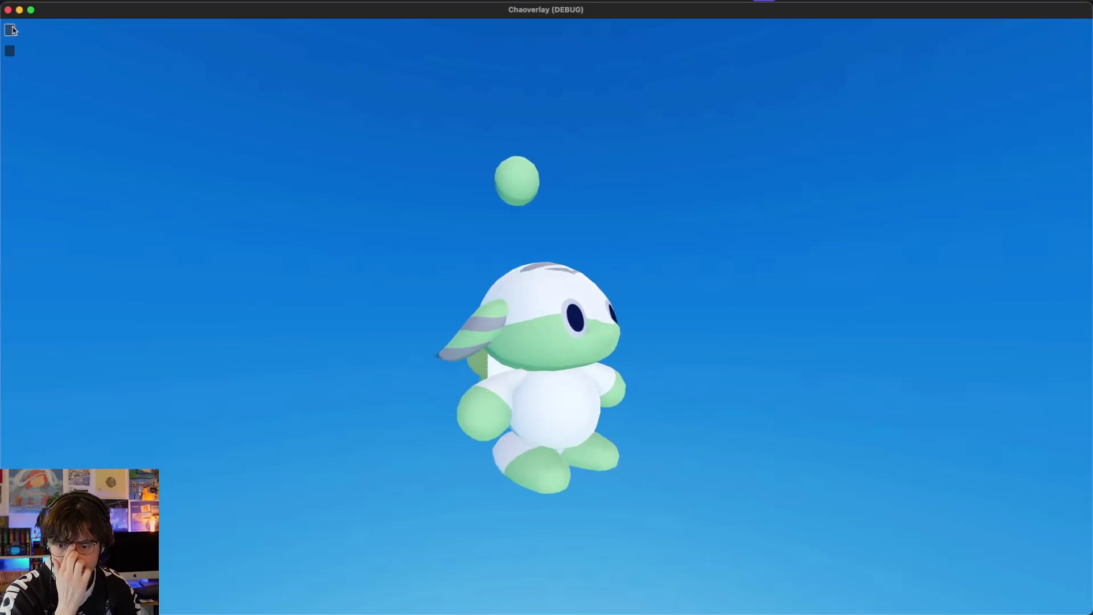
left_click(11, 30)
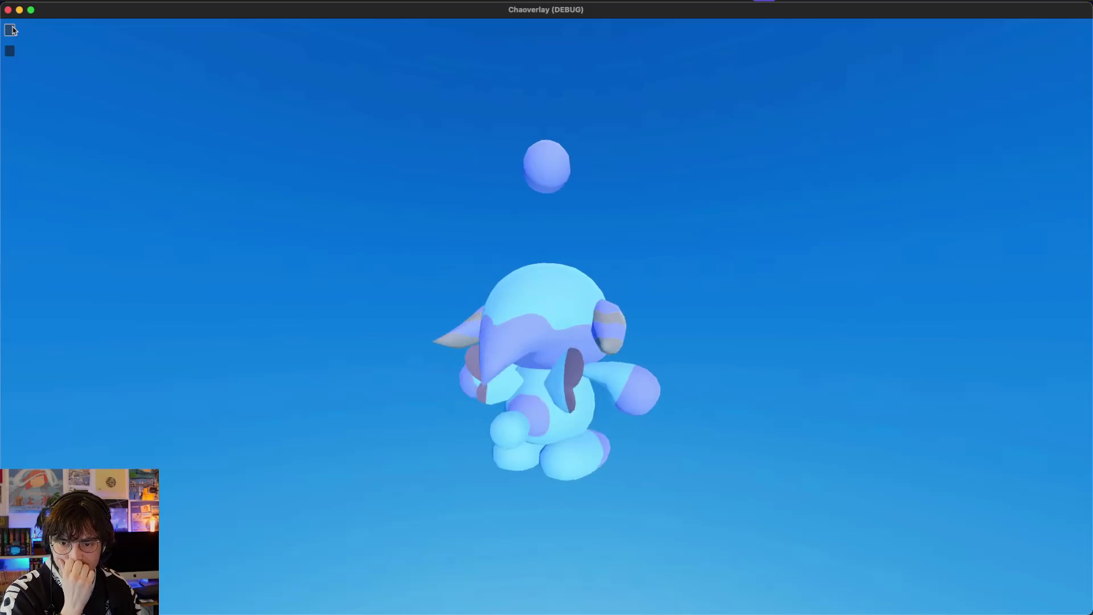
left_click(7, 53)
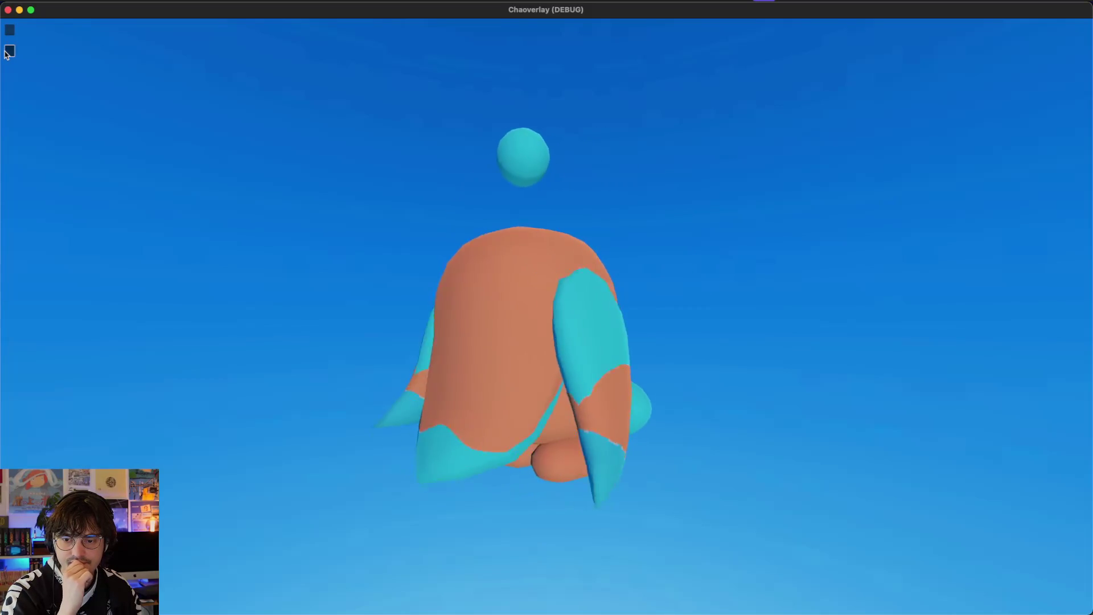
left_click(9, 10)
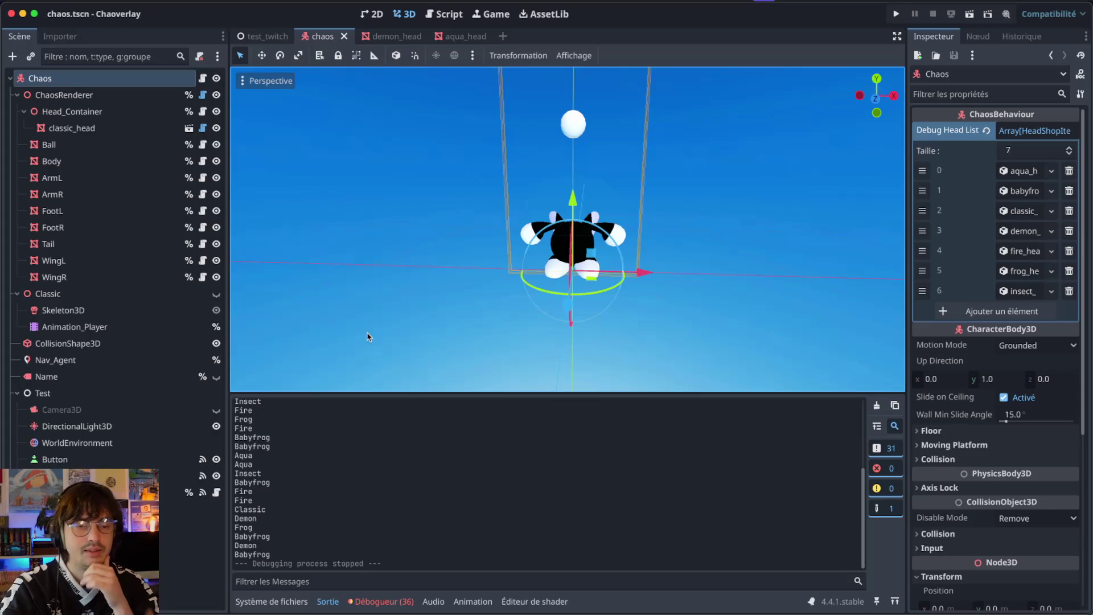
- Select the ArmL and Ball nodes, then close the demon_head and aqua_head scene tabs
left_click(88, 176)
left_click(84, 149)
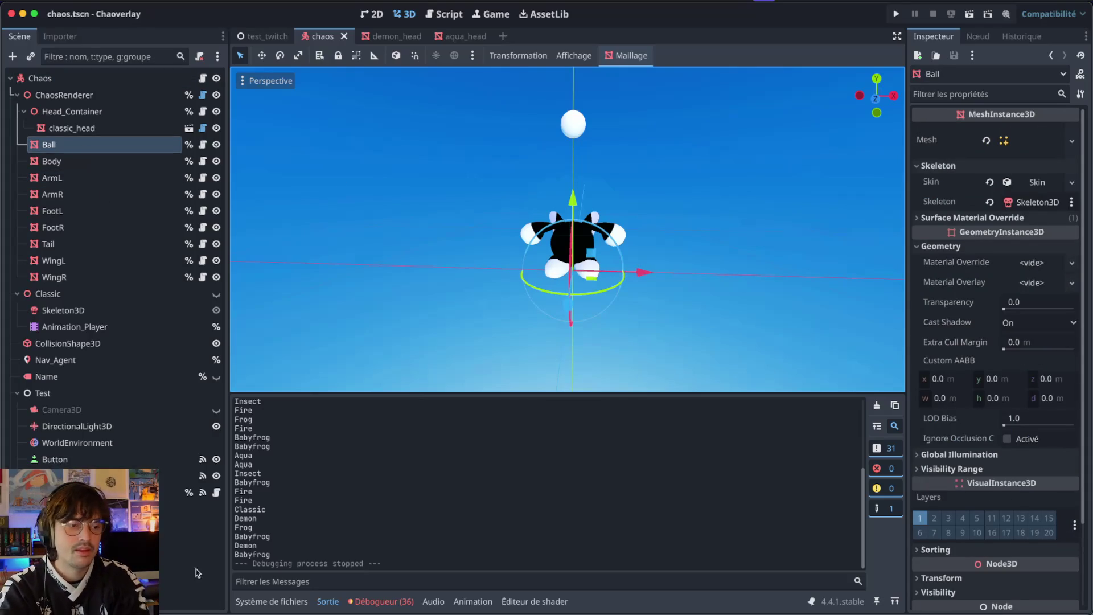
left_click(398, 36)
left_click(421, 37)
left_click(408, 38)
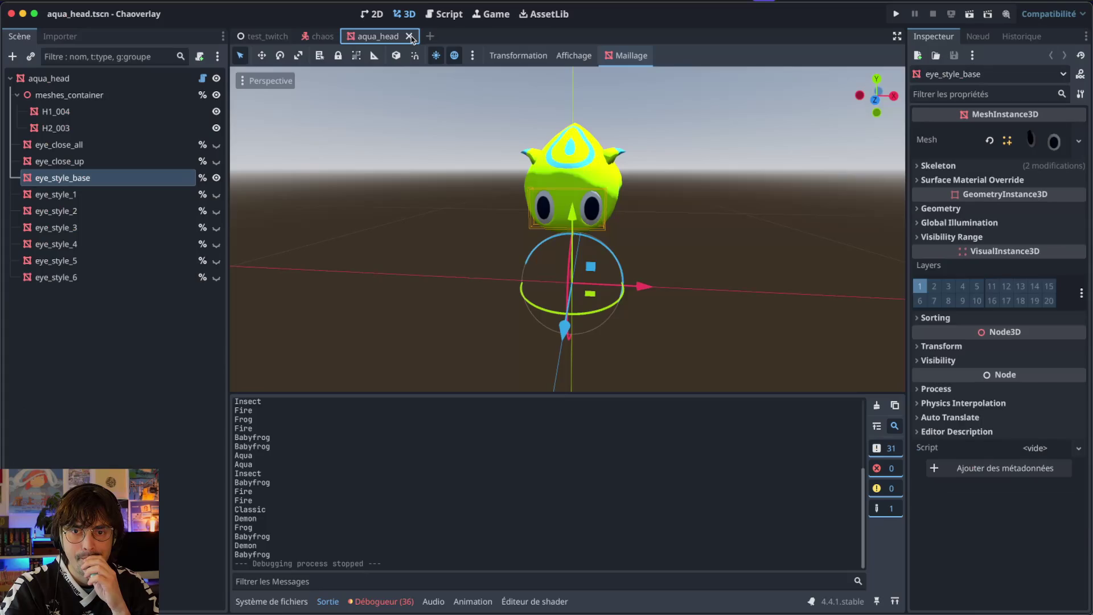
left_click(409, 36)
- Browse to models/chaos/classic and inspect then close the Classic.glb import preview
left_click(272, 601)
left_click(429, 569)
scroll(296, 512, "down", 3)
scroll(290, 484, "up", 3)
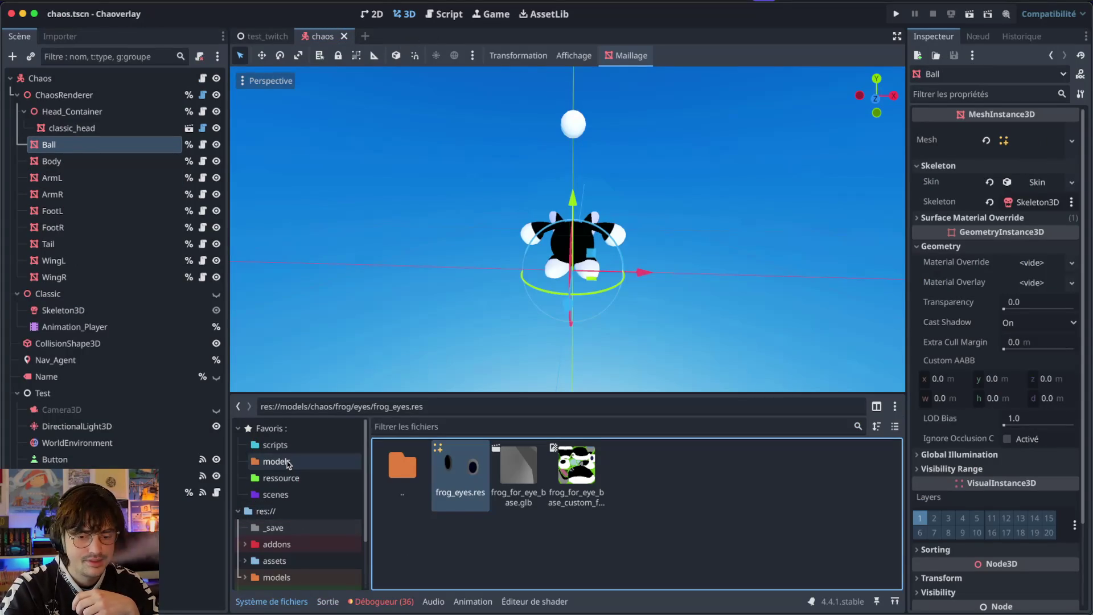
left_click(287, 464)
double_click(518, 467)
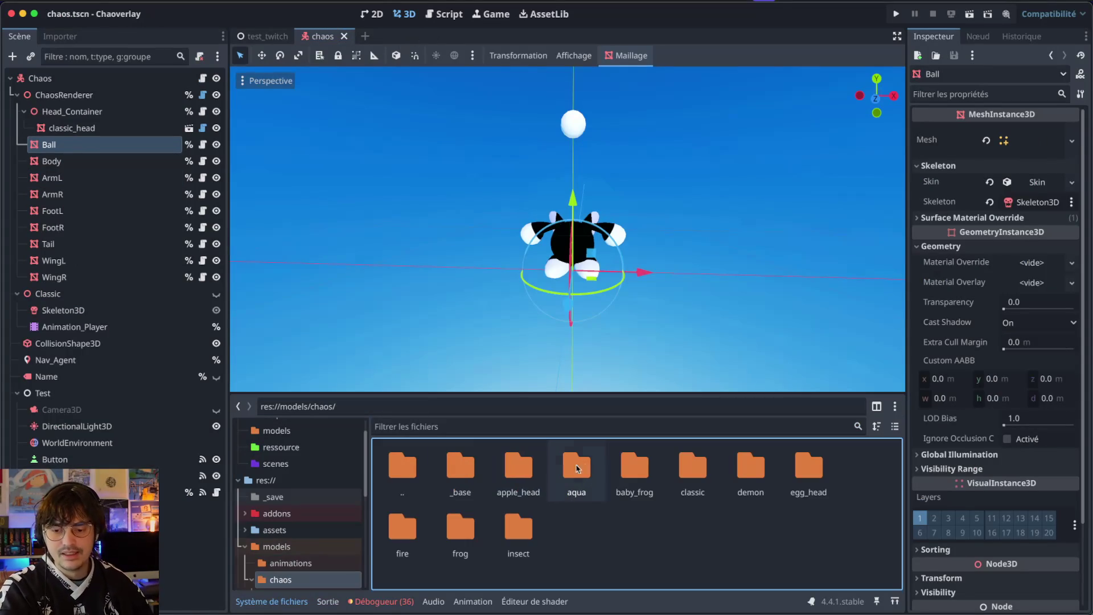
double_click(692, 467)
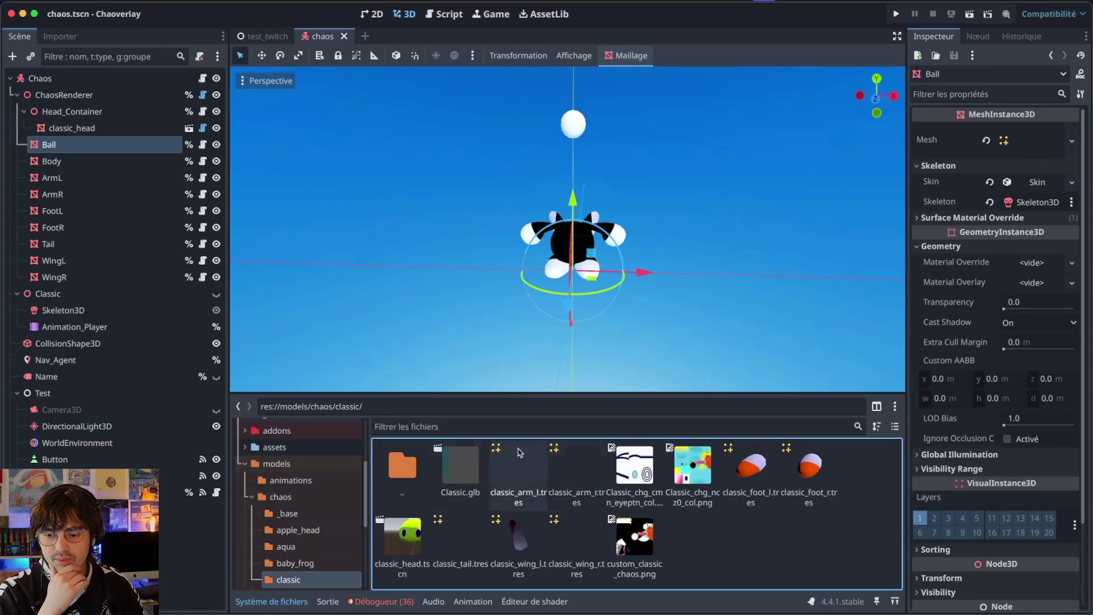
double_click(457, 478)
mouse_move(470, 341)
left_mouse_down()
mouse_move(550, 339)
mouse_move(529, 348)
left_mouse_up()
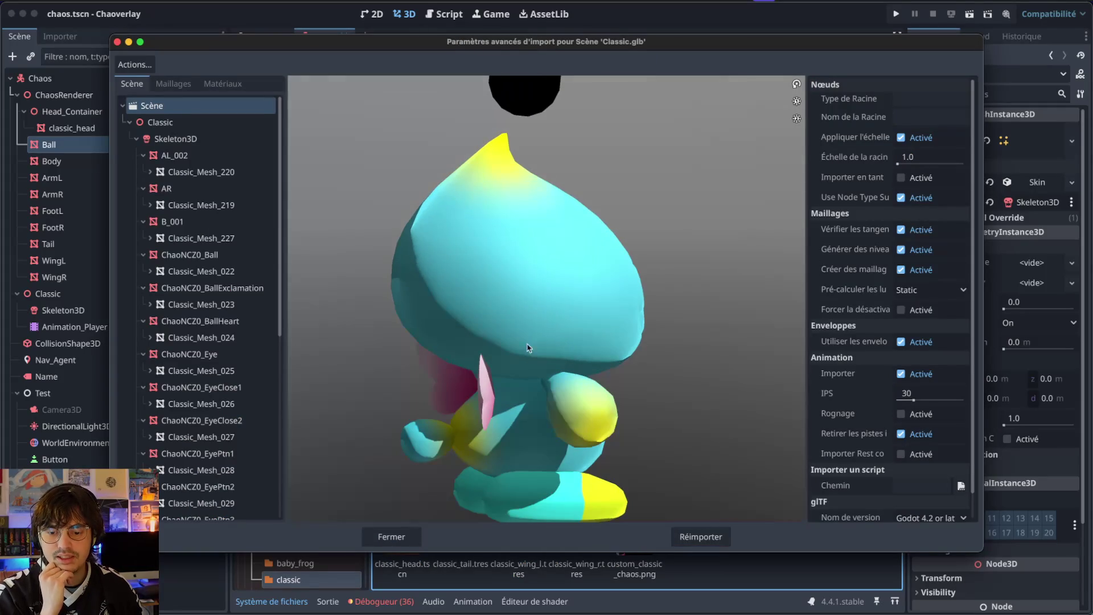
left_click(375, 535)
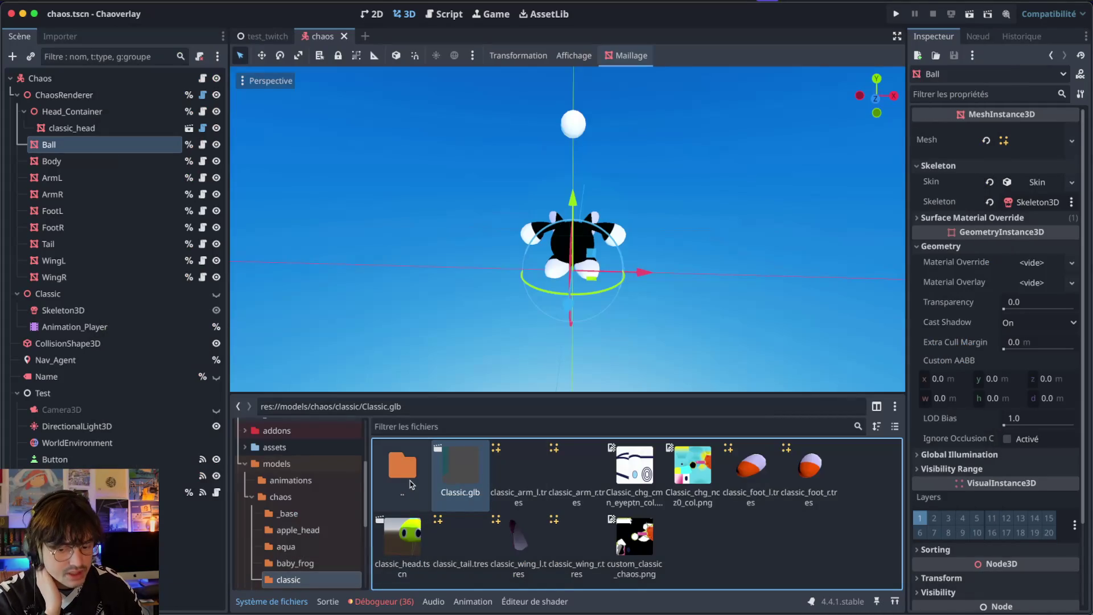
- Inspect and close the BabyFrog model's import preview, then show the aqua model folder
left_click(296, 563)
double_click(460, 472)
mouse_move(463, 461)
left_mouse_down()
mouse_move(478, 407)
mouse_move(445, 347)
mouse_move(388, 342)
mouse_move(484, 351)
left_mouse_up()
left_click(391, 536)
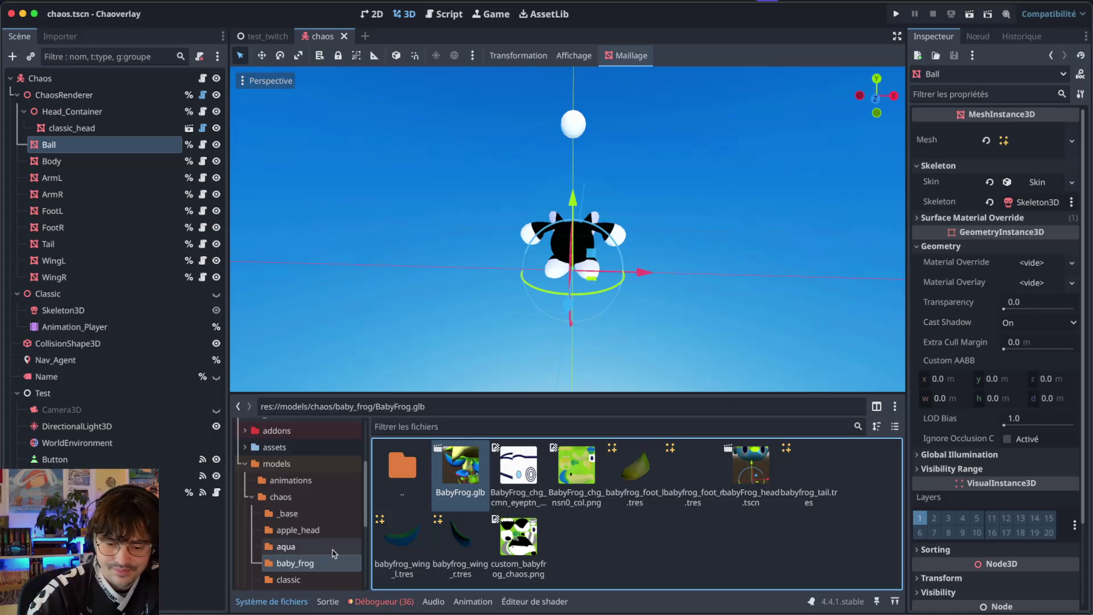
left_click(333, 550)
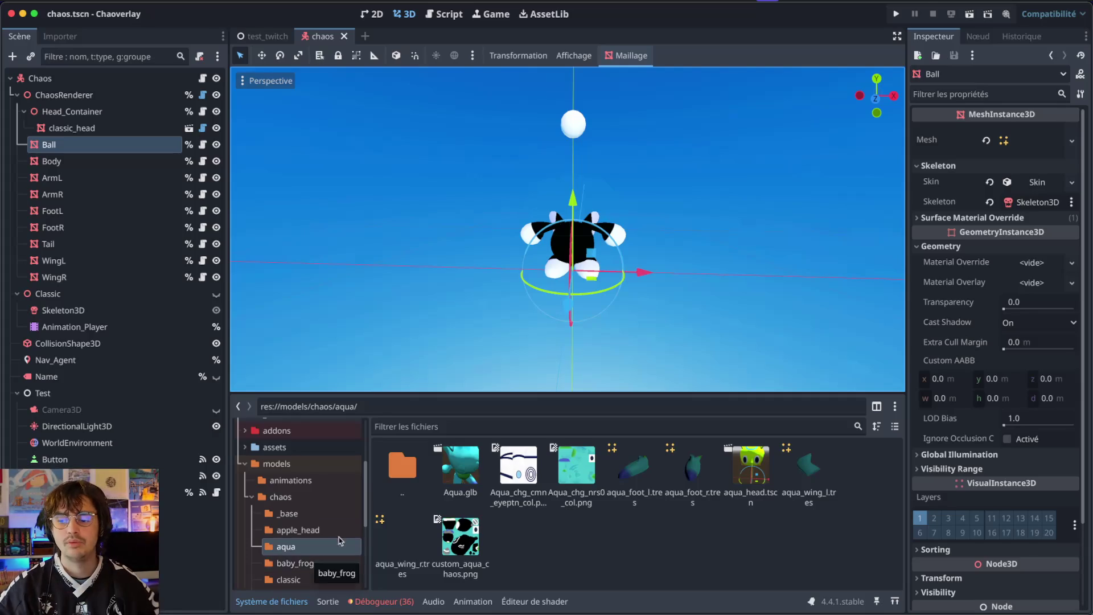
- In Notion, set Frog's Head State to Top!
key("ctrl+Right")
key("ctrl+Right")
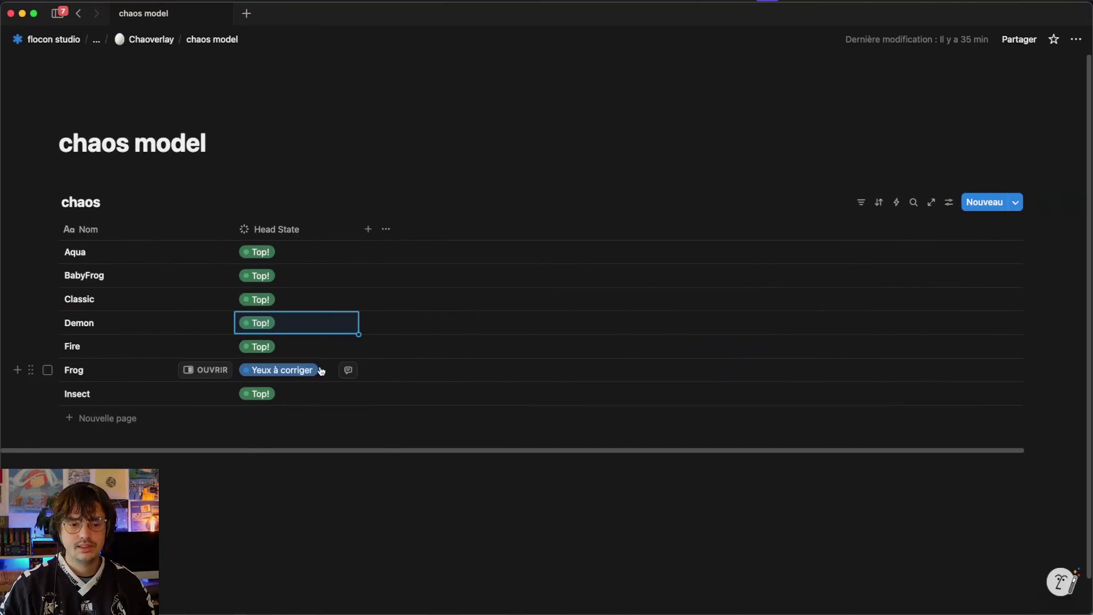
left_click(319, 371)
left_click(312, 512)
key("ctrl+Left")
key("ctrl+Left")
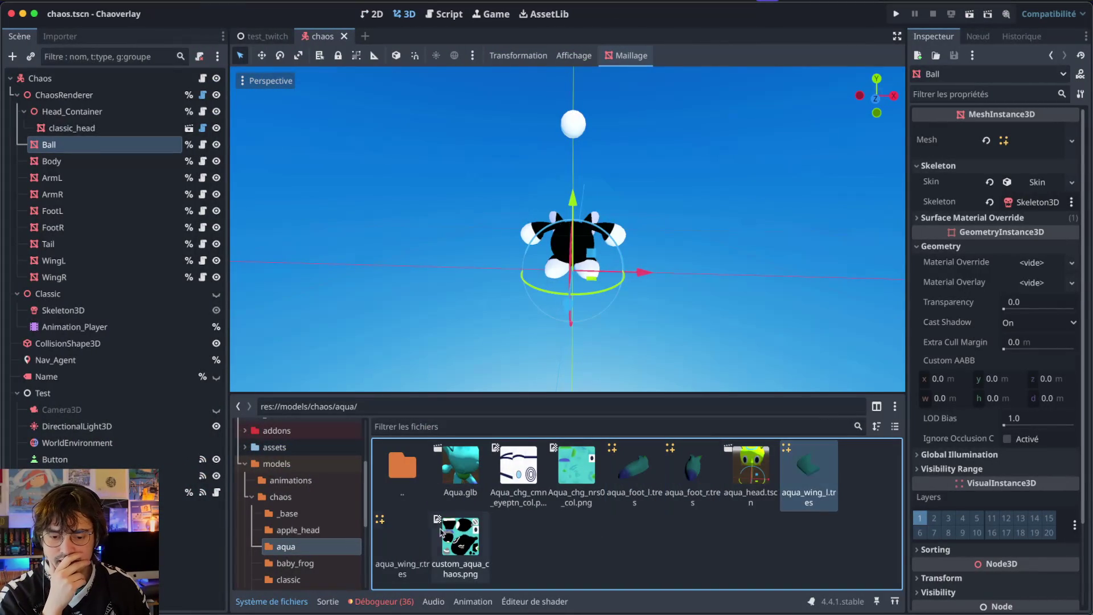
- Browse the baby_frog, ressource/shop/wings and models/chaos/aqua folders
left_click(293, 563)
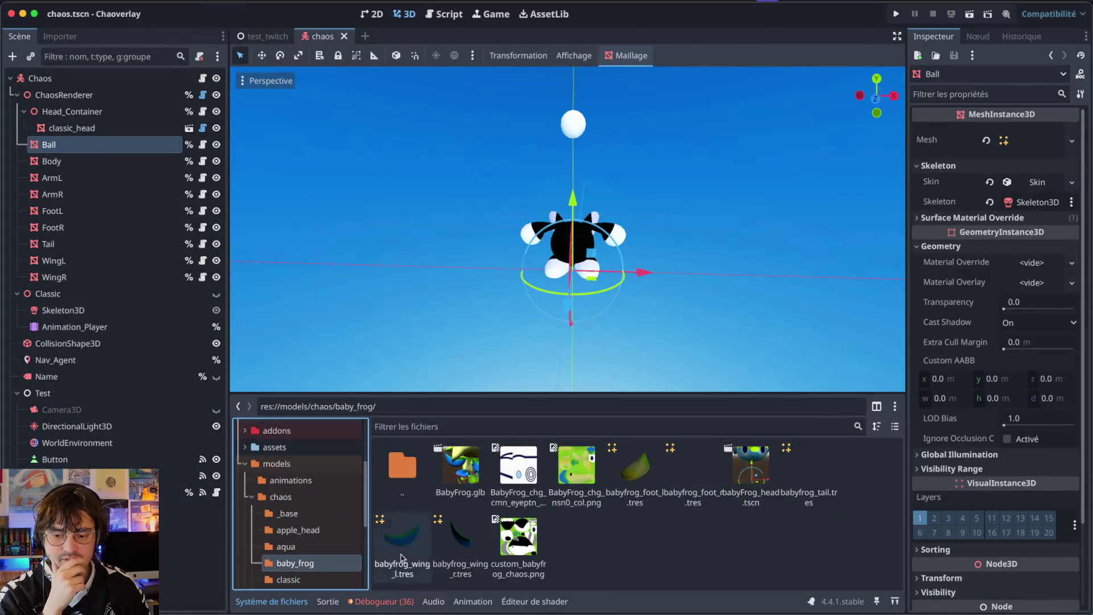
left_click(606, 540)
scroll(250, 518, "up", 3)
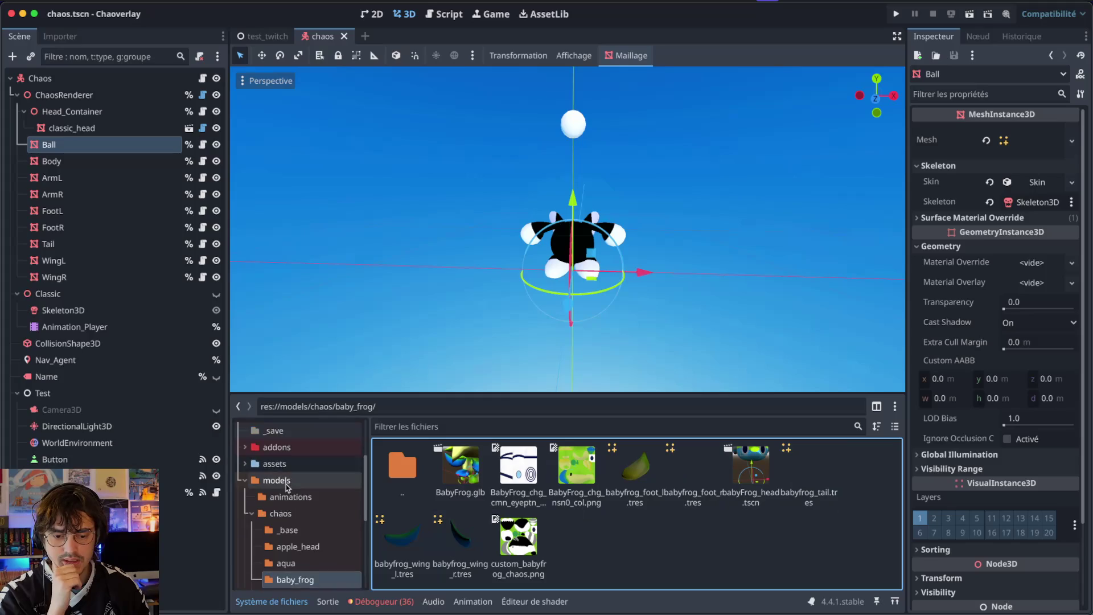
left_click(245, 520)
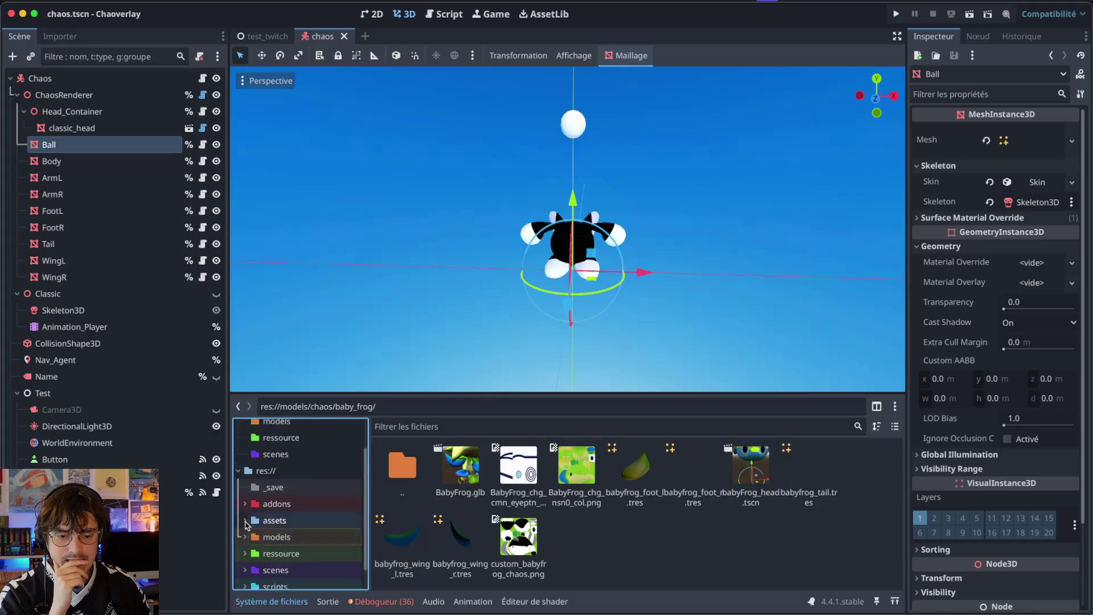
left_click(274, 530)
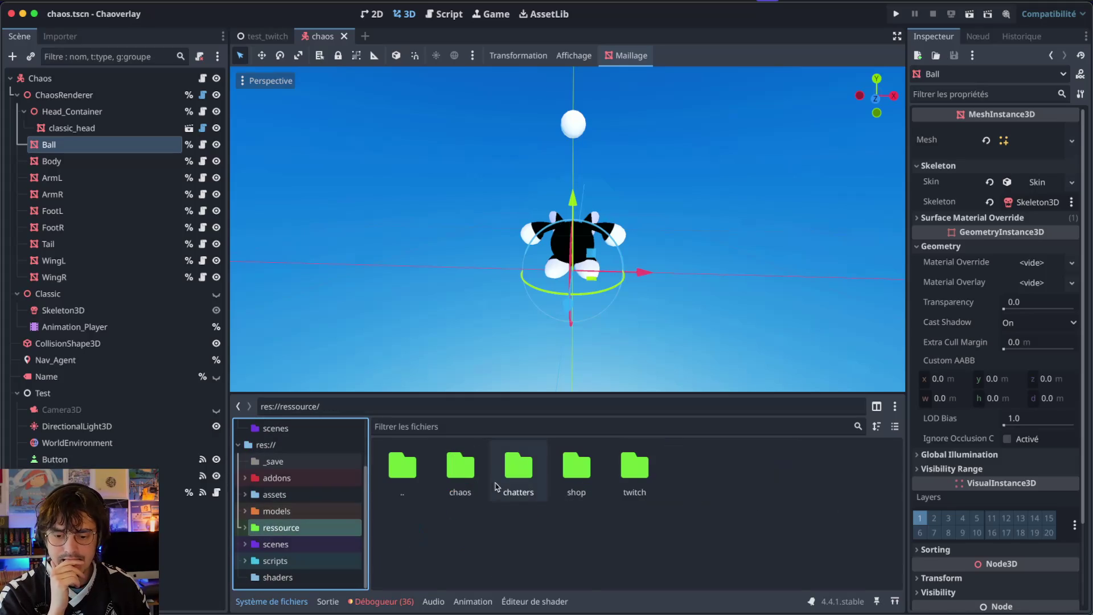
double_click(571, 463)
double_click(576, 465)
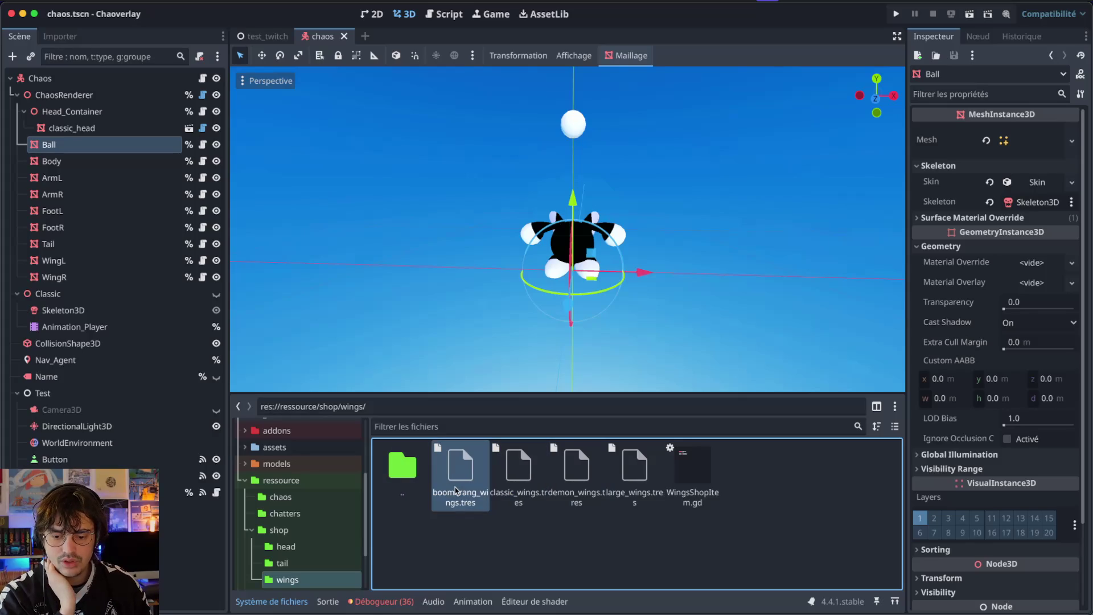
scroll(250, 486, "up", 5)
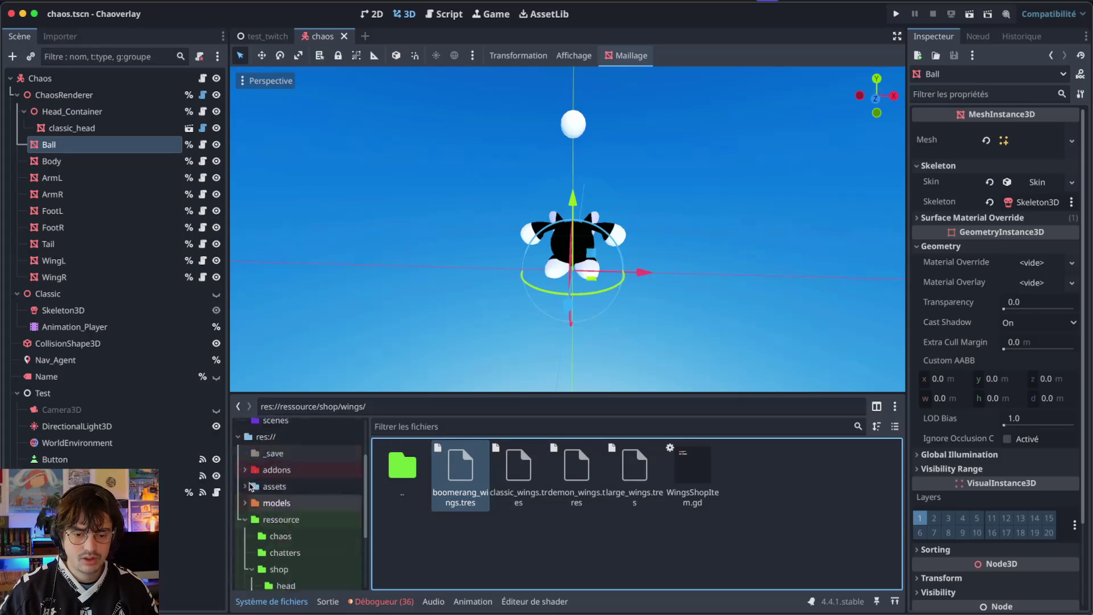
left_click(267, 577)
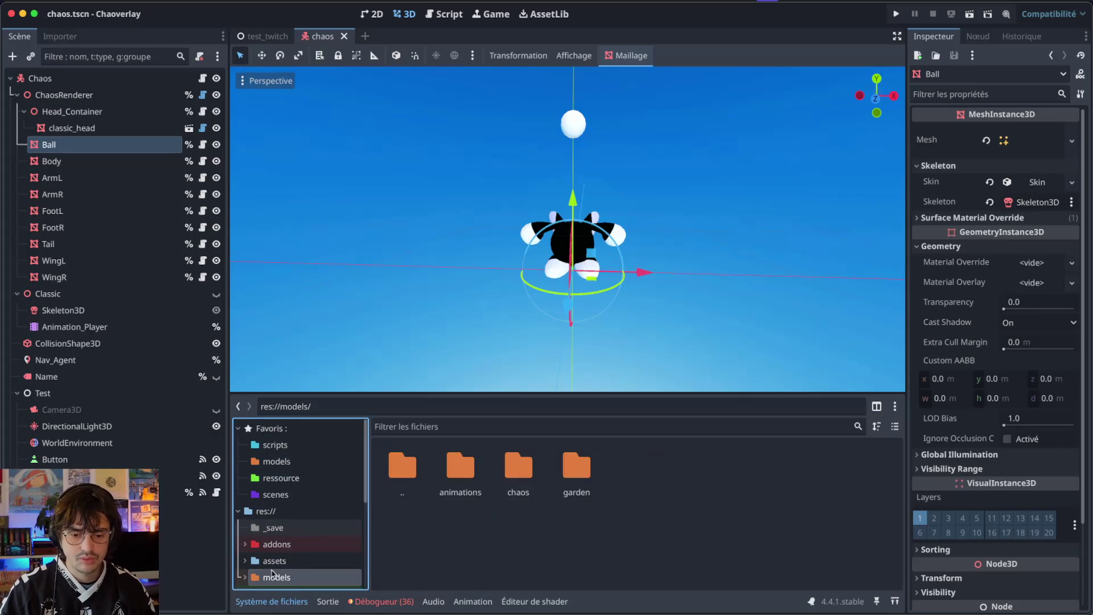
double_click(518, 469)
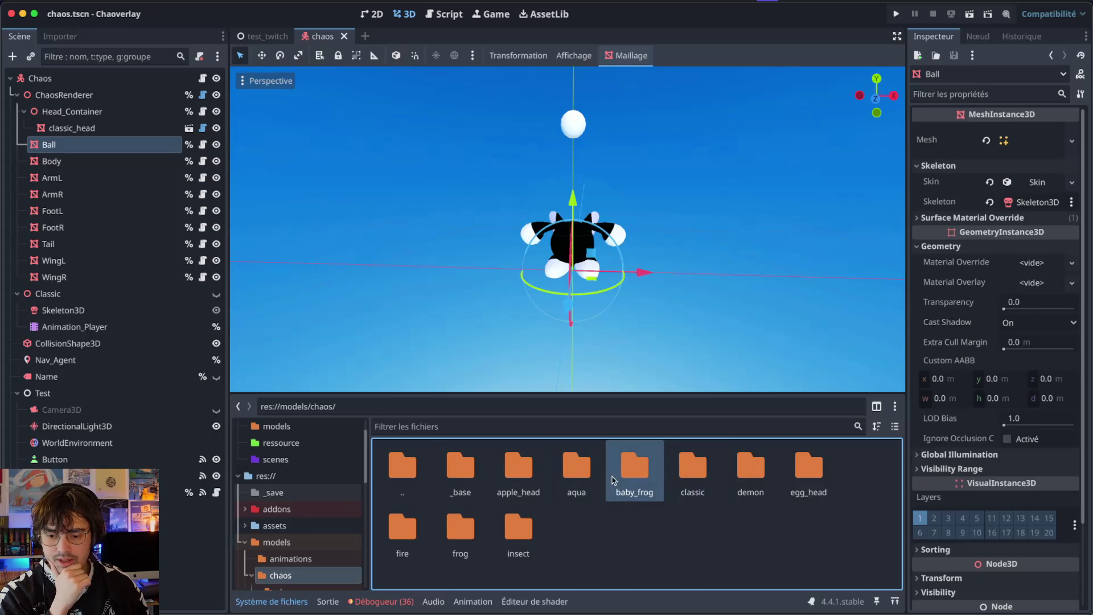
double_click(586, 480)
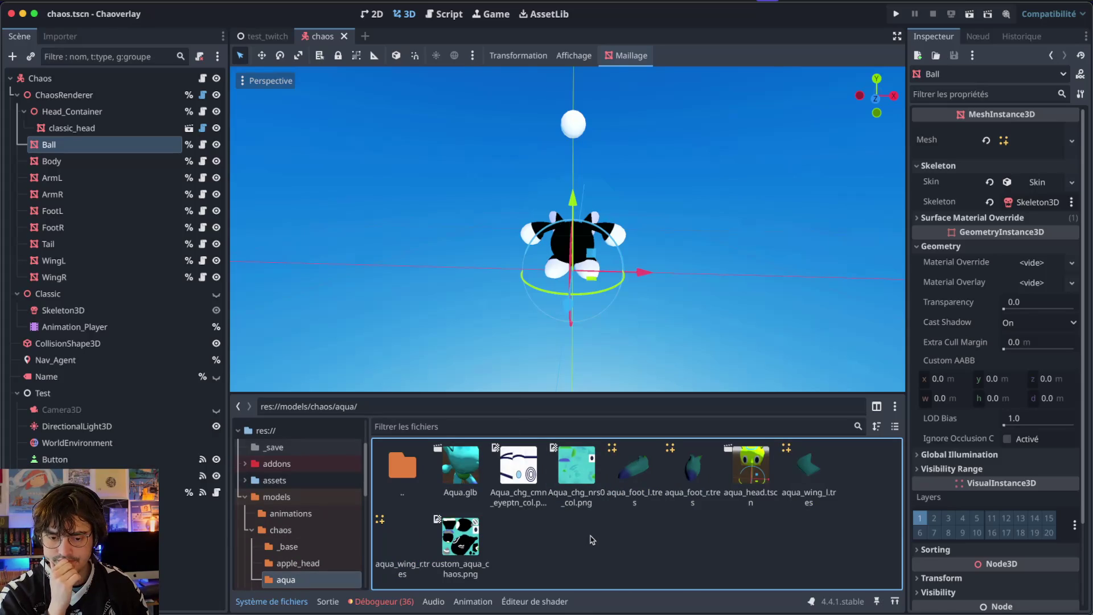
- Cycle the FileSystem split mode until the folder tree sits above the thumbnails, showing assets
left_click(876, 407)
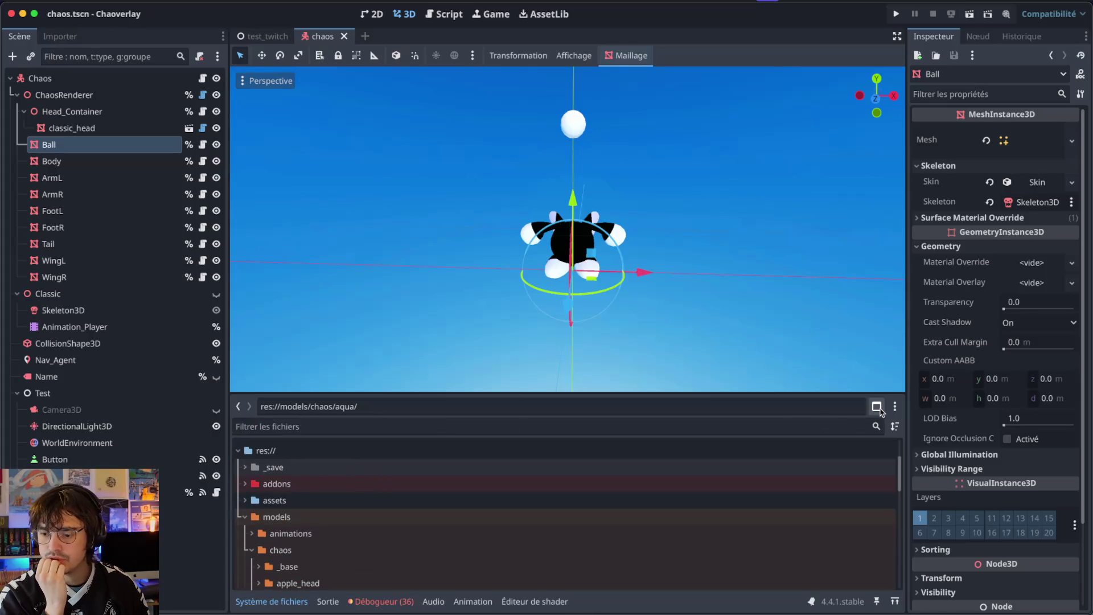
left_click(876, 407)
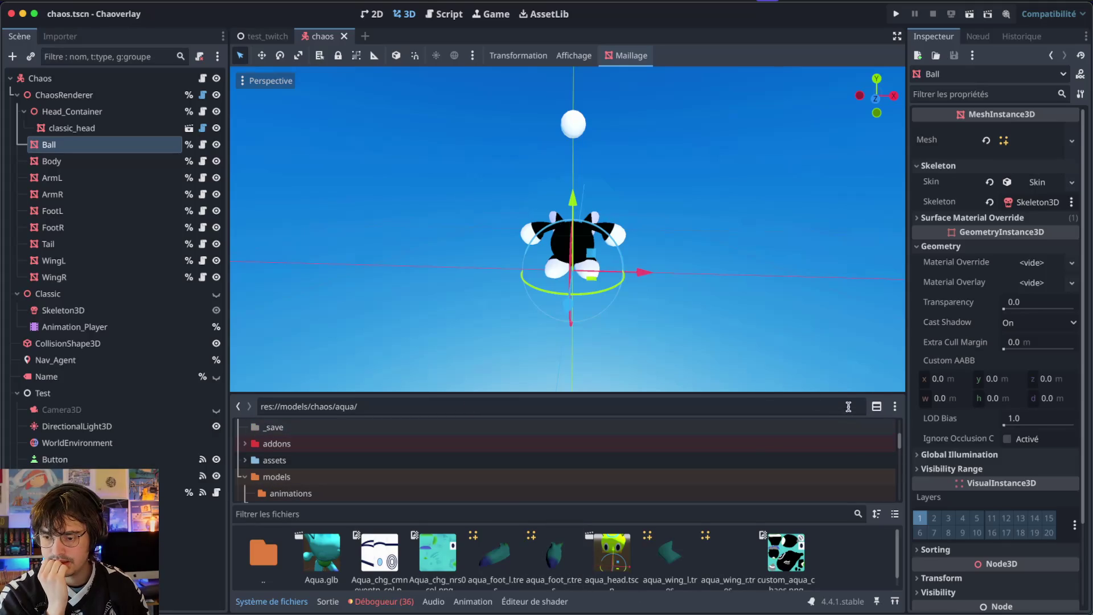
left_click(878, 407)
left_click(878, 407)
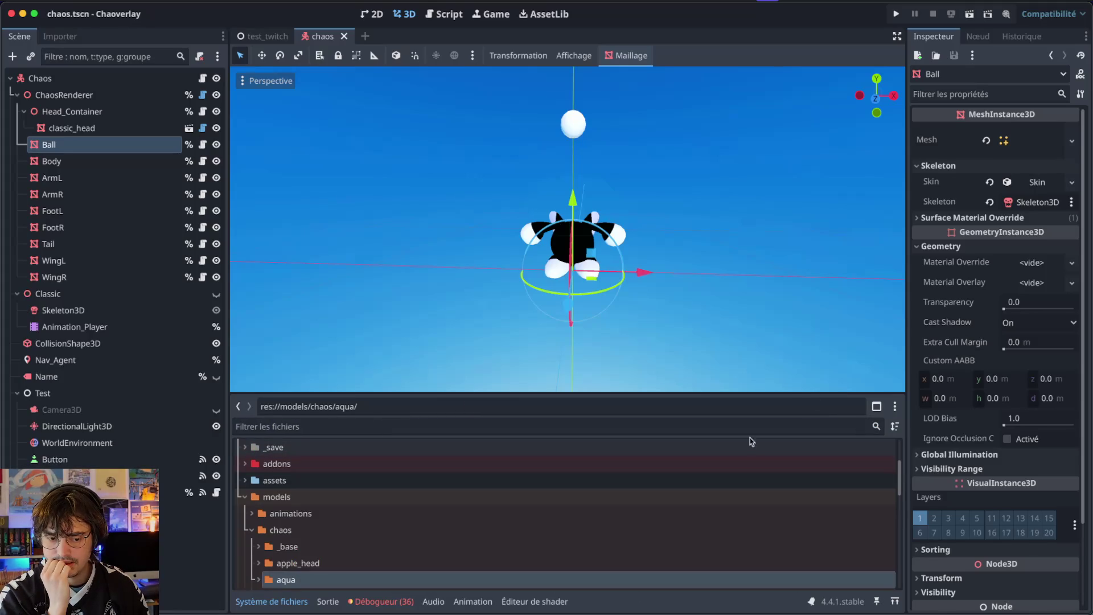
left_click(875, 408)
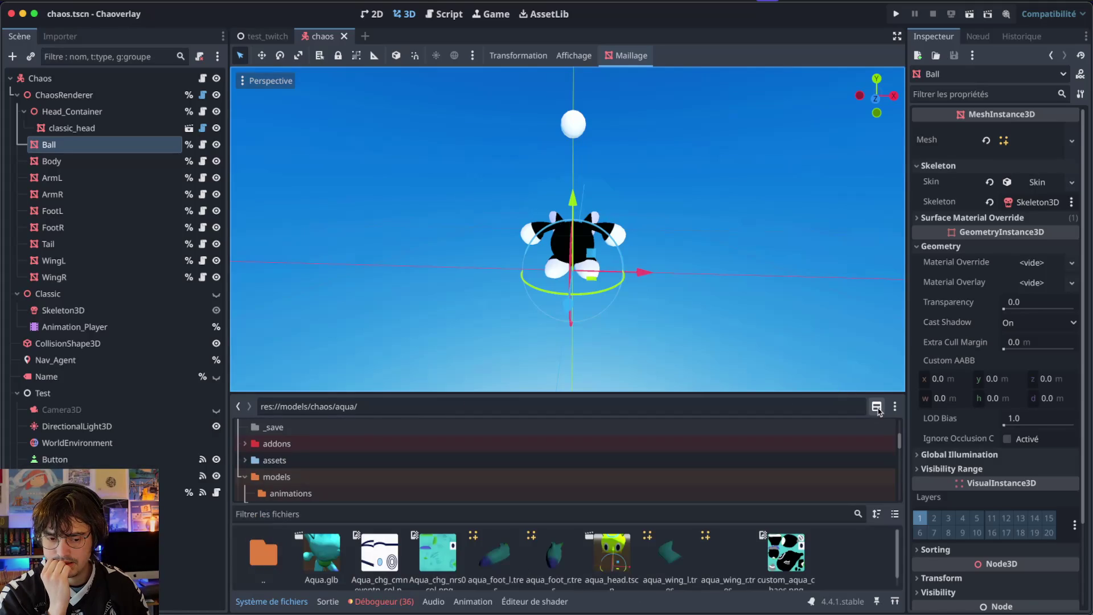
left_click(341, 458)
left_click(893, 408)
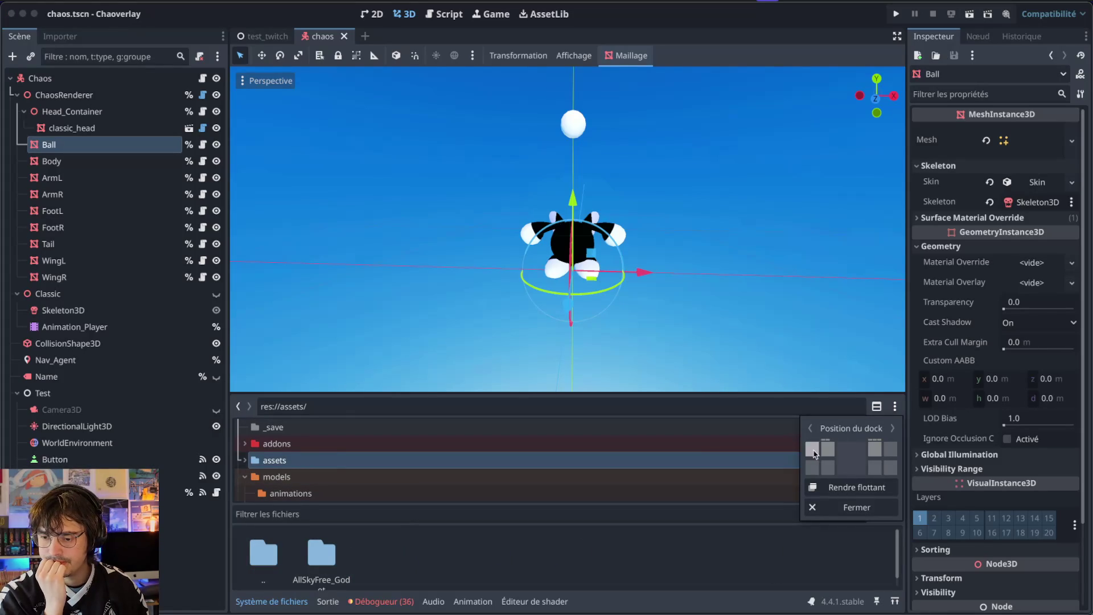
- Close the file system panel and search the help for 'inspecteur'
left_click(822, 506)
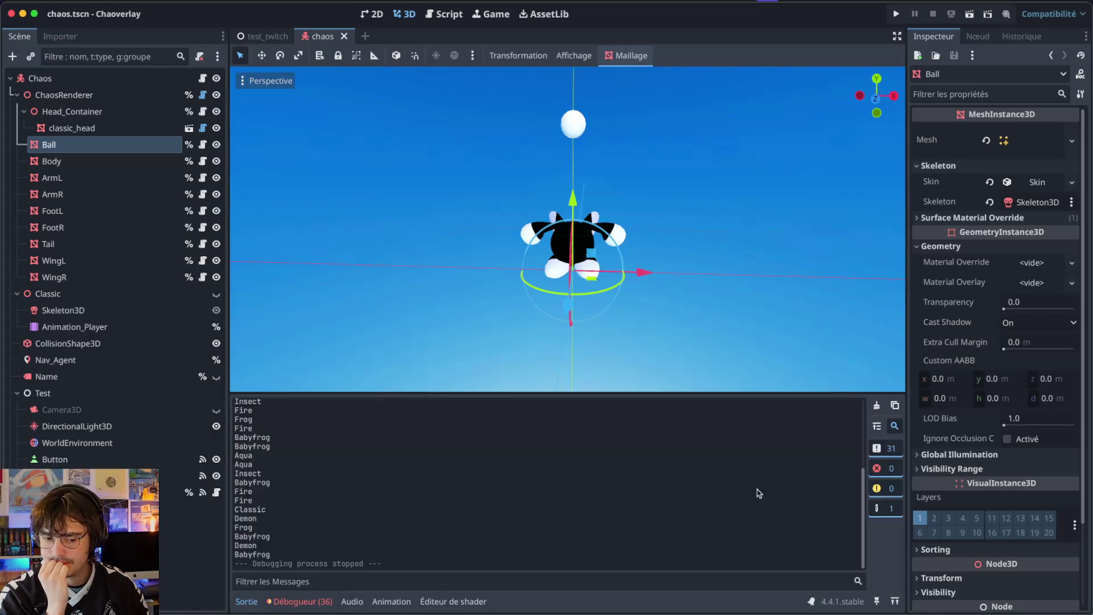
left_click(707, 587)
key("super+shift+slash")
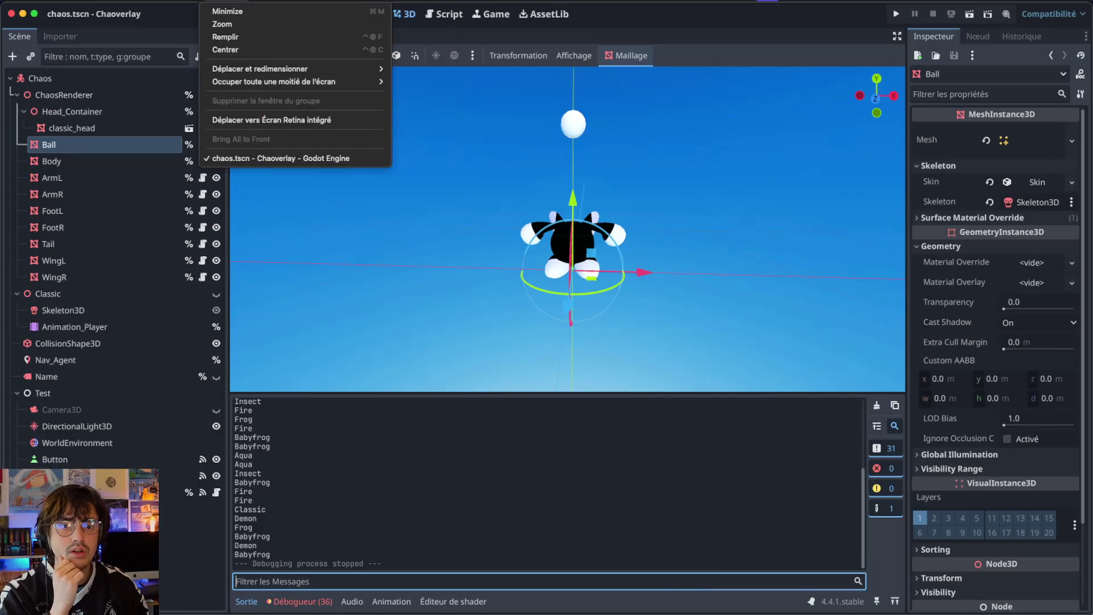
type("inspecteur")
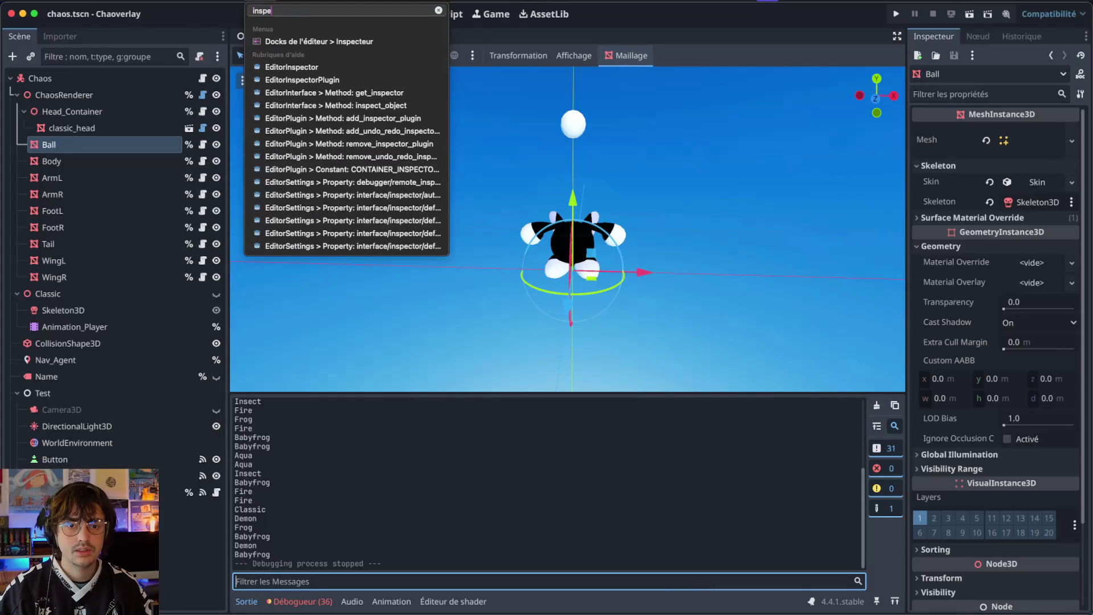
key("Down")
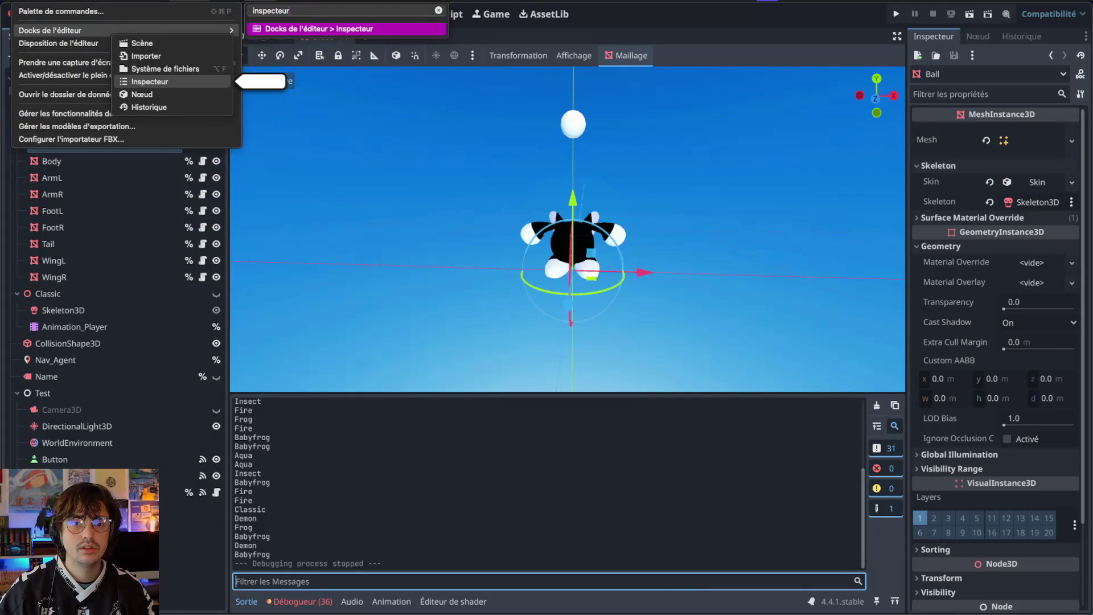
key("Return")
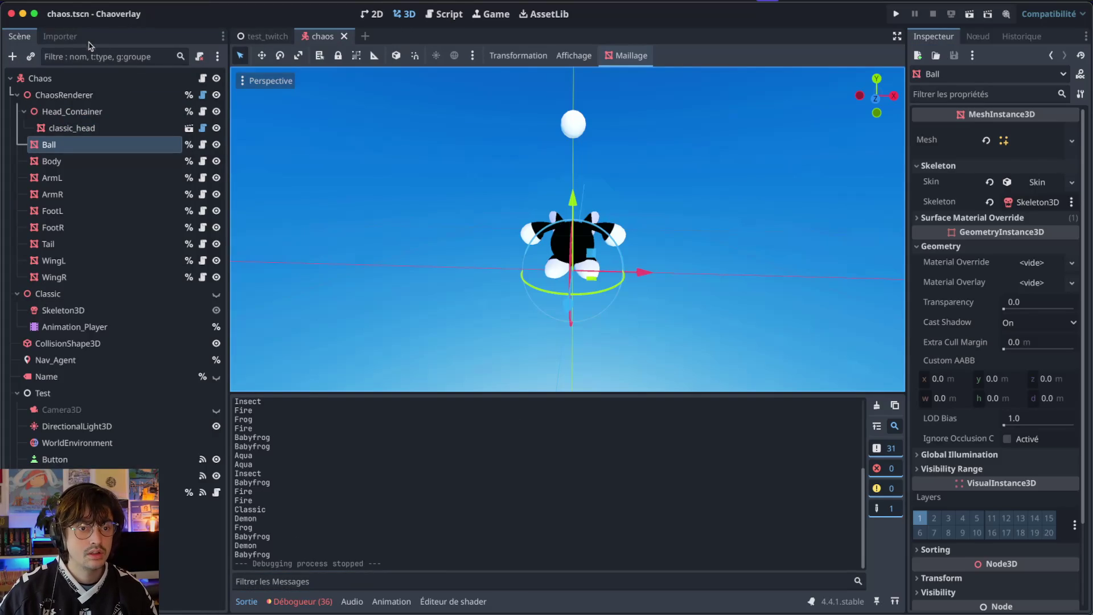
- Look through the window and Éditeur menus for dock options without choosing any
left_click(211, 3)
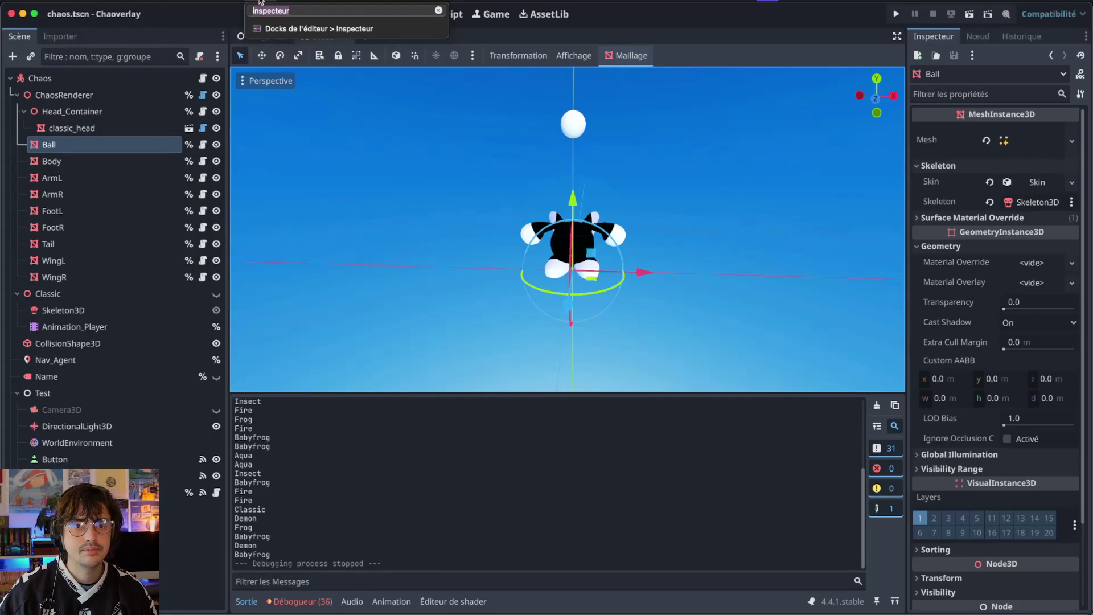
left_click(174, 7)
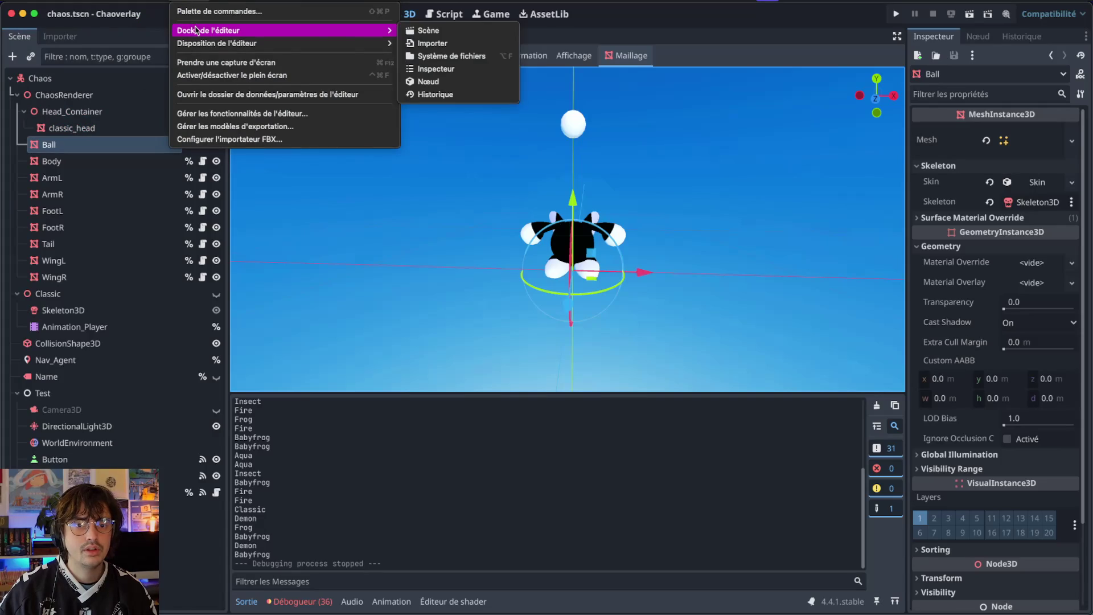
key("Escape")
left_click(174, 7)
mouse_move(223, 44)
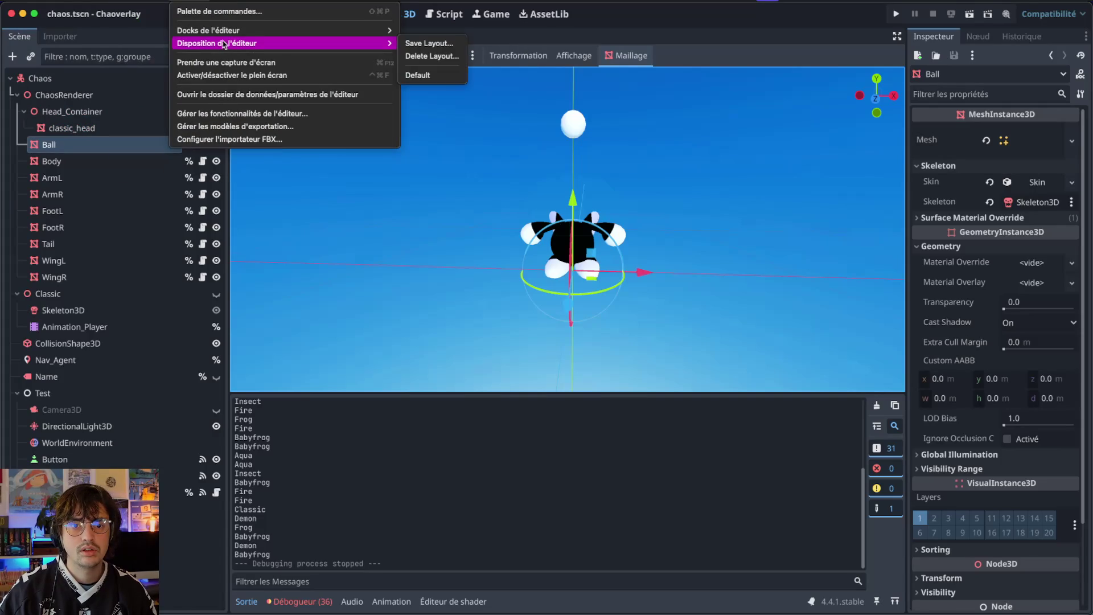
mouse_move(370, 30)
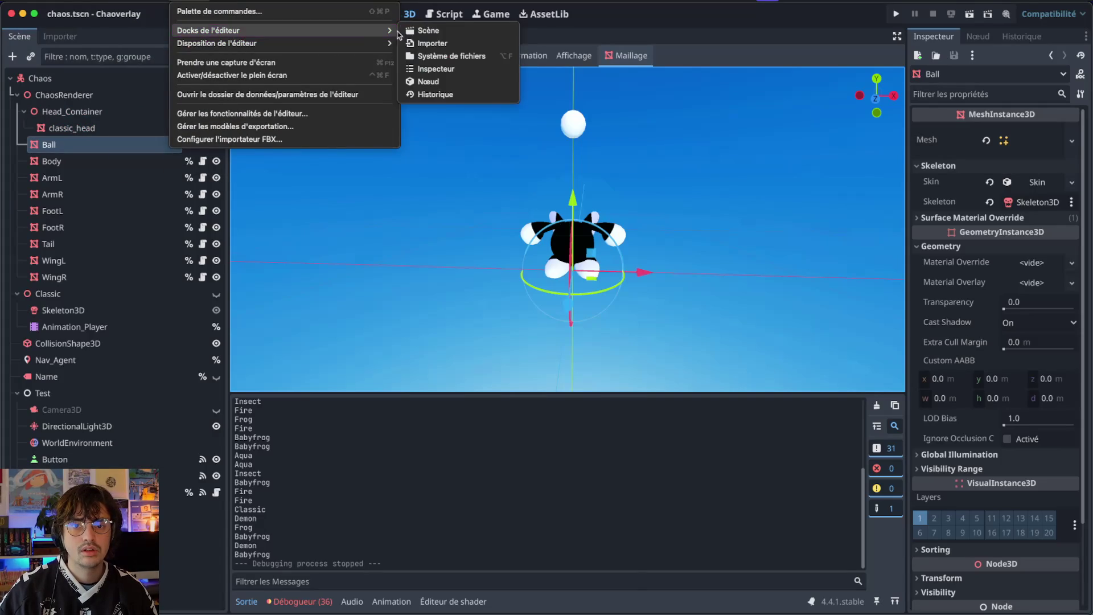
left_click(422, 57)
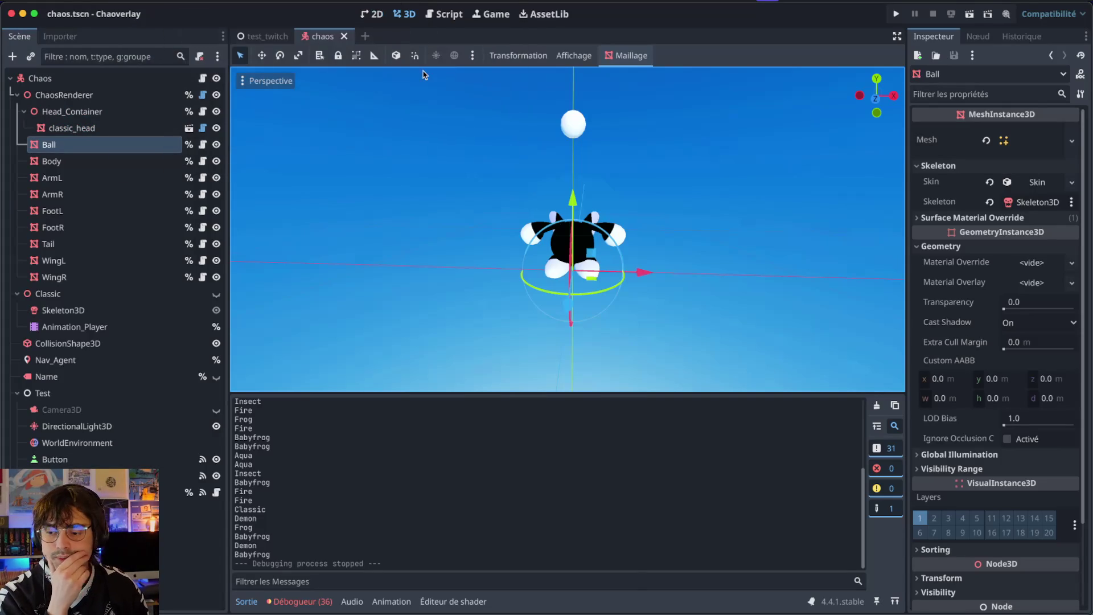
- Try the bottom panel tabs, then open Système de fichiers from Éditeur > Docks de l'éditeur
left_click(453, 601)
left_click(453, 601)
left_click(406, 602)
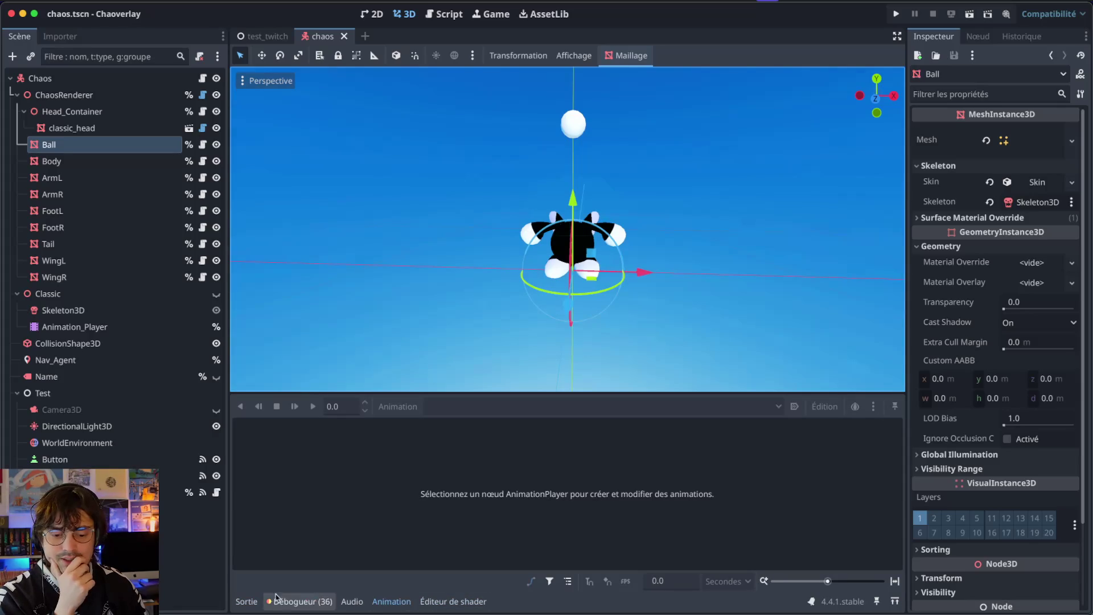
left_click(246, 601)
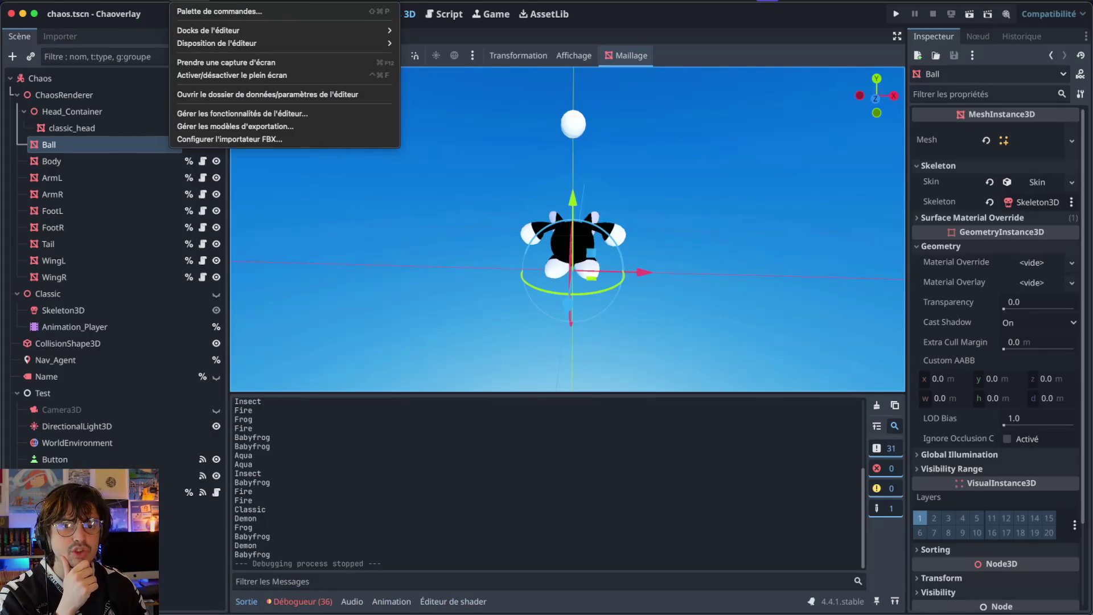
mouse_move(365, 30)
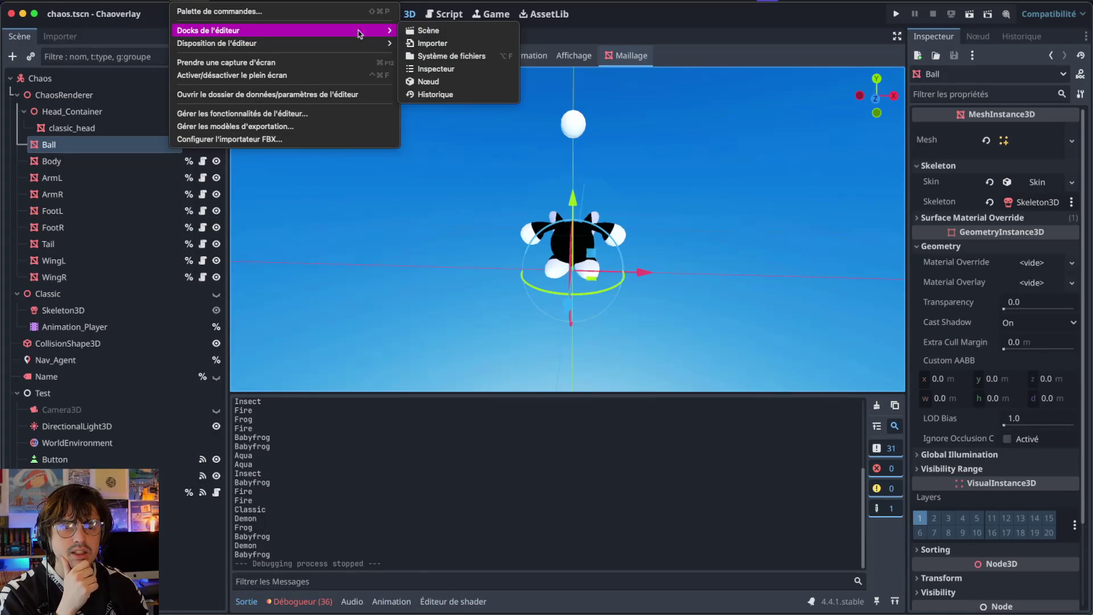
left_click(441, 56)
scroll(302, 477, "down", 1)
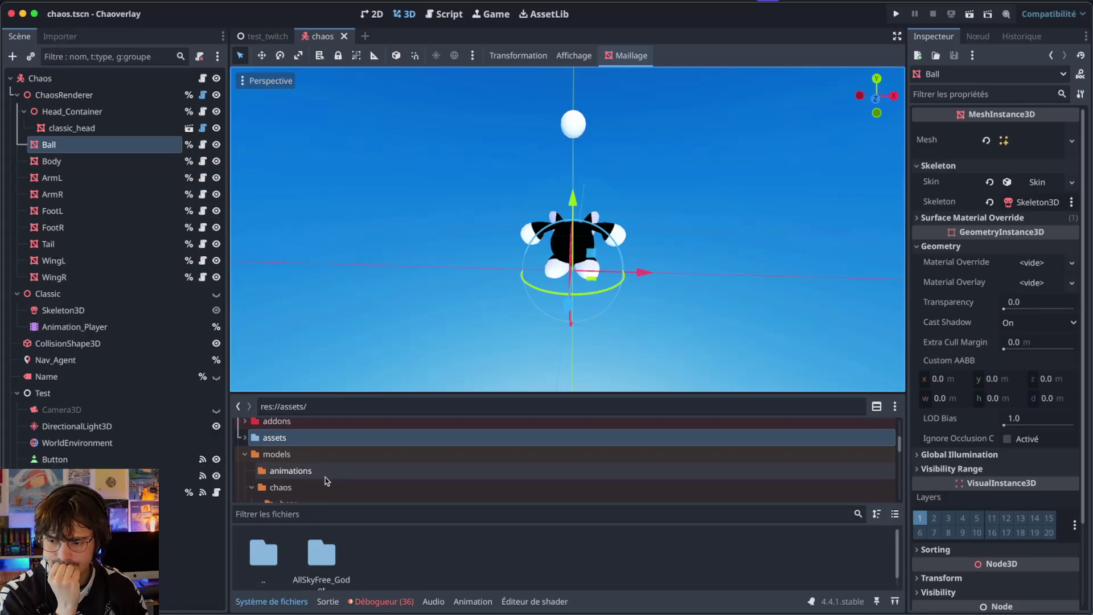
- Show folders and files side by side, widen the tree, and open models/chaos/aqua
scroll(326, 481, "down", 2)
scroll(341, 504, "down", 1)
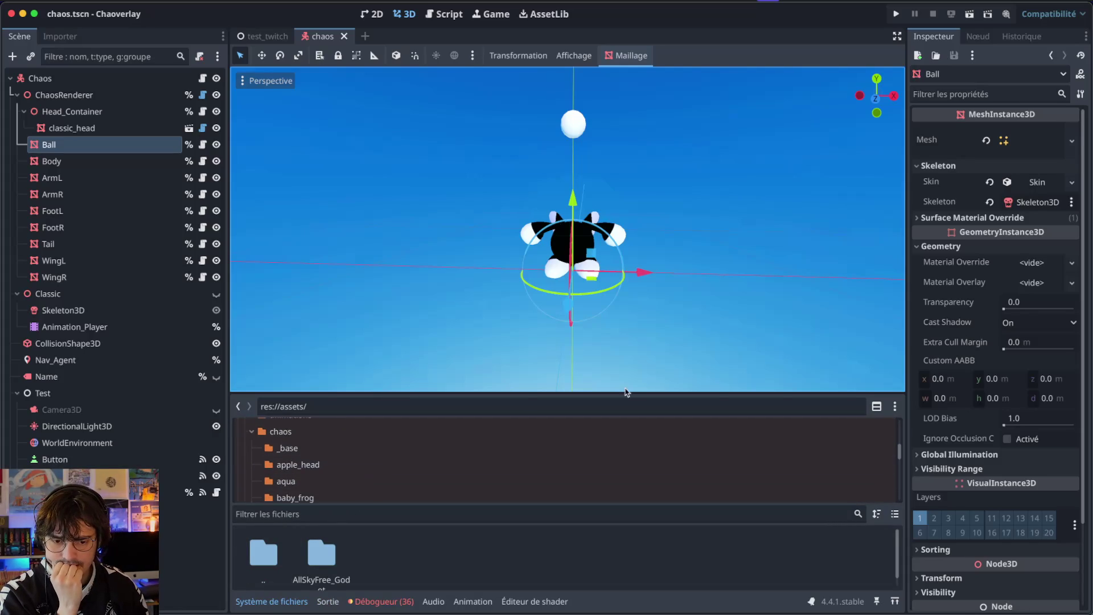
left_click(862, 406)
left_click(877, 406)
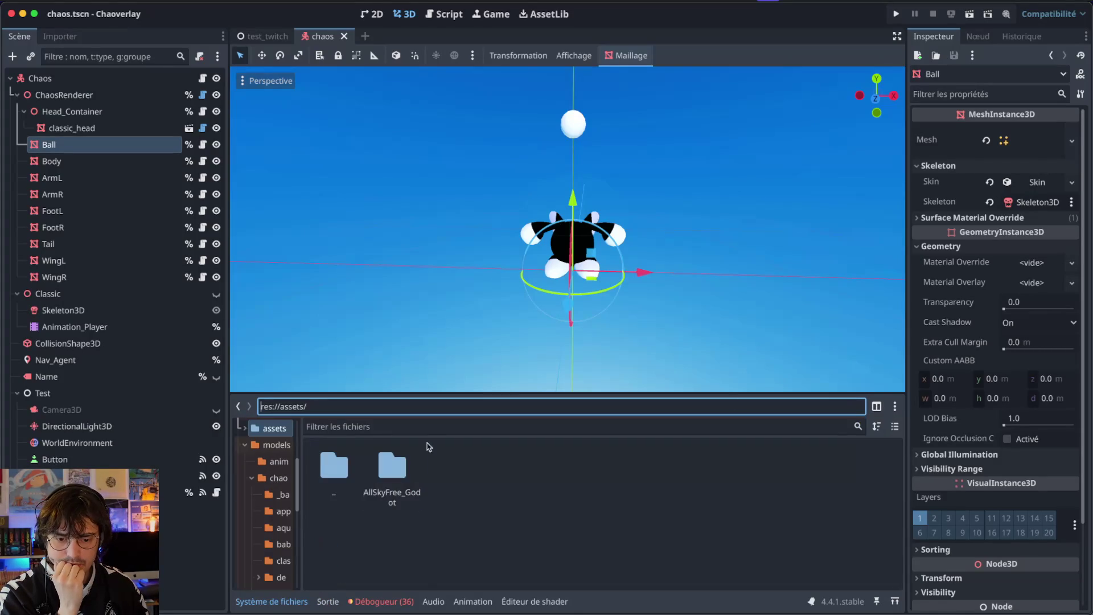
left_click_drag(300, 475, 367, 476)
scroll(288, 508, "up", 5)
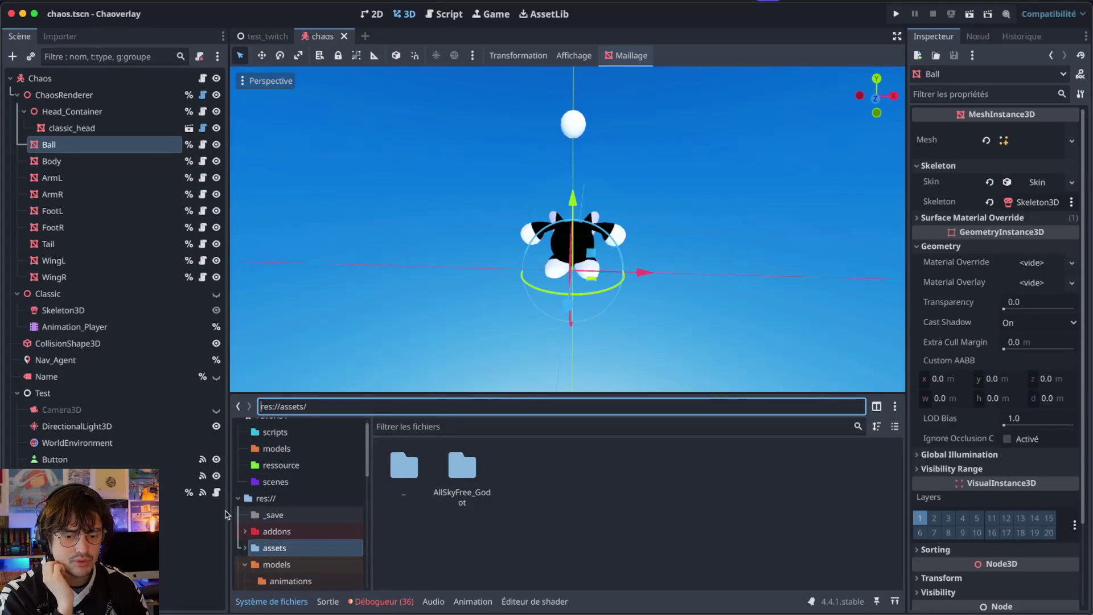
scroll(248, 555, "down", 5)
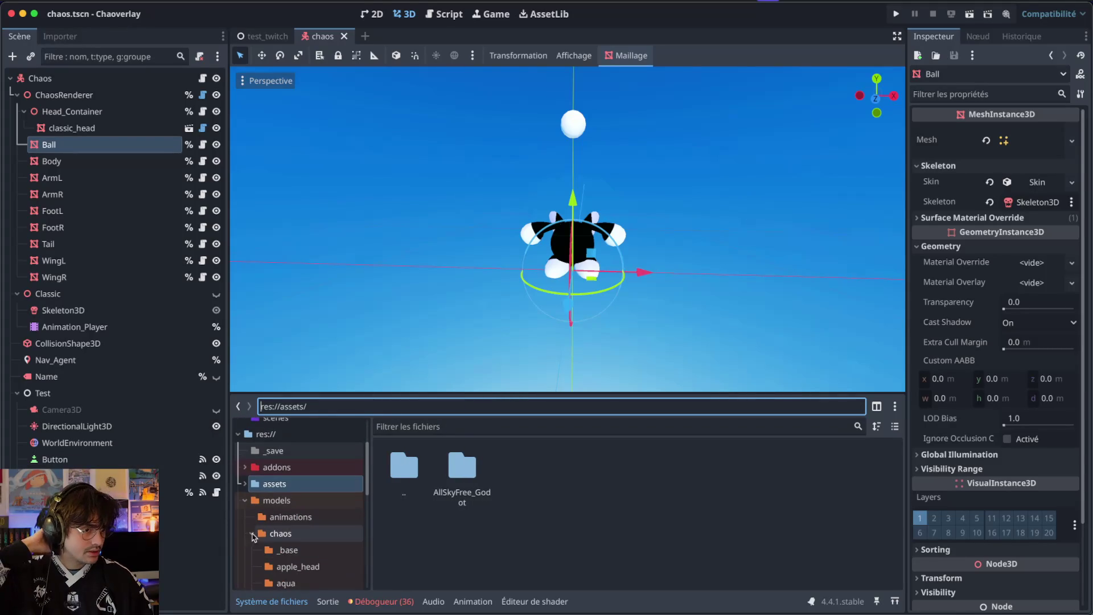
left_click(287, 534)
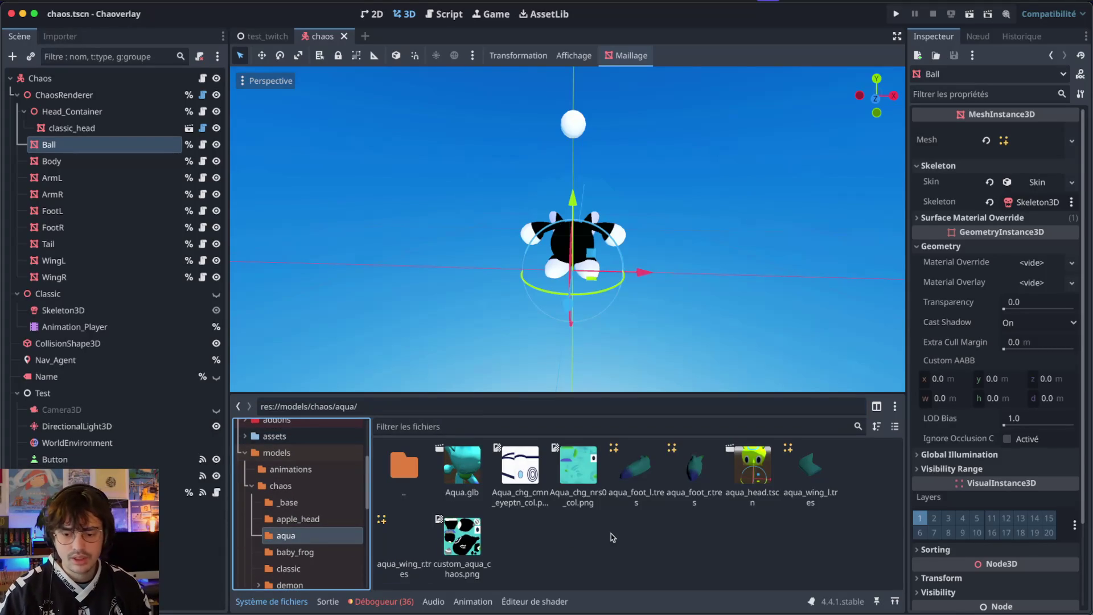
- Switch desktops to Notion's chaos model page and add a new property to the chaos table
key("ctrl+Right")
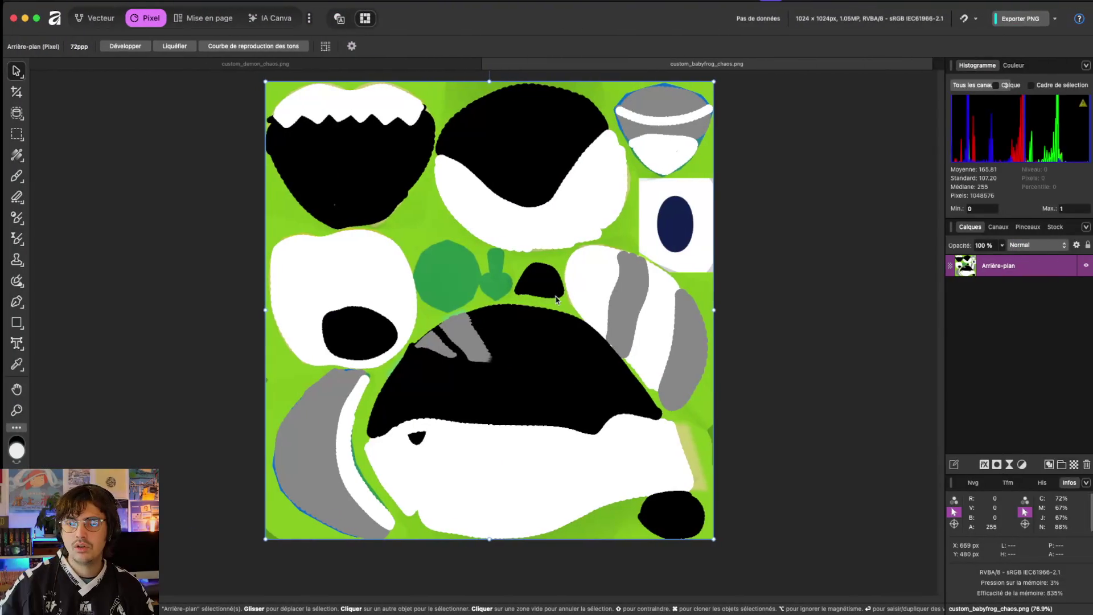
key("ctrl+Up")
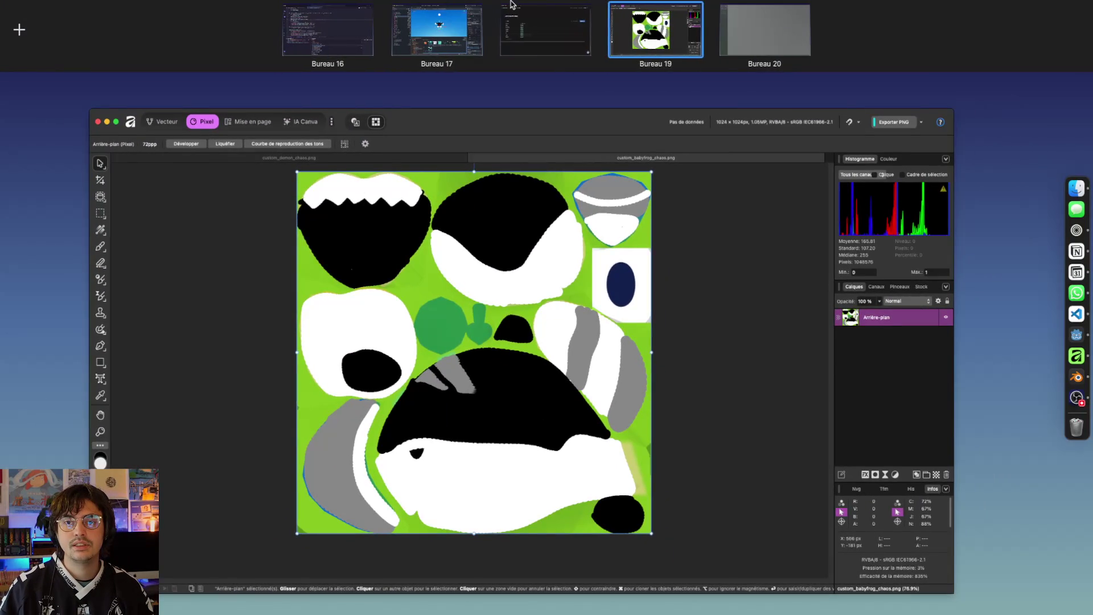
left_click(639, 22)
left_click(368, 229)
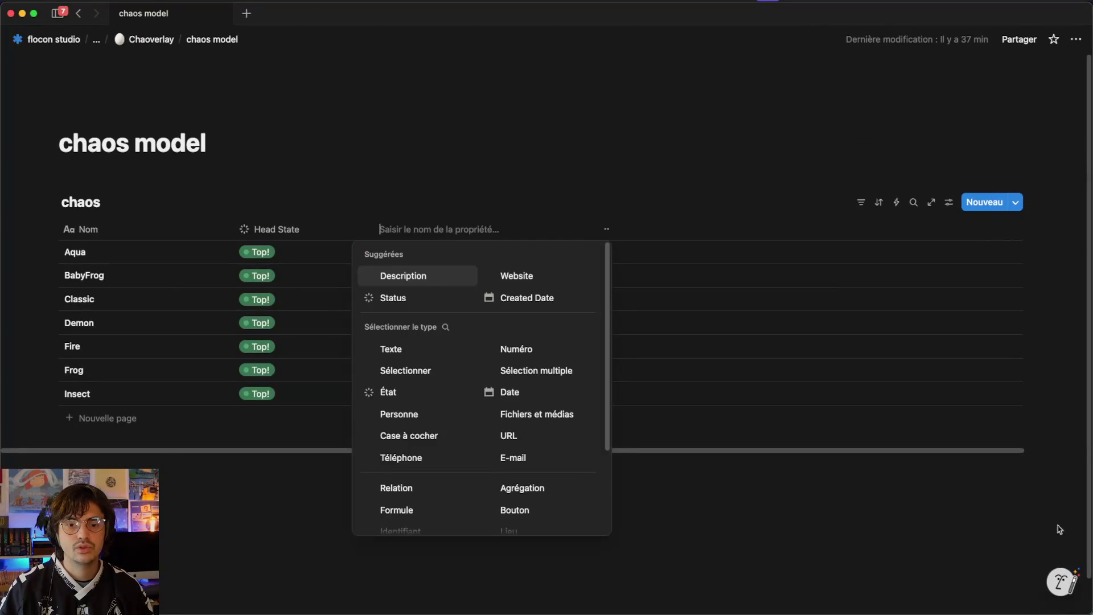
- Name the new property Wings State, make it a status type, and open its settings
type("Wings State")
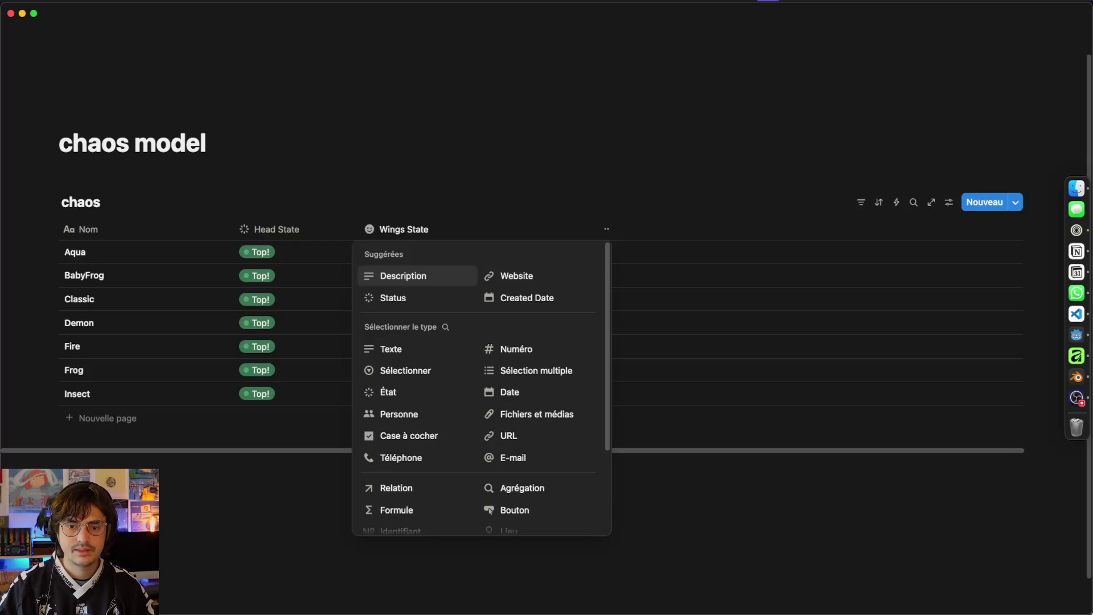
left_click(398, 392)
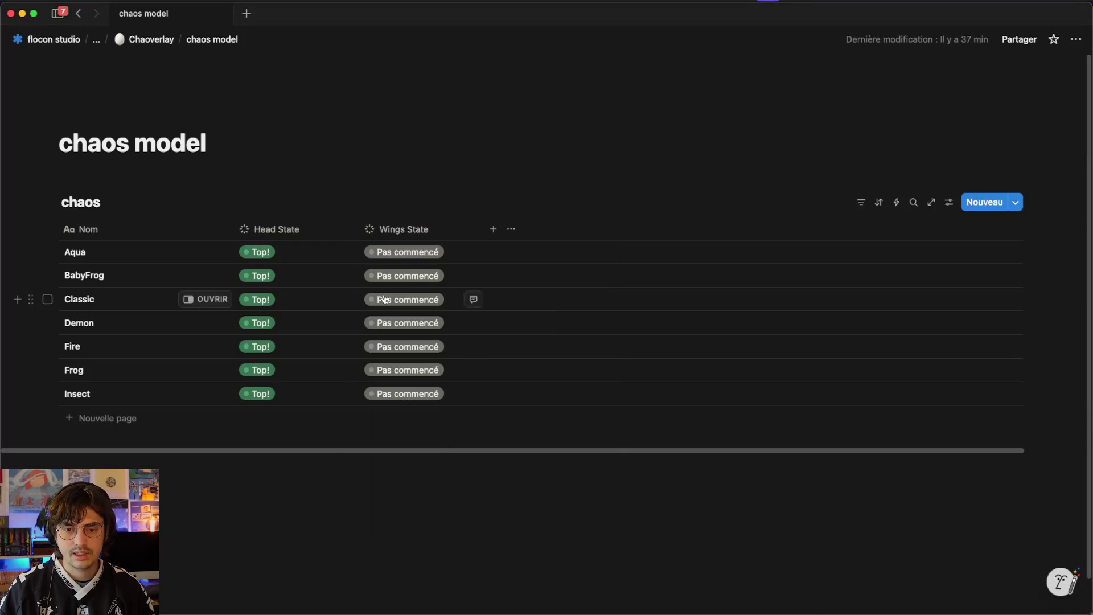
left_click(433, 253)
left_click(438, 414)
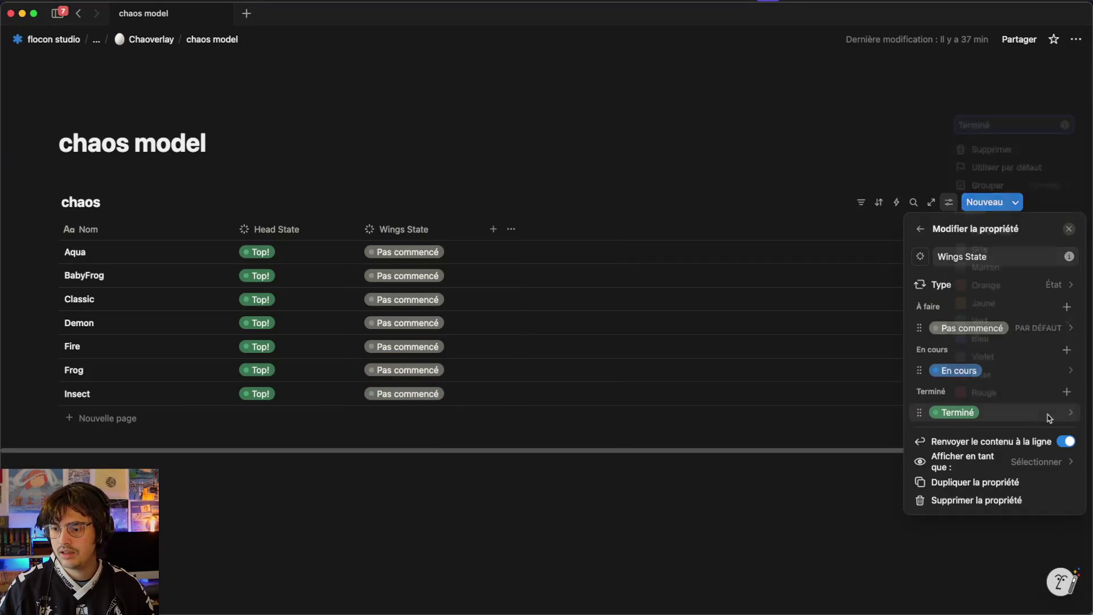
- Rename the Terminé option to Testé et approuvé and make Pas commencé the default
left_click(1070, 412)
type("Testé et approuv")
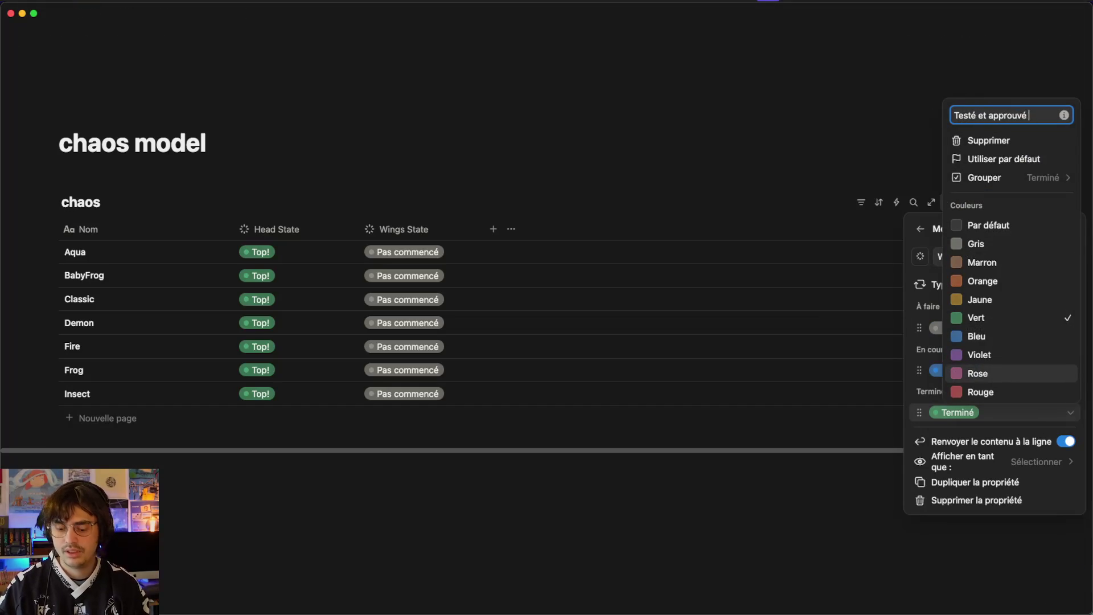
left_click(910, 102)
left_click(1002, 328)
left_click(953, 370)
left_click(468, 383)
key("super+Tab")
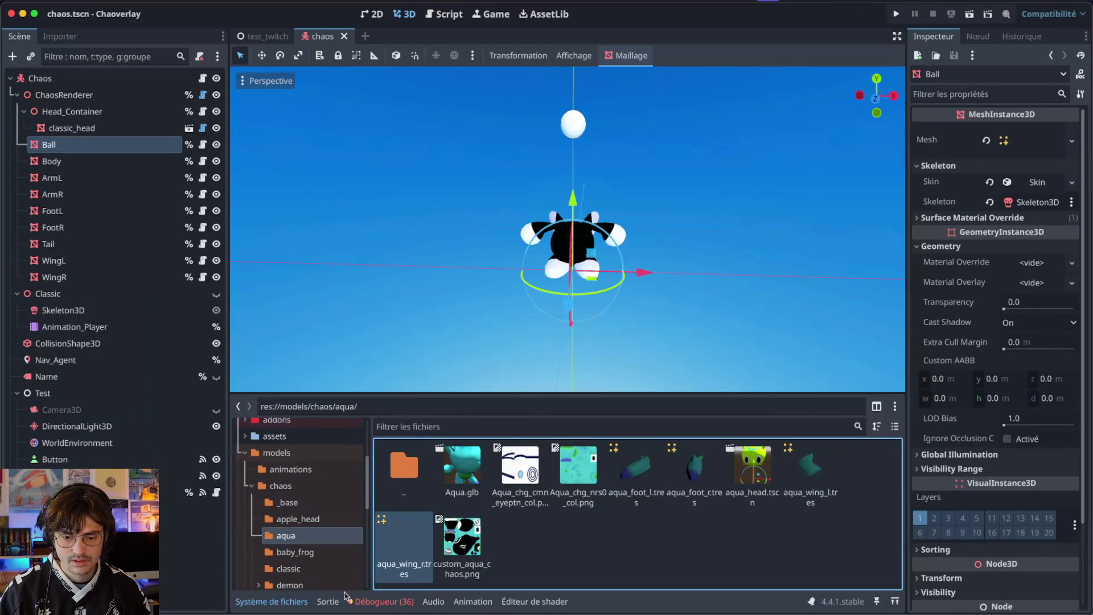
- Navigate to the res://ressource/shop/wings folder
scroll(290, 476, "up", 5)
left_click(290, 477)
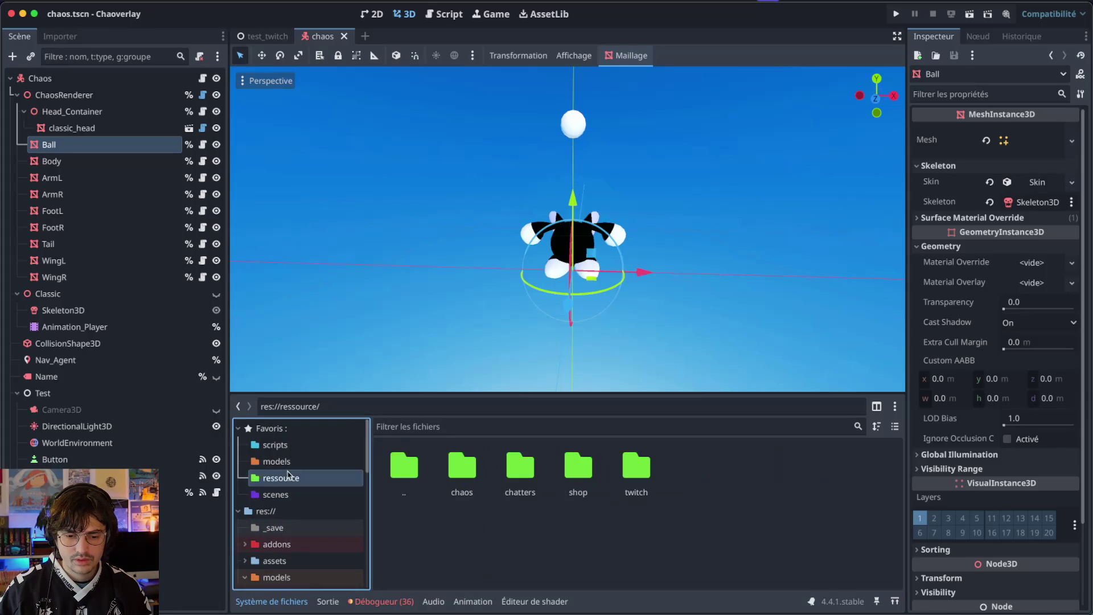
double_click(522, 464)
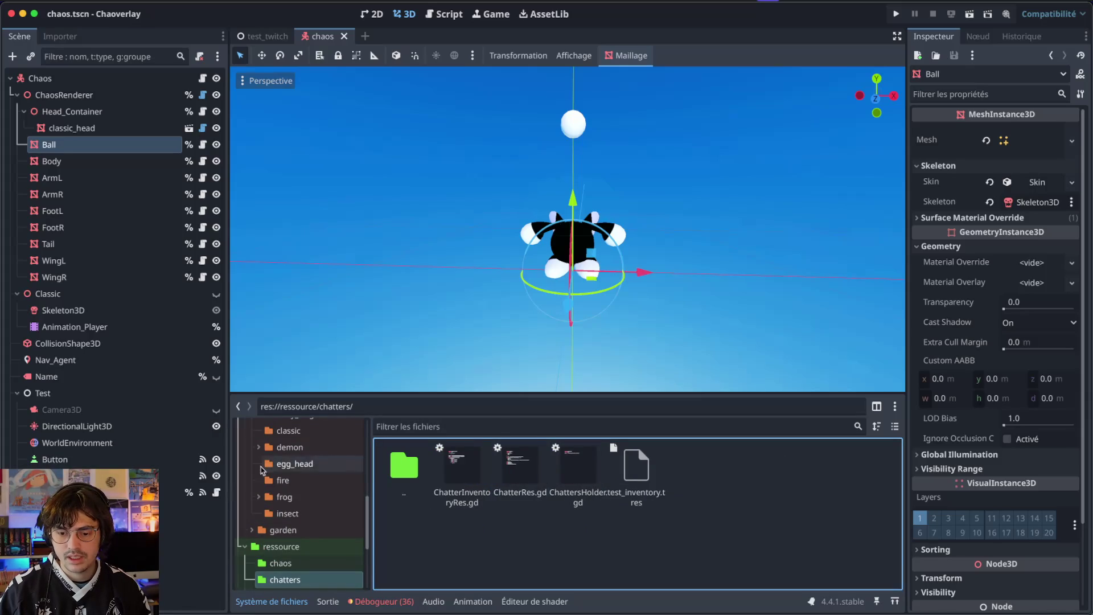
scroll(296, 512, "down", 3)
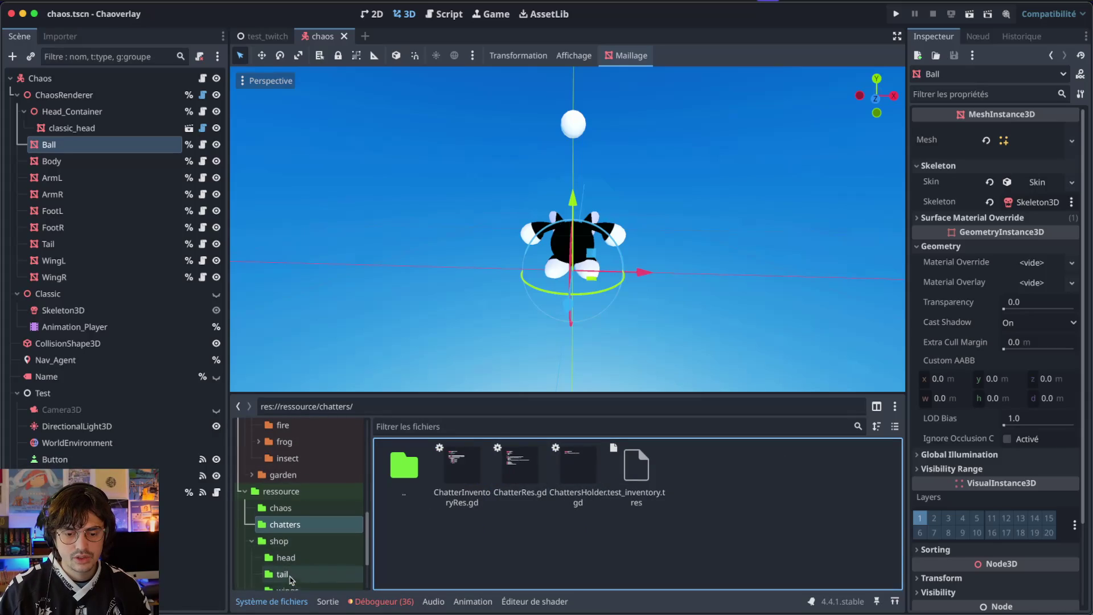
left_click(288, 588)
- Delete the four old wing resources, boomerang_wings.tres through large_wings.tres
right_click(457, 559)
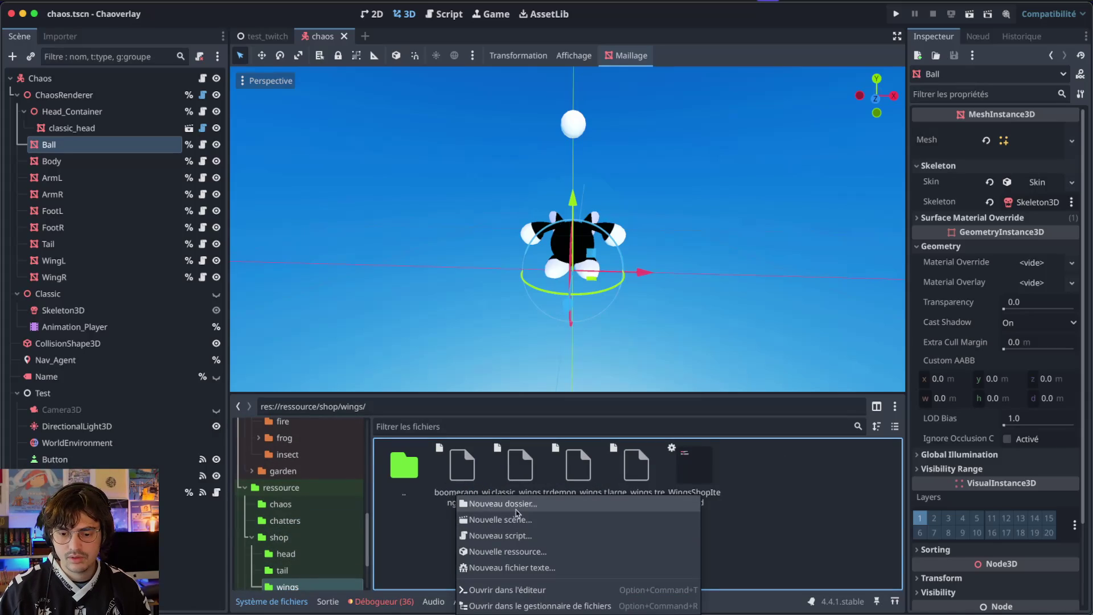
left_click(454, 530)
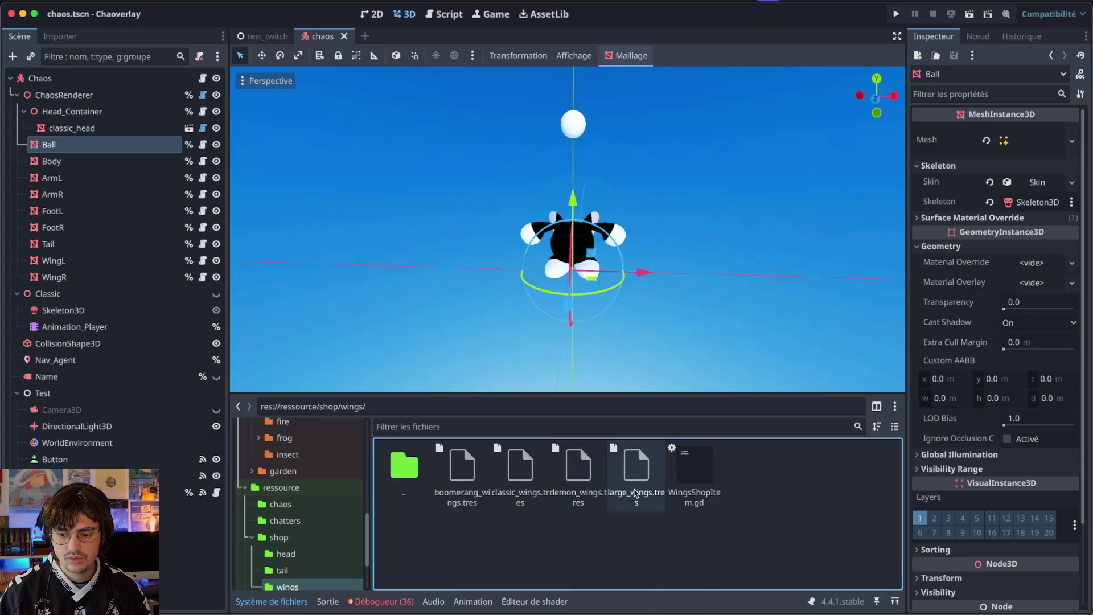
left_click(456, 495)
left_click(636, 487, "shift")
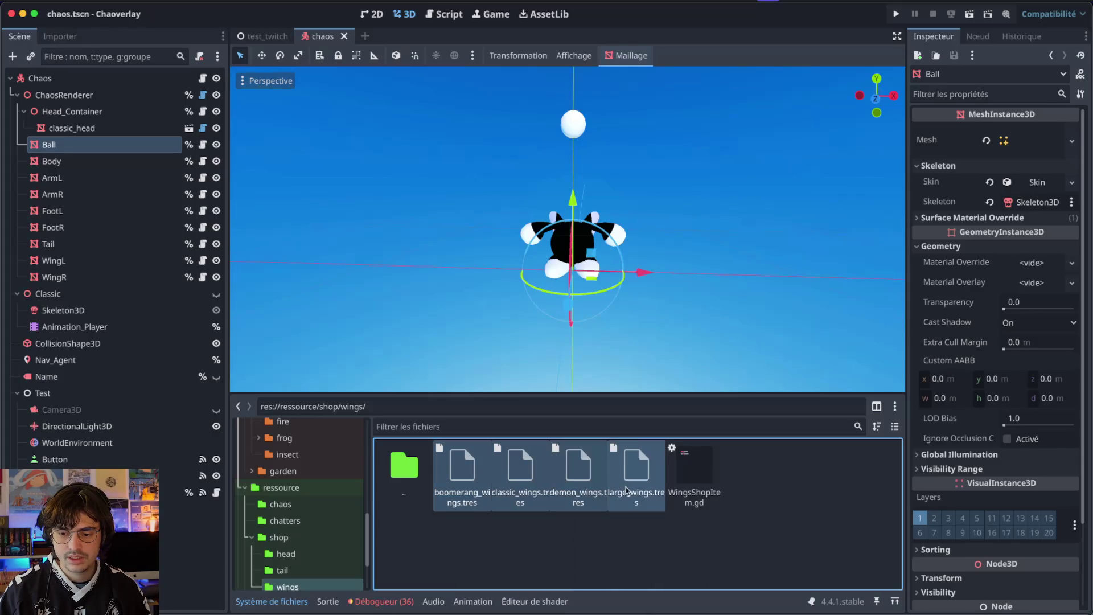
right_click(560, 504)
left_click(573, 533)
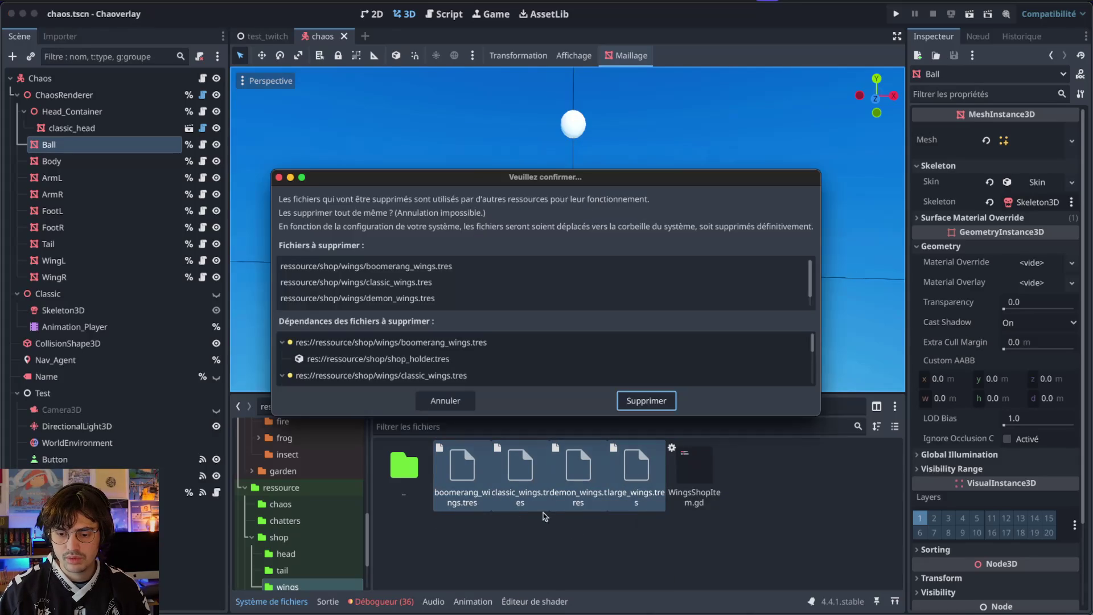
key("Return")
- Create a new WingsShopItem resource named aqua_wing in the wings folder
right_click(550, 497)
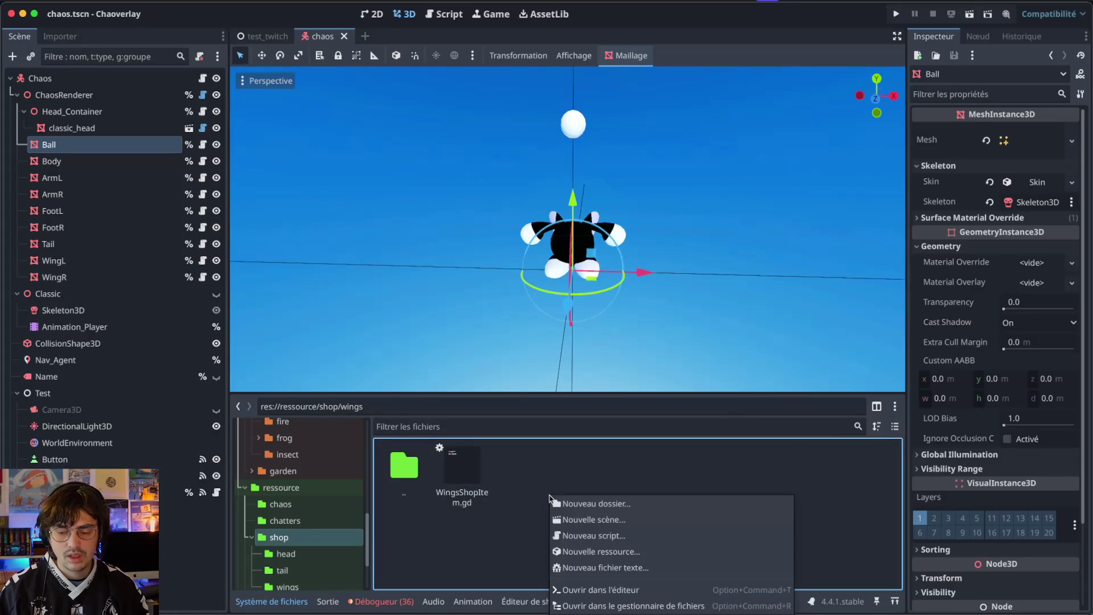
left_click(604, 550)
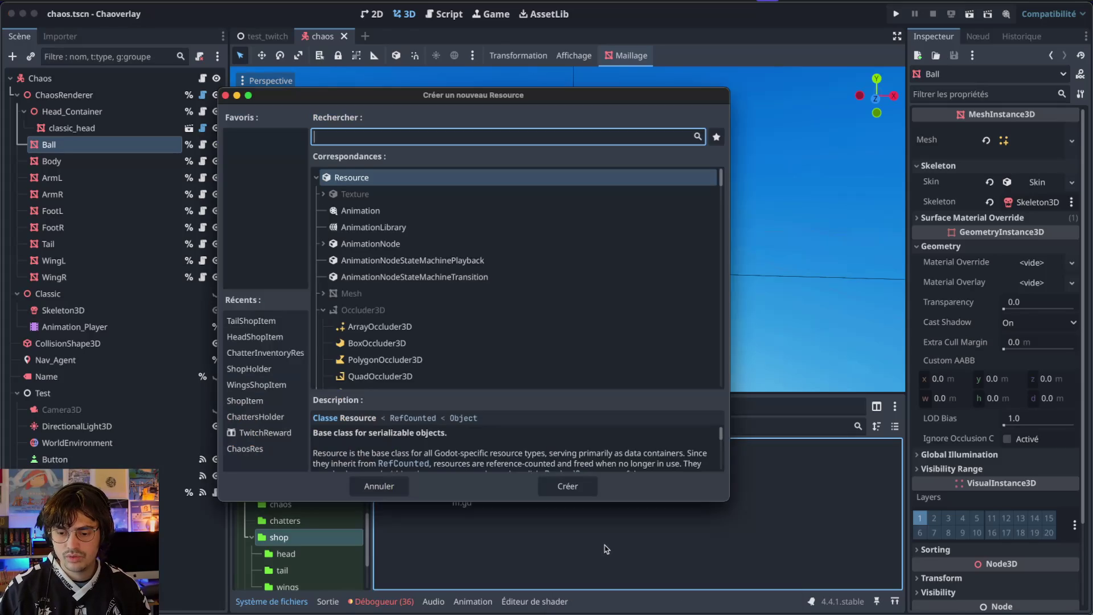
type("Wing")
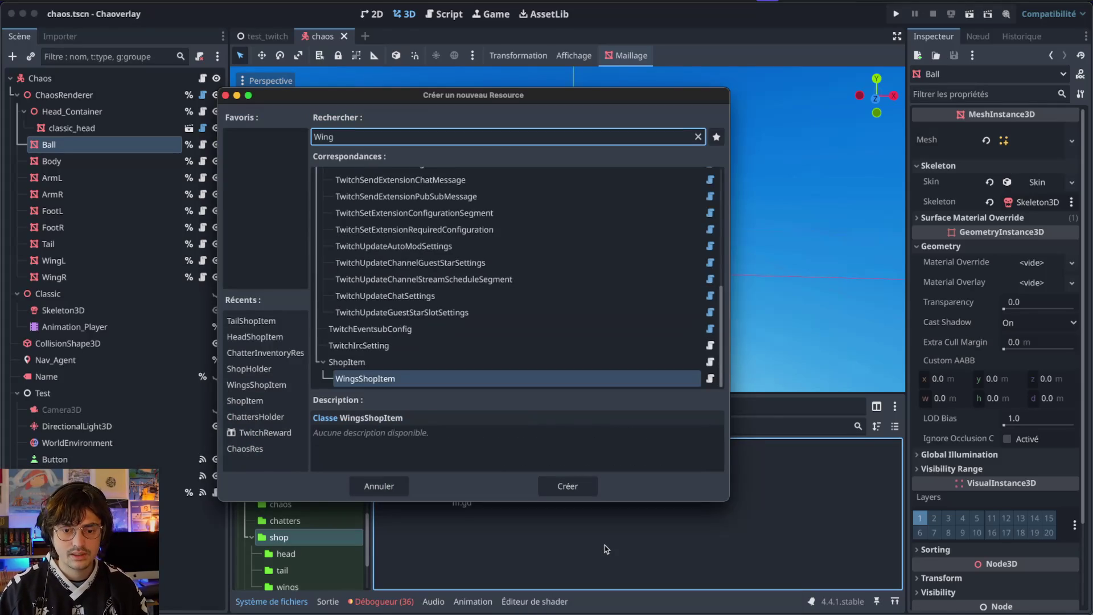
key("Return")
type("aqua_wing")
key("Return")
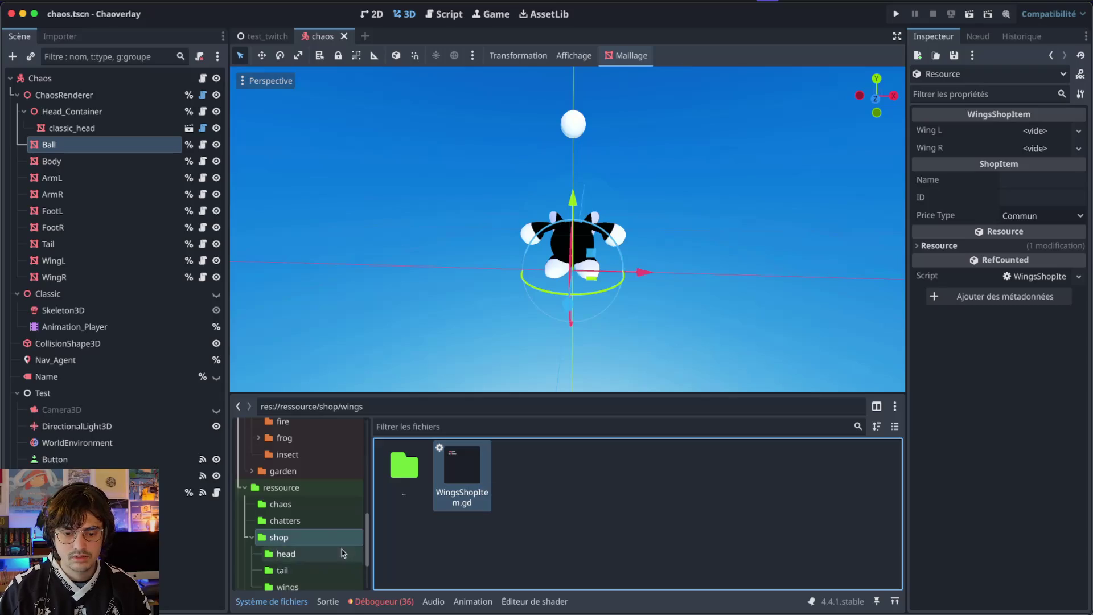
- Check the tail and wings folders and search the files for 'aquaw', then clear the search
scroll(296, 512, "down", 3)
left_click(282, 528)
left_click(289, 547)
left_click(282, 529)
left_click(287, 545)
left_click(426, 426)
type("aquaw")
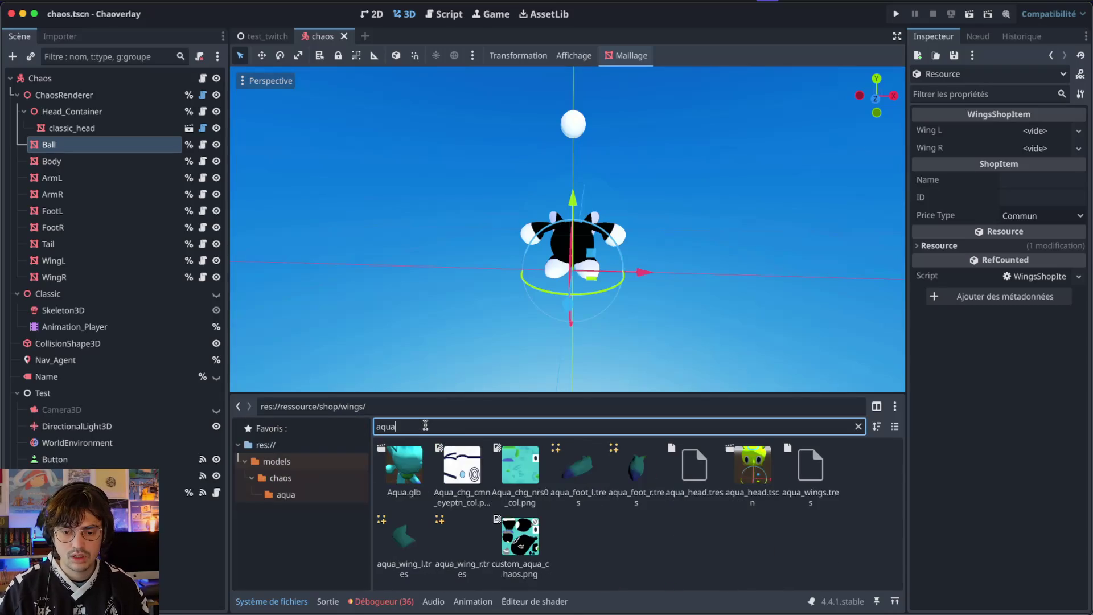
double_click(425, 426)
key("BackSpace")
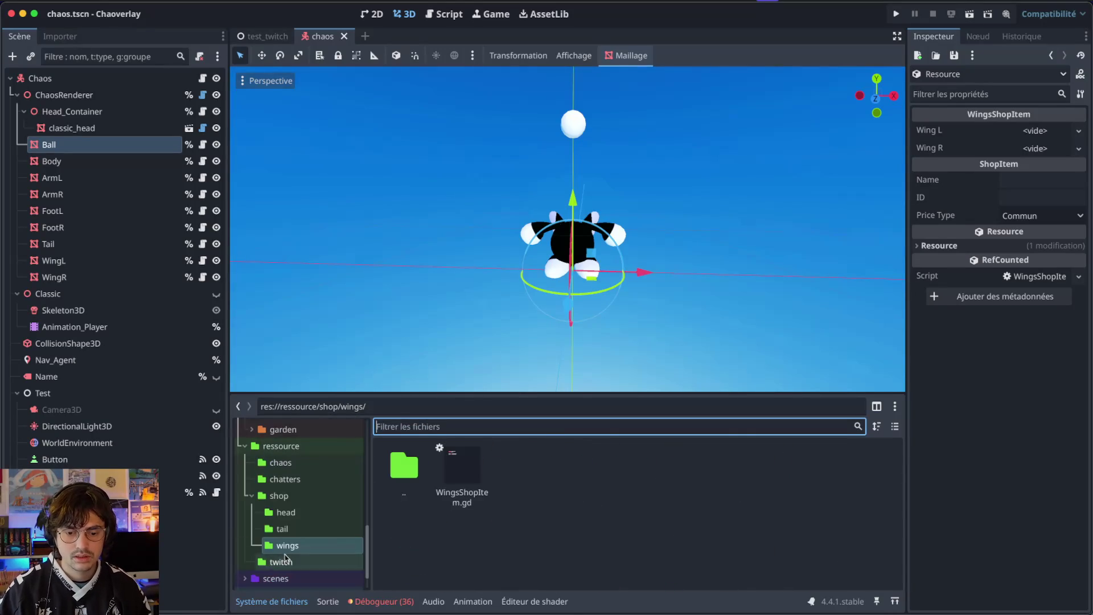
- Create the WingsShopItem resource again, save it as aqua_wings.tres, and select it
right_click(612, 464)
left_click(663, 521)
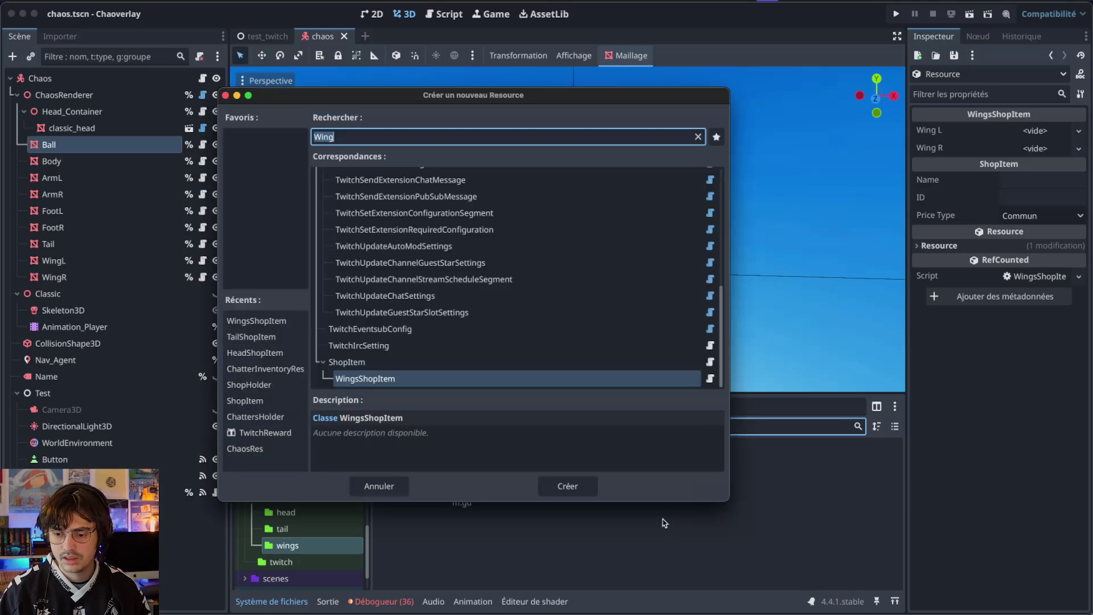
key("Return")
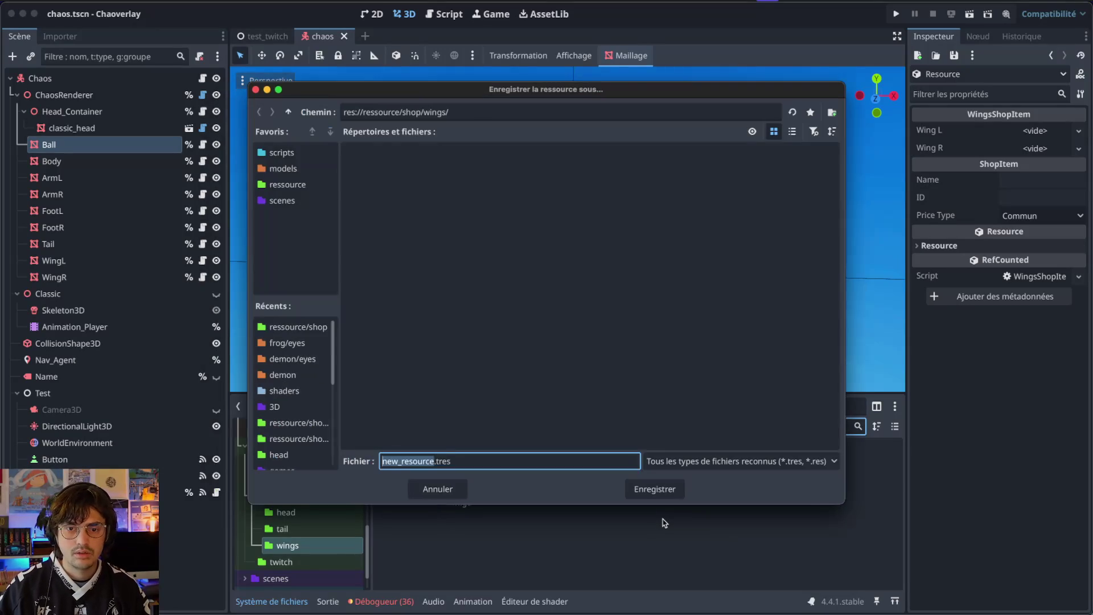
type("wionings")
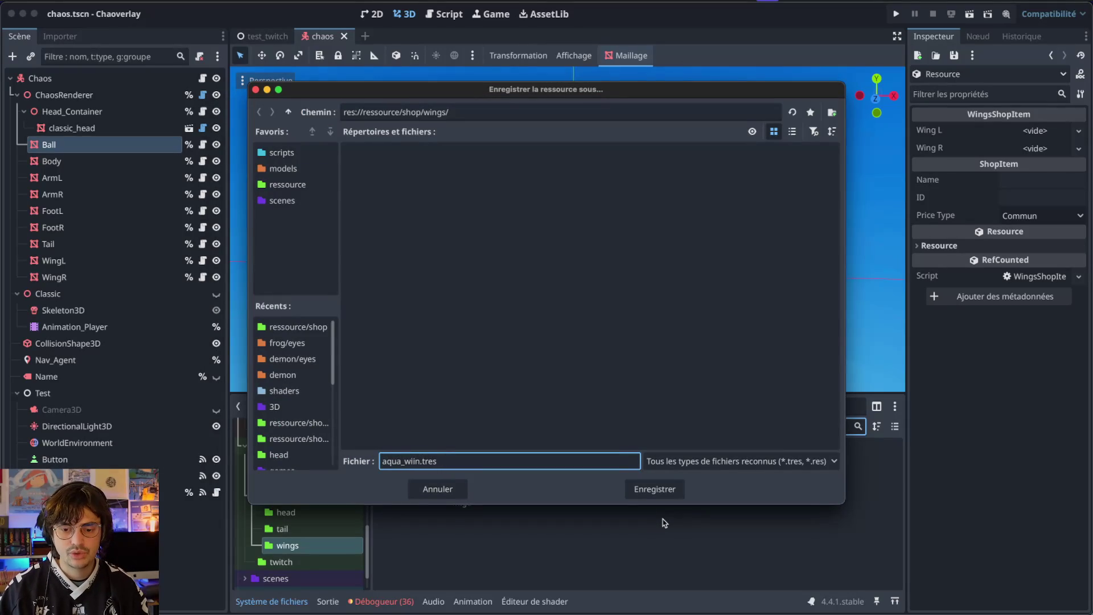
type("io")
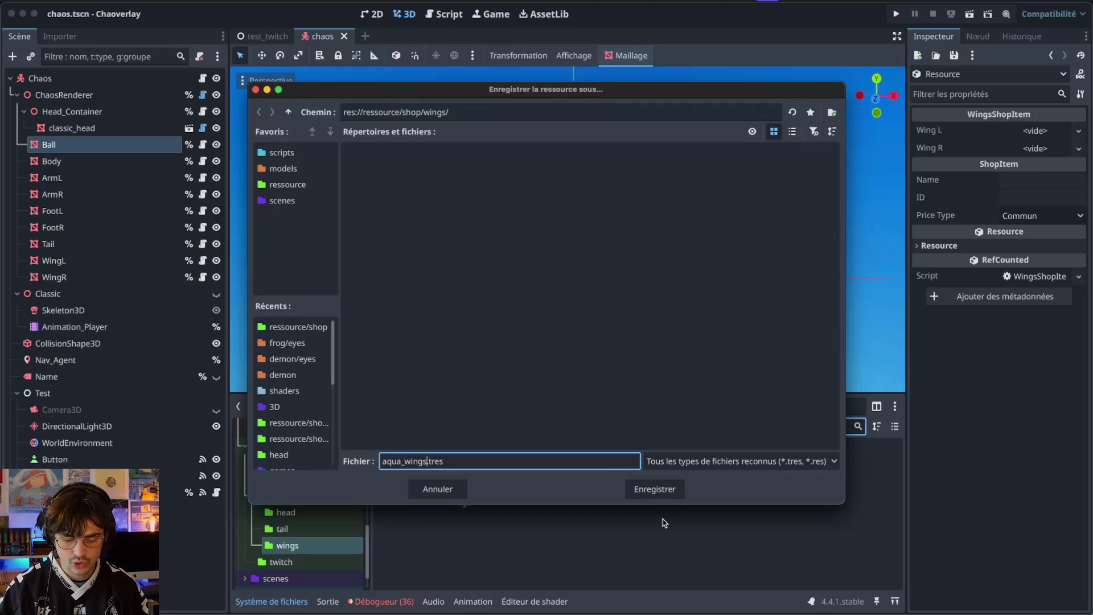
key("Return")
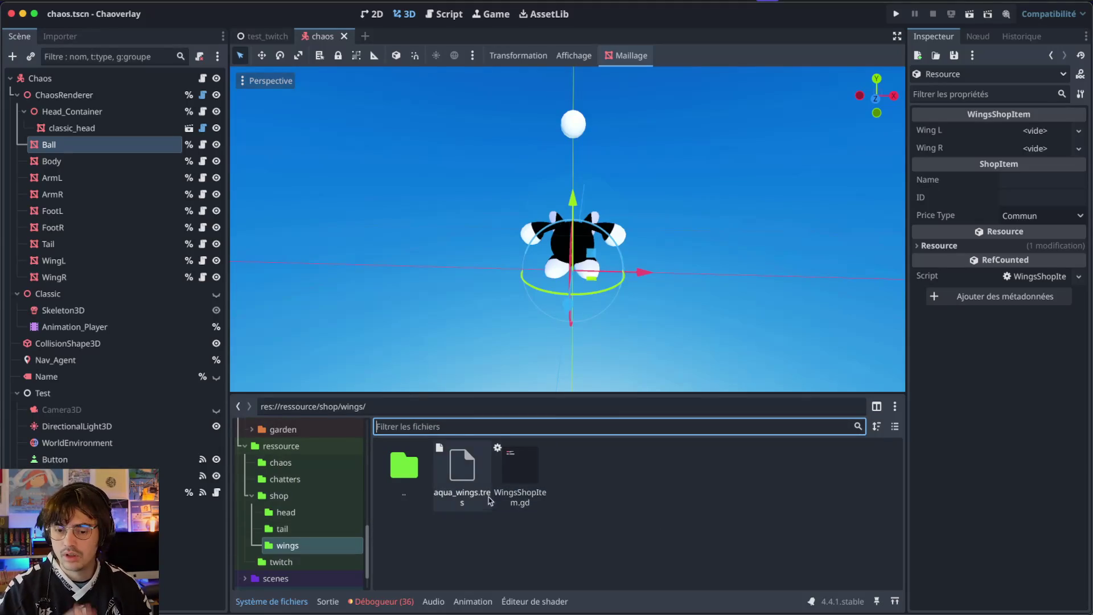
left_click(462, 472)
- In the Inspector, set aqua_wings.tres Name to Aqua and ID to aqua
left_click(997, 182)
left_click(1010, 180)
type("A")
key("Tab")
type("aqua")
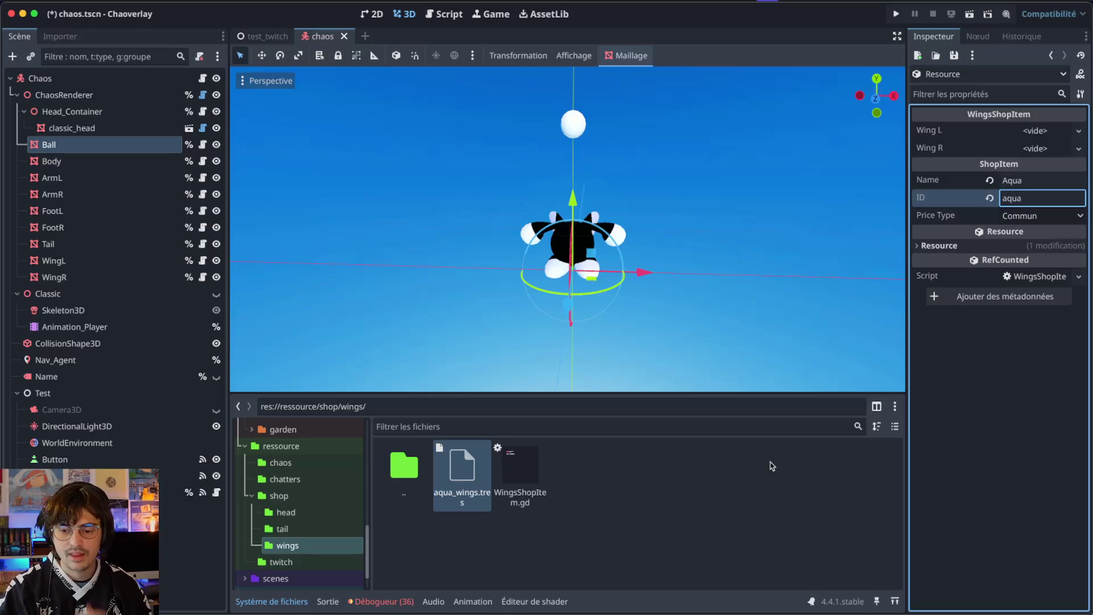
left_click(768, 463)
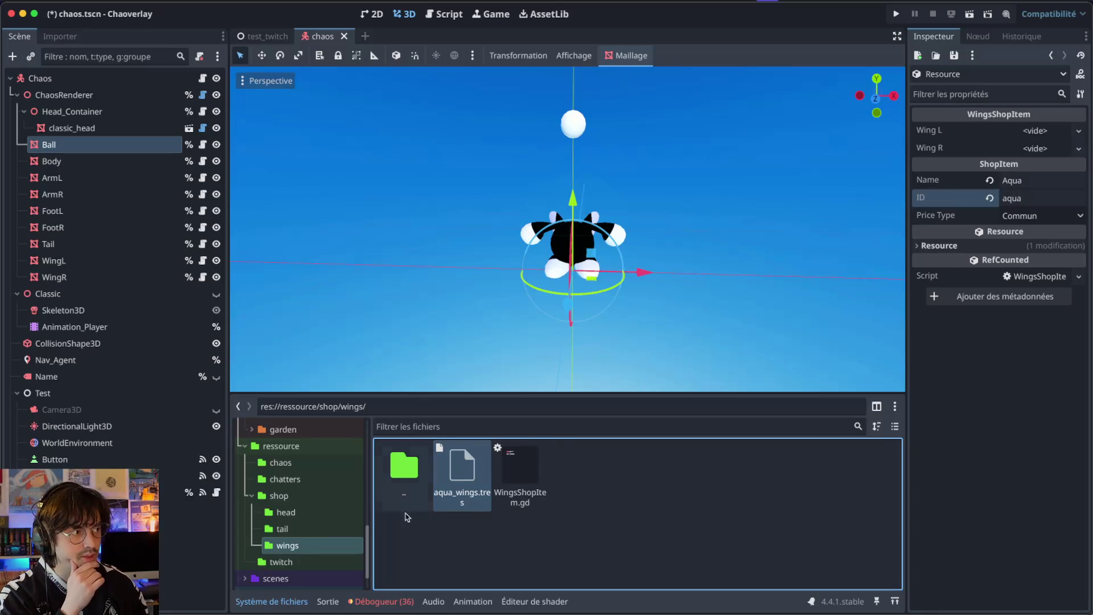
scroll(353, 516, "up", 10)
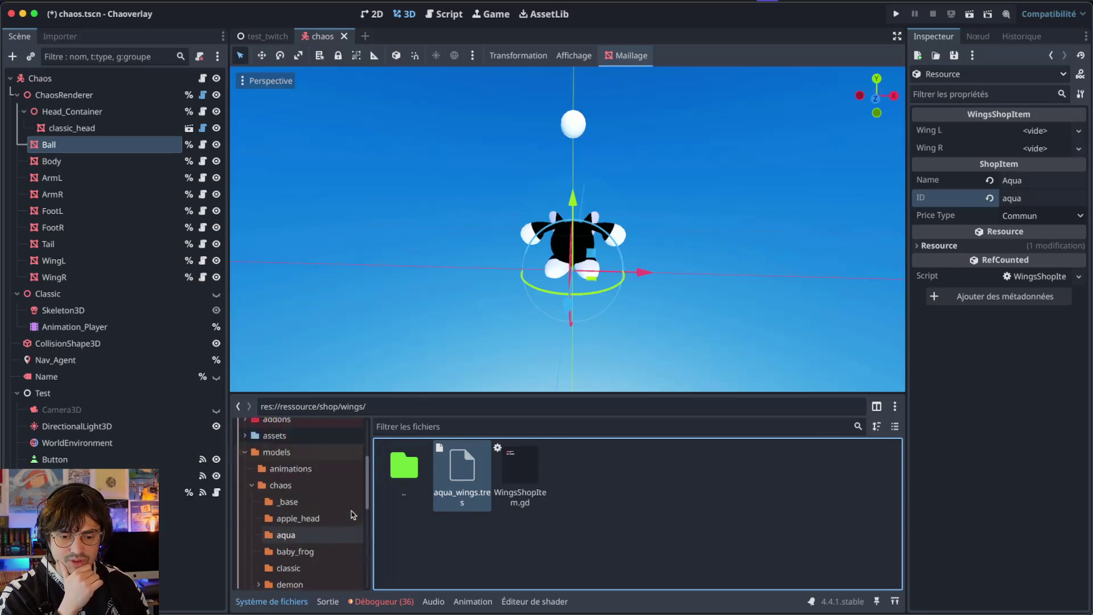
scroll(296, 526, "down", 1)
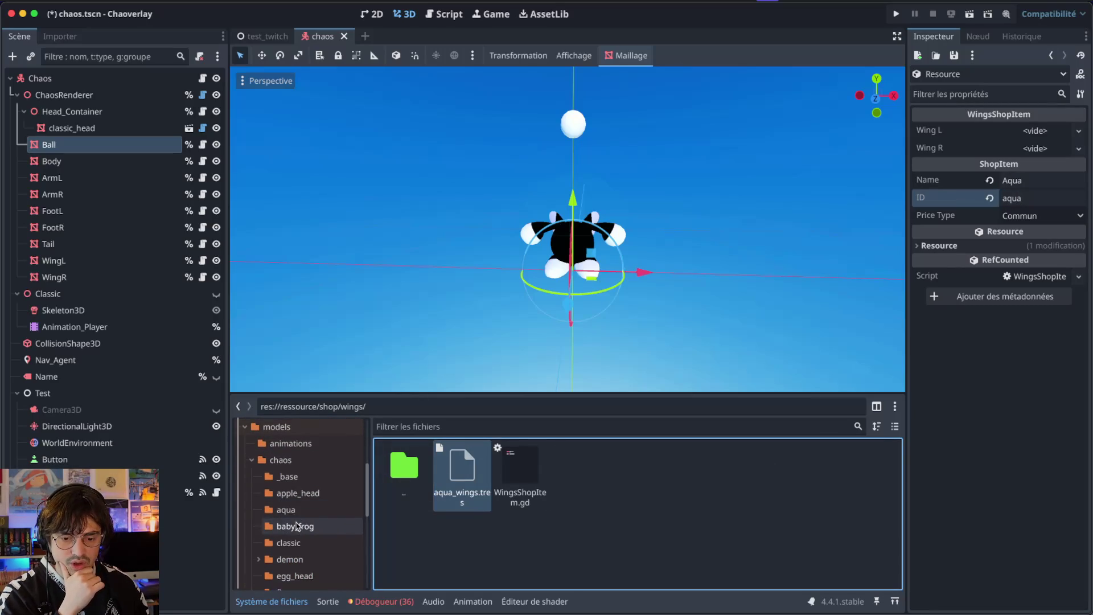
scroll(301, 552, "down", 2)
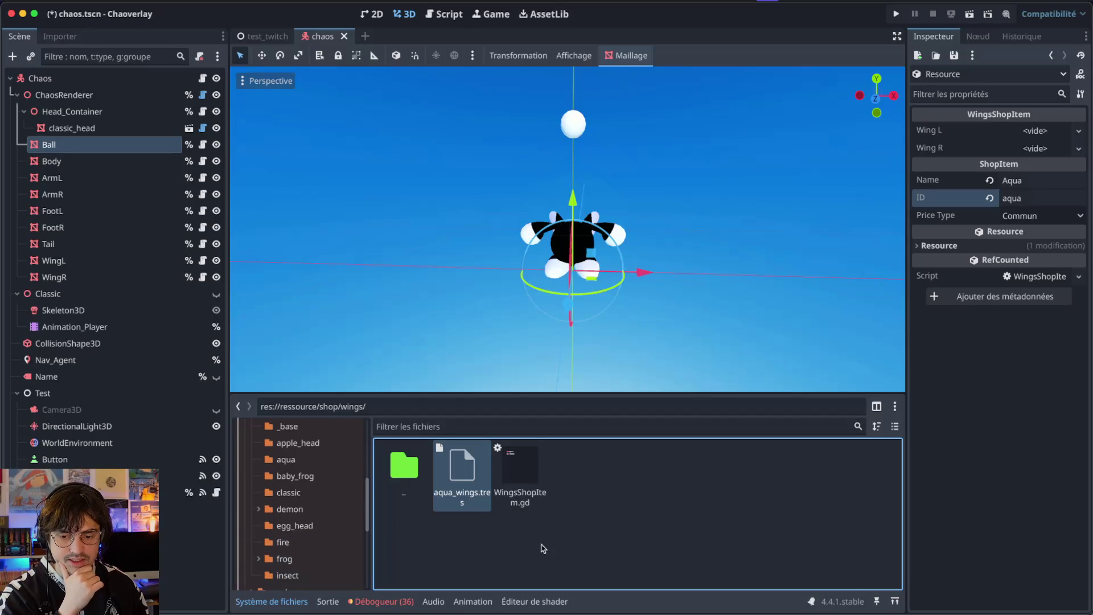
key("ctrl+a")
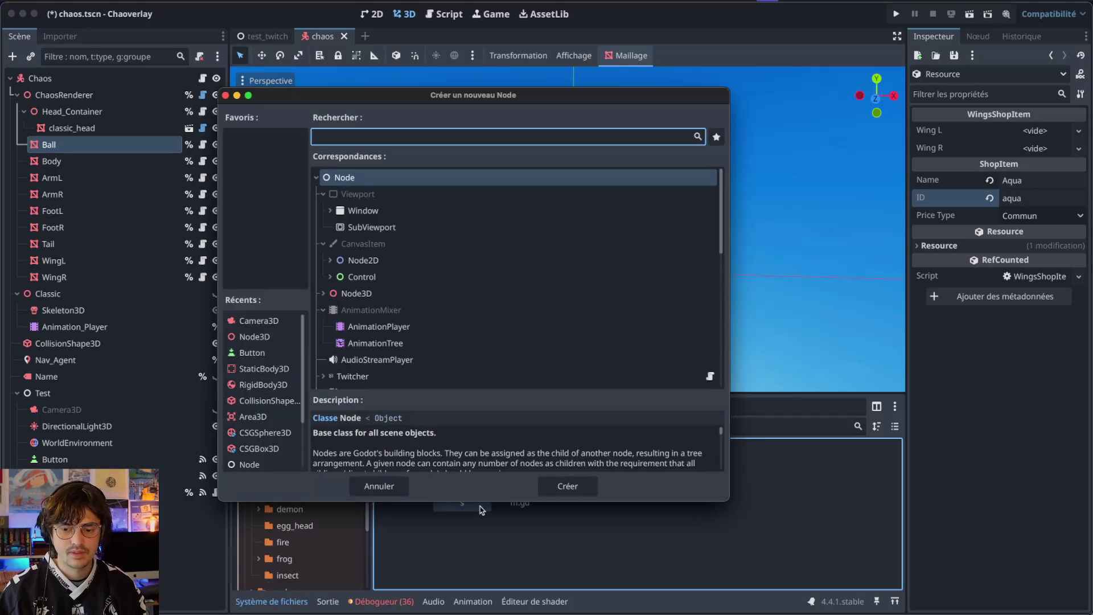
- Dismiss the stray dialog and duplicate aqua_wings.tres as babyfrog_wings, classic_wings and demon_wings
key("Escape")
key("ctrl+d")
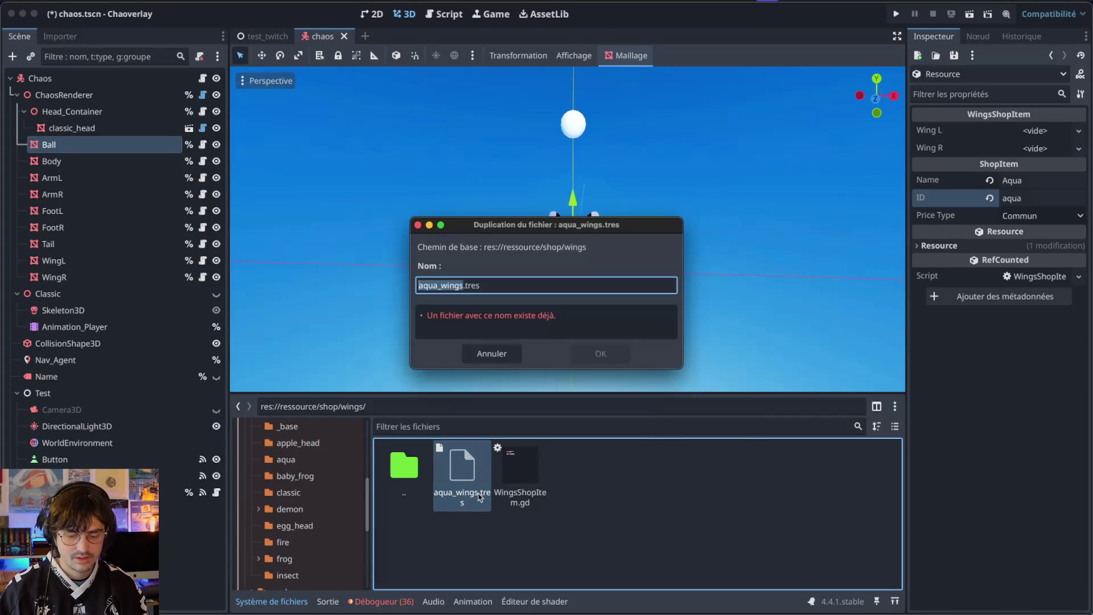
type("baby")
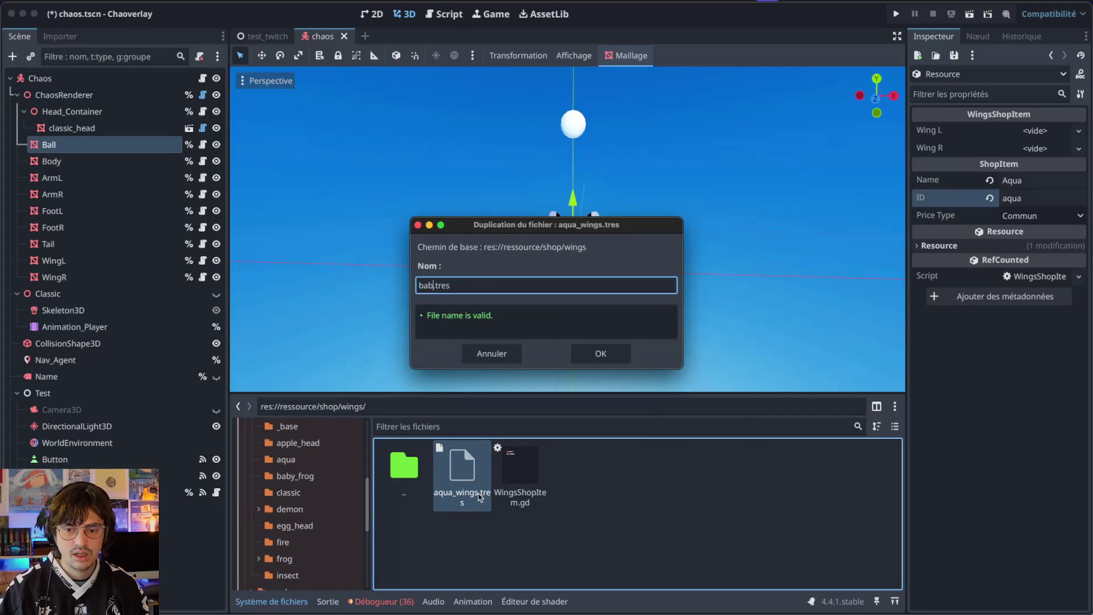
type("frog_wing")
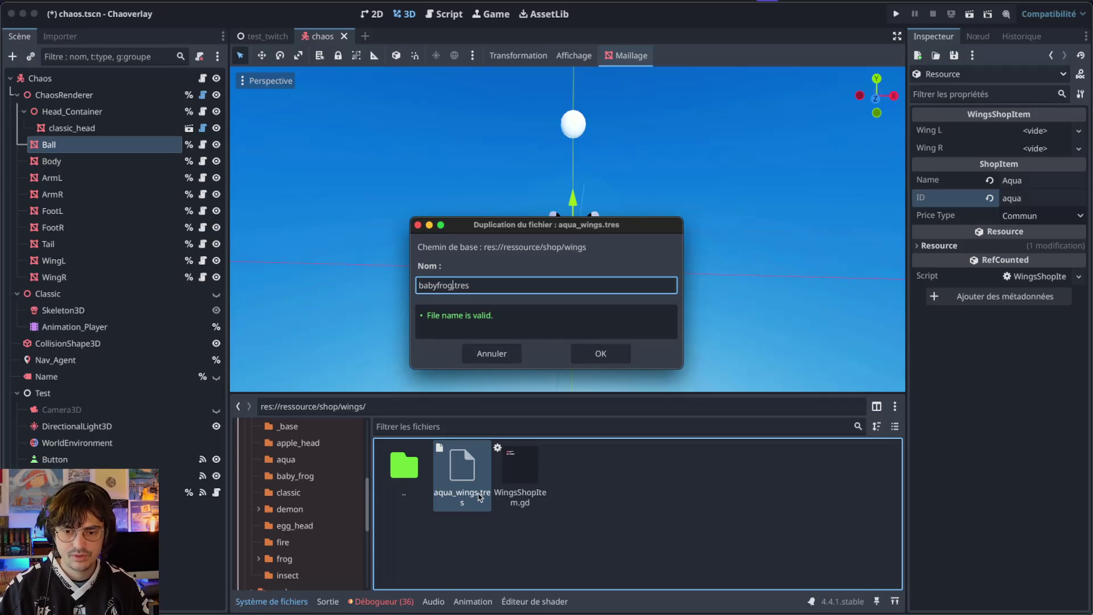
type("s")
key("Return")
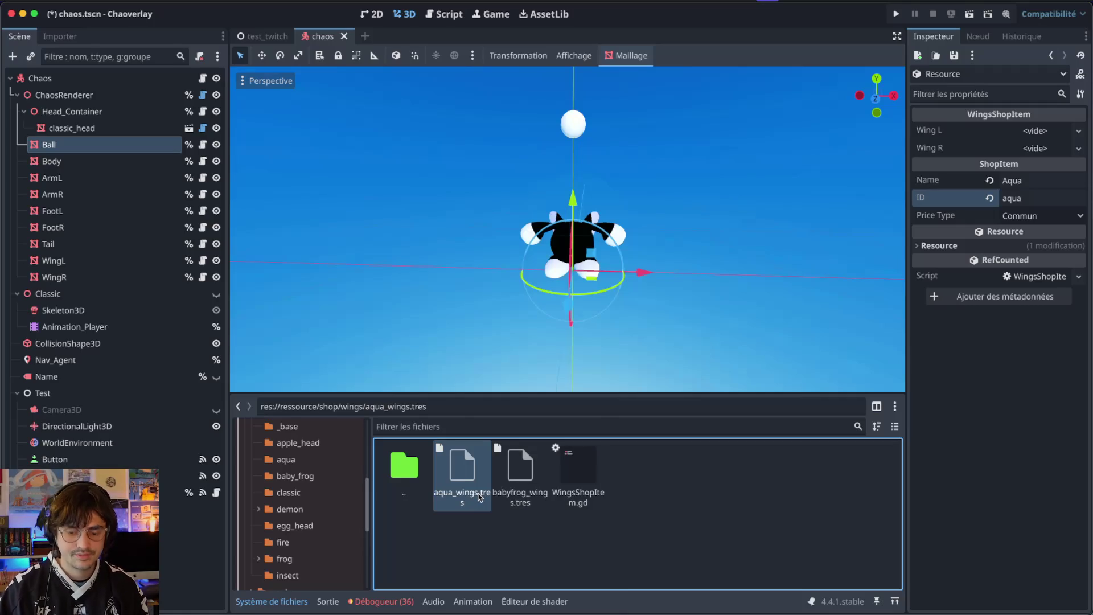
key("ctrl+d")
type("classic")
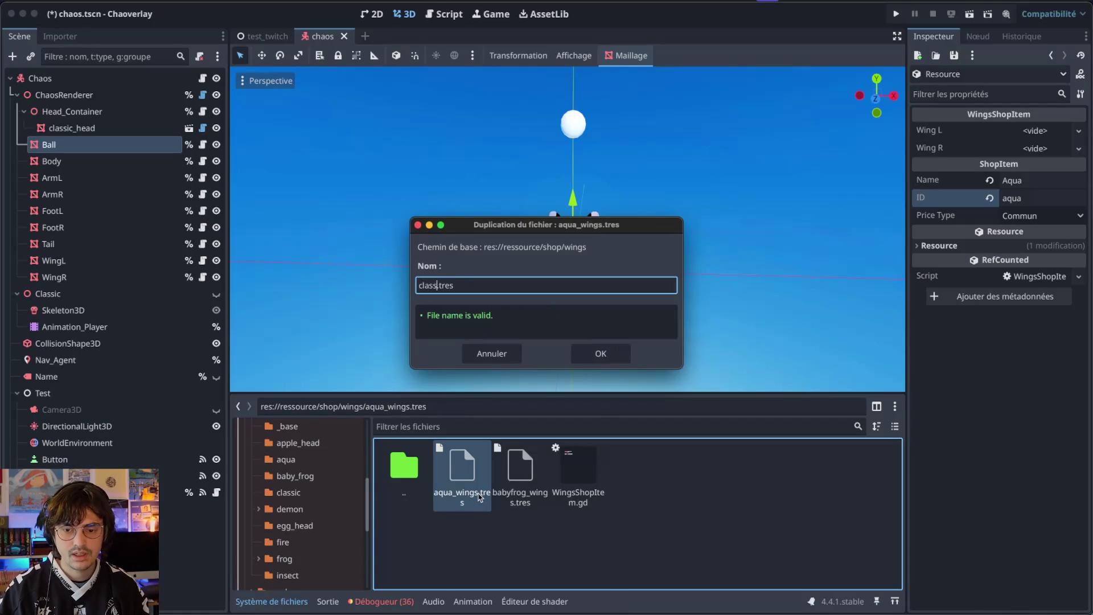
type("_wing")
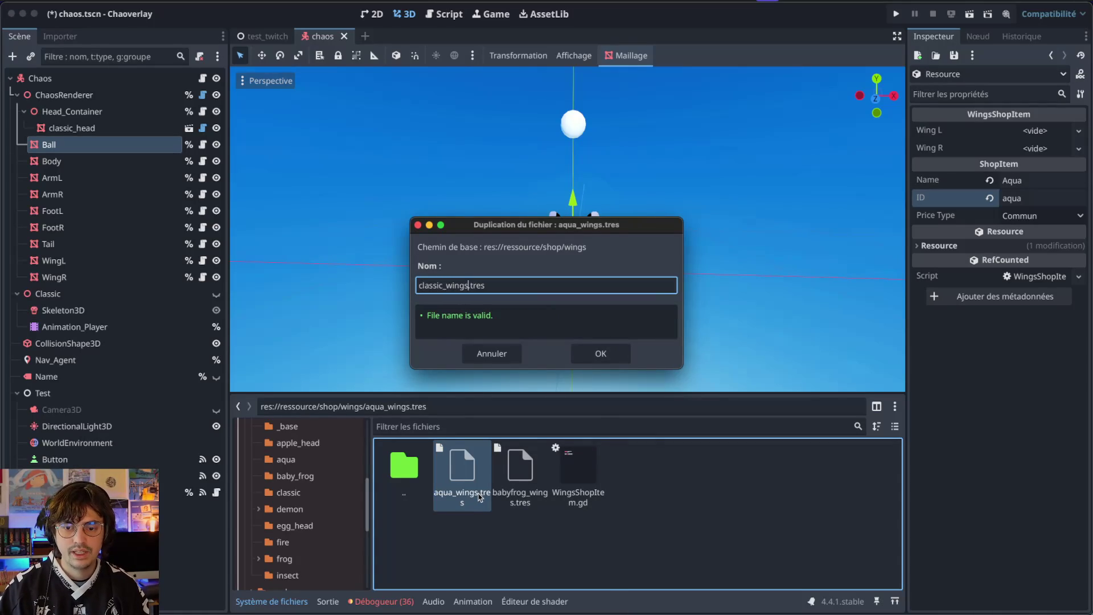
key("Return")
key("ctrl+d")
type("demon_winfg")
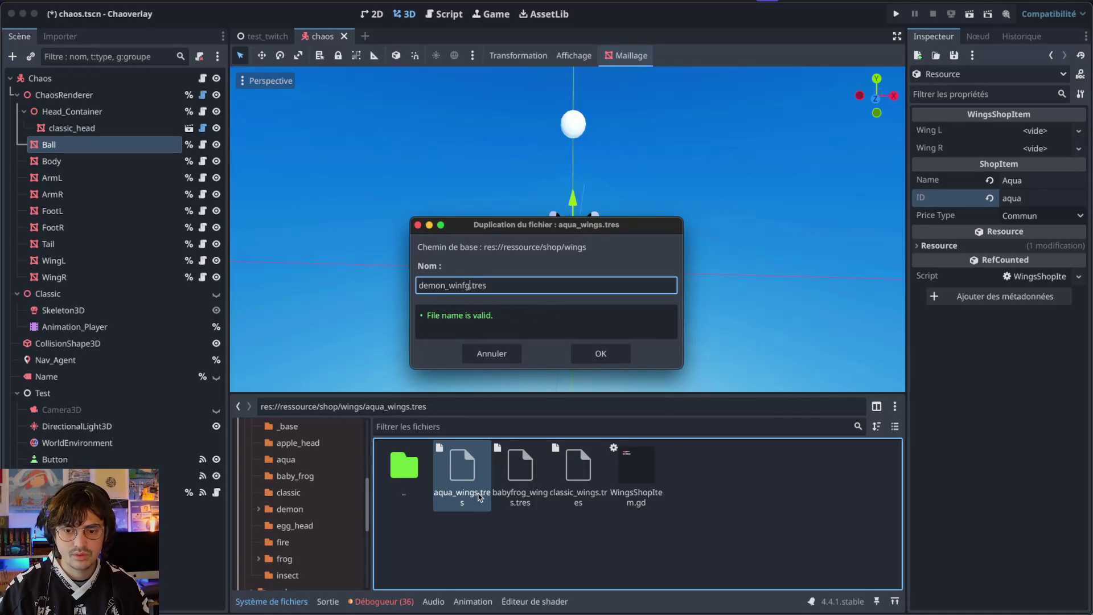
type("s")
key("Return")
- Duplicate aqua_wings.tres further as fire_wings, frog_wings and insect_wings
key("ctrl+d")
type("fi")
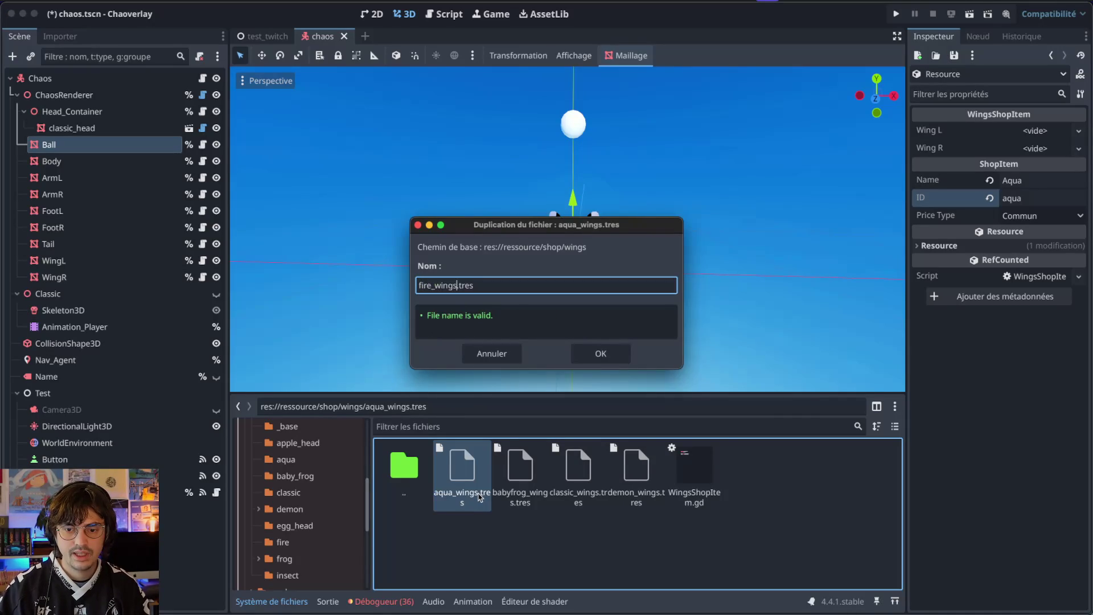
key("Return")
key("ctrl+d")
type("frog_wing")
key("Return")
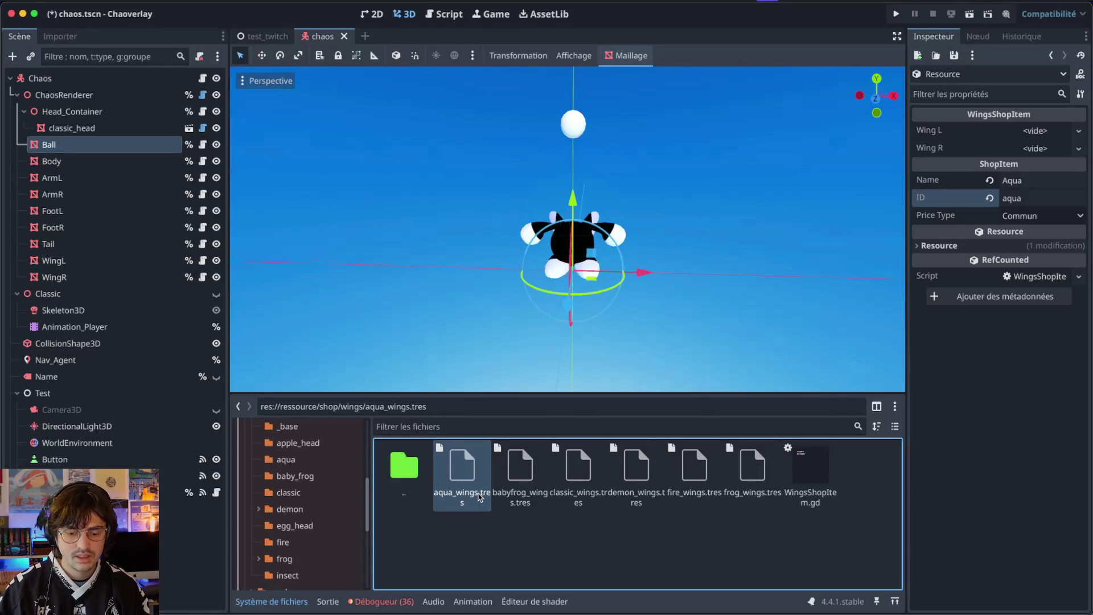
key("ctrl+d")
type("insect_wing.tres")
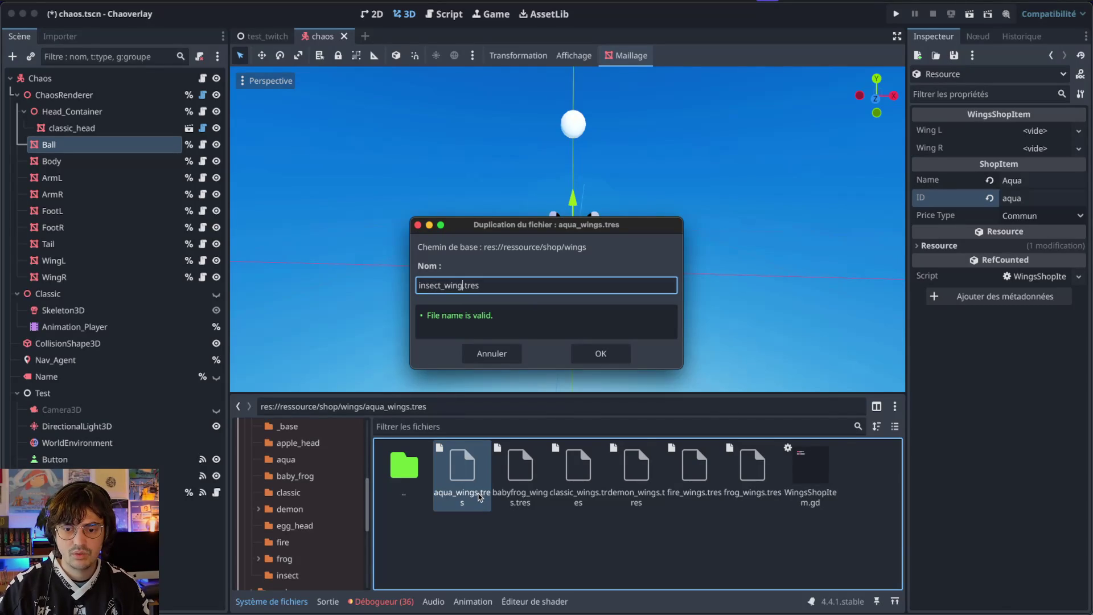
key("Return")
- Give babyfrog_wings.tres the Name Baby Frog and ID babyfrog
left_click(519, 472)
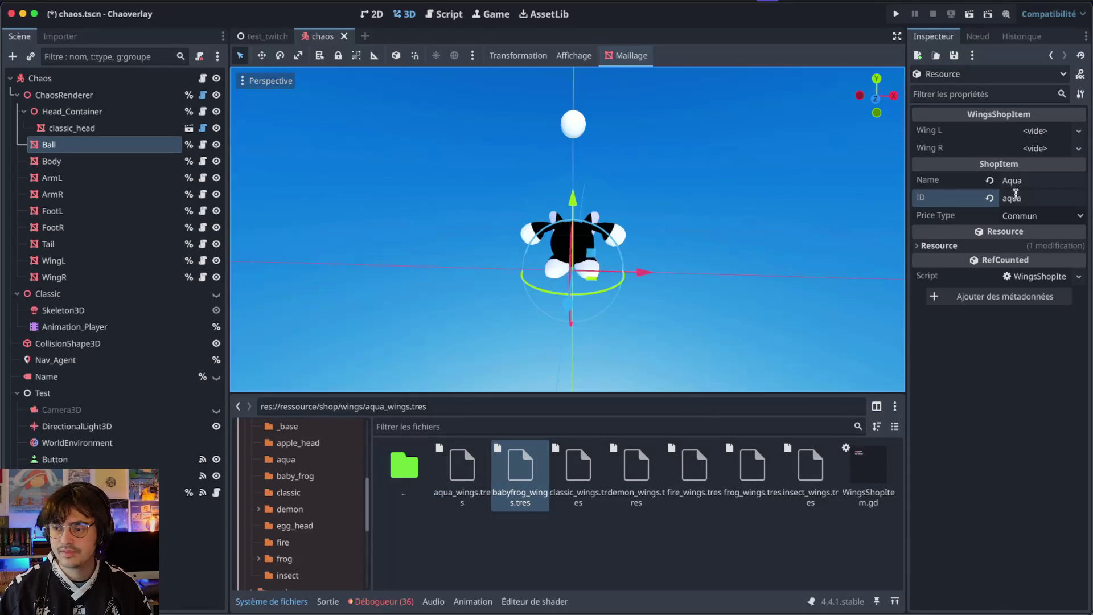
left_click(1027, 181)
key("ctrl+a")
type("B")
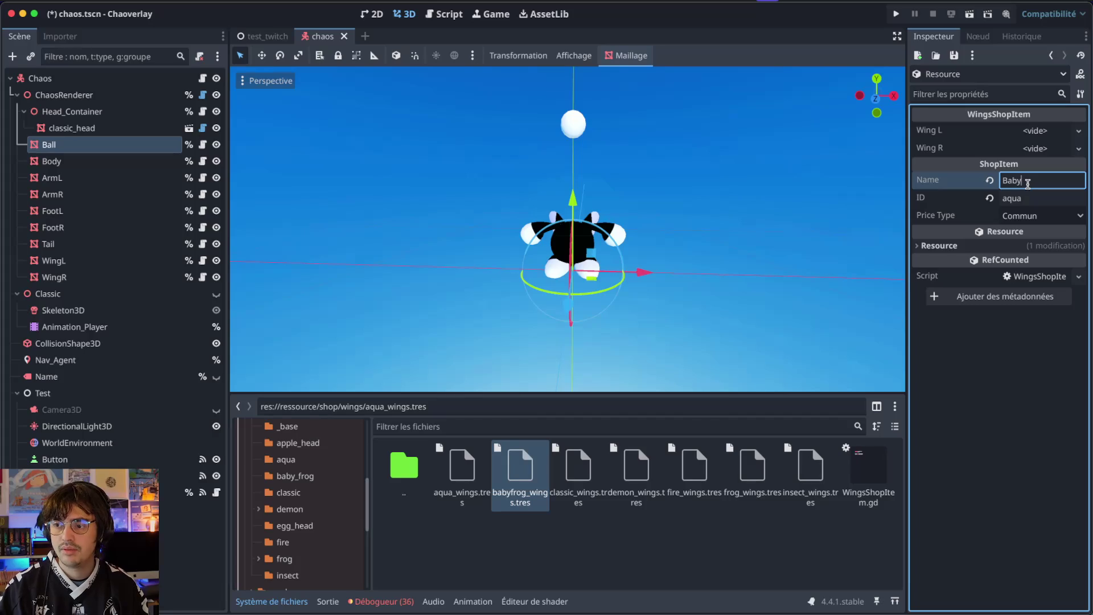
type("og")
key("Tab")
type("a")
key("ctrl+a")
type("bab")
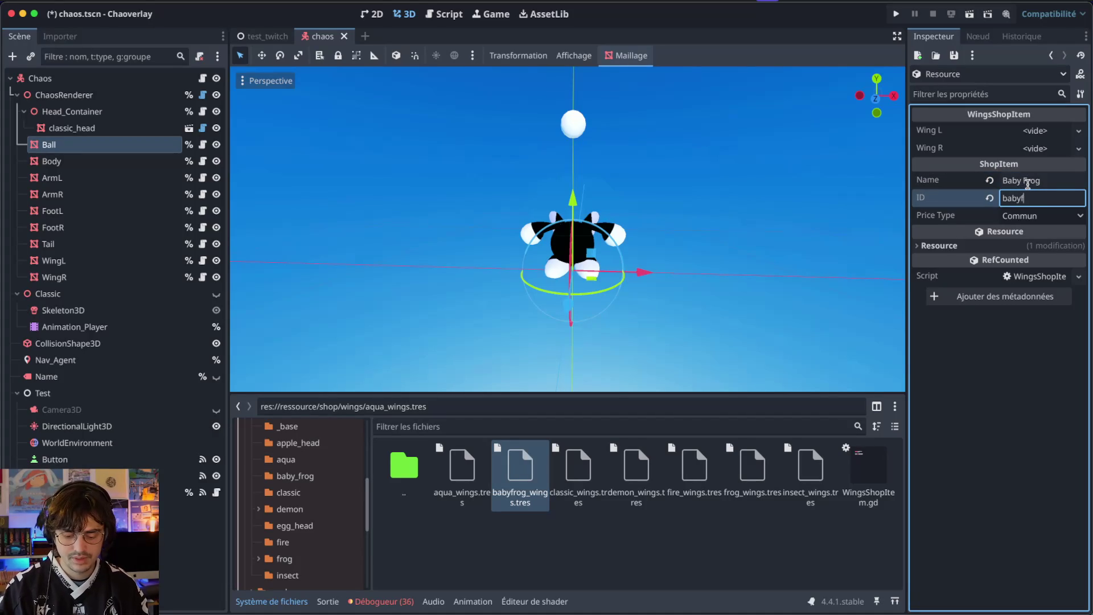
left_click(578, 473)
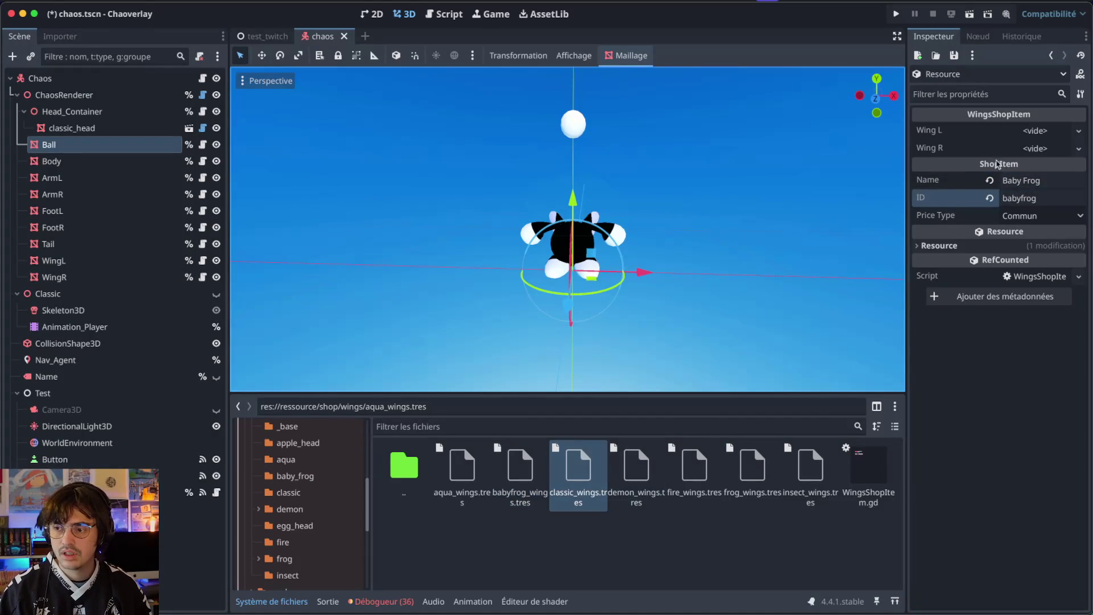
- Give classic_wings.tres the Name Classic and ID classic
left_click(1022, 176)
double_click(590, 474)
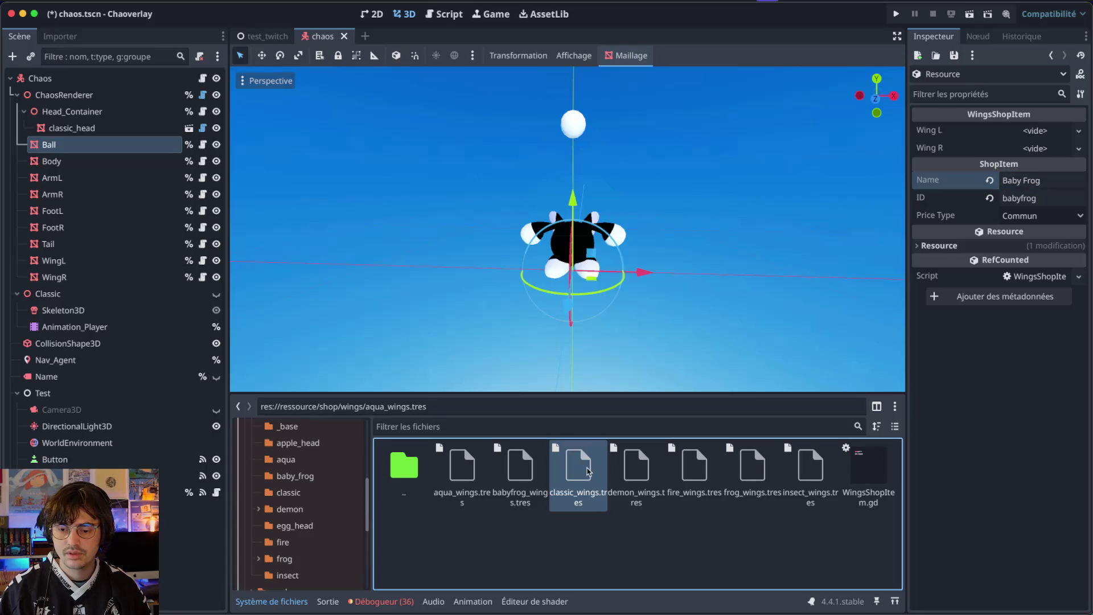
left_click(1018, 180)
type("c")
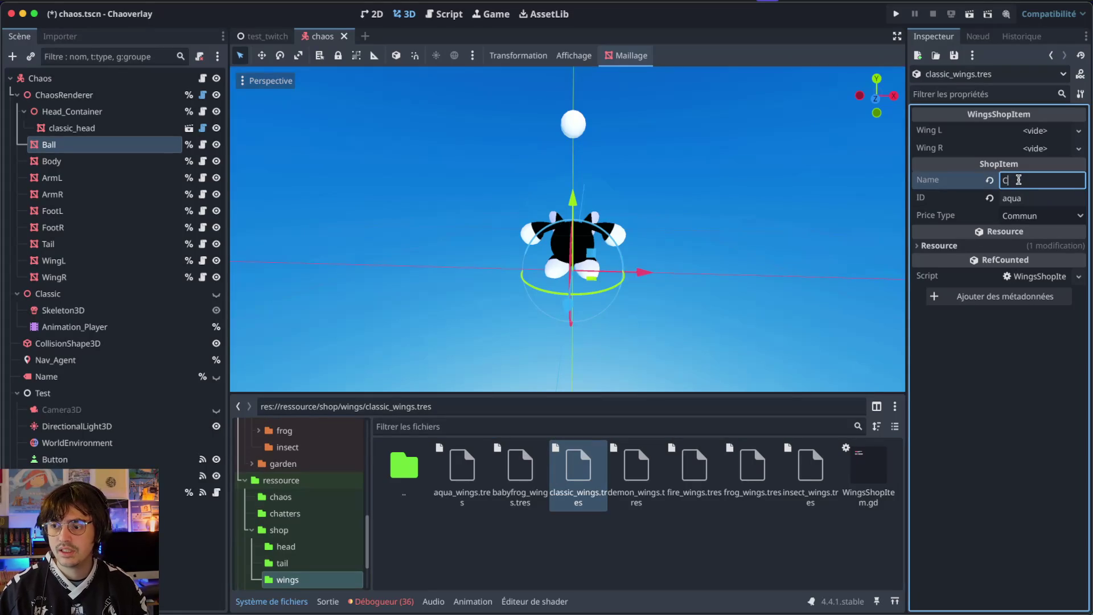
key("Tab")
type("cla")
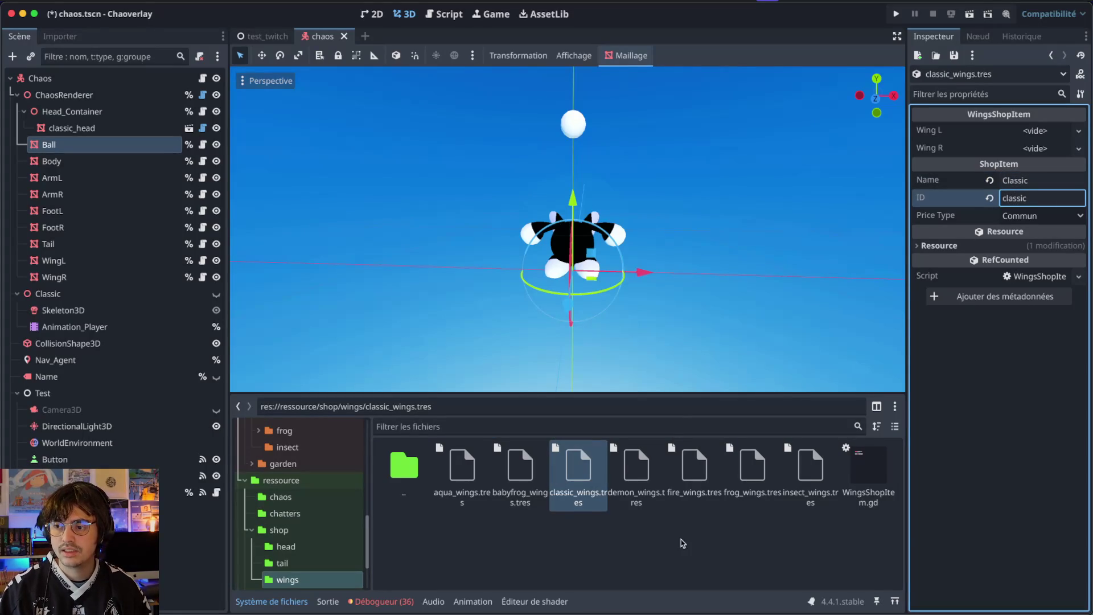
- Name the demon and fire items Demon and Fire, with IDs demon and fire
left_click(636, 472)
left_click(1031, 187)
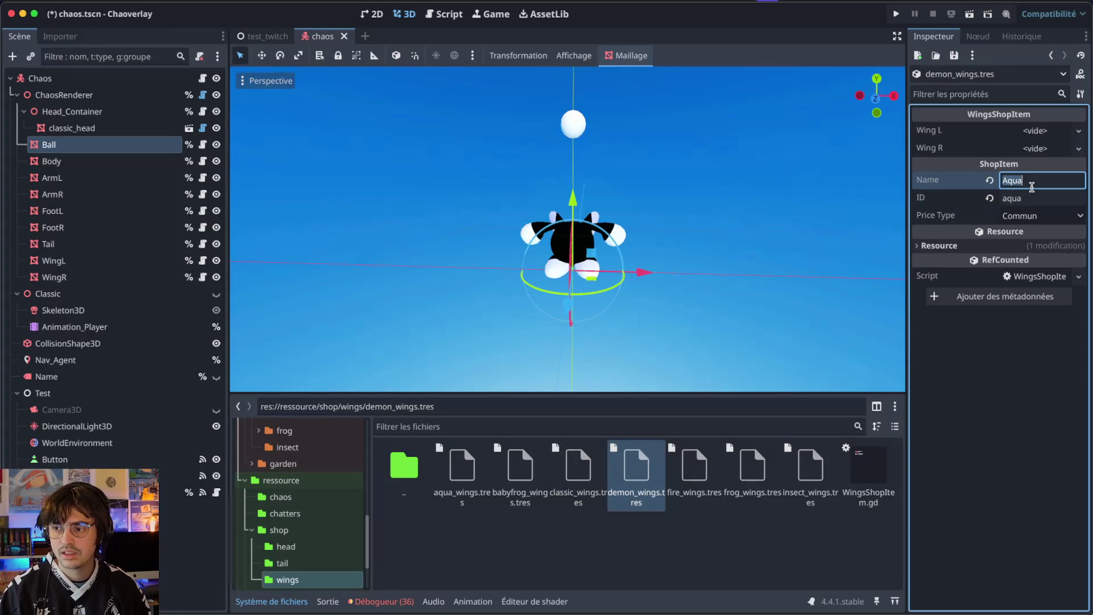
type("Demon")
key("Tab")
key("shift+End")
key("Delete")
left_click(695, 472)
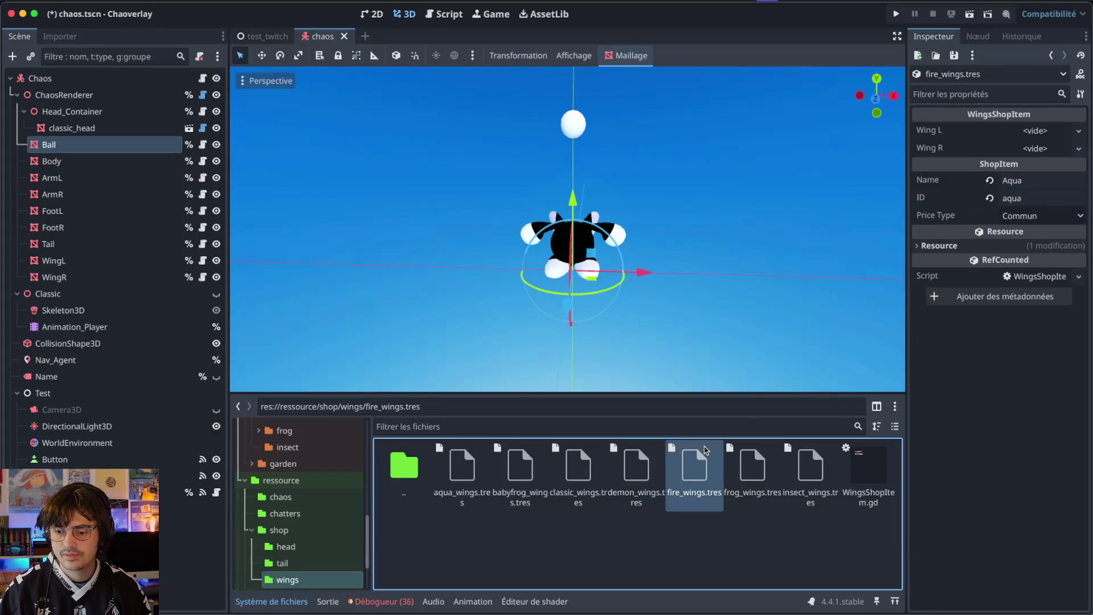
left_click(1023, 181)
type("Fir")
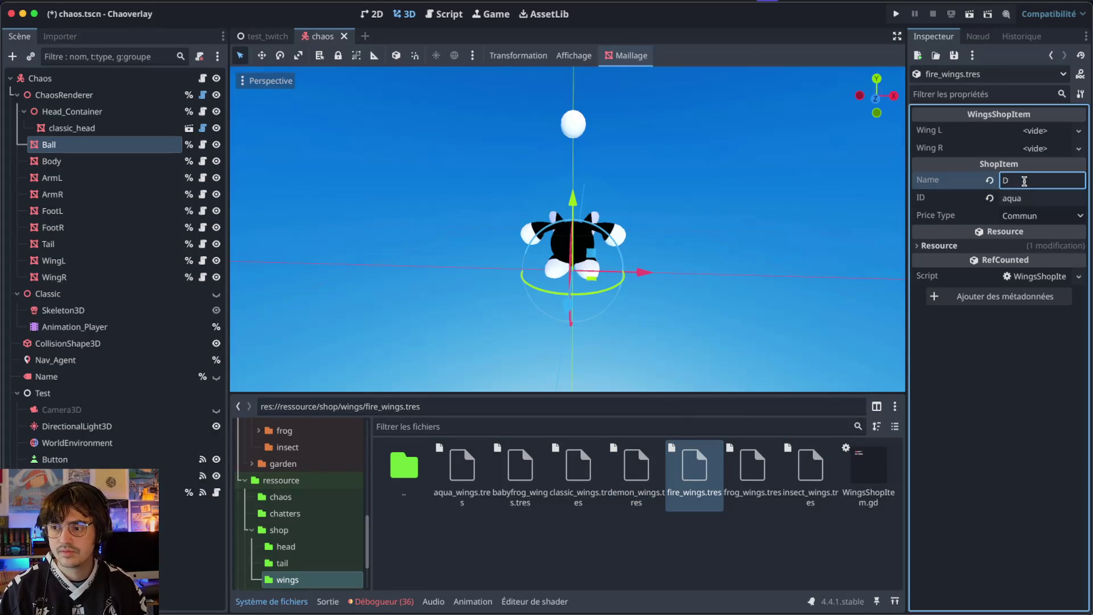
type("e")
key("Tab")
type("f")
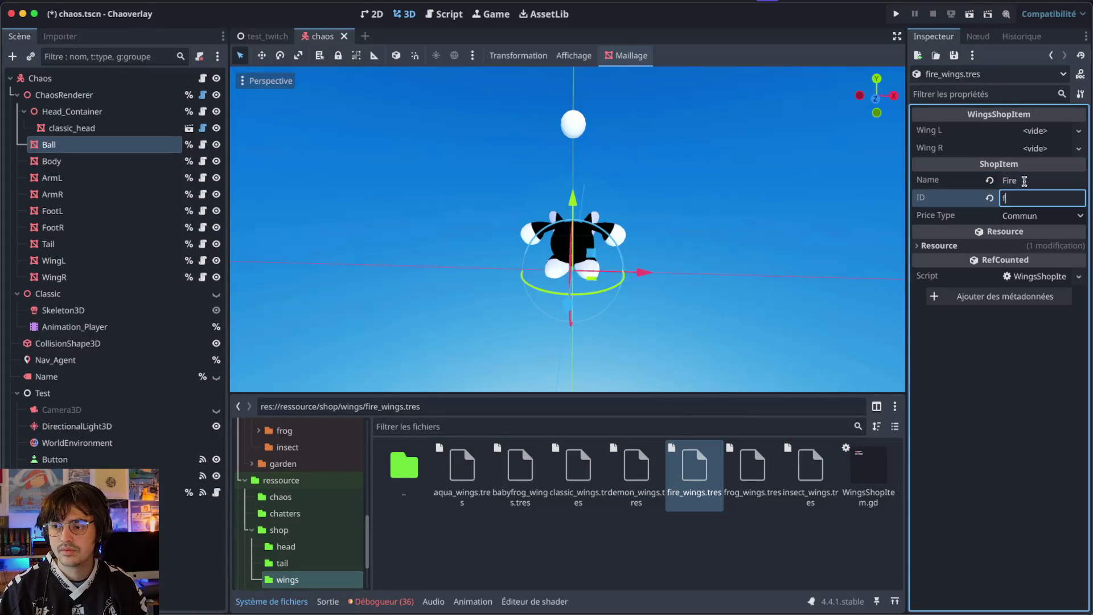
- Give frog_wings.tres the Name Frog and ID frog
left_click(752, 472)
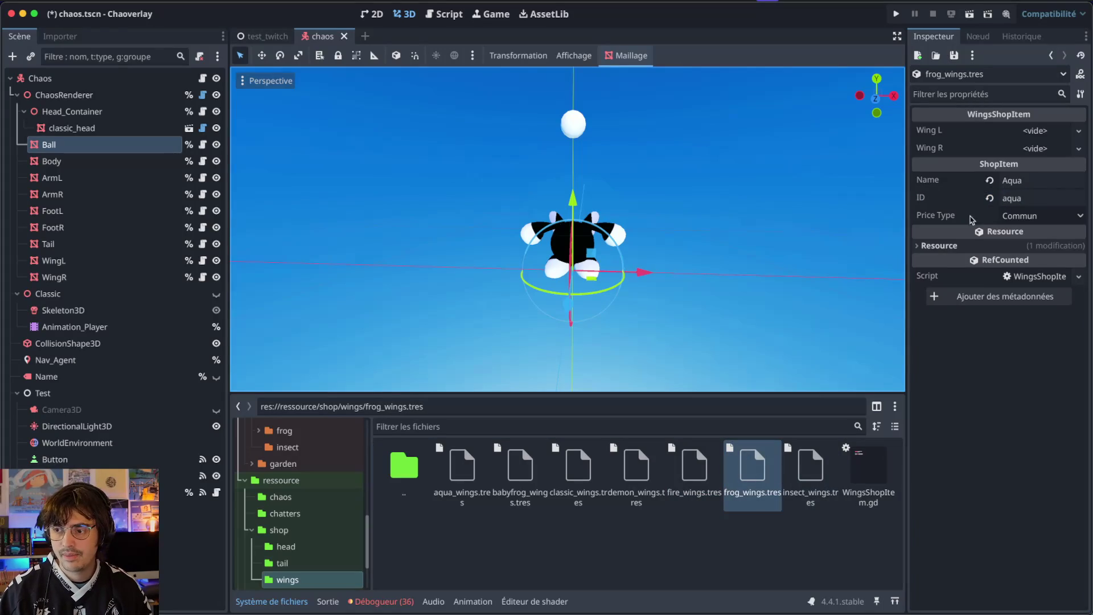
left_click(1017, 181)
key("ctrl+a")
type("Fr")
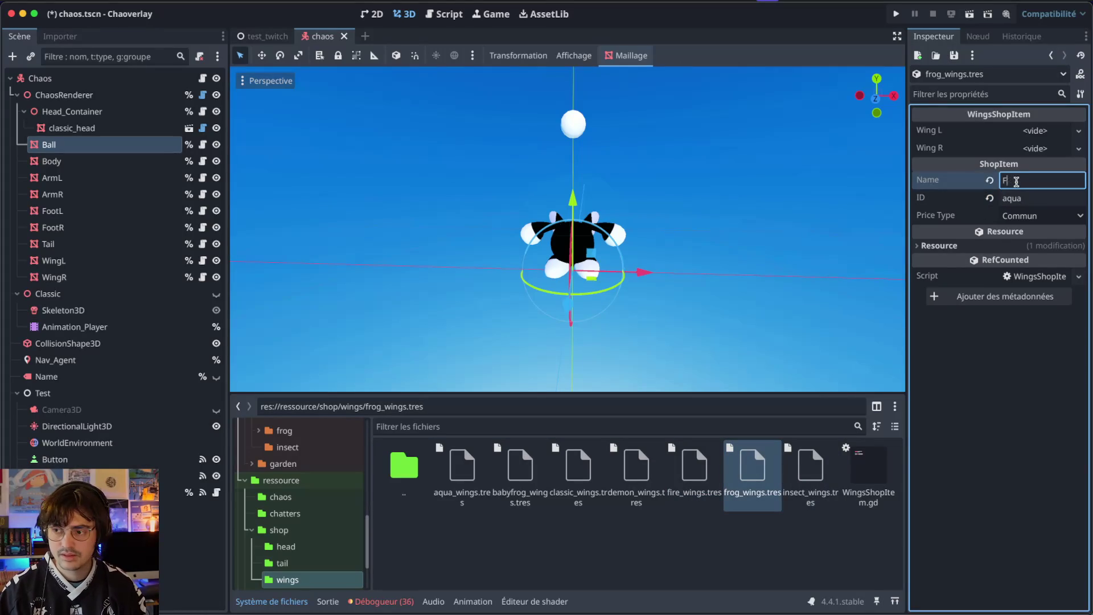
key("Tab")
type("frog")
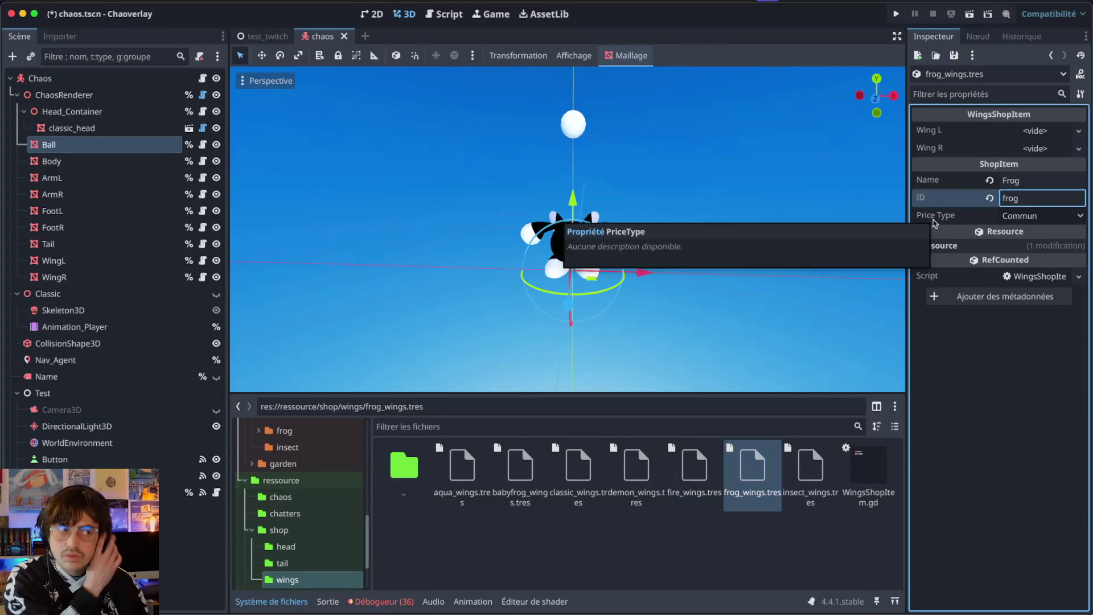
- Give insect_wings.tres the Name Insect and ID insect, then save
left_click(810, 473)
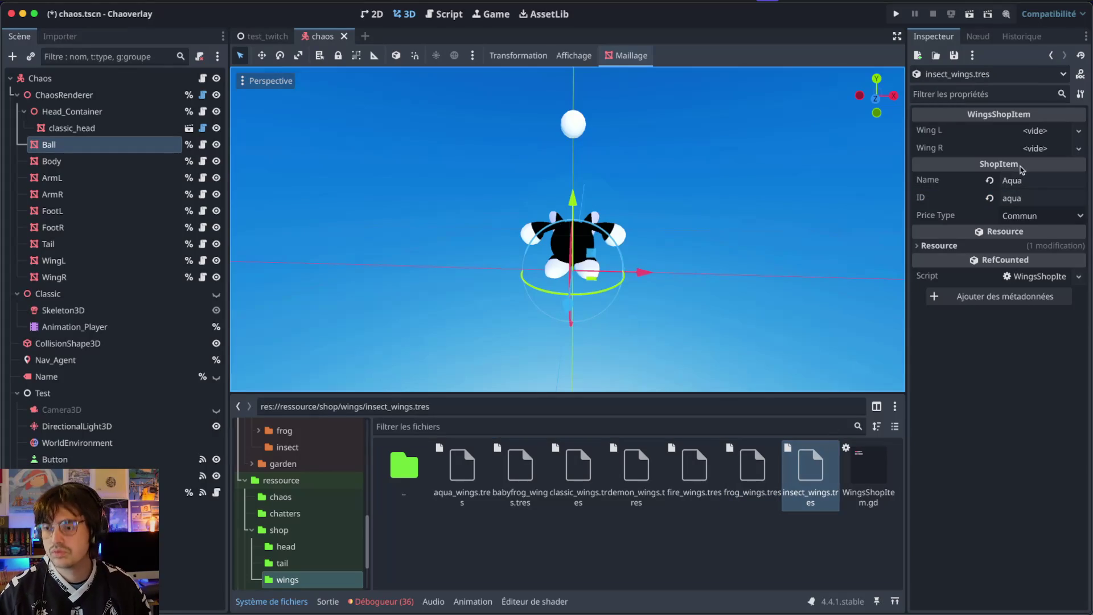
left_click(1011, 180)
type("Insect")
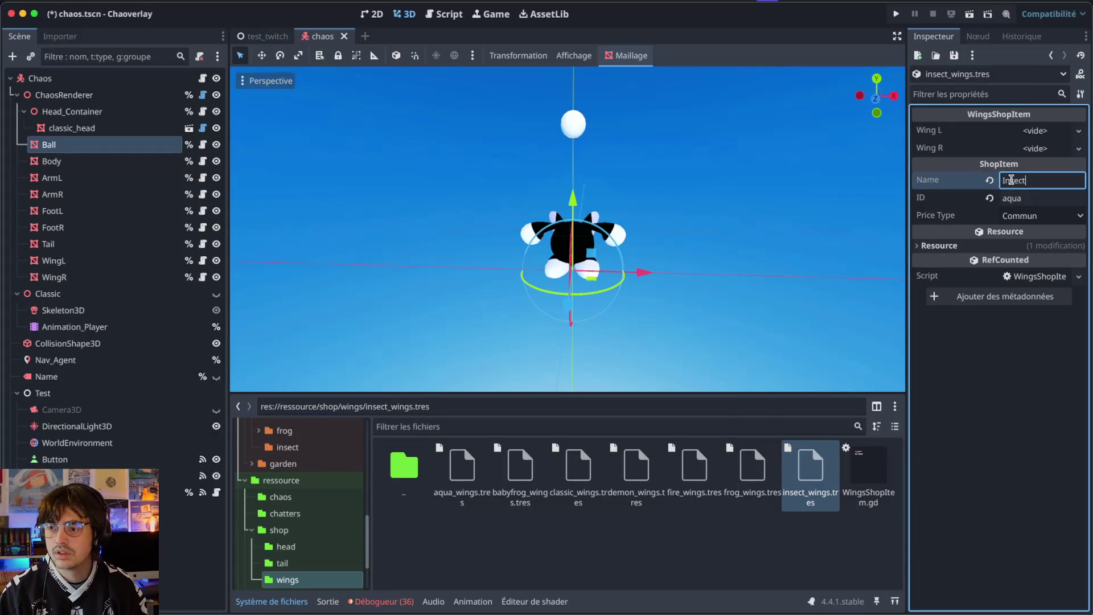
key("Tab")
type("in")
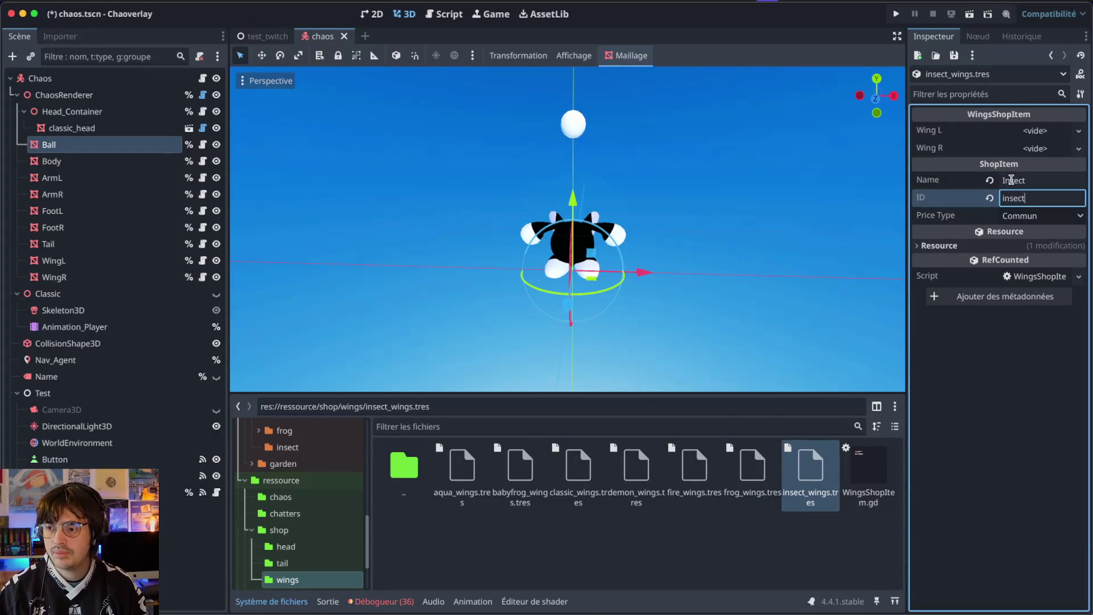
left_click(638, 548)
key("ctrl+s")
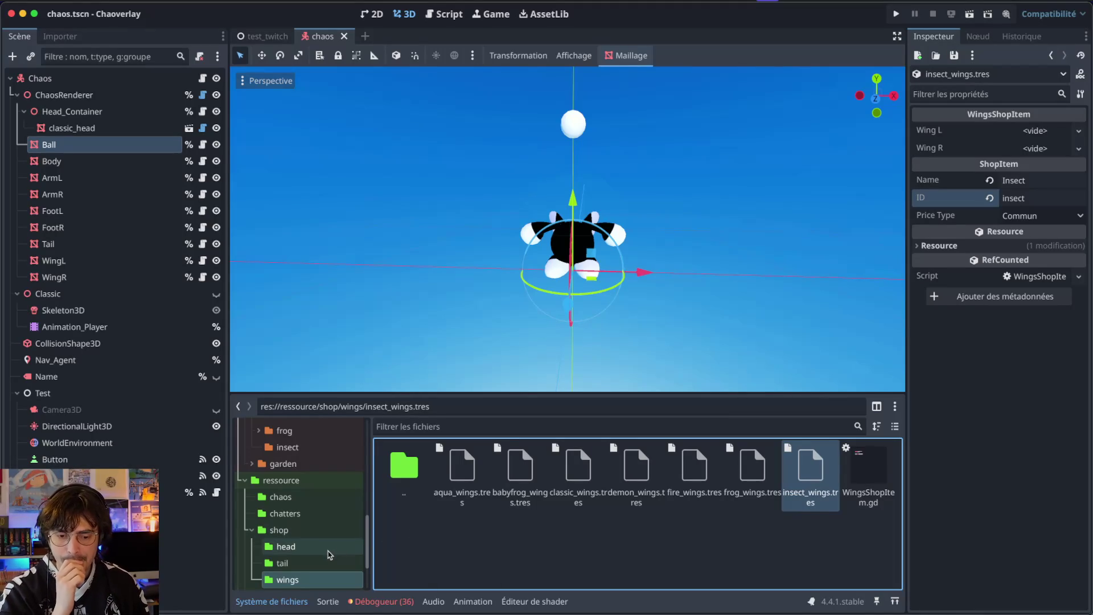
scroll(330, 536, "up", 5)
scroll(330, 536, "up", 3)
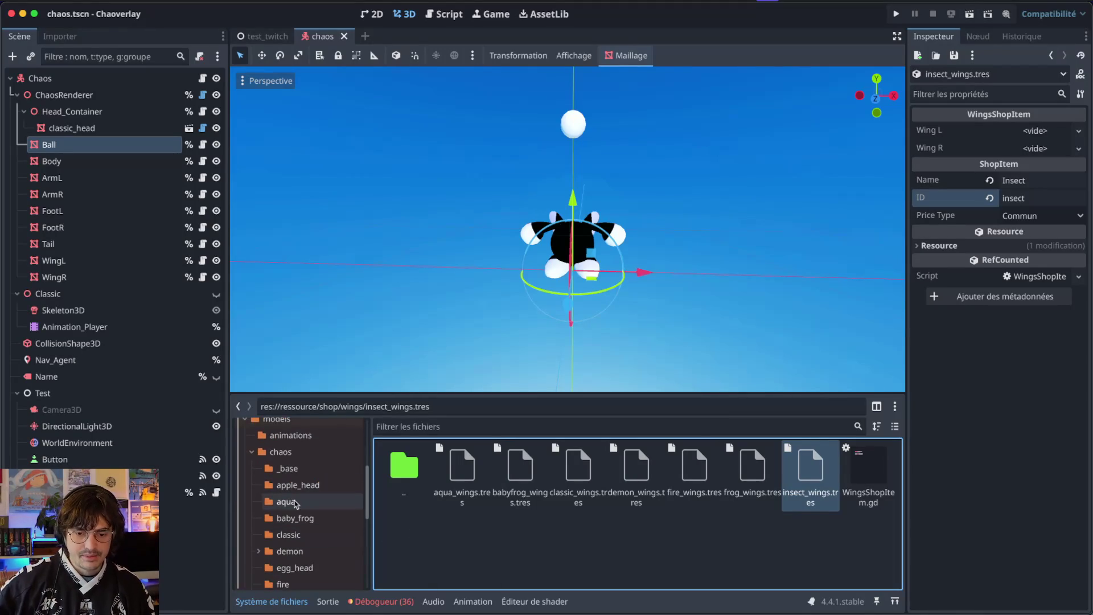
- Assign aqua_wing_l.tres and aqua_wing_r.tres to the aqua item's Wing L and Wing R
left_click(445, 484)
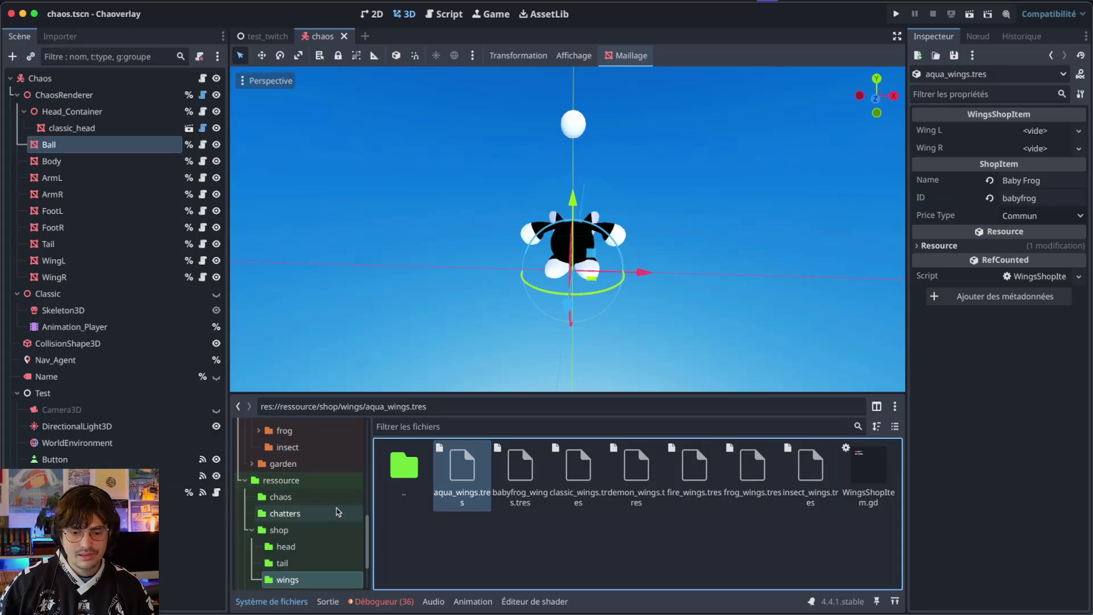
scroll(340, 510, "up", 5)
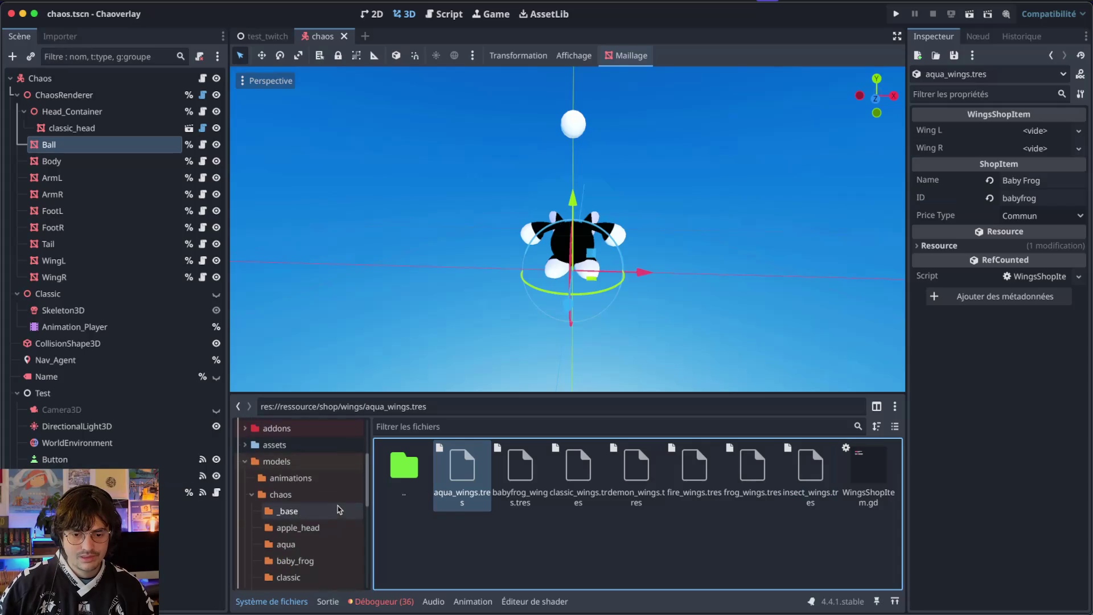
left_click(304, 544)
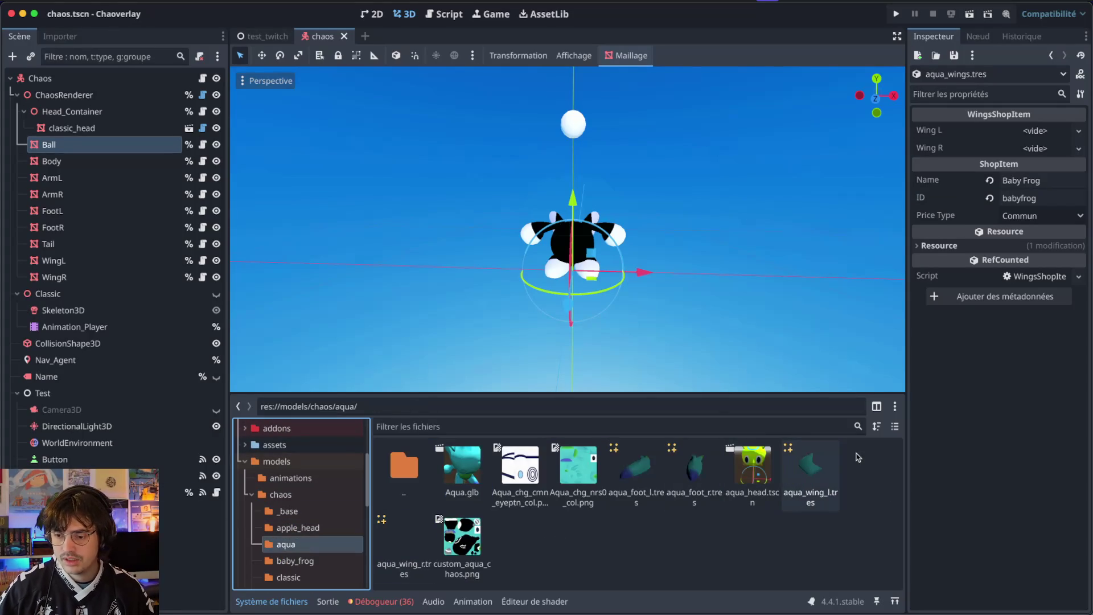
mouse_move(811, 461)
left_mouse_down()
mouse_move(959, 285)
mouse_move(1002, 134)
left_mouse_up()
mouse_move(404, 540)
left_mouse_down()
mouse_move(1049, 216)
mouse_move(1050, 168)
left_mouse_up()
scroll(332, 538, "down", 5)
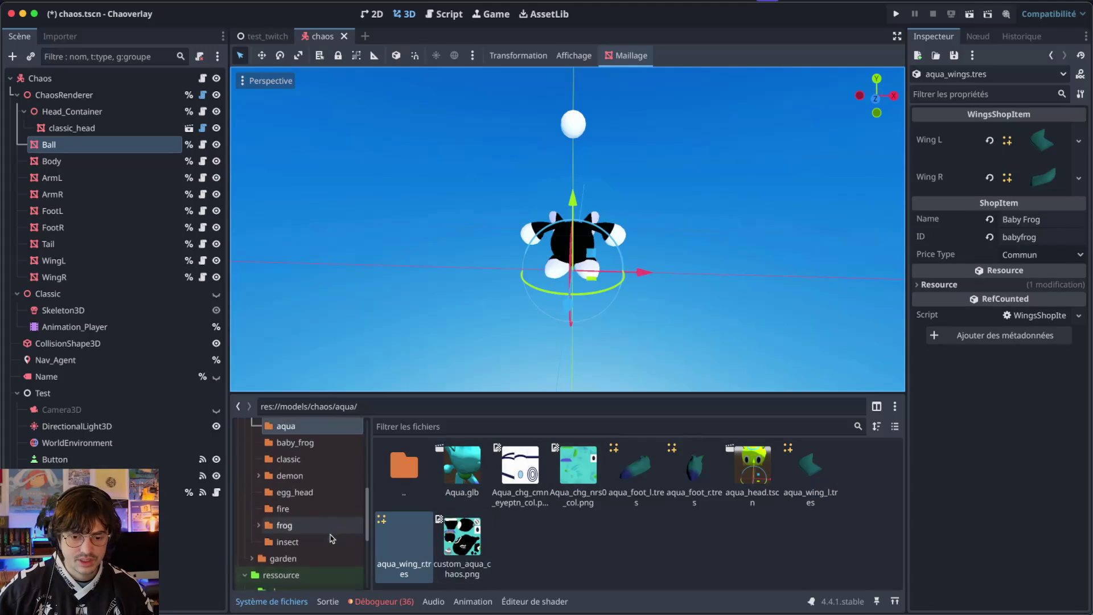
scroll(332, 537, "up", 1)
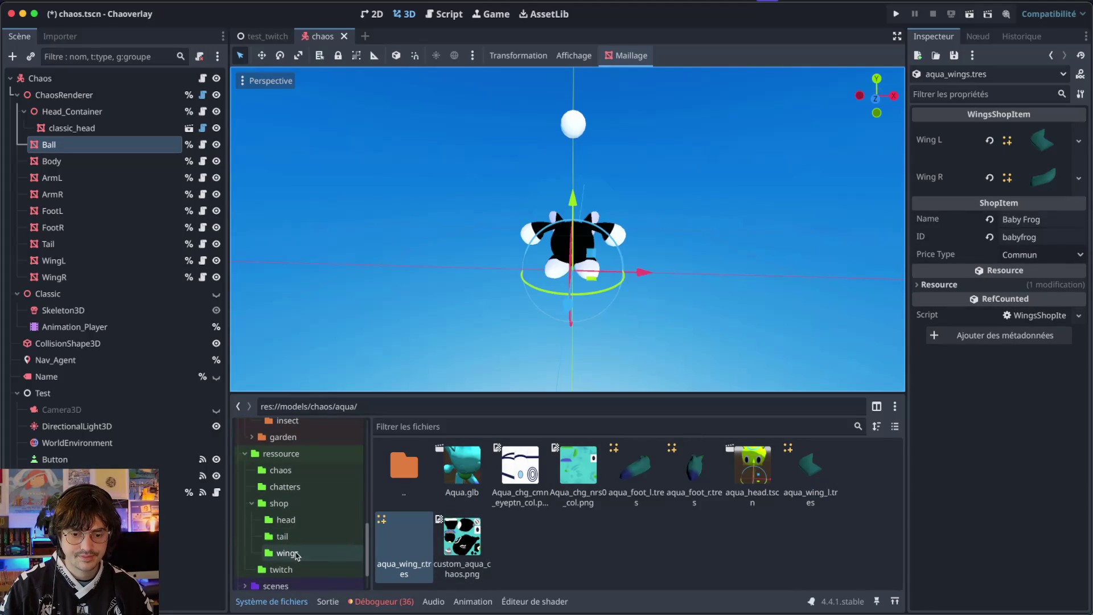
left_click(293, 553)
- Assign babyfrog_wing_l.tres and babyfrog_wing_r.tres to the baby frog item's Wing L and Wing R
left_click(519, 475)
scroll(301, 523, "up", 10)
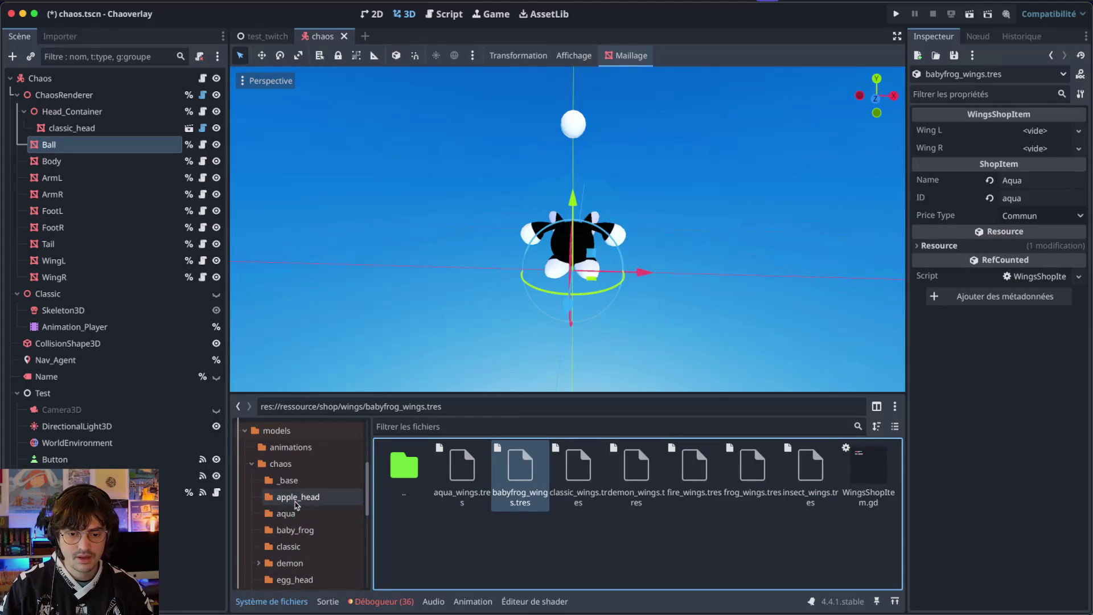
left_click(292, 530)
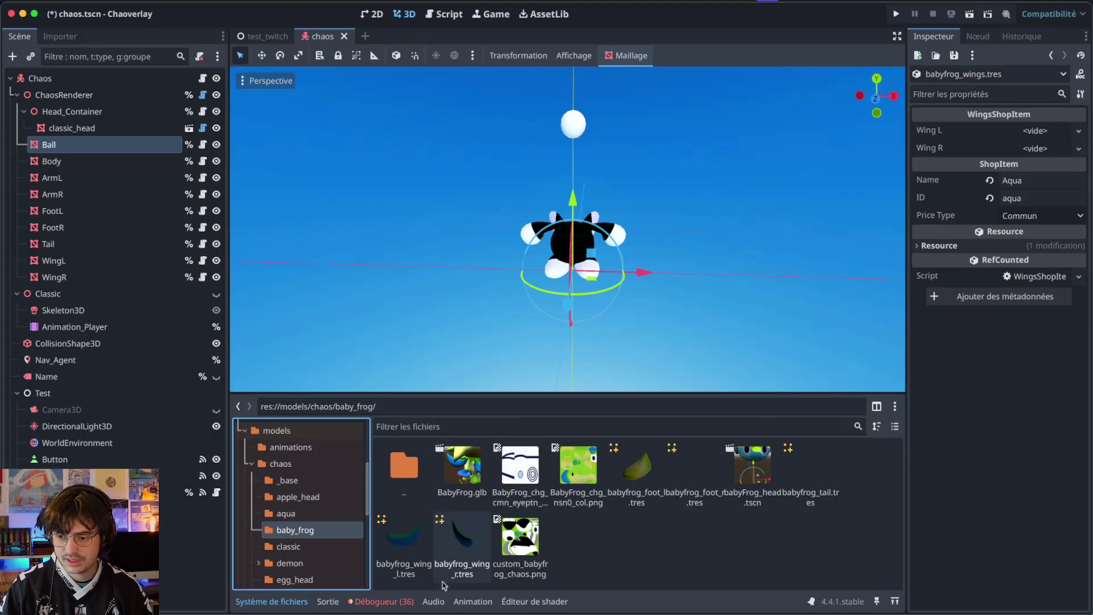
mouse_move(404, 538)
left_mouse_down()
mouse_move(1018, 206)
mouse_move(1035, 131)
left_mouse_up()
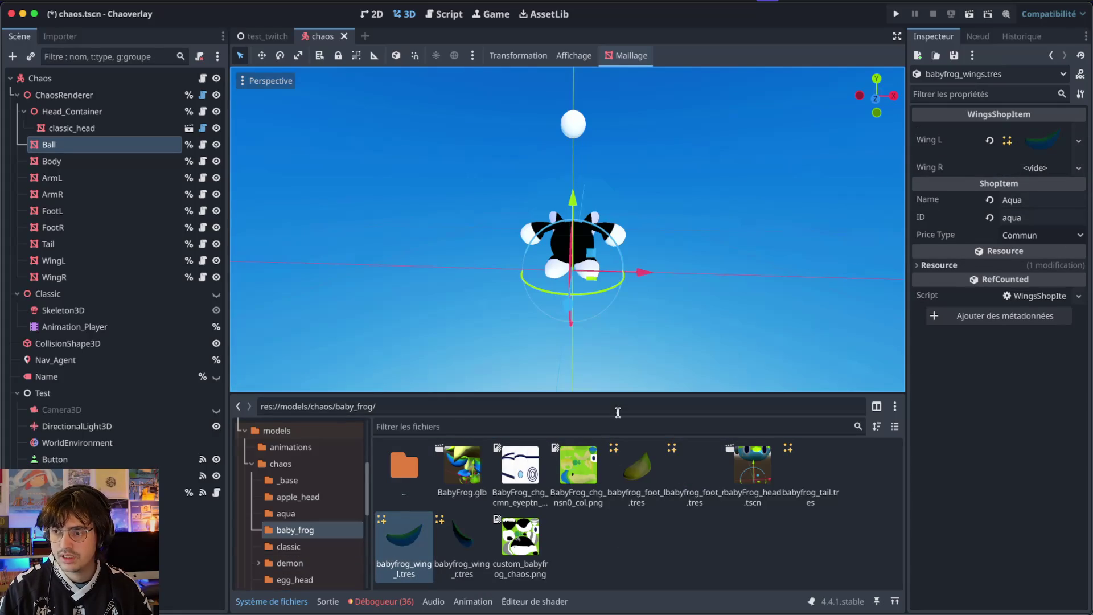
mouse_move(462, 537)
left_mouse_down()
mouse_move(797, 296)
mouse_move(1065, 173)
mouse_move(1053, 170)
left_mouse_up()
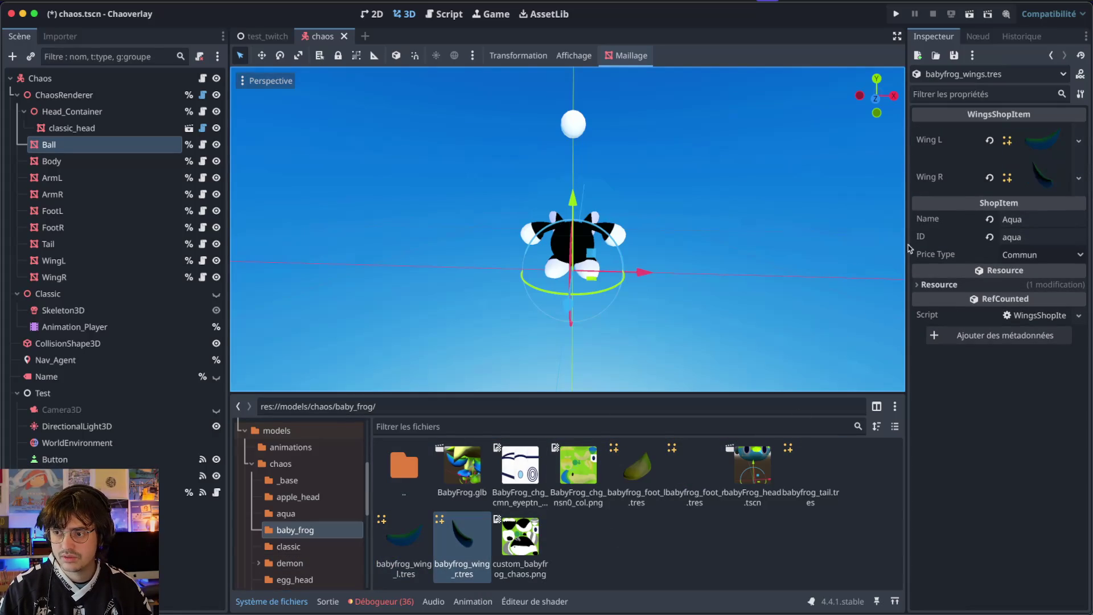
scroll(340, 539, "down", 8)
left_click(338, 511)
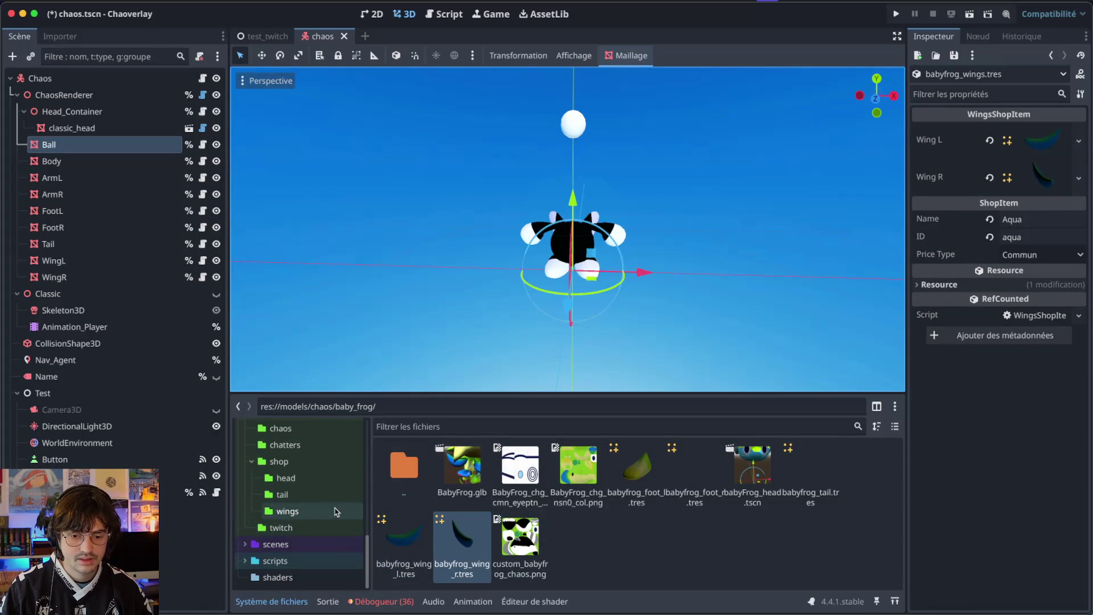
left_click(578, 473)
scroll(300, 490, "up", 5)
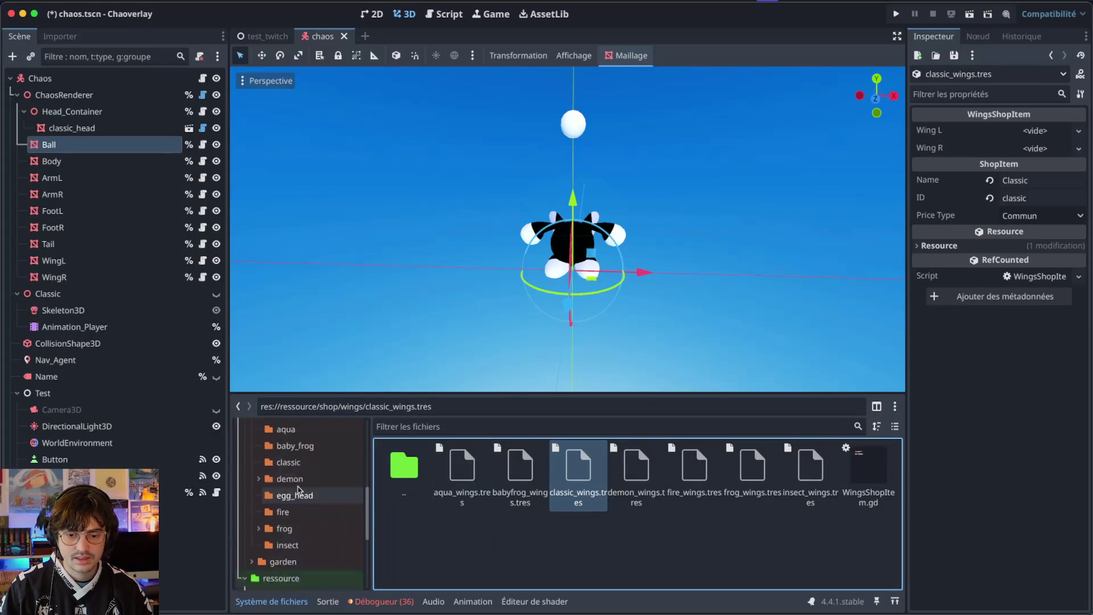
- Assign classic_wing_l.tres and classic_wing_r.tres to the classic item's Wing L and Wing R
left_click(288, 531)
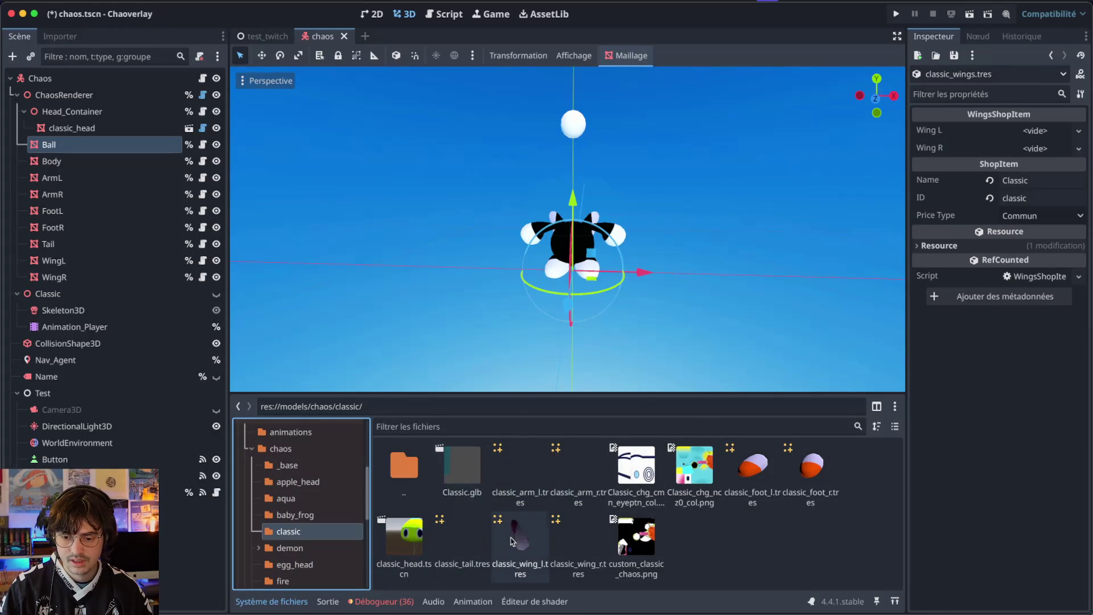
mouse_move(521, 535)
left_mouse_down()
mouse_move(797, 290)
mouse_move(1019, 130)
mouse_move(1035, 131)
left_mouse_up()
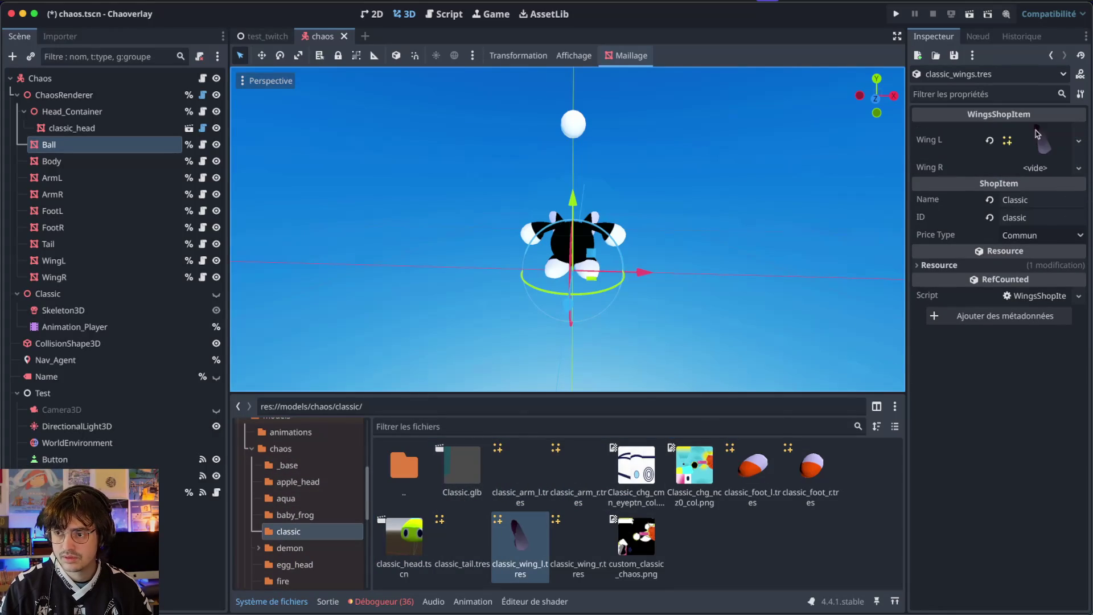
left_click_drag(578, 538, 1034, 166)
scroll(346, 511, "down", 5)
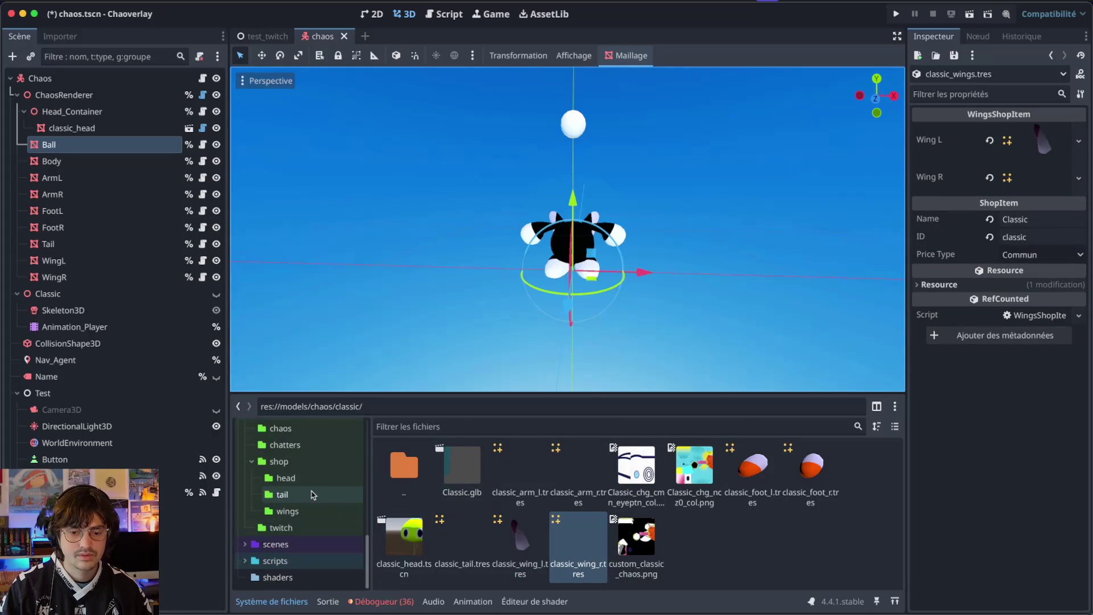
left_click(287, 511)
- Open demon_wings.tres and drag the demon wing meshes into its Wing L and Wing R slots
left_click(636, 466)
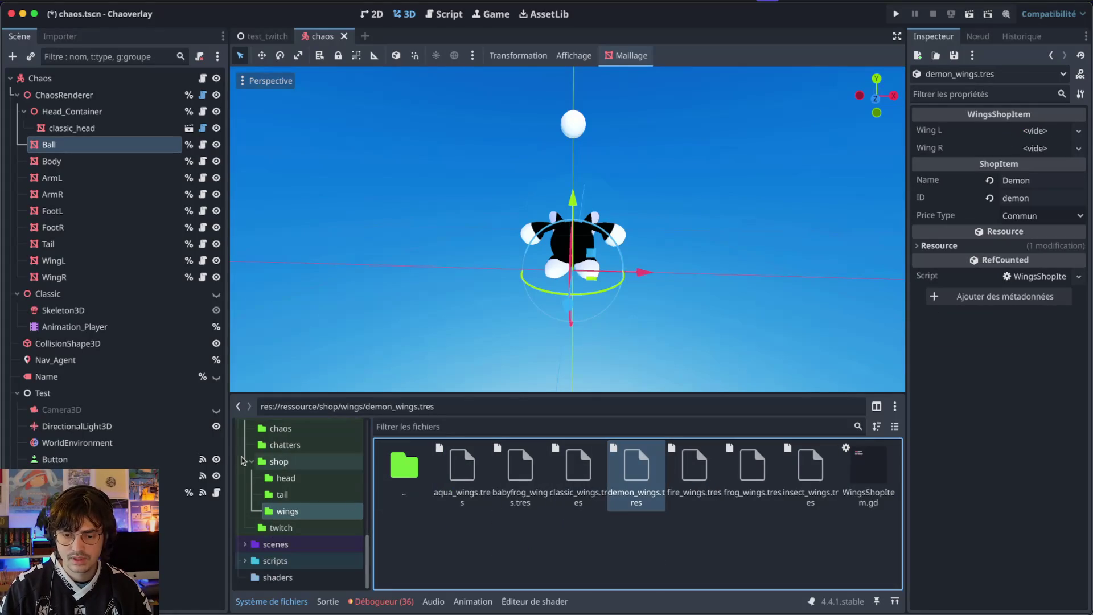
scroll(274, 500, "up", 5)
left_click(290, 501)
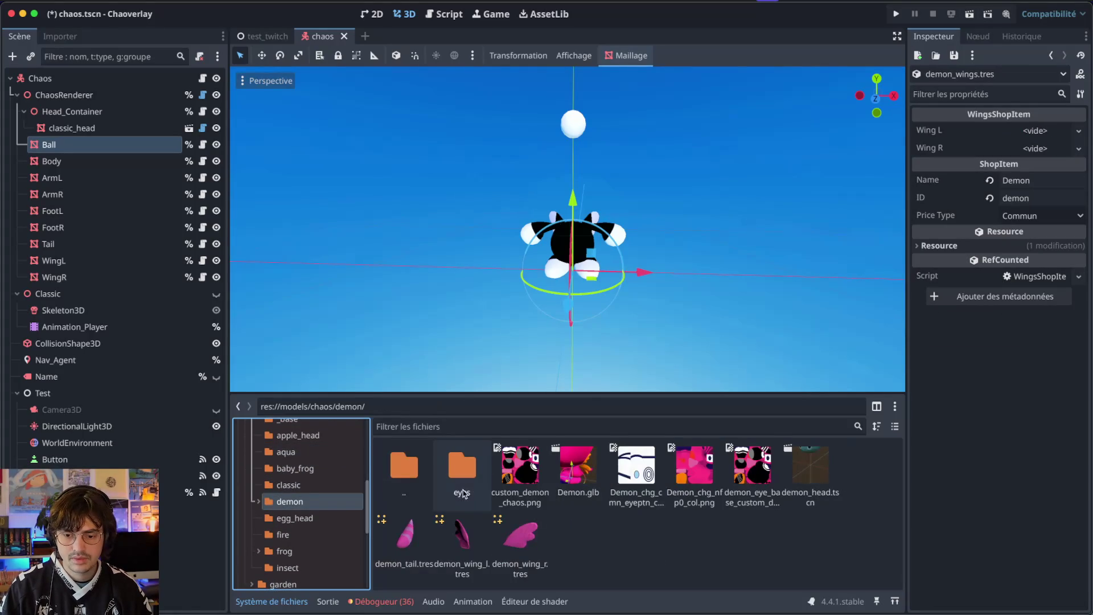
left_click_drag(462, 535, 1015, 137)
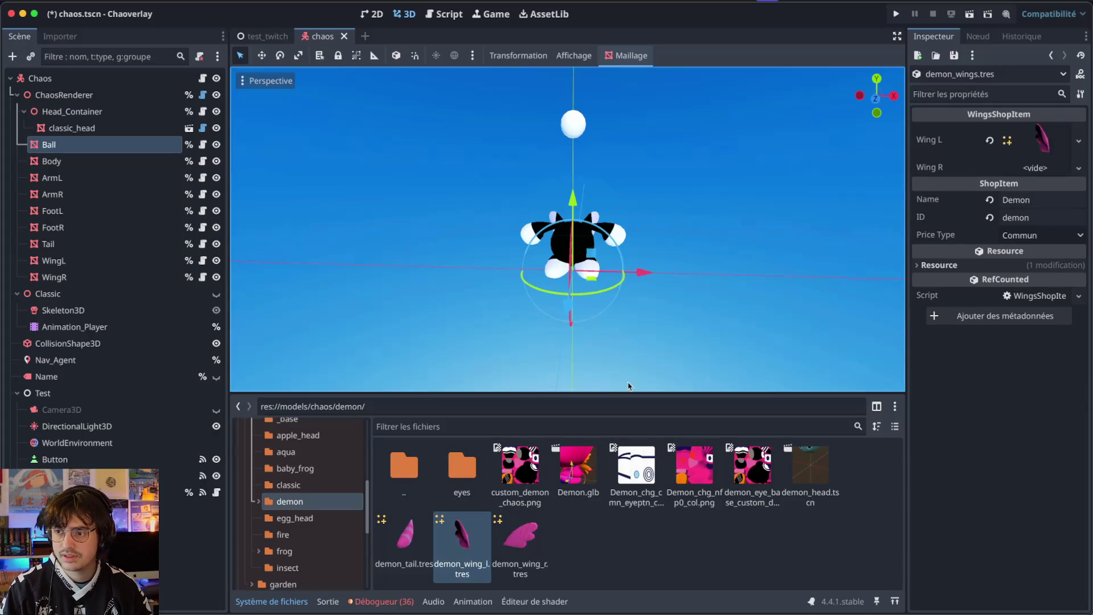
mouse_move(520, 535)
left_mouse_down()
mouse_move(909, 342)
mouse_move(1056, 188)
mouse_move(1052, 168)
left_mouse_up()
scroll(290, 501, "down", 5)
- Open fire_wings.tres in the Inspector with the fire model's files listed in FileSystem
left_click(296, 510)
scroll(299, 512, "up", 3)
left_click(695, 472)
scroll(284, 530, "up", 3)
scroll(262, 541, "down", 2)
left_click(285, 526)
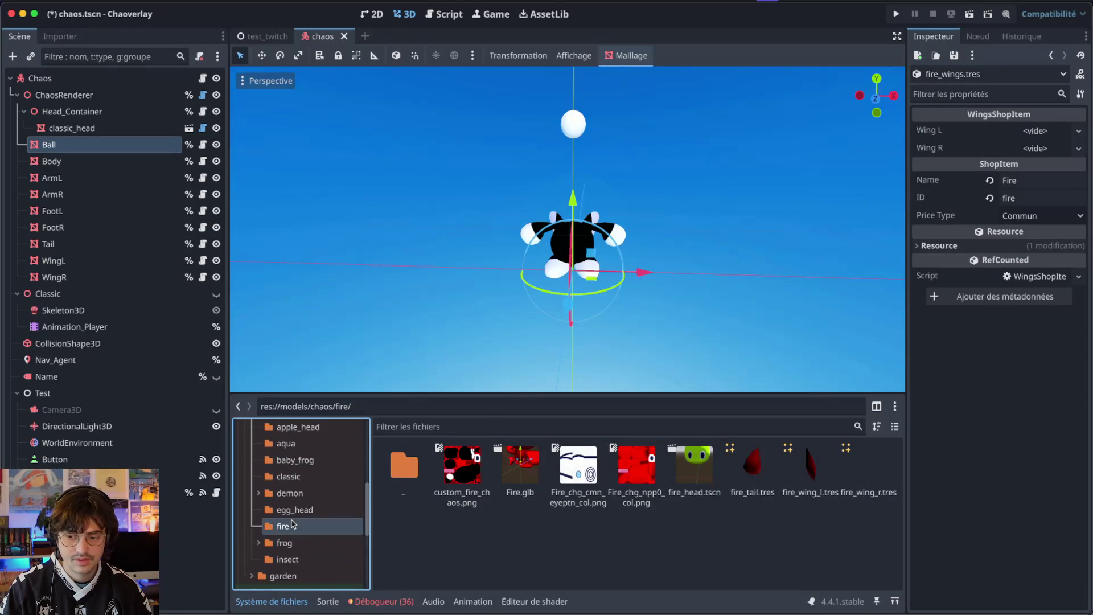
- Assign fire_wing_l.tres and fire_wing_r.tres to the fire item's Wing L and Wing R
left_click_drag(938, 152, 939, 132)
left_click_drag(868, 475, 995, 289)
left_click_drag(1034, 169, 1034, 169)
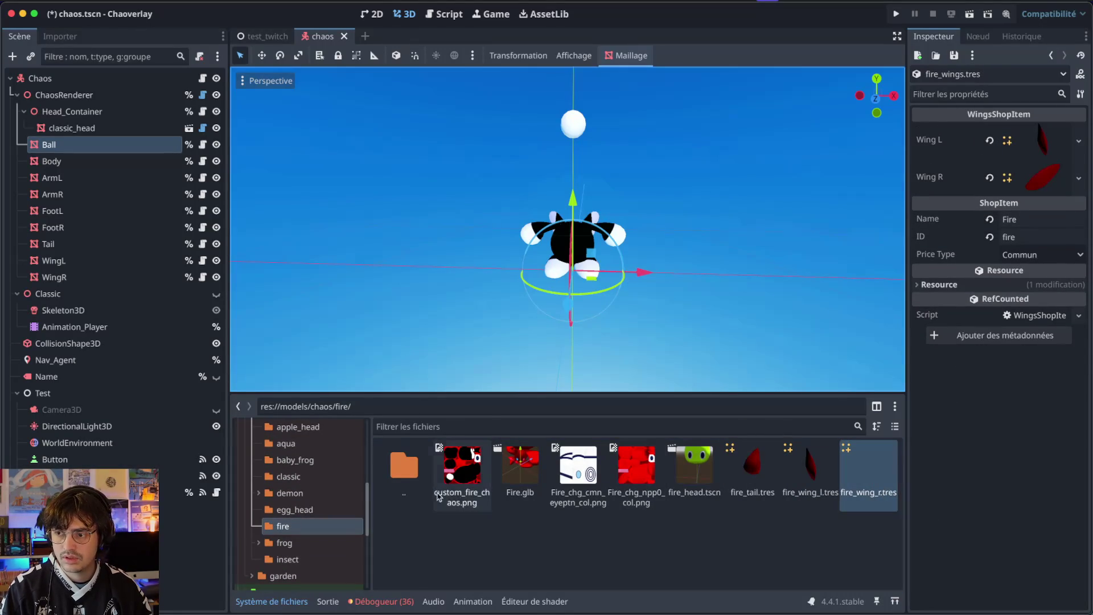
scroll(310, 515, "down", 5)
- Open frog_wings.tres and assign frog_wing_l.tres and frog_wing_r.tres to Wing L and Wing R
left_click(288, 511)
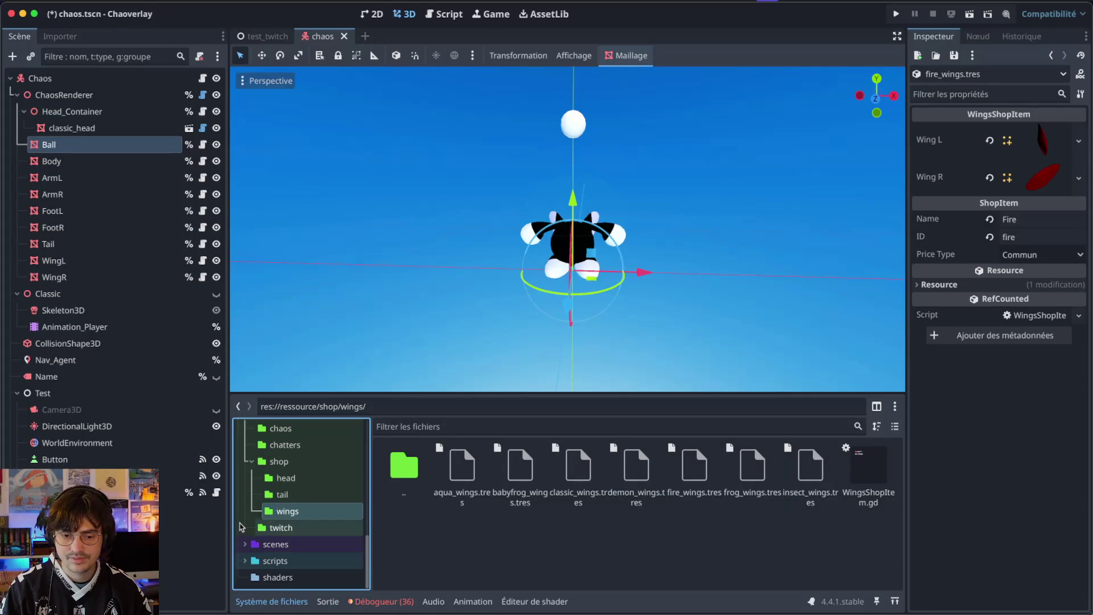
scroll(296, 518, "up", 5)
left_click(287, 516)
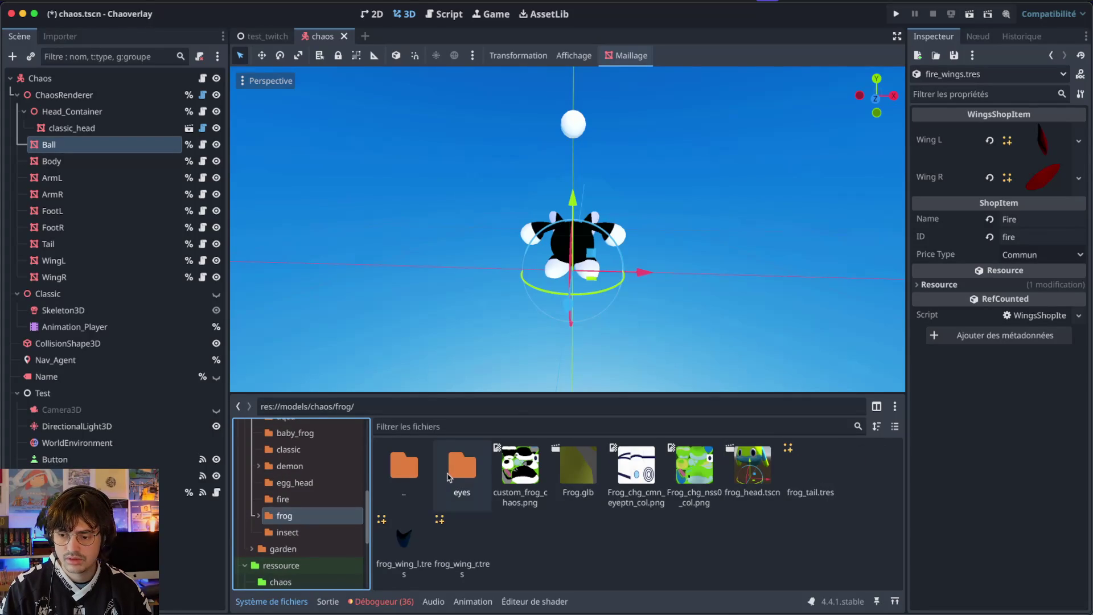
scroll(298, 518, "down", 5)
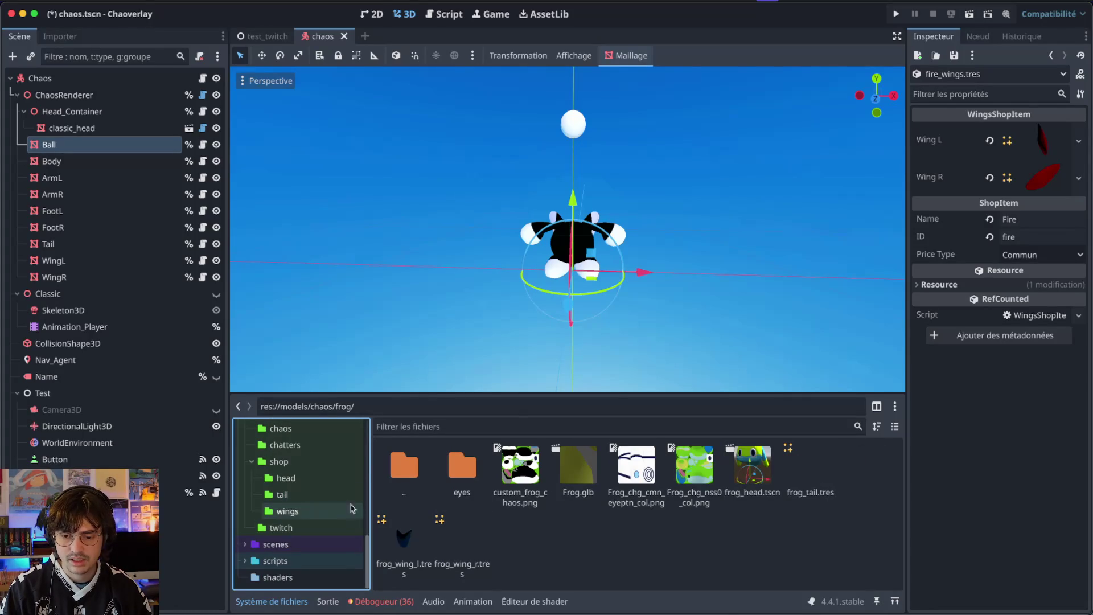
left_click(297, 518)
left_click(752, 472)
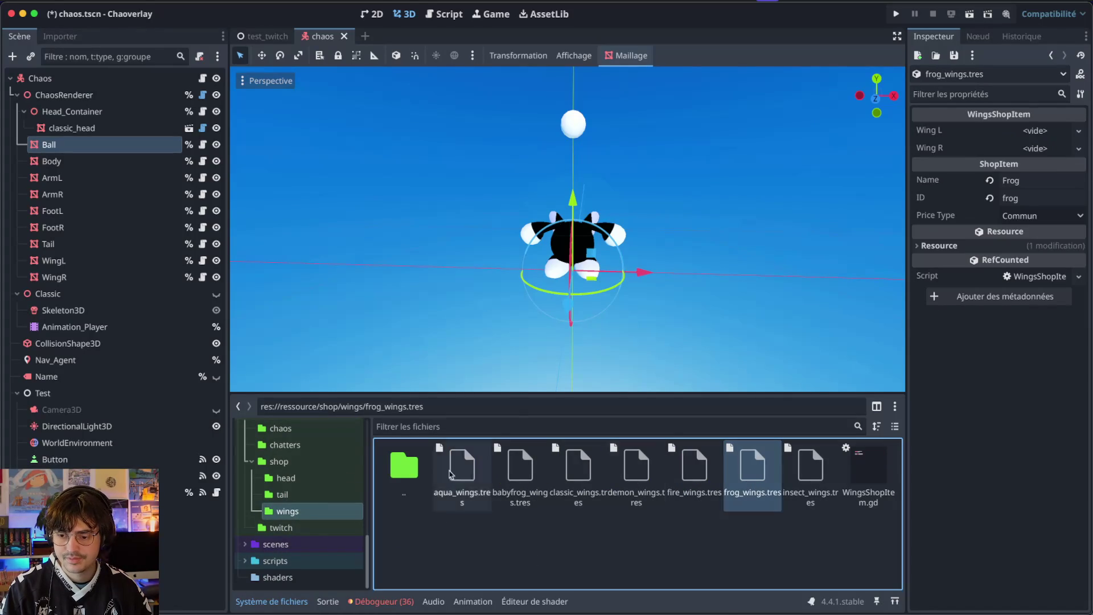
scroll(277, 480, "up", 3)
scroll(277, 480, "up", 1)
left_click(284, 504)
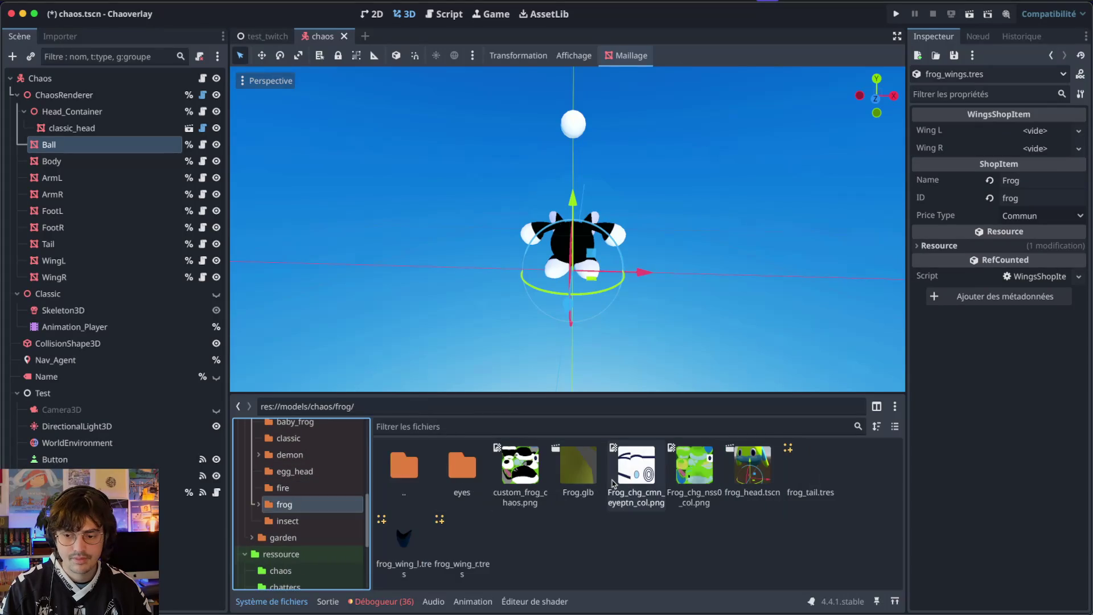
left_click_drag(403, 538, 1039, 187)
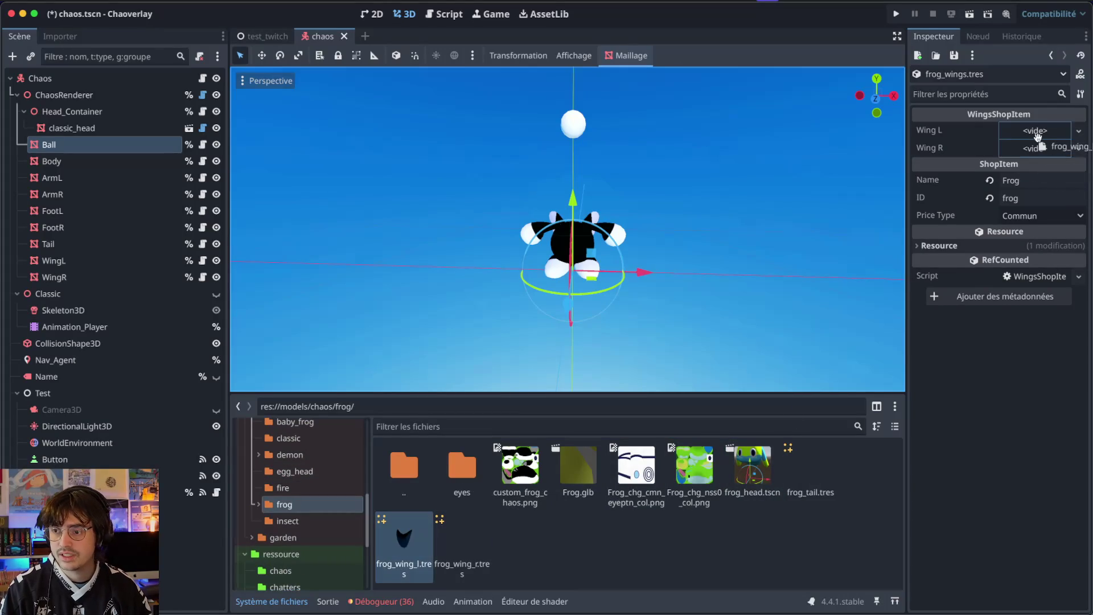
left_click_drag(1037, 136, 1039, 140)
mouse_move(462, 538)
left_mouse_down()
mouse_move(1051, 144)
mouse_move(1043, 167)
left_mouse_up()
- Check the frog left wing mesh's surface details, then open insect_wings.tres
left_click(1052, 138)
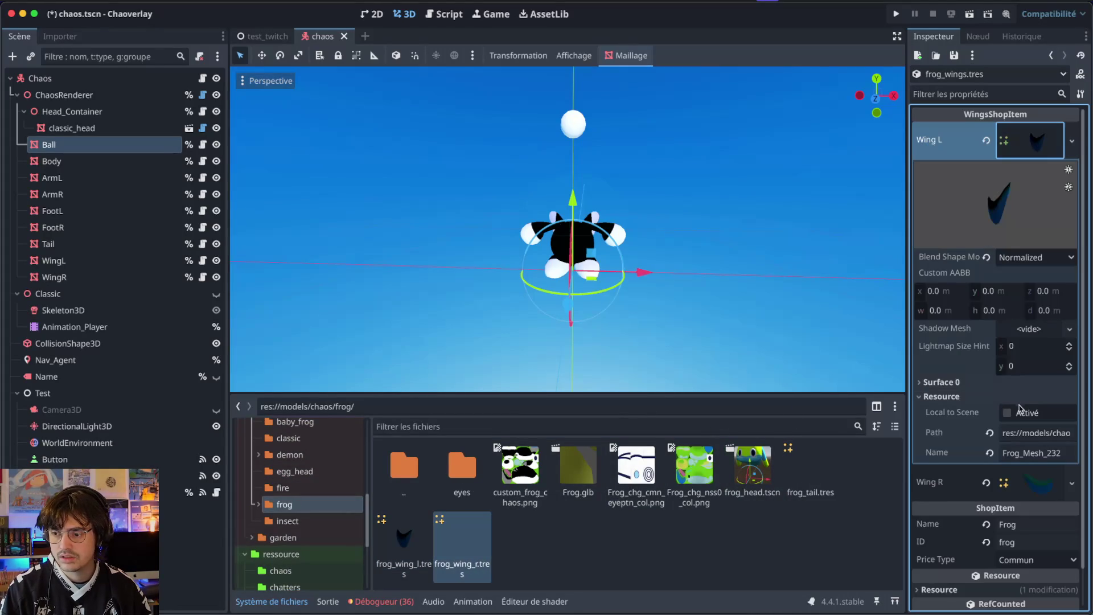
left_click(1021, 382)
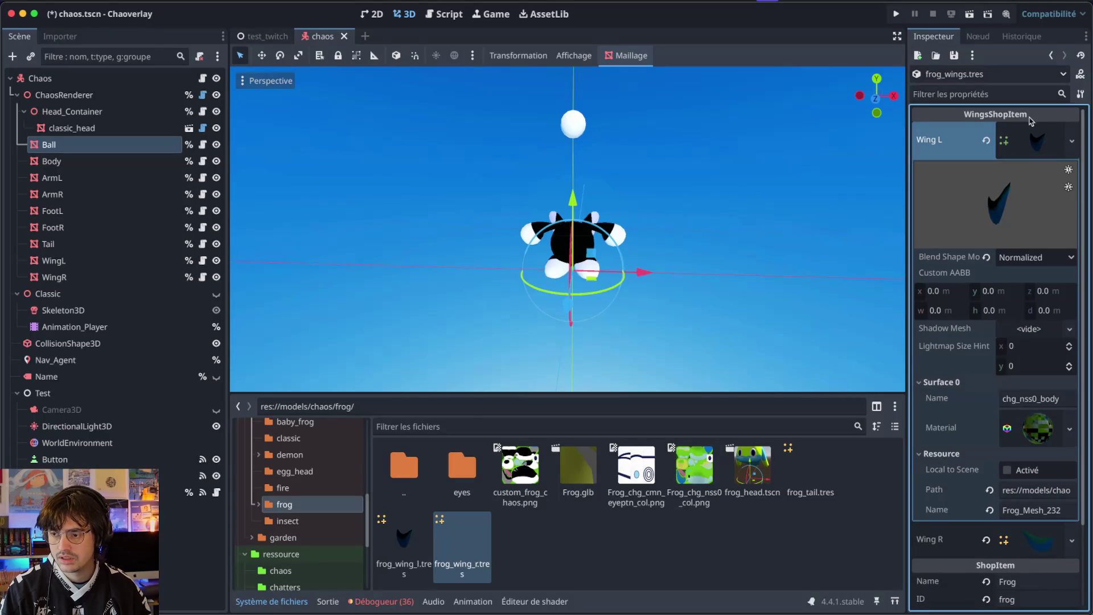
left_click(1072, 140)
left_click(1039, 141)
left_click(1041, 138)
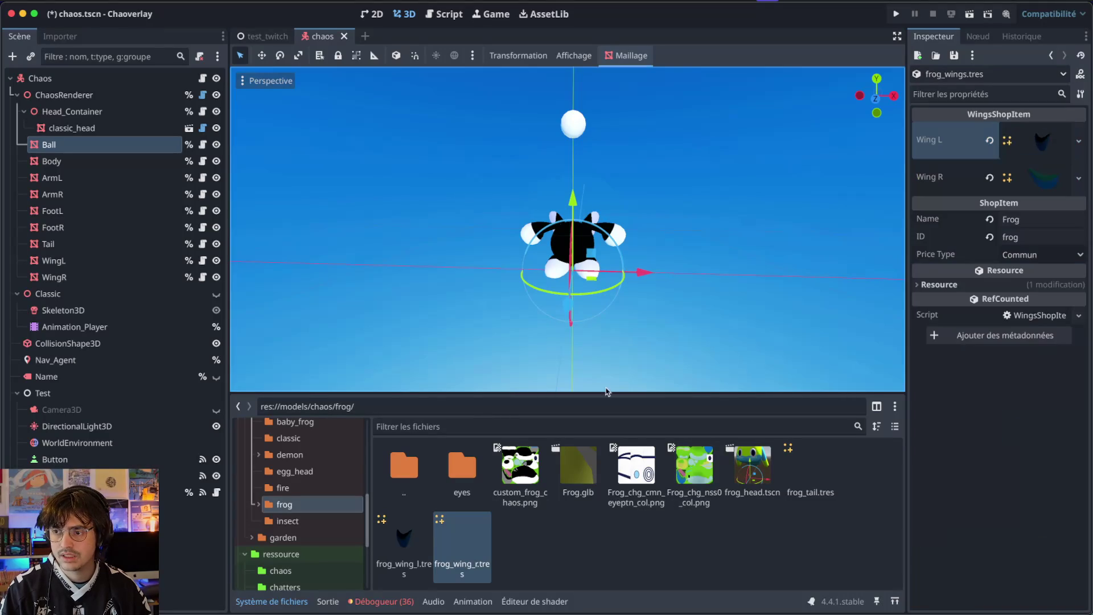
scroll(308, 523, "down", 3)
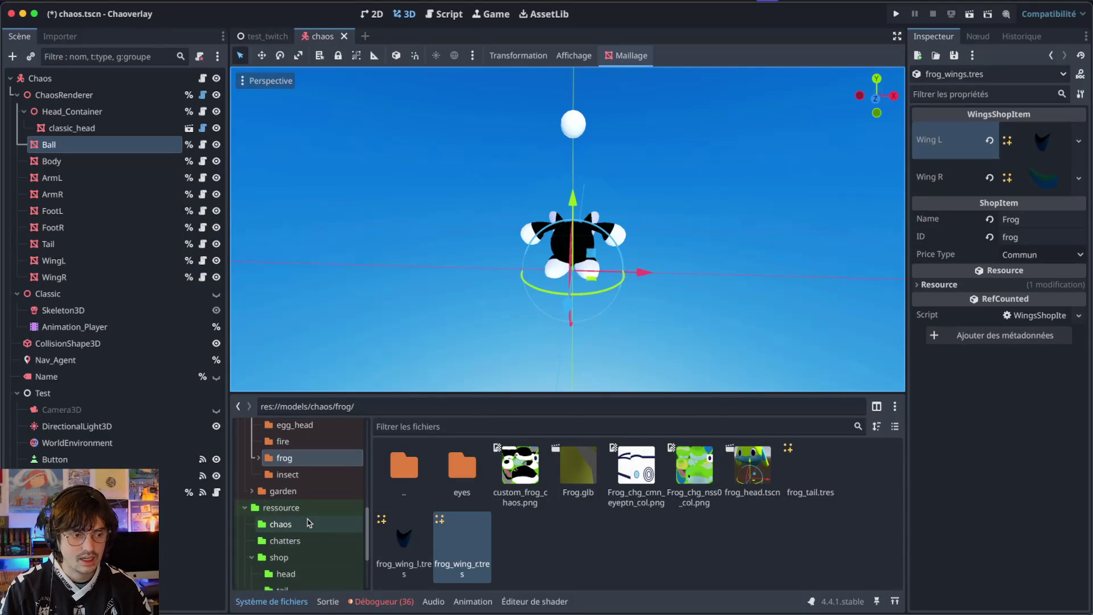
scroll(308, 522, "down", 5)
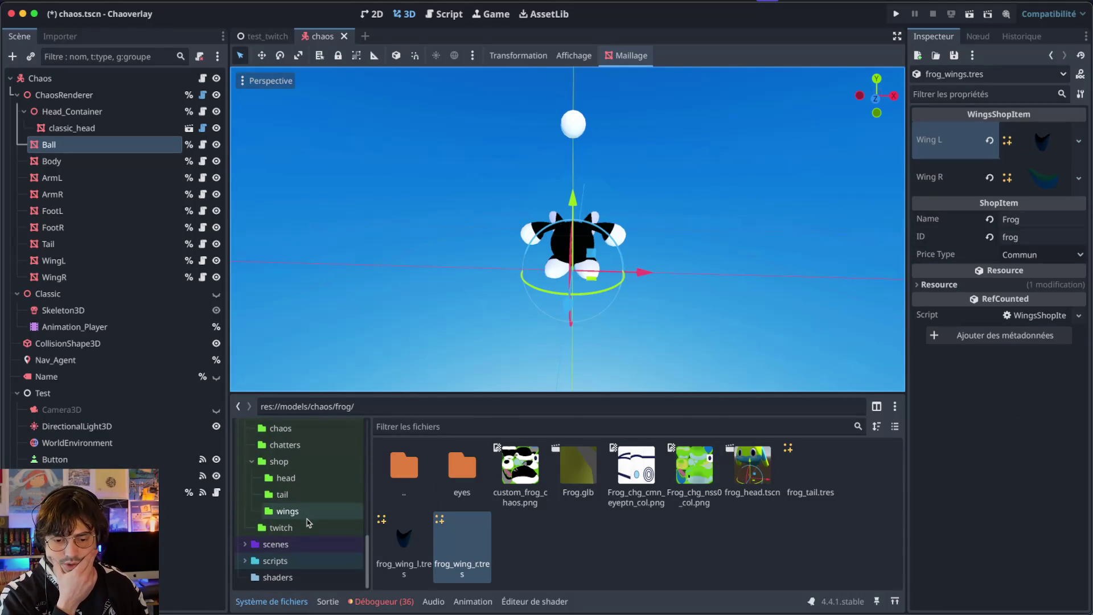
left_click(304, 511)
left_click(800, 475)
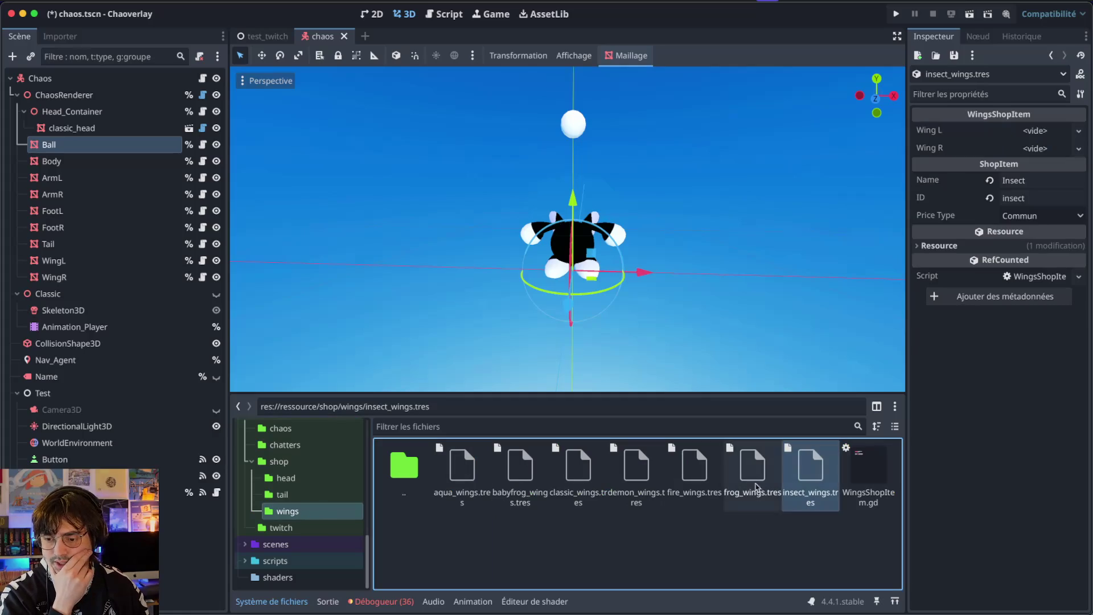
- Assign the insect wing_l.tres and wing_r.tres to the Insect item's Wing L and Wing R, then save
scroll(308, 537, "up", 5)
left_click(284, 526)
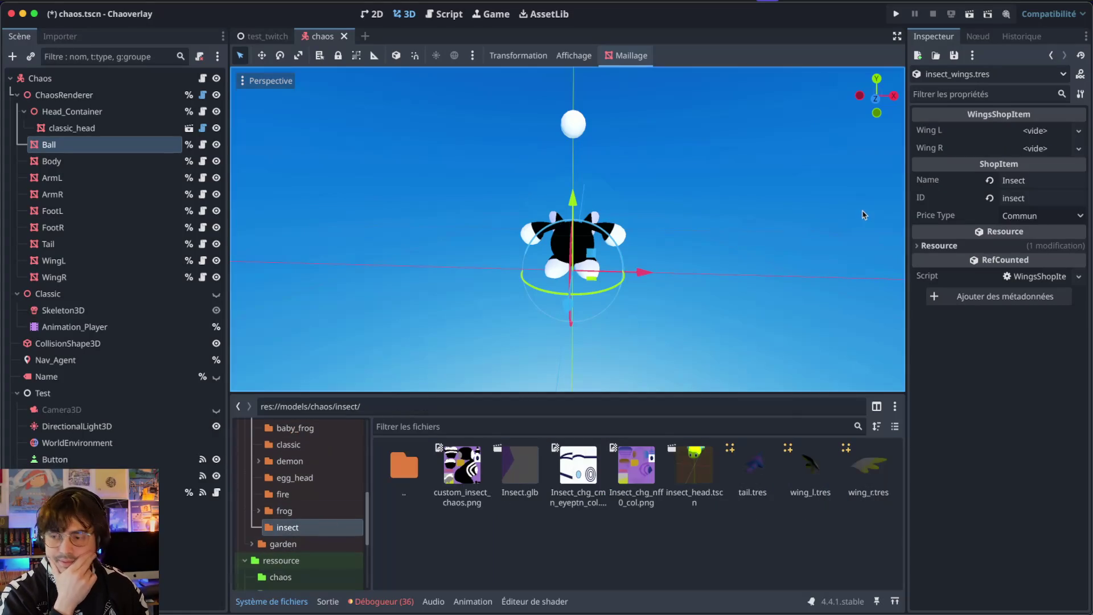
left_click_drag(808, 472, 1040, 104)
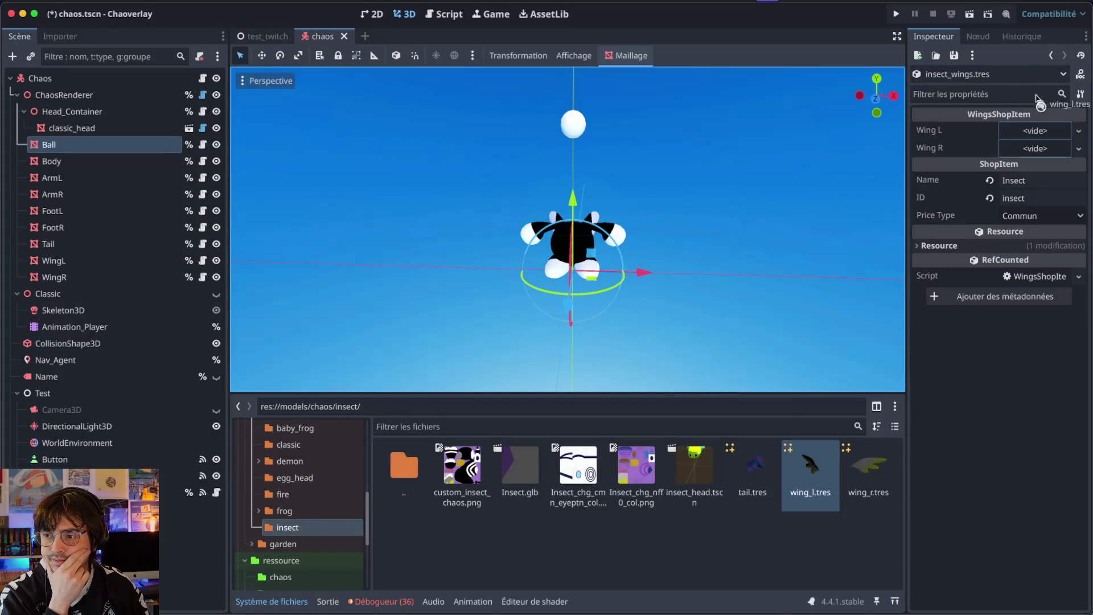
left_click(807, 481)
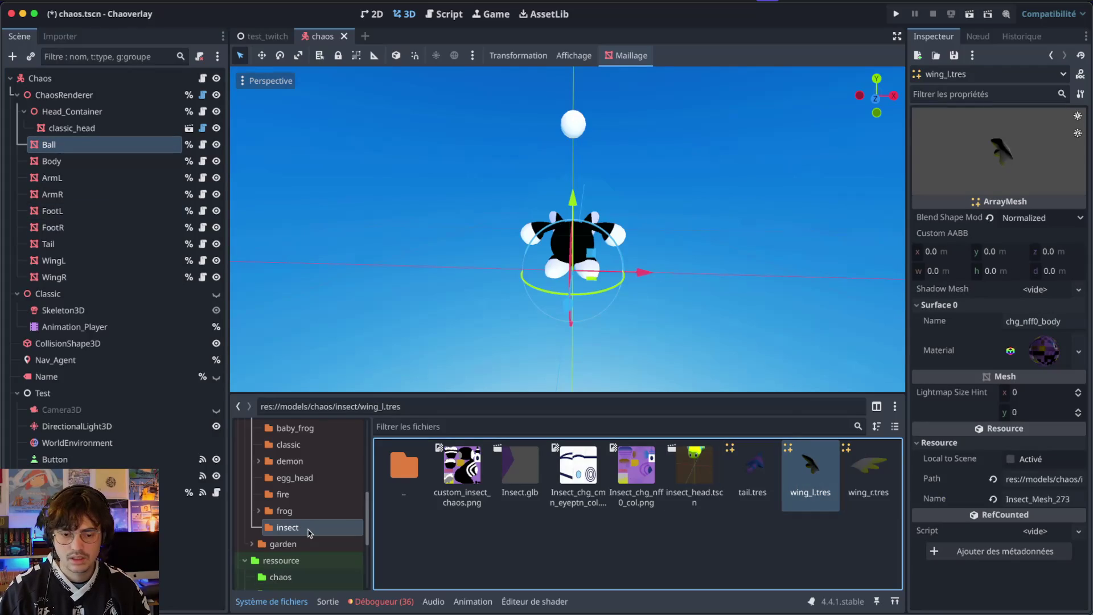
scroll(310, 533, "down", 3)
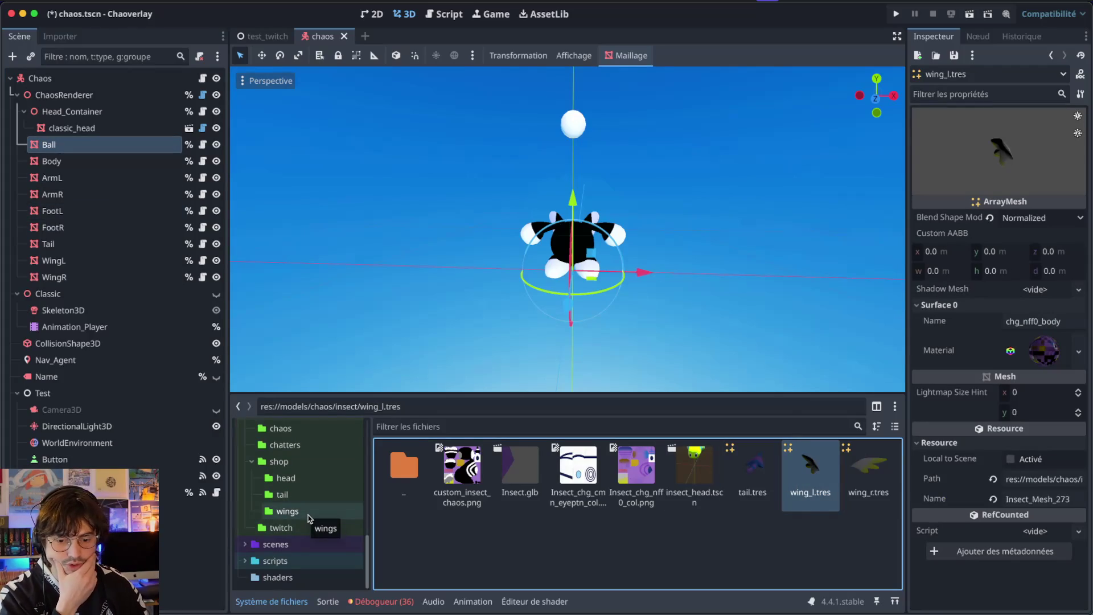
left_click(309, 512)
left_click(819, 463)
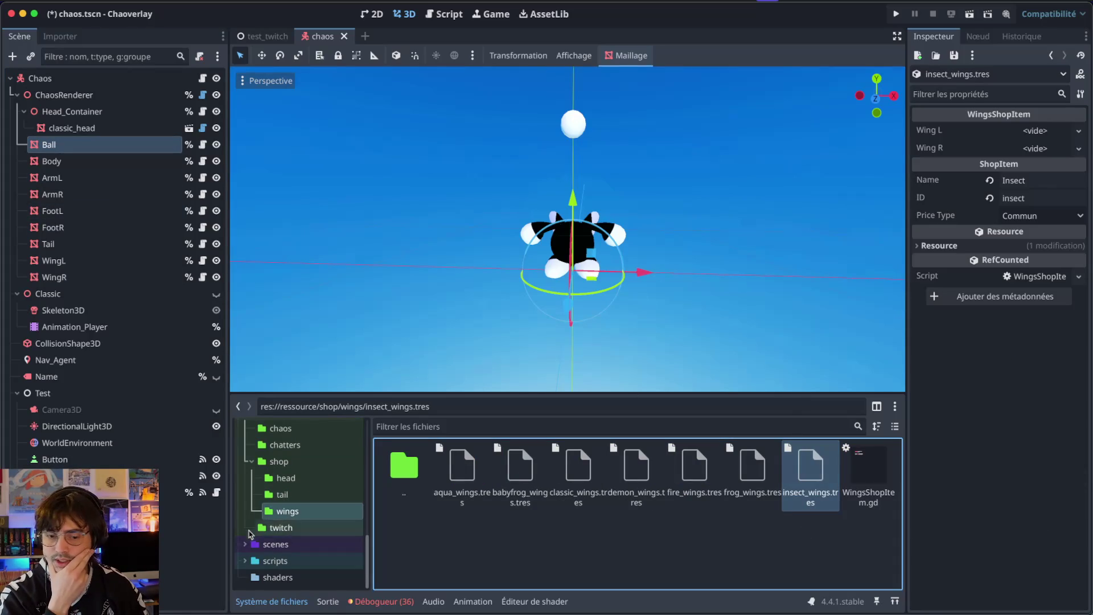
scroll(256, 529, "up", 10)
left_click(288, 568)
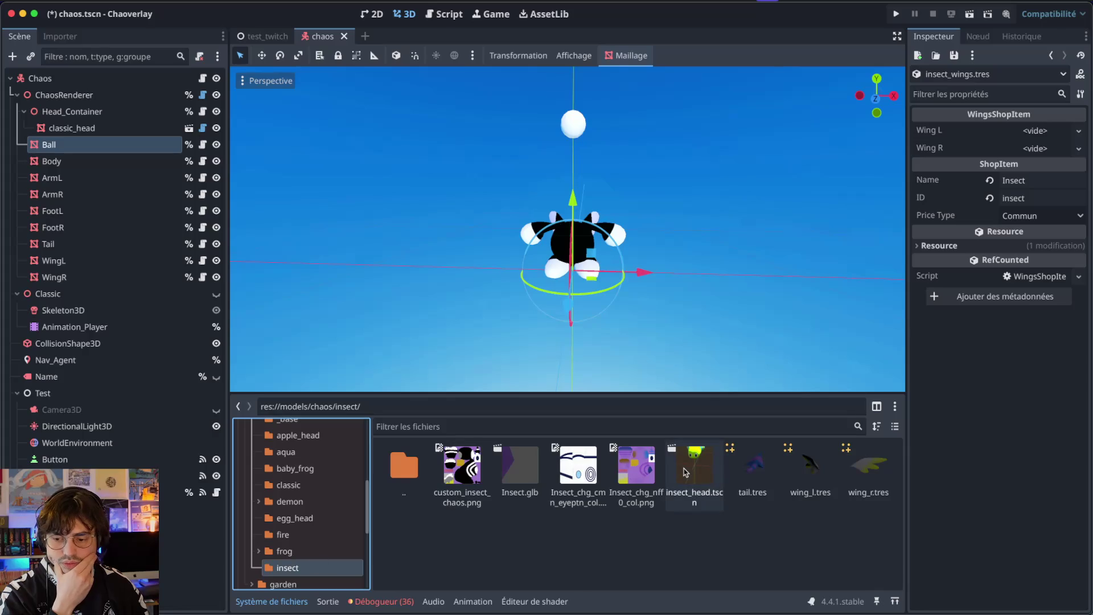
mouse_move(811, 469)
left_mouse_down()
mouse_move(757, 273)
mouse_move(1035, 134)
left_mouse_up()
left_click_drag(868, 467, 1036, 169)
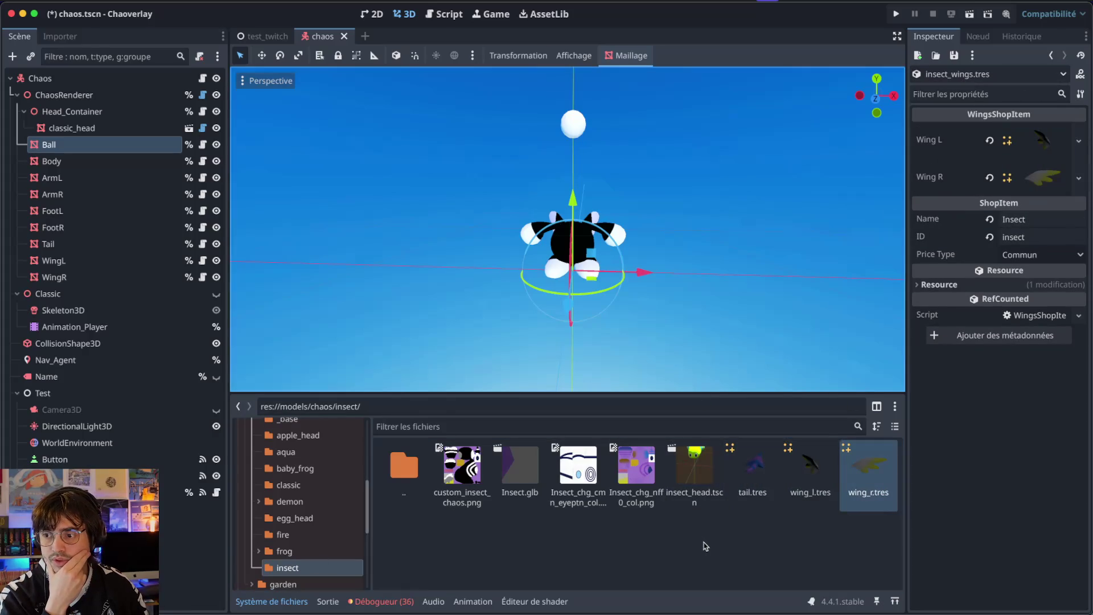
key("ctrl+s")
- Open insect_head.tscn, select its root mesh, and bring up the options for its body material
double_click(704, 471)
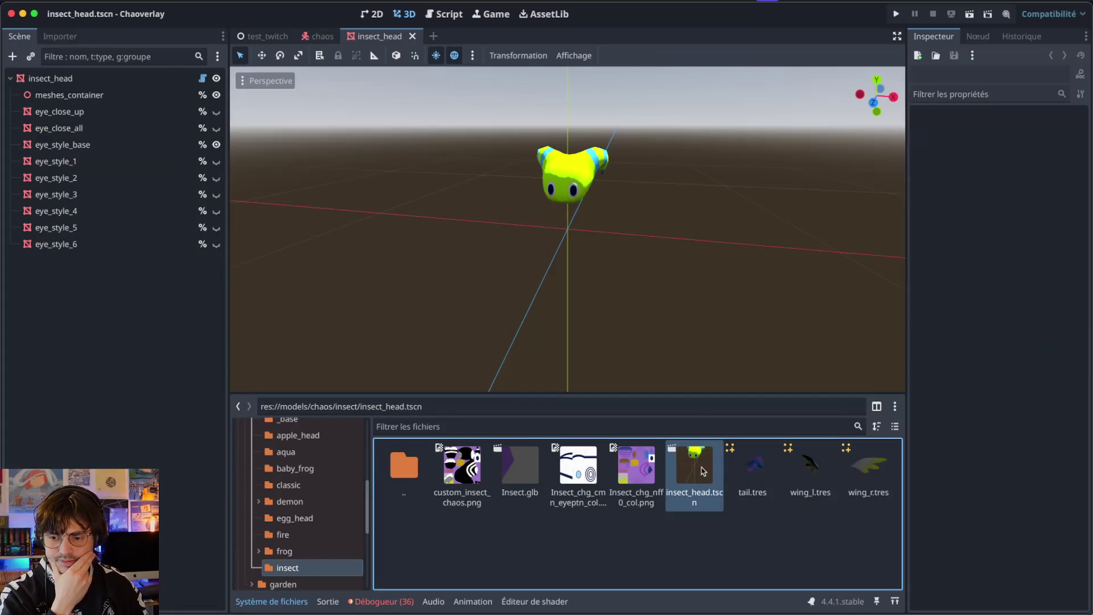
left_click(50, 78)
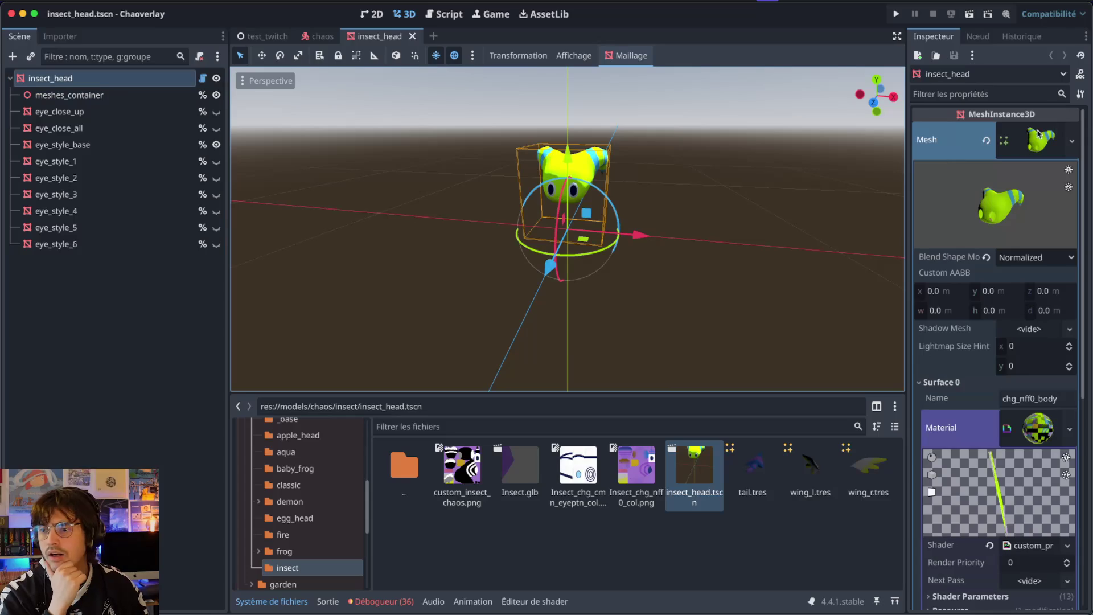
left_click(1070, 431)
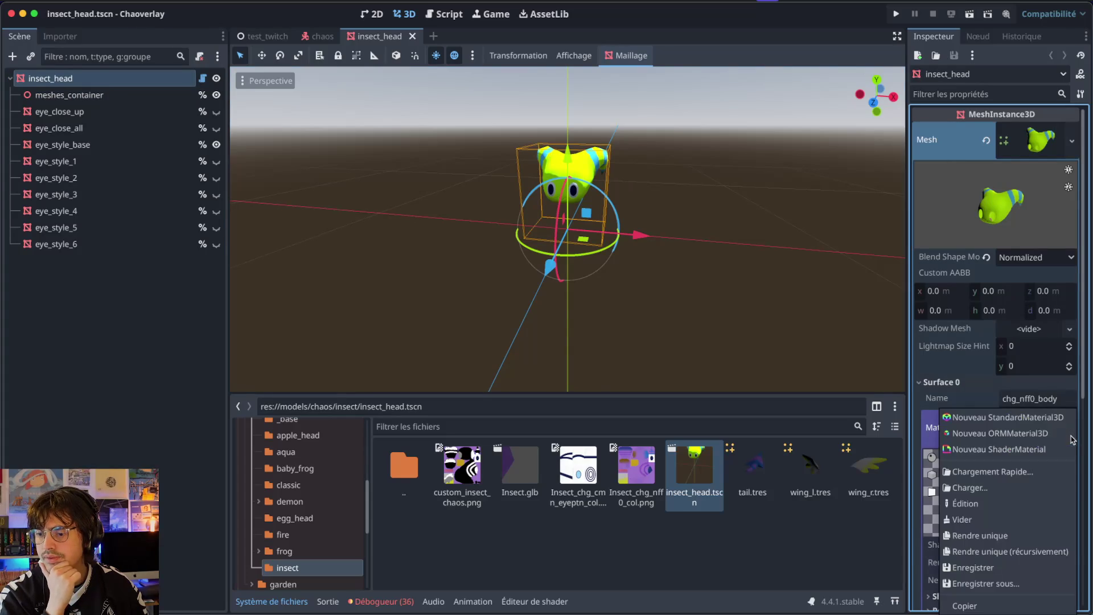
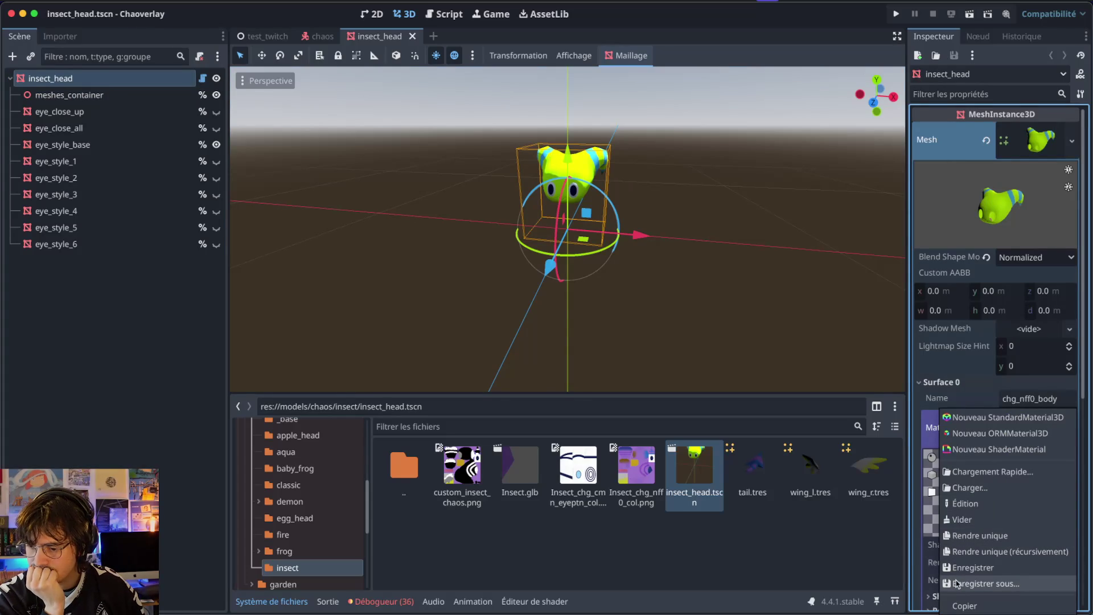
- Make the insect head's material unique and save it as models/chaos/insect/insect_shader_material.tres
left_click(978, 536)
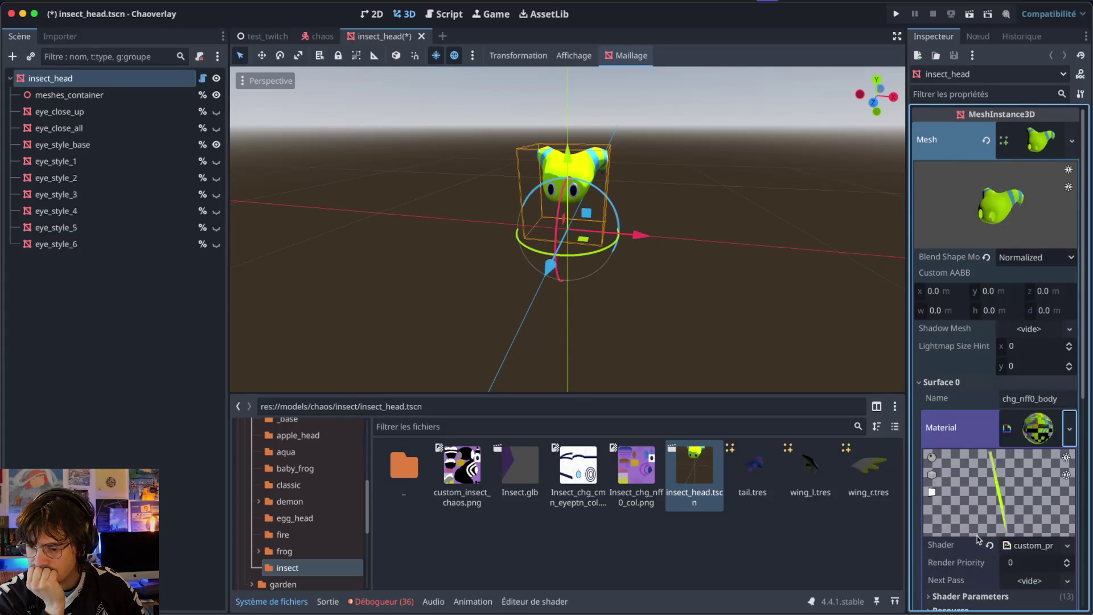
left_click(1070, 428)
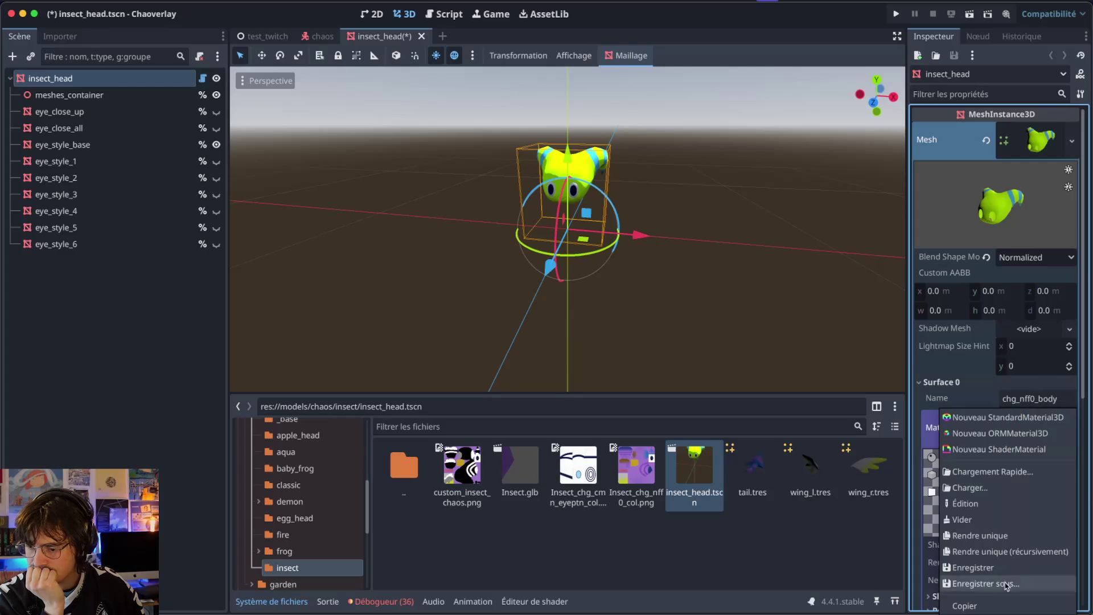
left_click(990, 584)
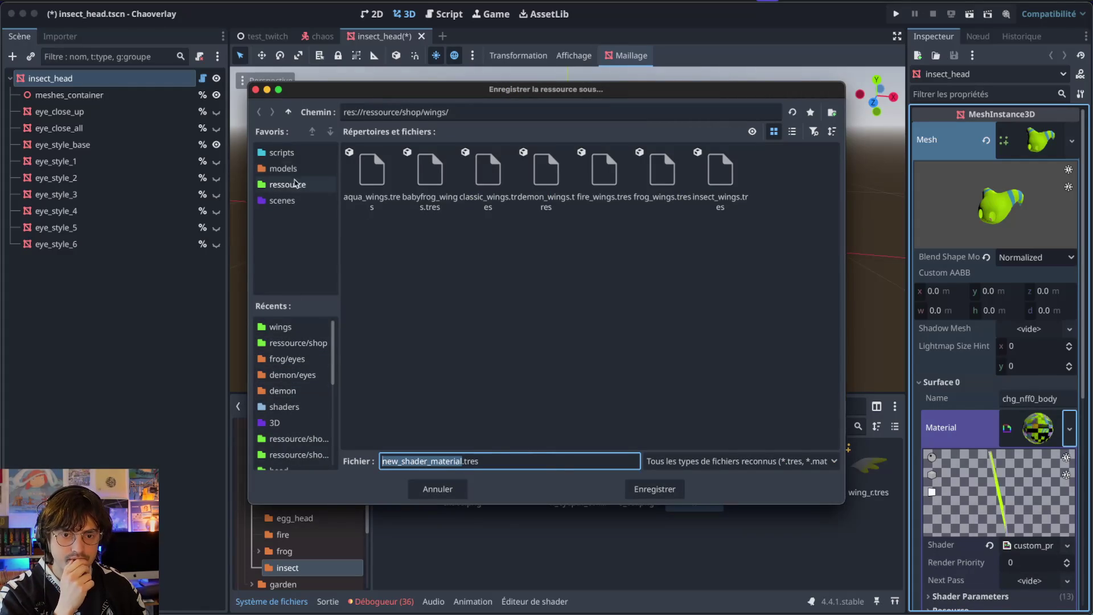
left_click(287, 169)
double_click(429, 171)
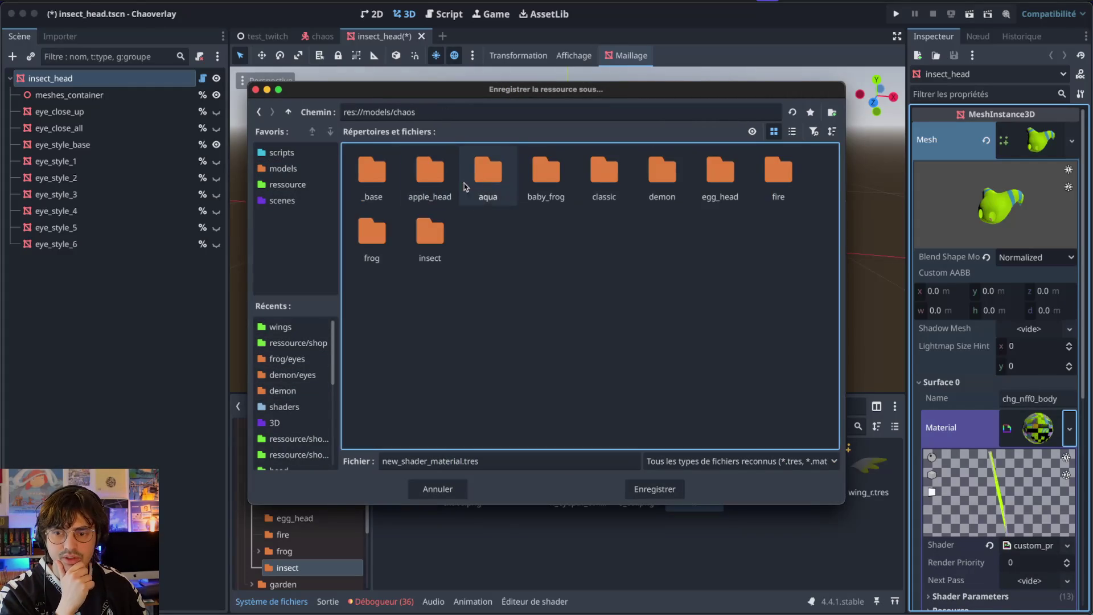
double_click(415, 251)
left_click_drag(460, 460, 335, 453)
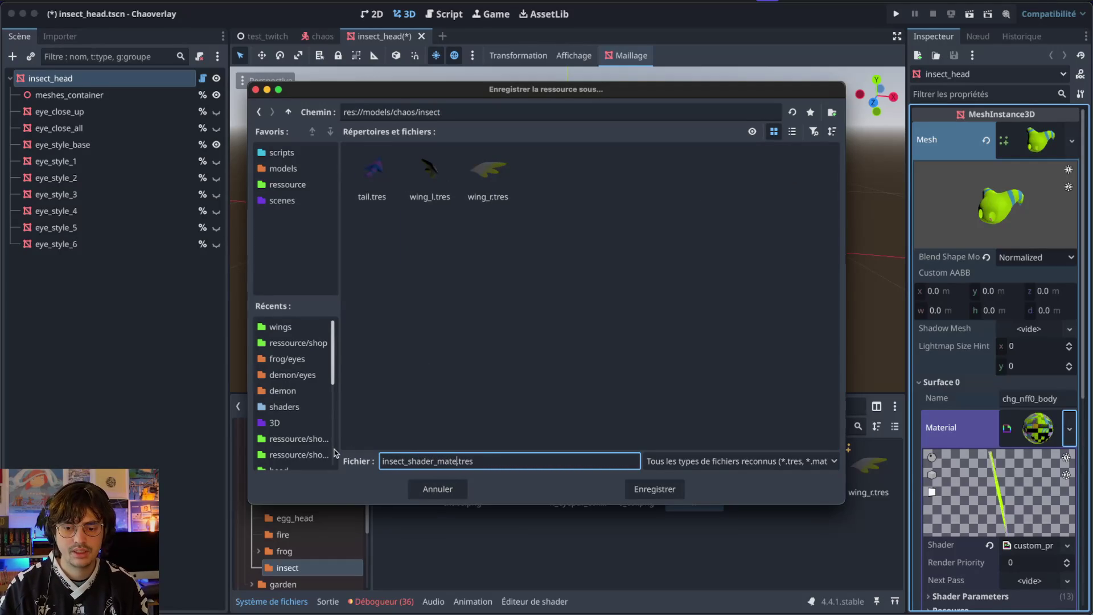
key("Return")
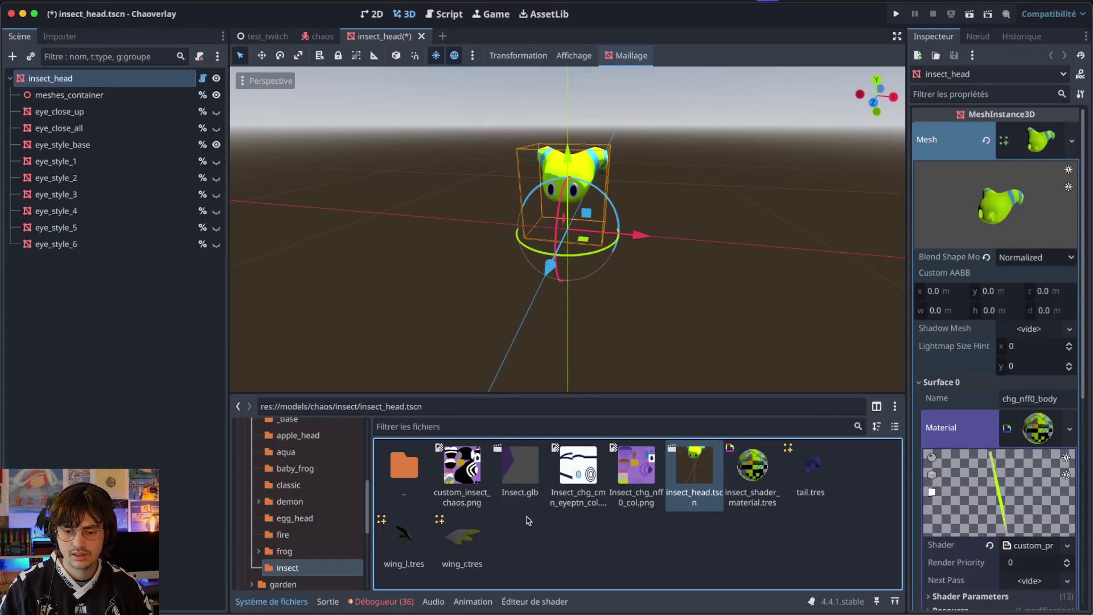
- Save the insect head scene and assign insect_shader_material.tres to wing_l.tres's surface material
left_click(724, 504)
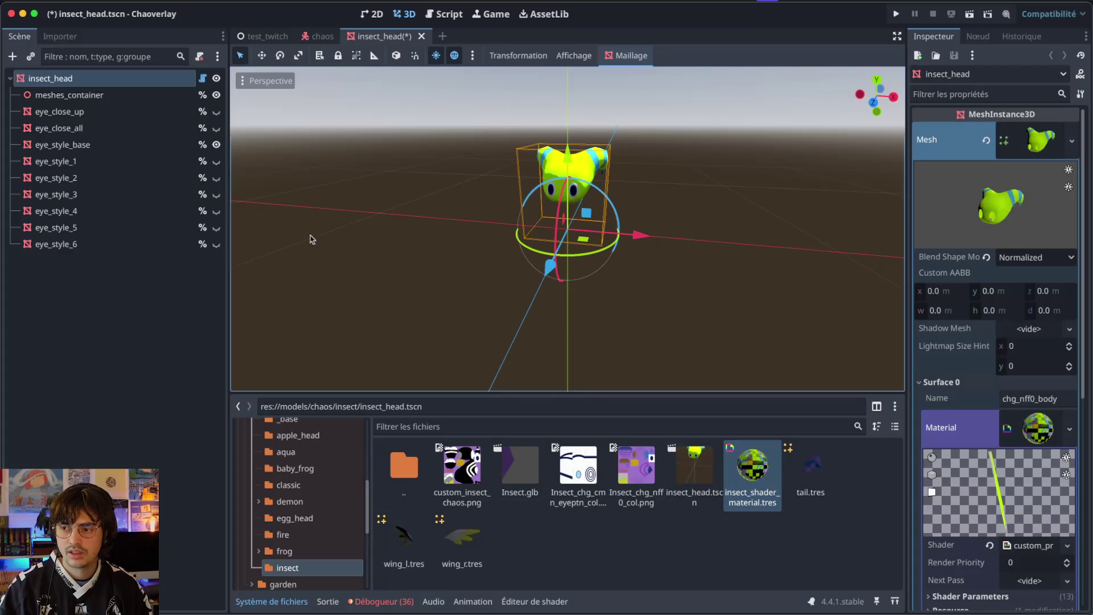
key("ctrl+s")
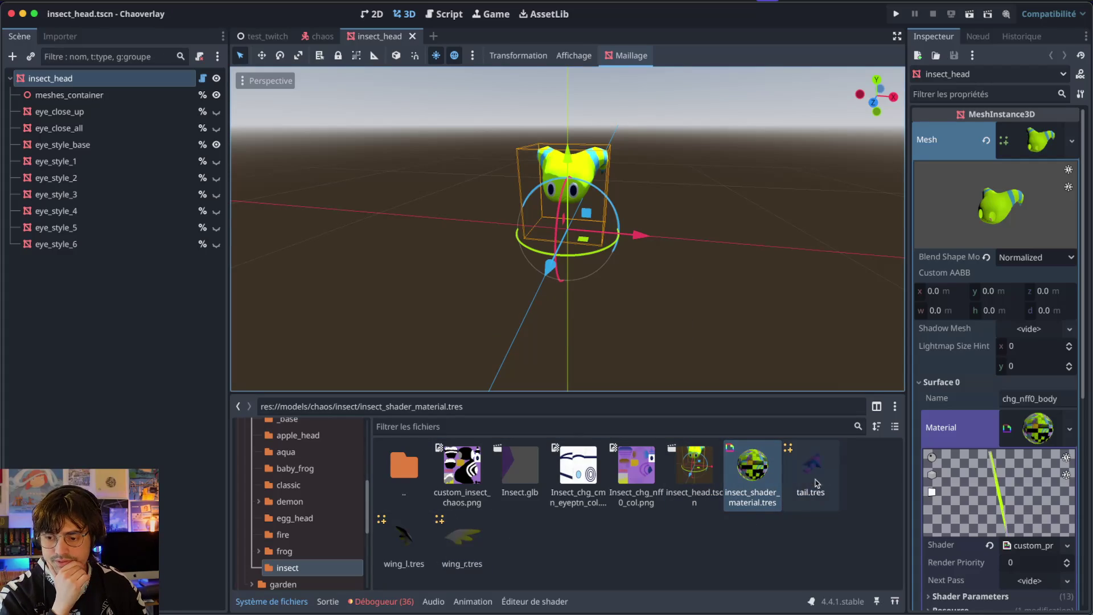
left_click(404, 538)
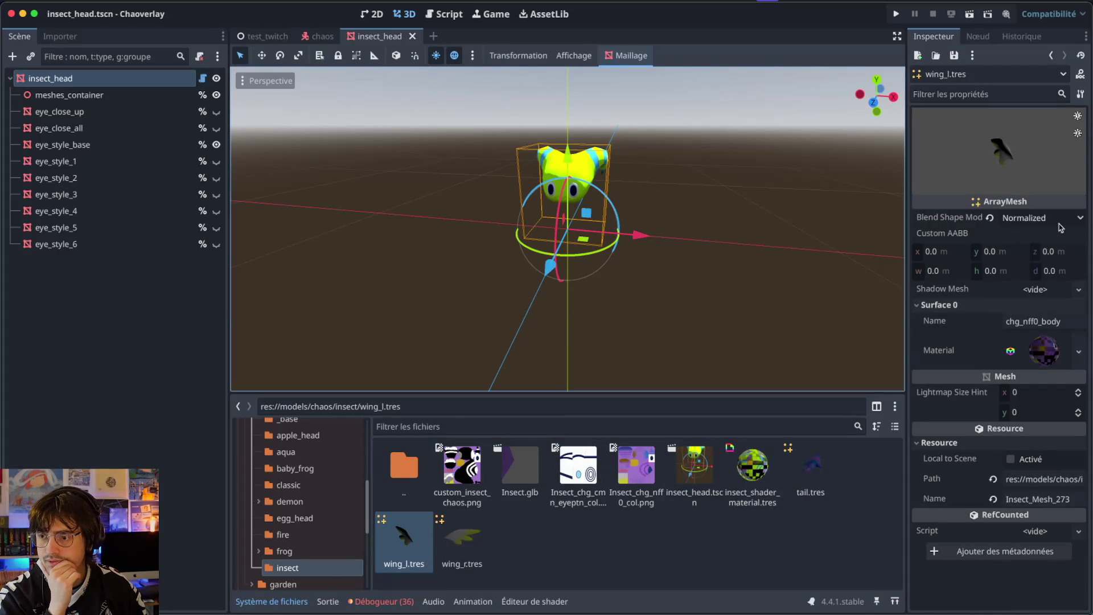
left_click(766, 474)
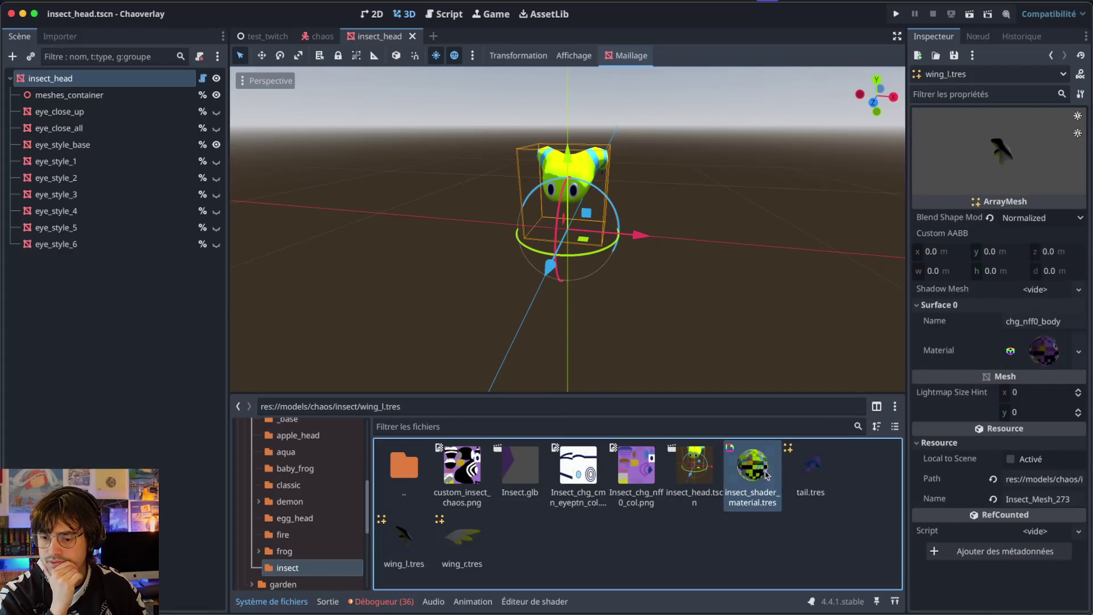
left_click_drag(1047, 345, 1044, 350)
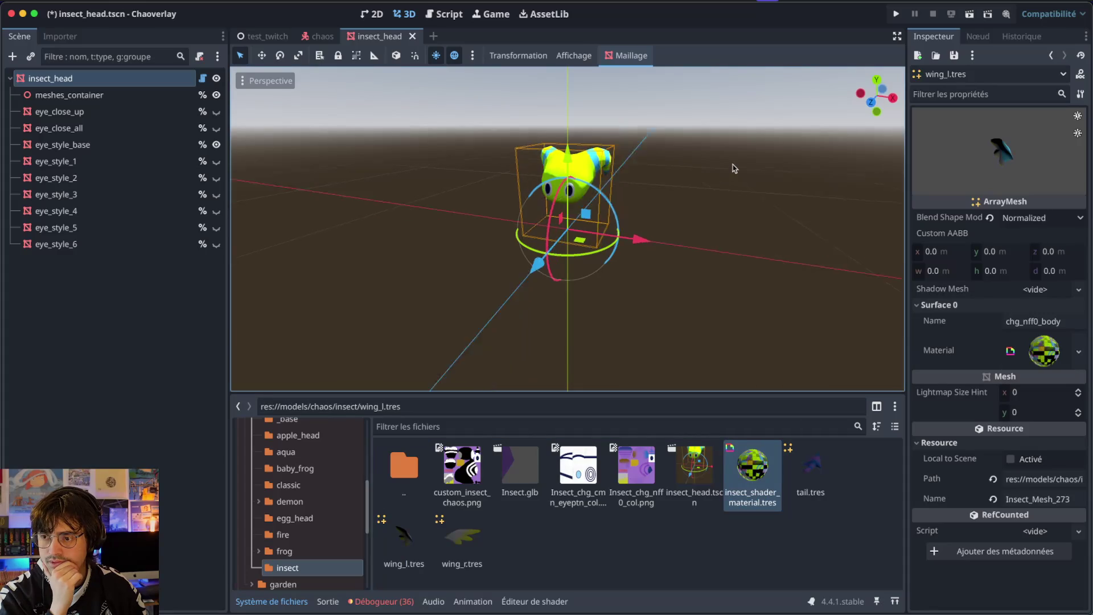
left_click(1078, 351)
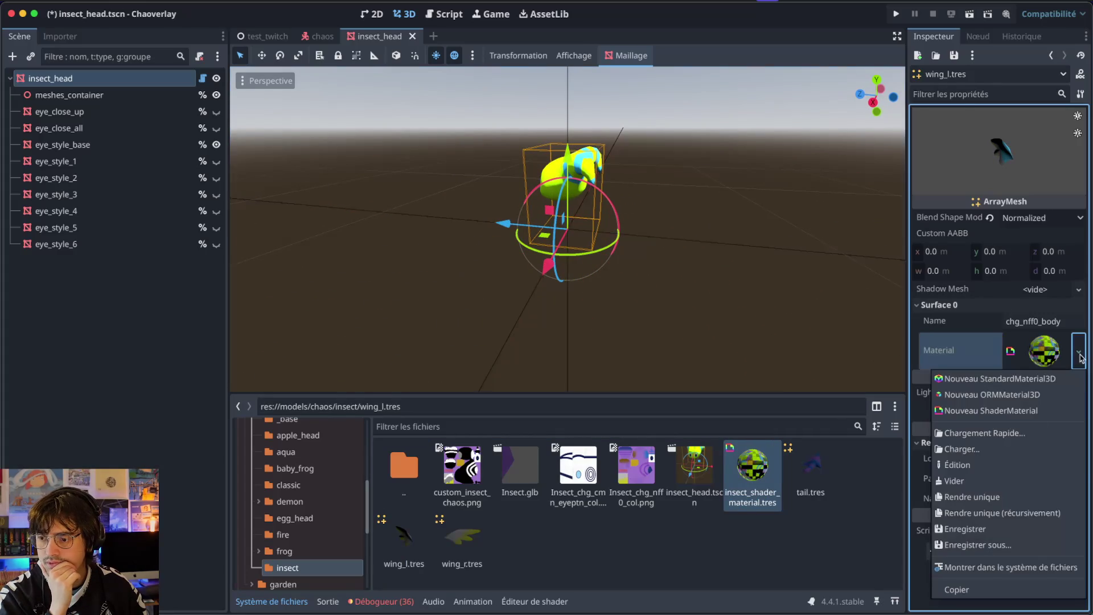
left_click(1043, 354)
left_click(967, 394)
scroll(996, 399, "down", 5)
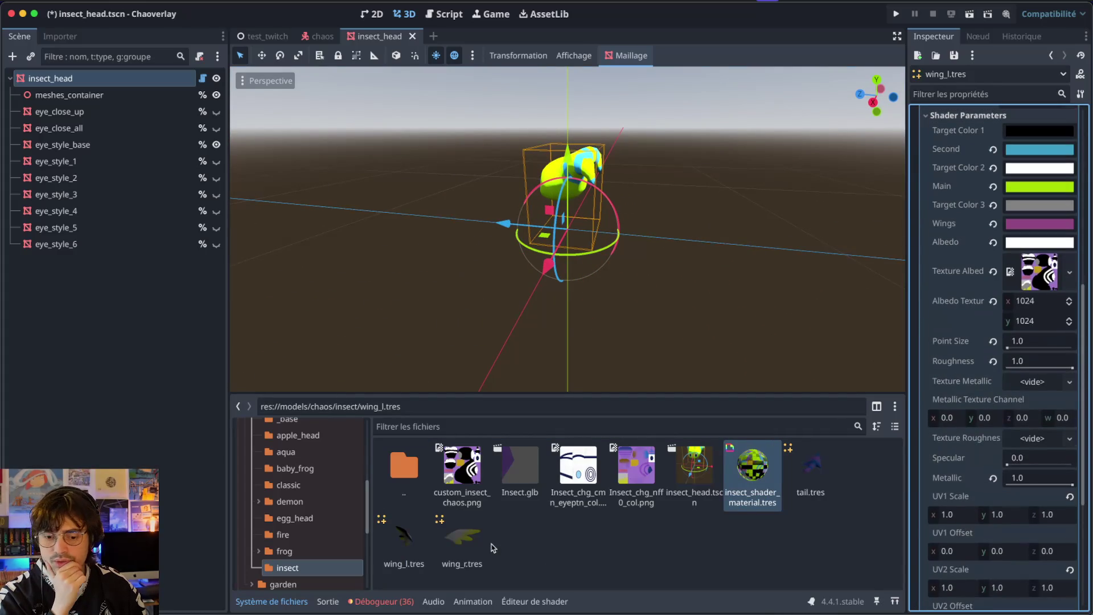
scroll(976, 331, "up", 5)
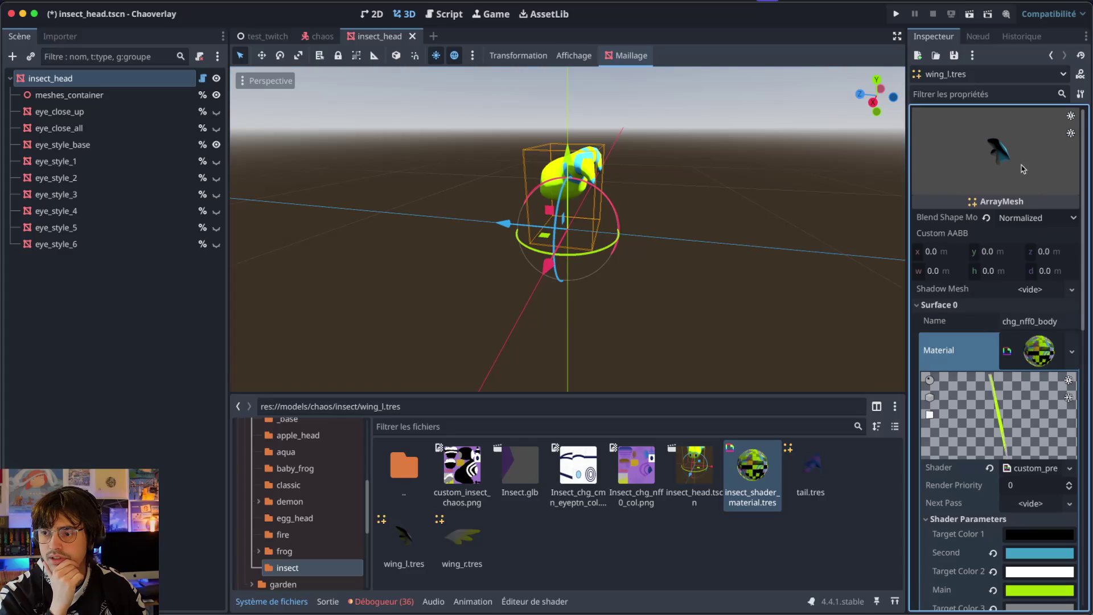
- Assign insect_shader_material.tres to wing_r.tres's surface material and save the scene
left_click(462, 538)
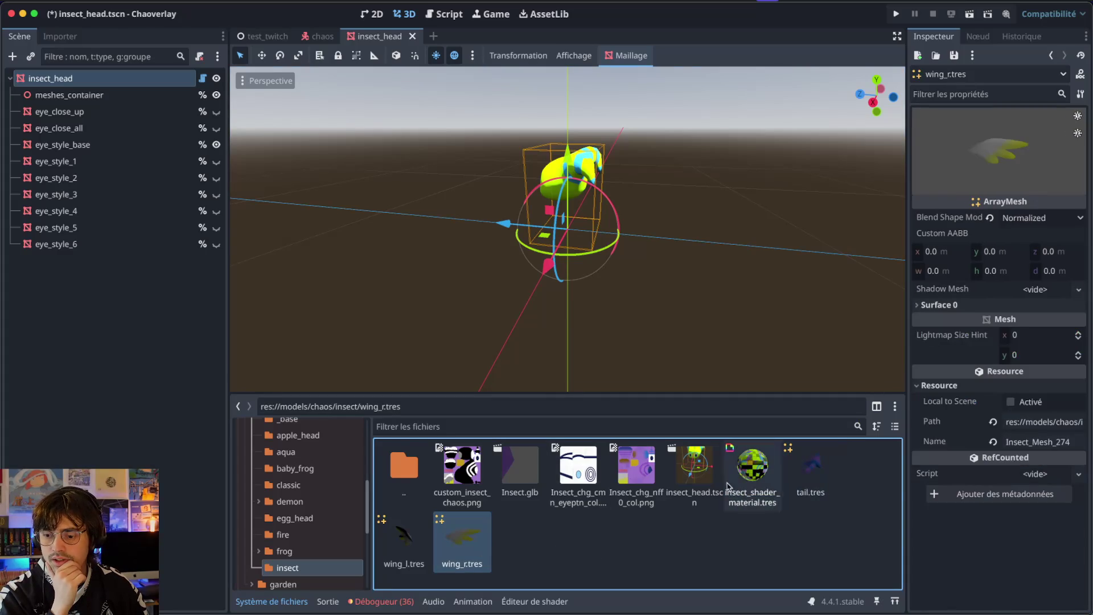
left_click_drag(752, 470, 748, 478)
left_click_drag(1000, 223, 747, 451)
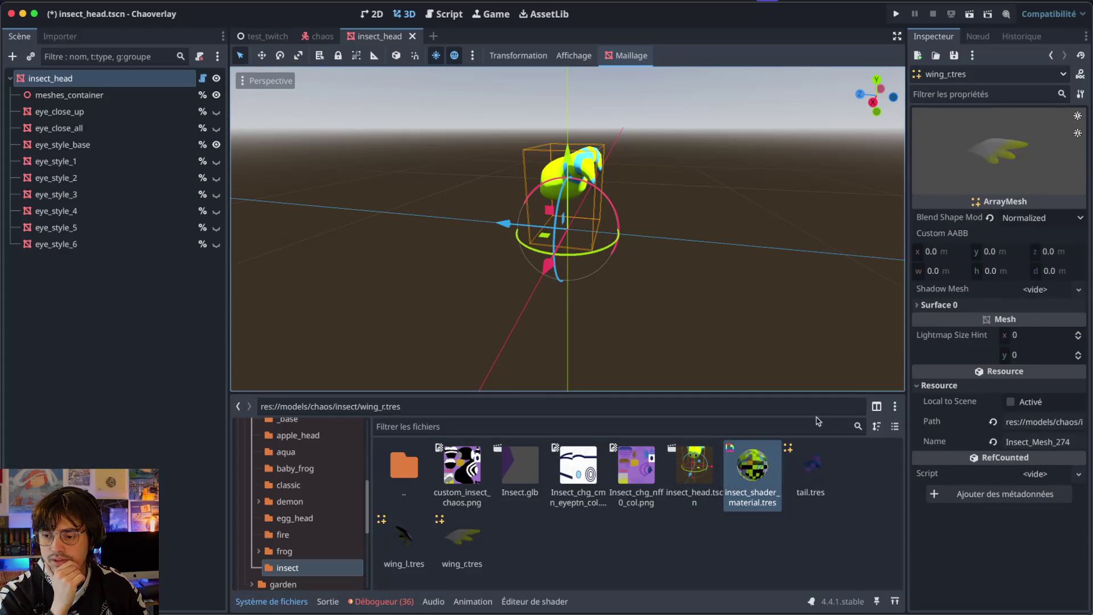
mouse_move(944, 340)
left_mouse_down()
mouse_move(939, 308)
mouse_move(1019, 389)
left_mouse_up()
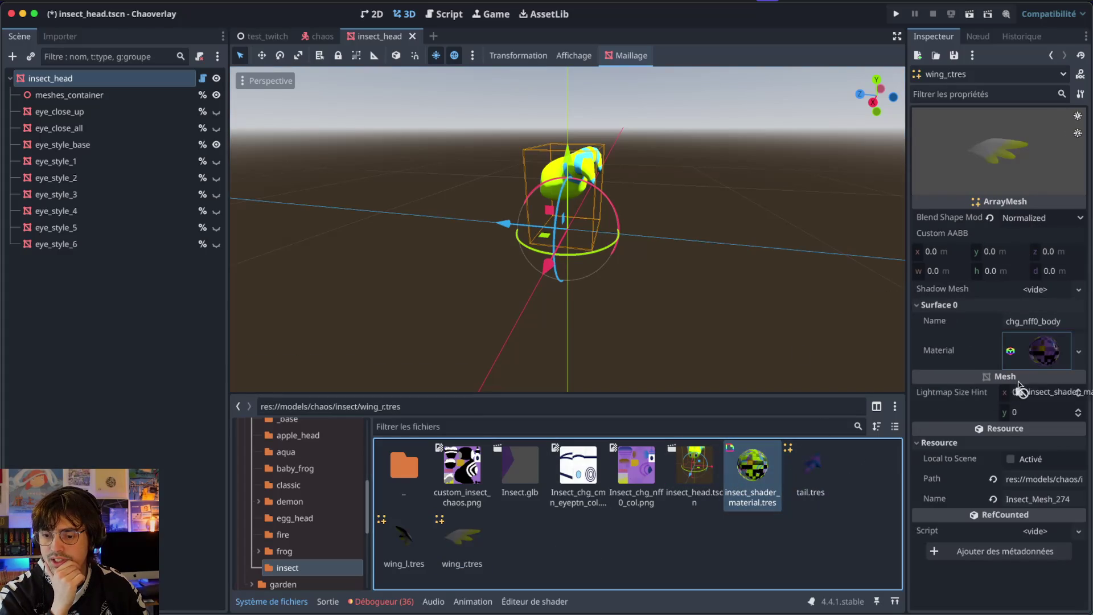
left_click_drag(1060, 340, 1059, 341)
key("ctrl+s")
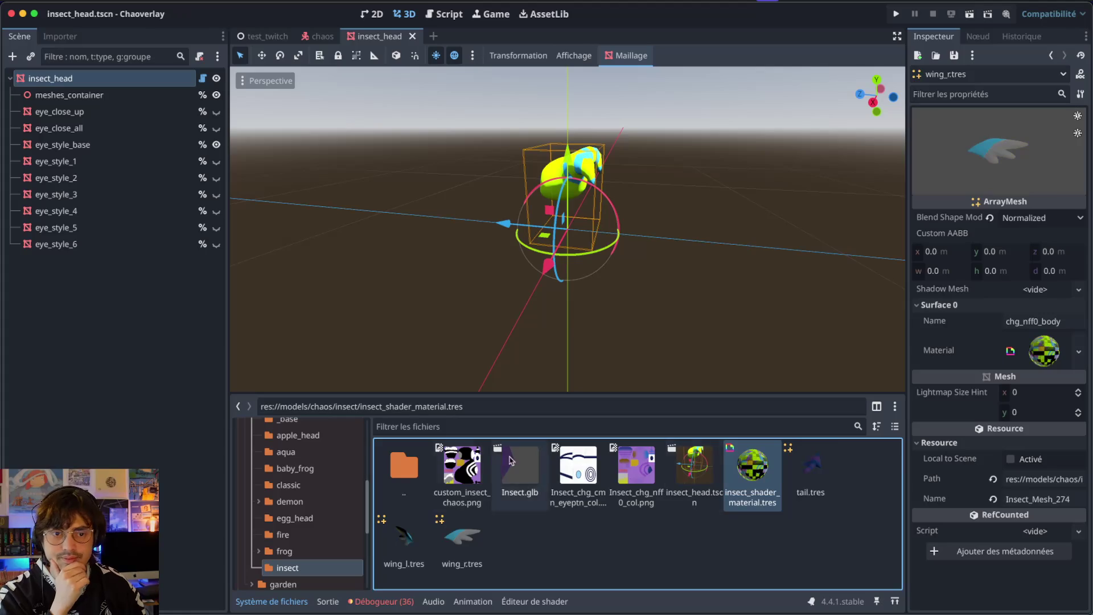
- Check the insect_wings shop item, open the frog model folder, and close the insect head scene
scroll(336, 567, "down", 5)
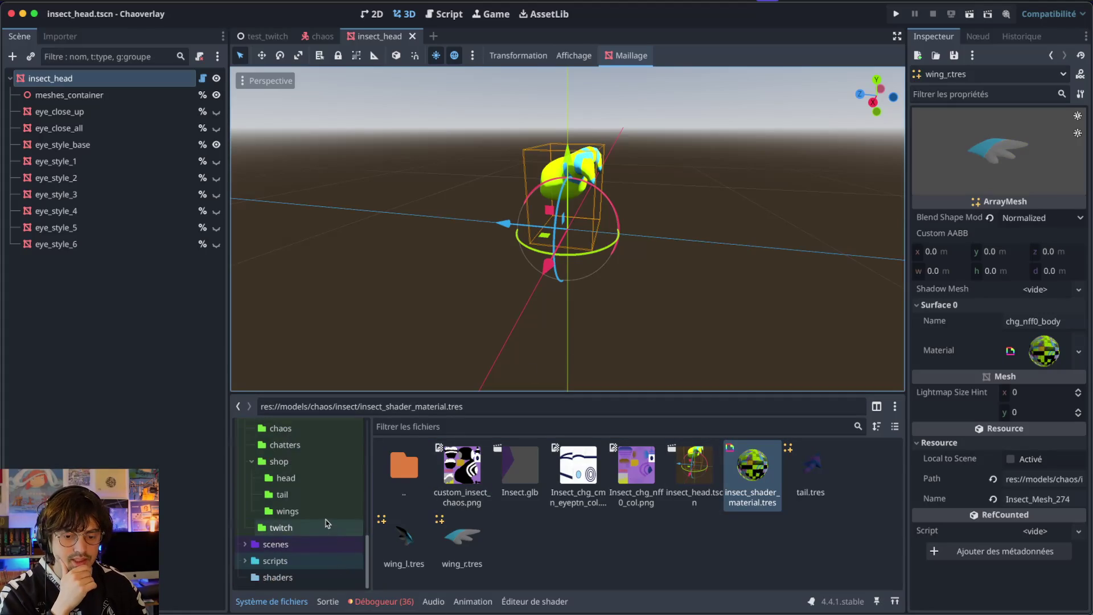
left_click(326, 519)
double_click(810, 472)
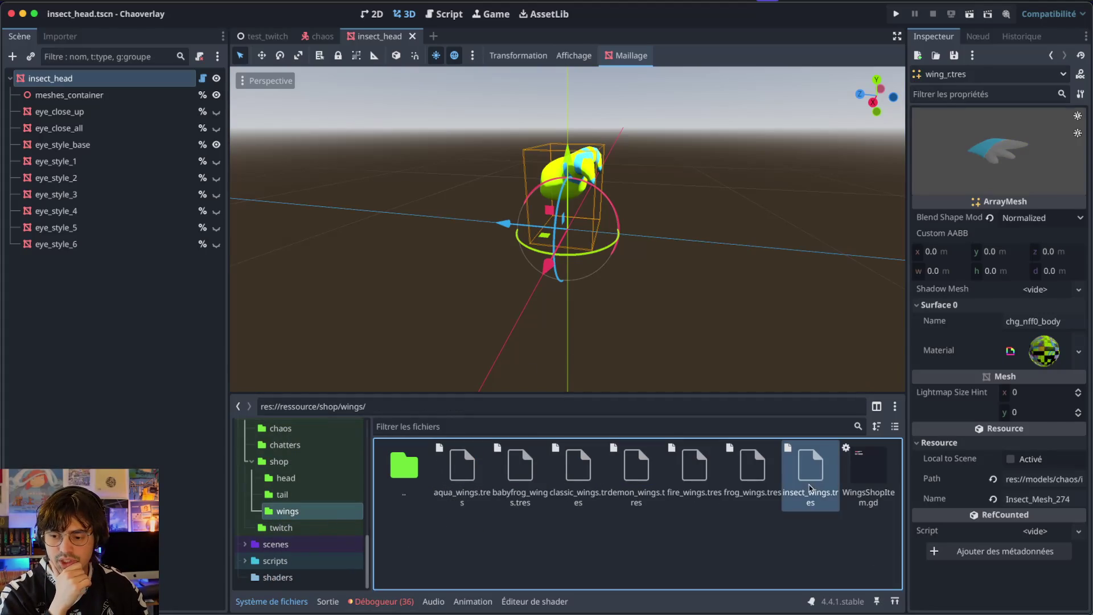
scroll(333, 512, "up", 5)
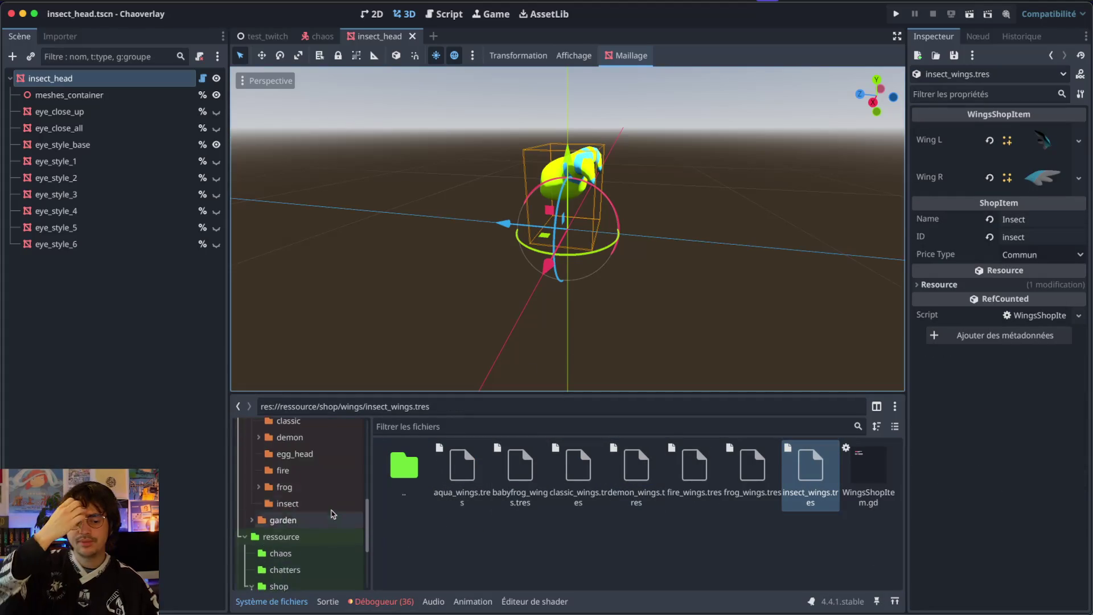
left_click(333, 506)
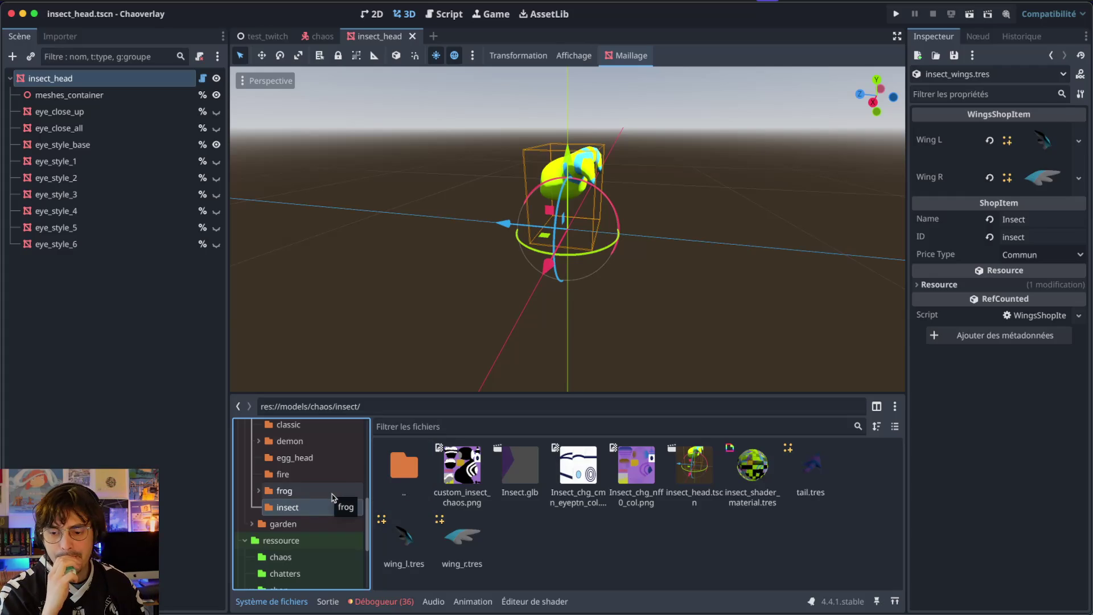
left_click(305, 493)
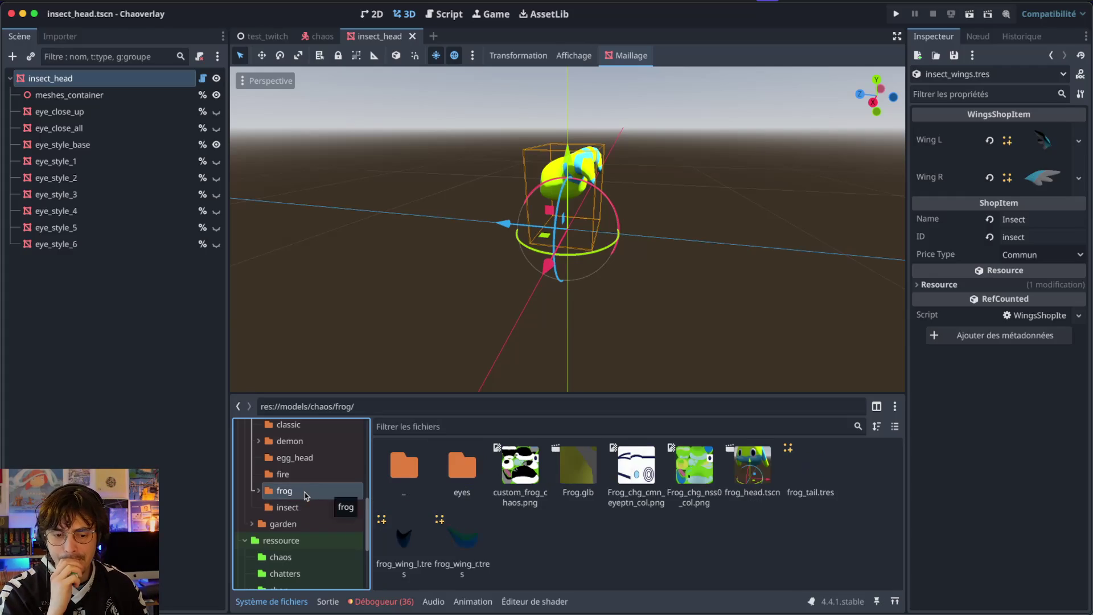
left_click(413, 37)
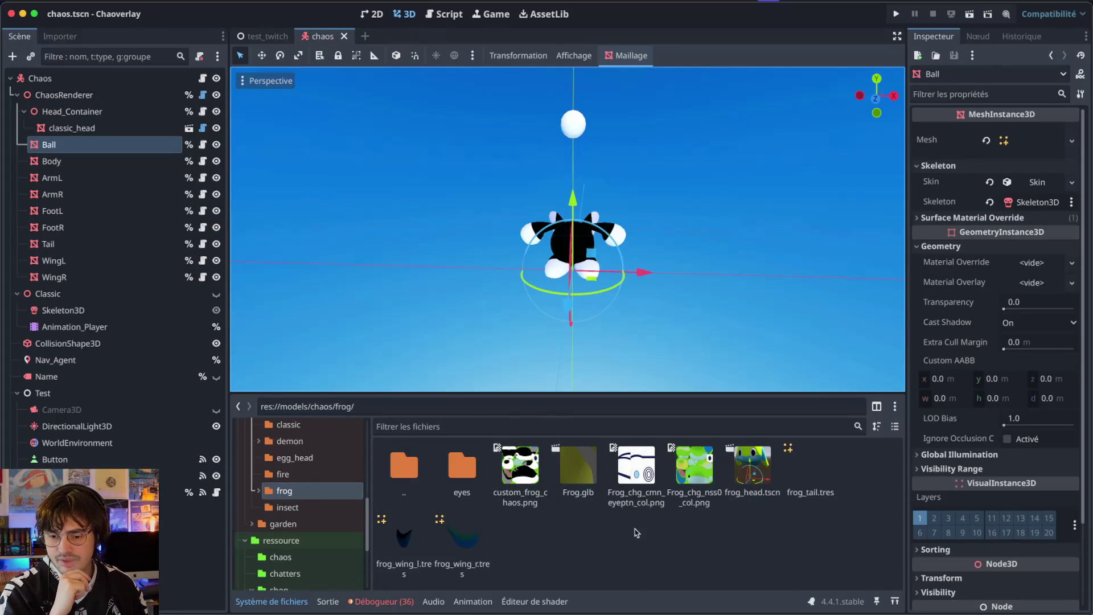
- Open the frog head scene and save its unique body material as frog_shader_material.tres
double_click(751, 472)
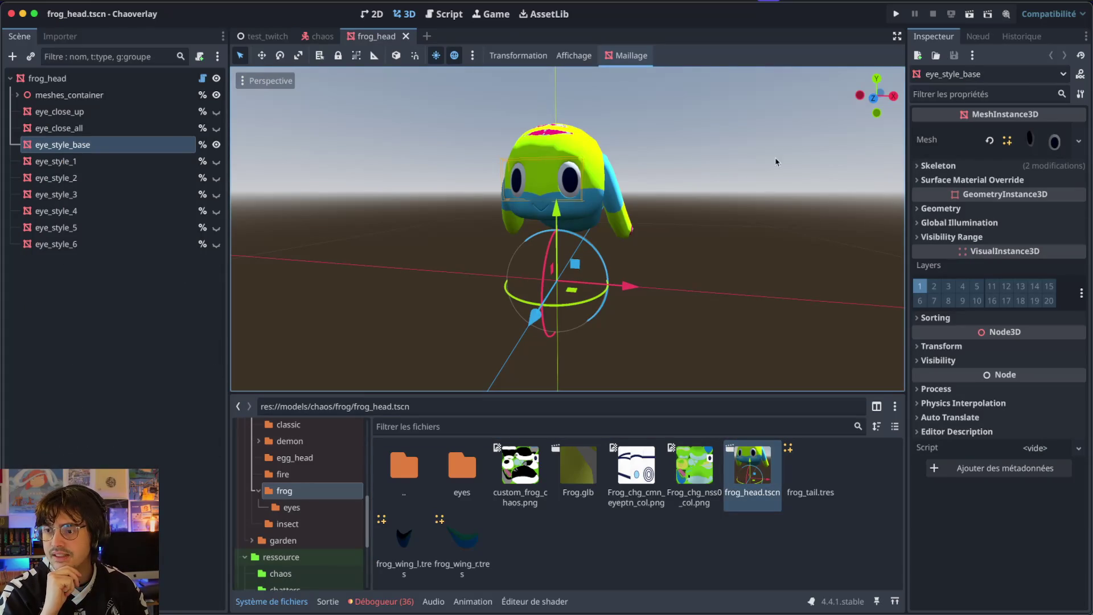
left_click(109, 79)
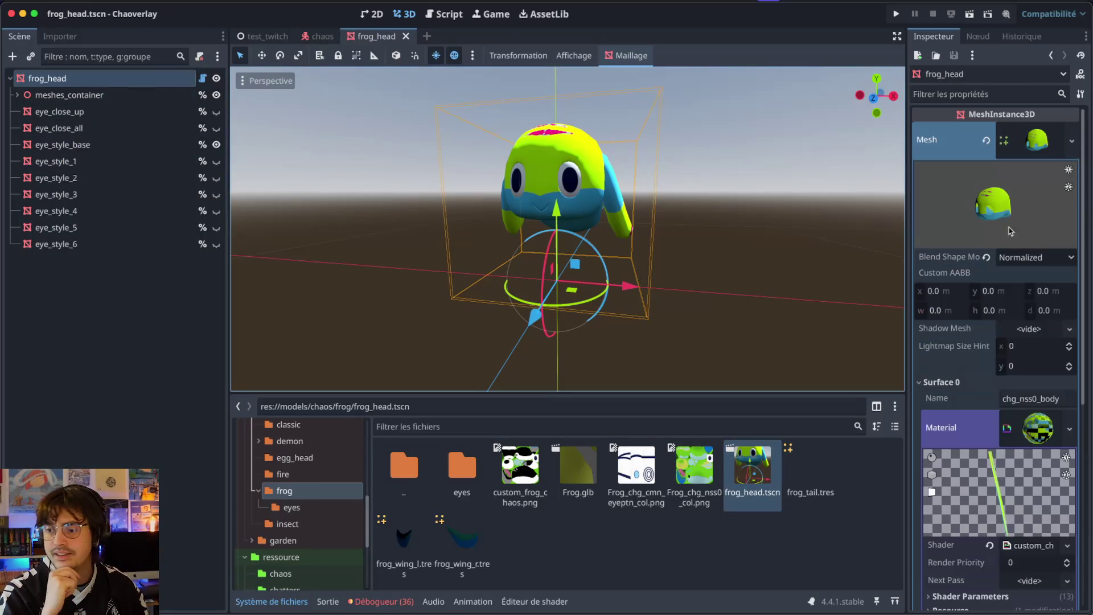
left_click(1064, 434)
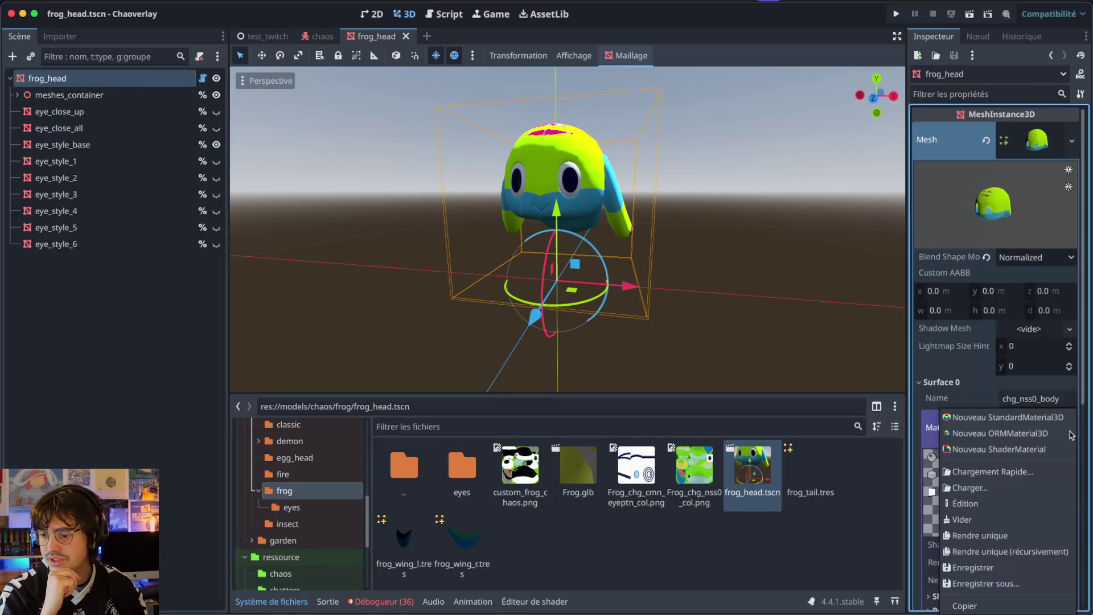
left_click(993, 545)
left_click(1070, 427)
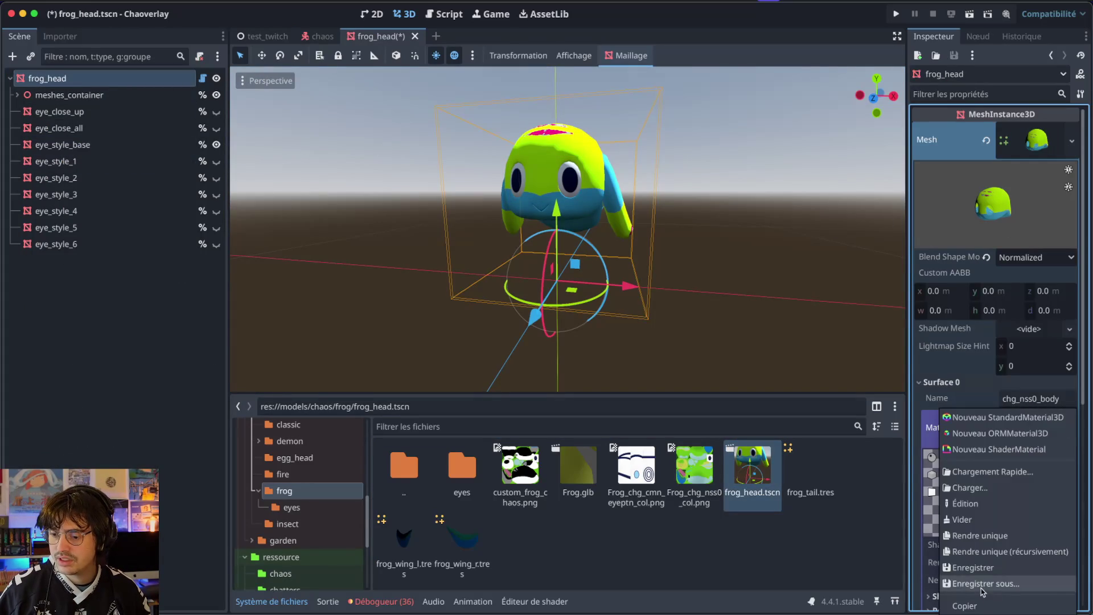
left_click(983, 592)
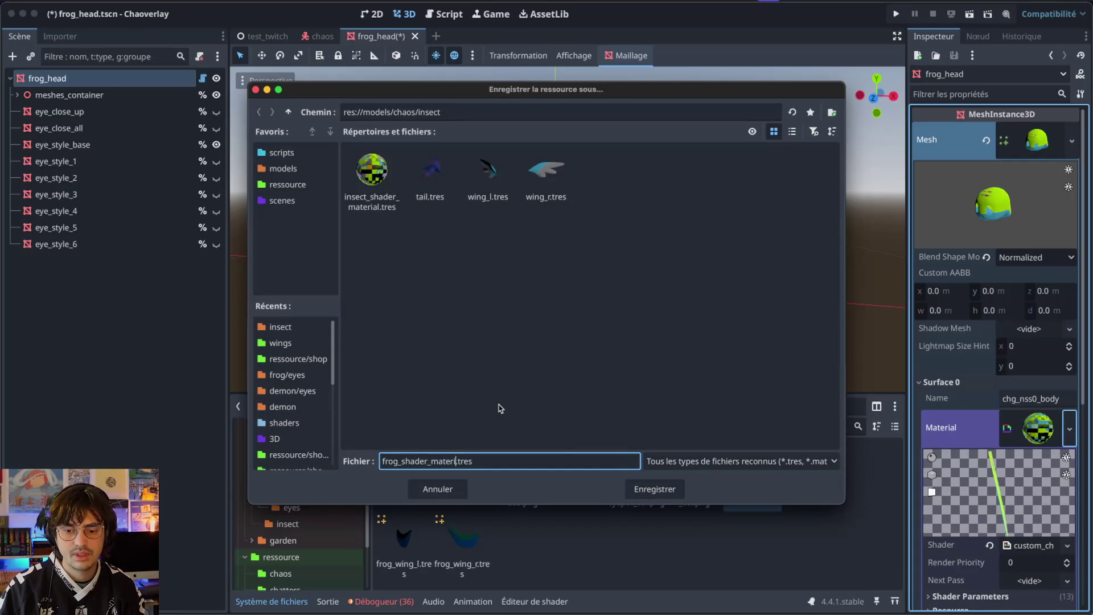
key("Return")
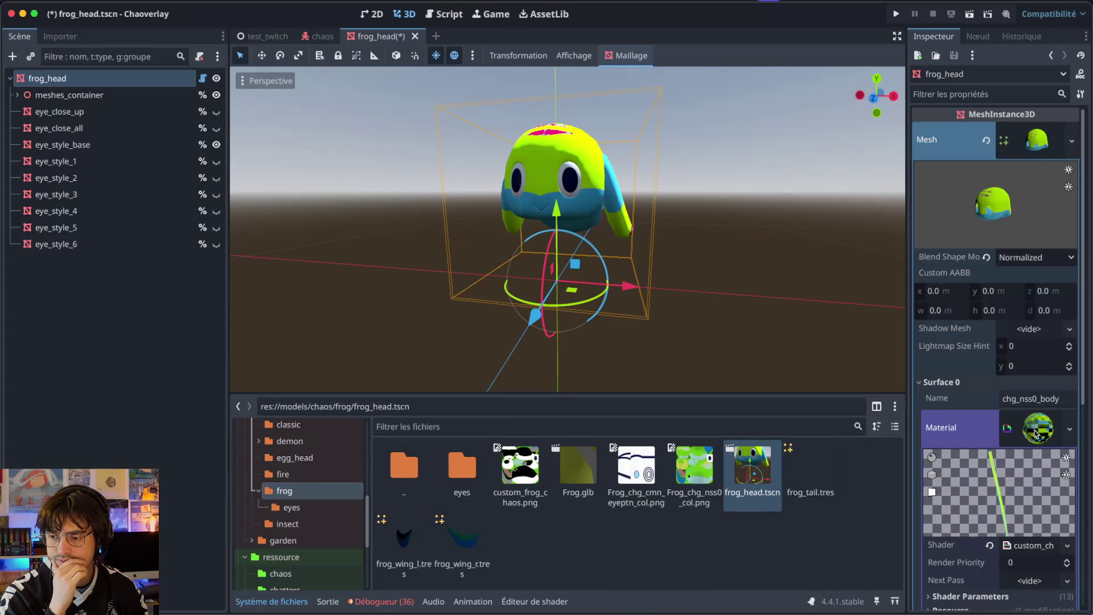
- Cancel a second save, then move frog_shader_material.tres from the insect folder into the frog folder
left_click(1069, 429)
left_click(956, 556)
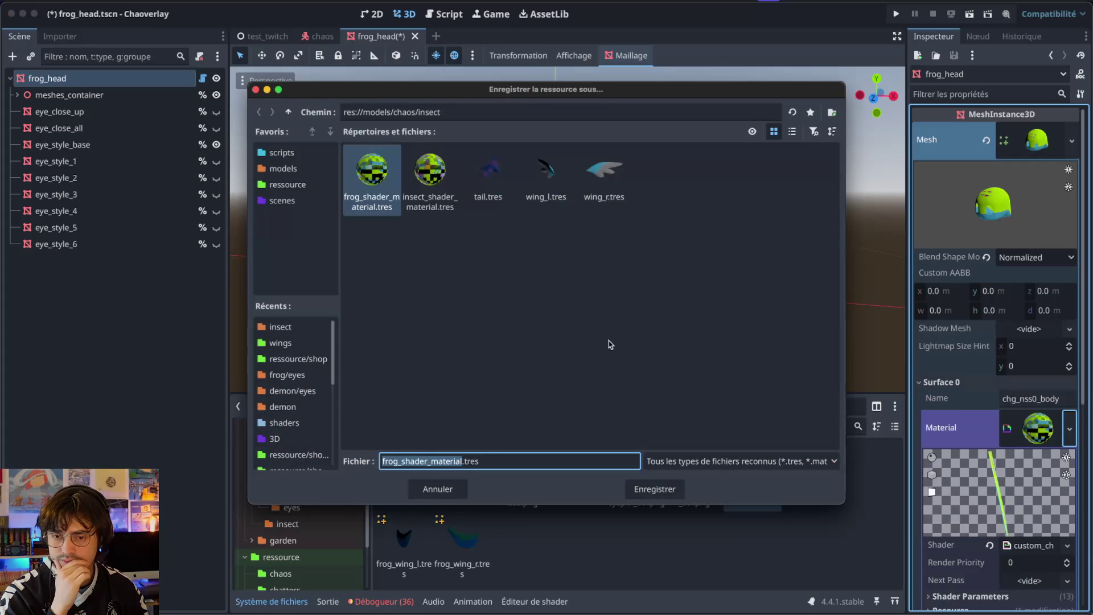
left_click(437, 488)
left_click(288, 523)
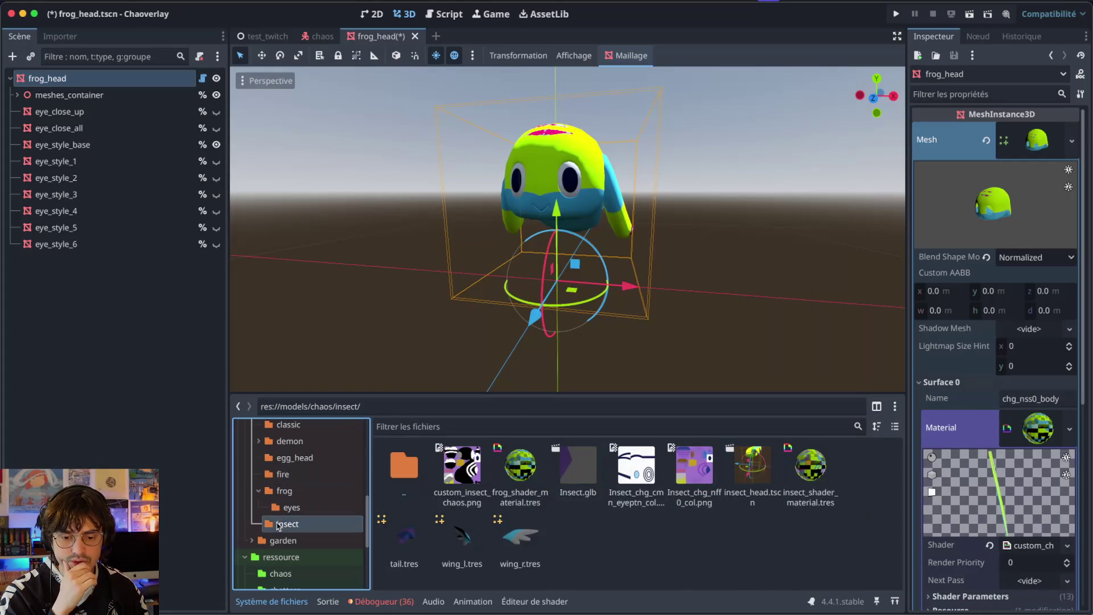
mouse_move(520, 465)
left_mouse_down()
mouse_move(302, 499)
mouse_move(285, 490)
left_mouse_up()
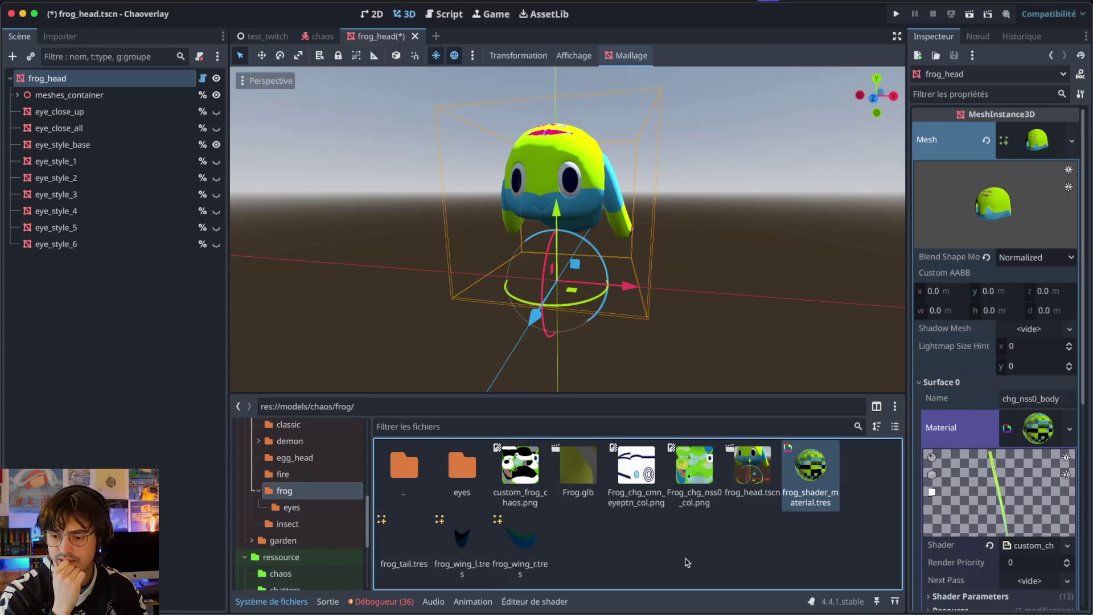
- Apply frog_shader_material.tres to the left and right frog wing meshes and save the scene
left_click(457, 546)
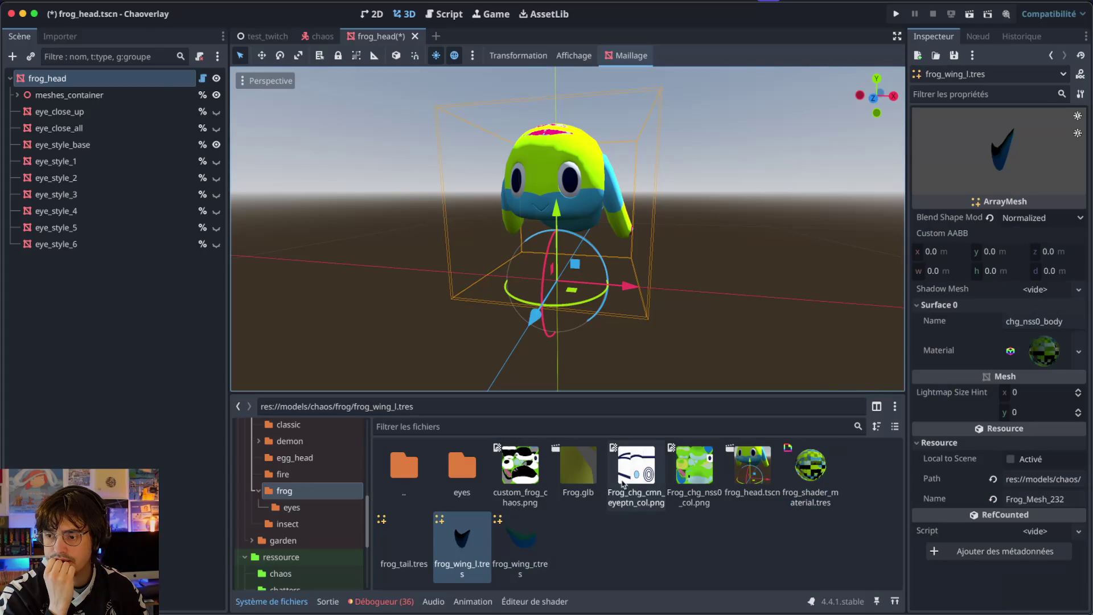
left_click_drag(1031, 346, 1031, 347)
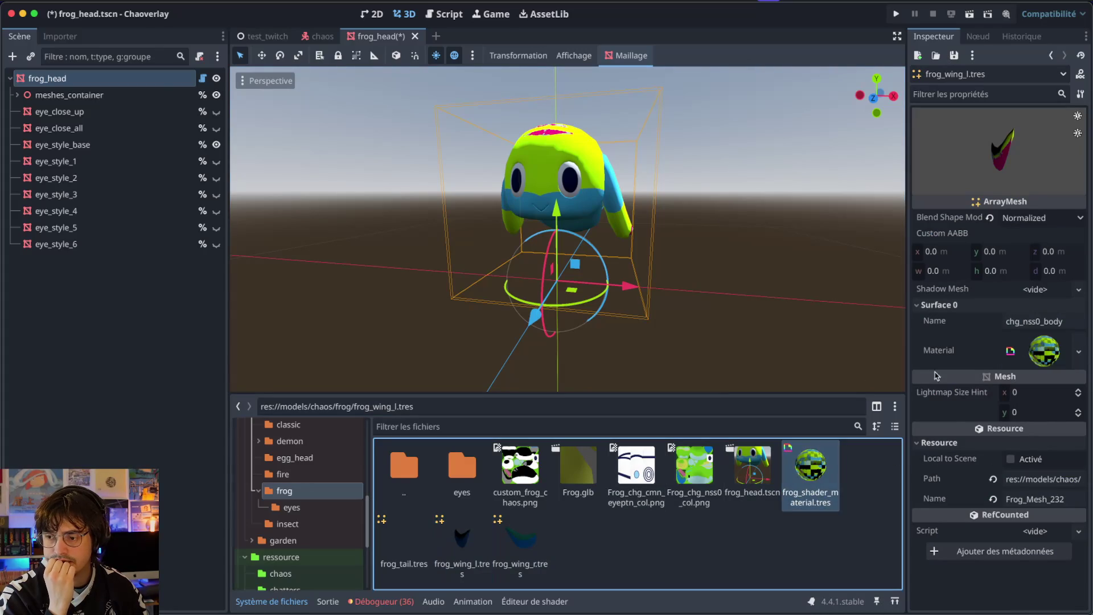
left_click(519, 541)
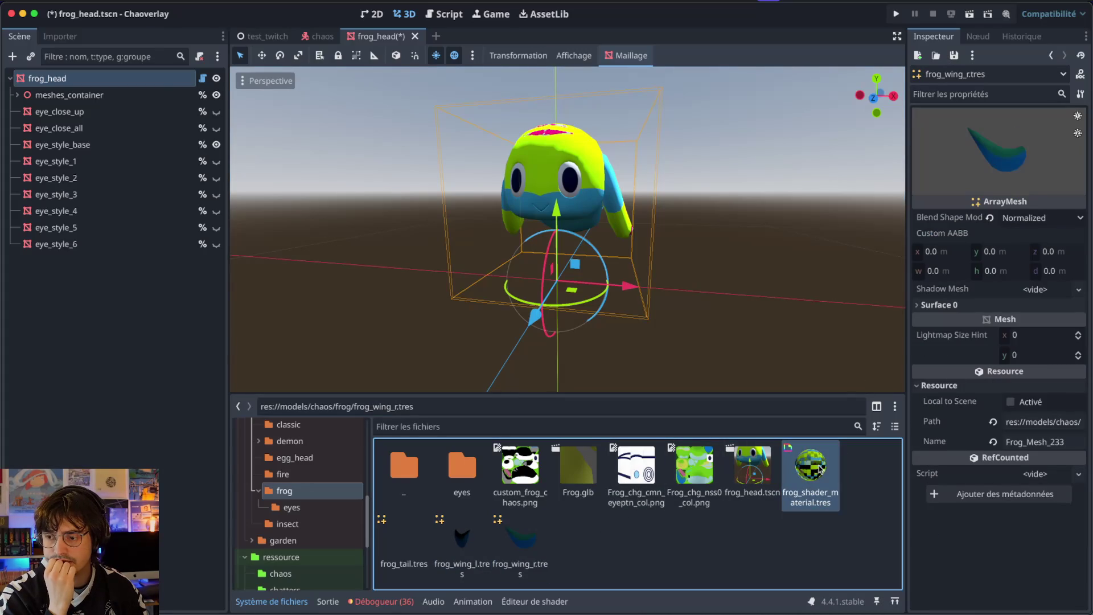
left_click(939, 304)
left_click(818, 467)
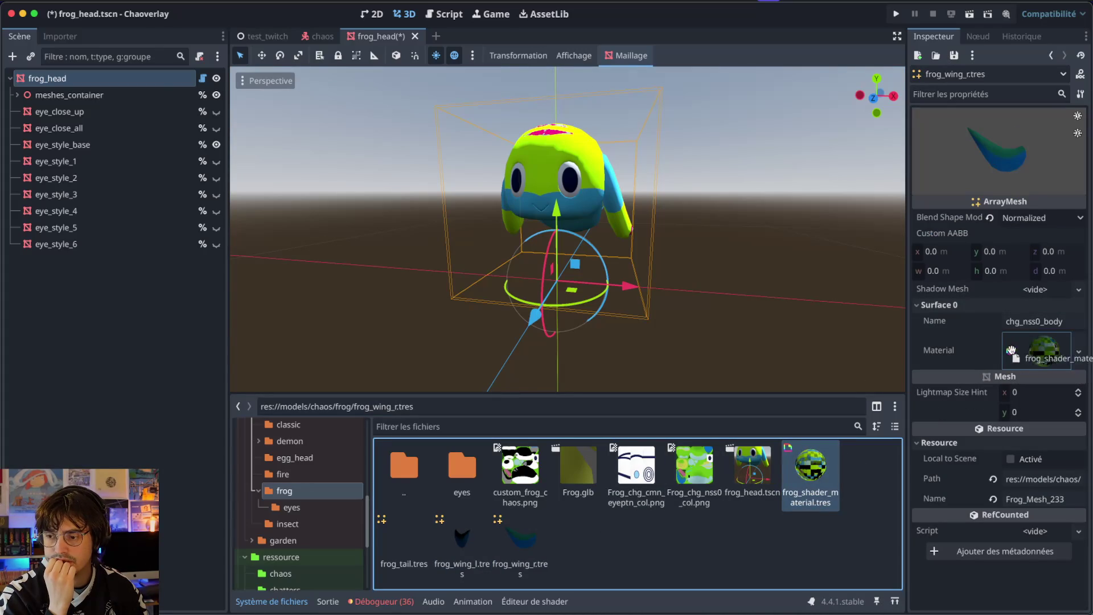
left_click_drag(1010, 349, 1011, 350)
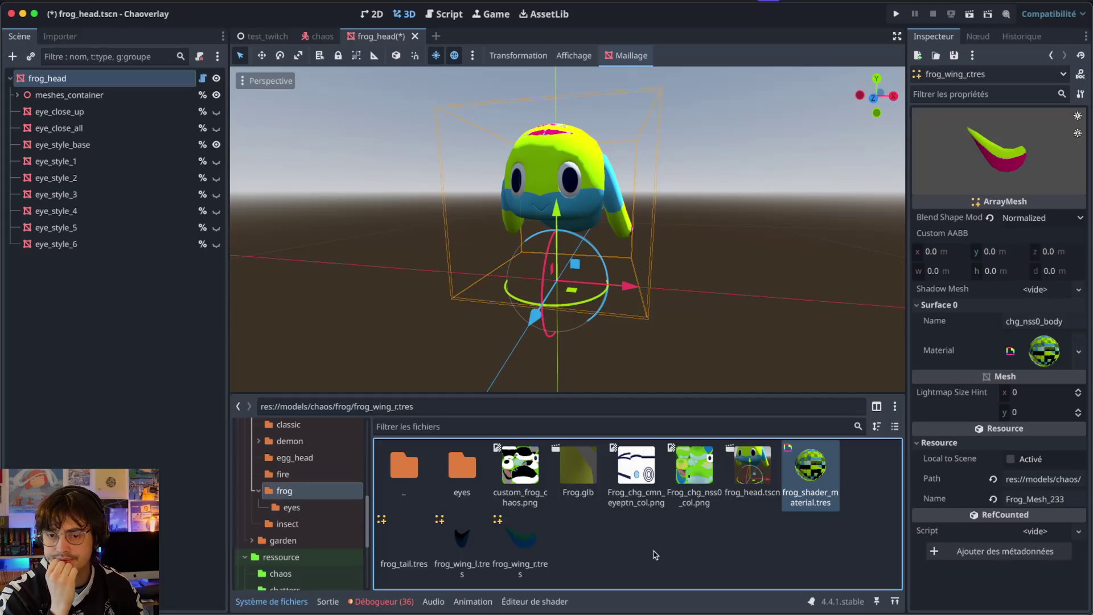
key("ctrl+s")
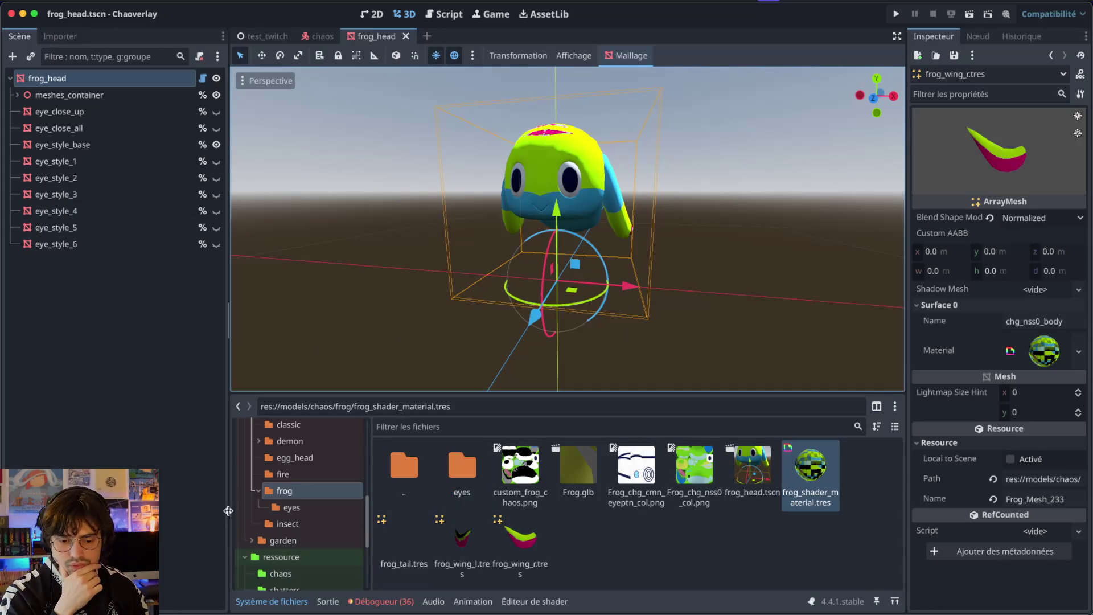
- Open fire_head.tscn from the fire model folder
left_click(294, 458)
left_click(285, 490)
left_click(292, 478)
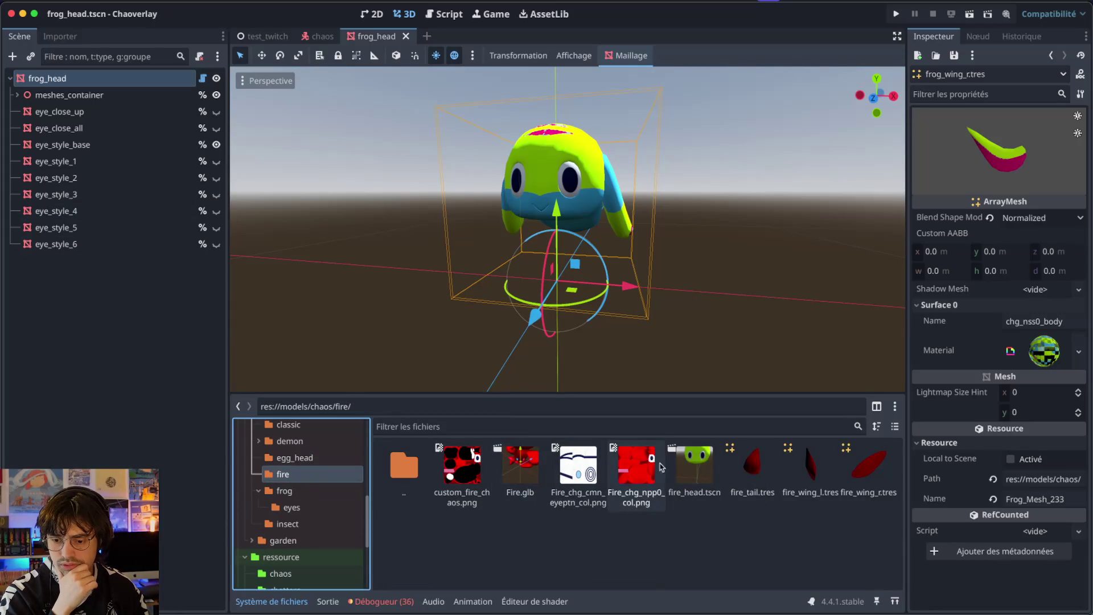
double_click(694, 464)
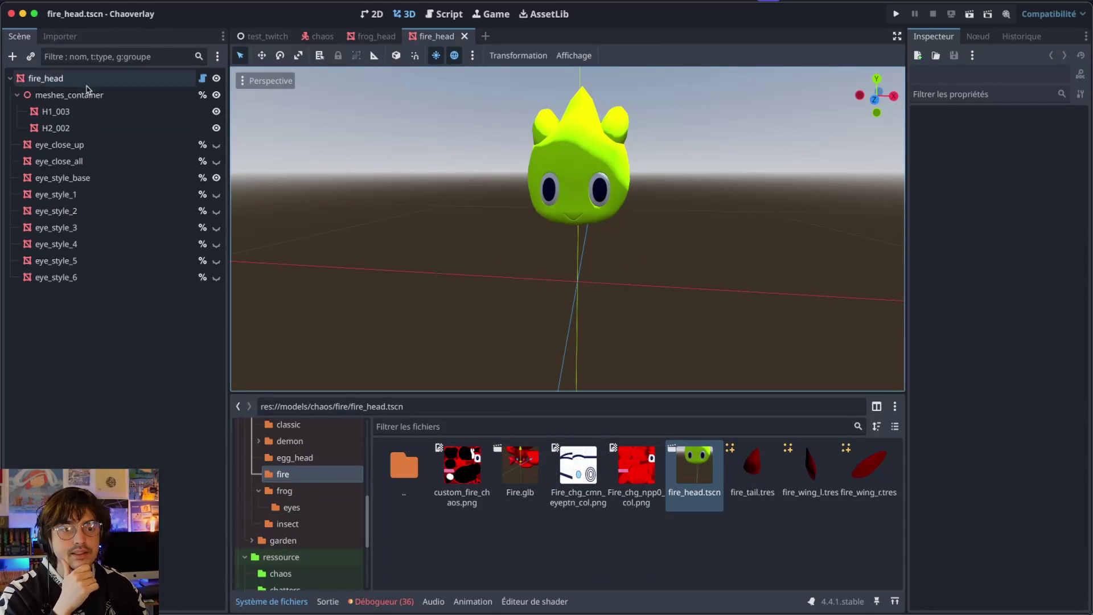
- Make the fire head's mesh unique and save it as fire_shader_material.tres in models/chaos/fire
left_click(86, 79)
left_click(1078, 143)
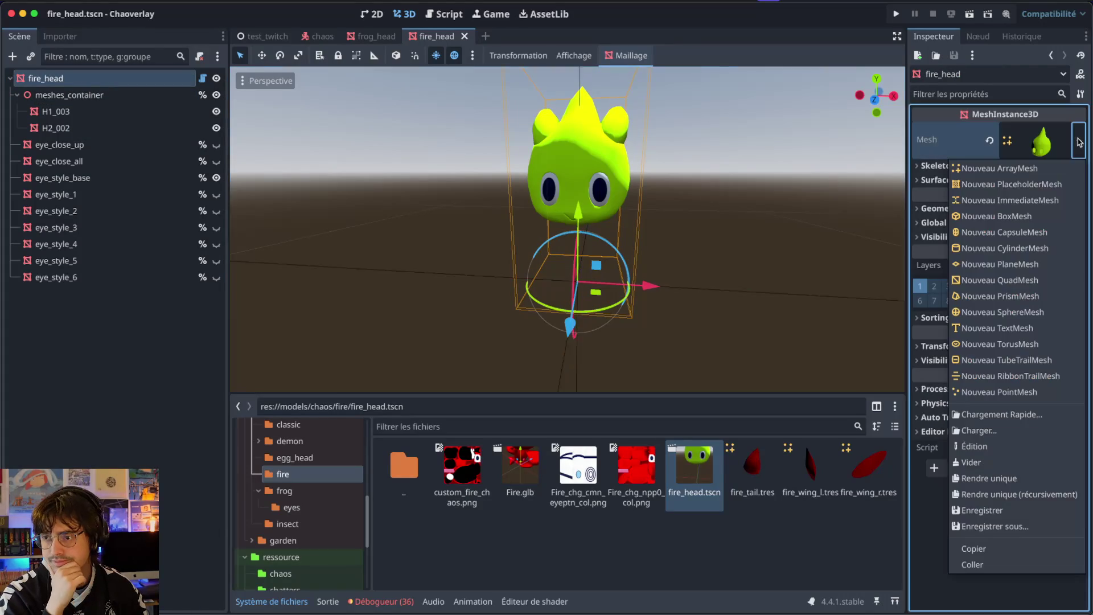
left_click(981, 480)
left_click(1078, 141)
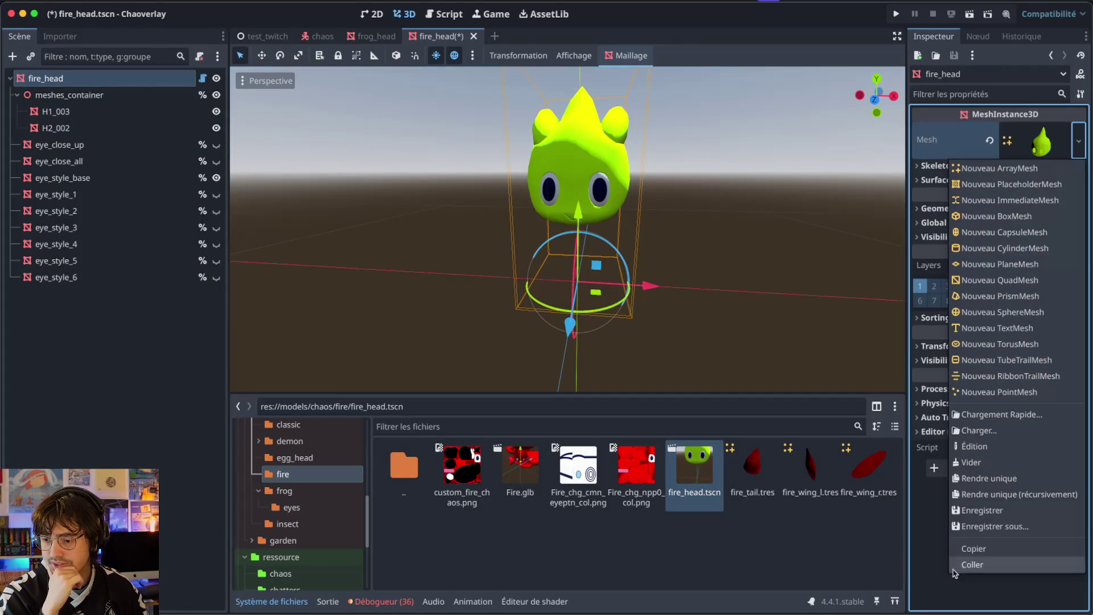
left_click(962, 526)
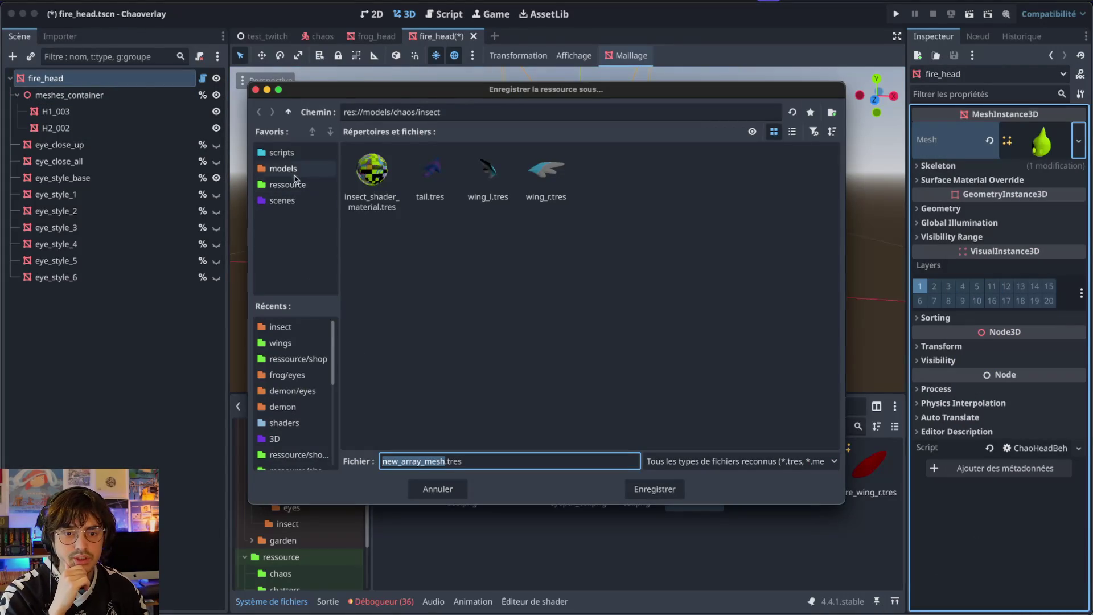
left_click(284, 169)
double_click(438, 176)
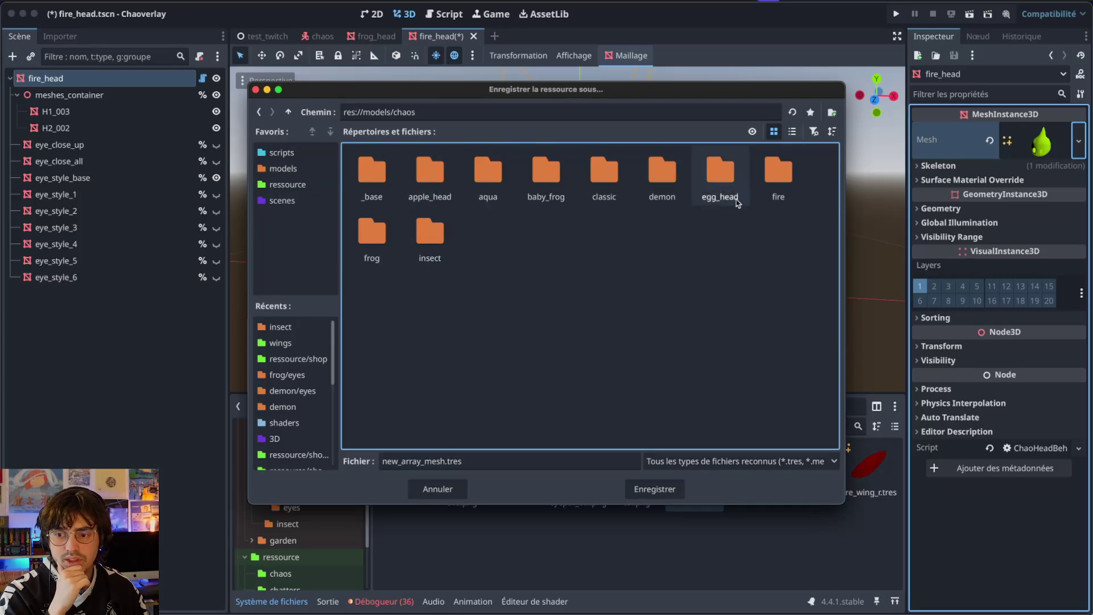
double_click(772, 181)
left_click_drag(444, 462, 419, 462)
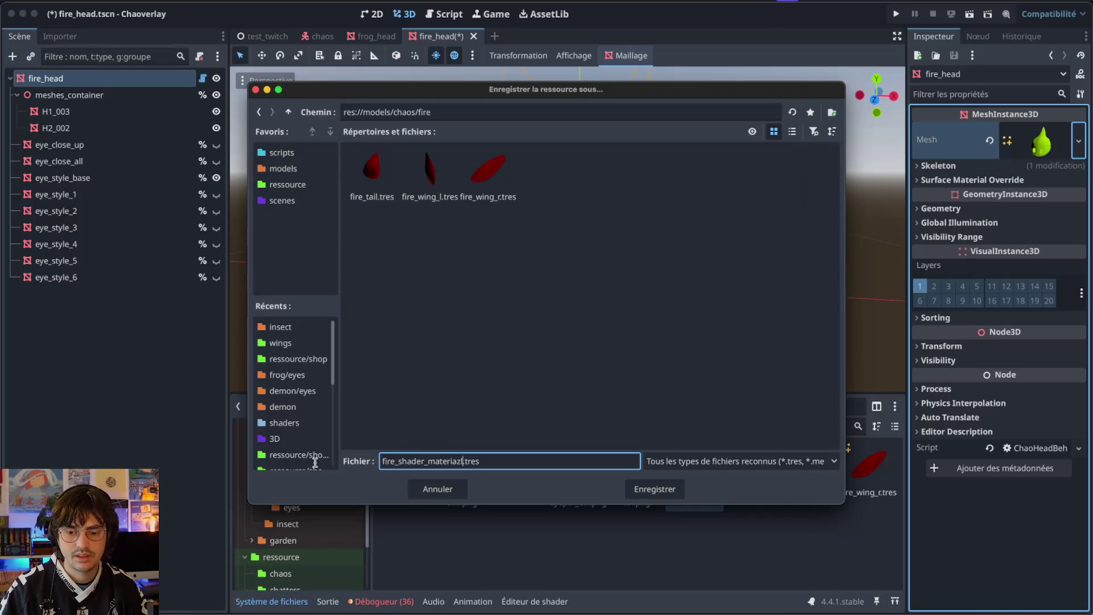
key("Return")
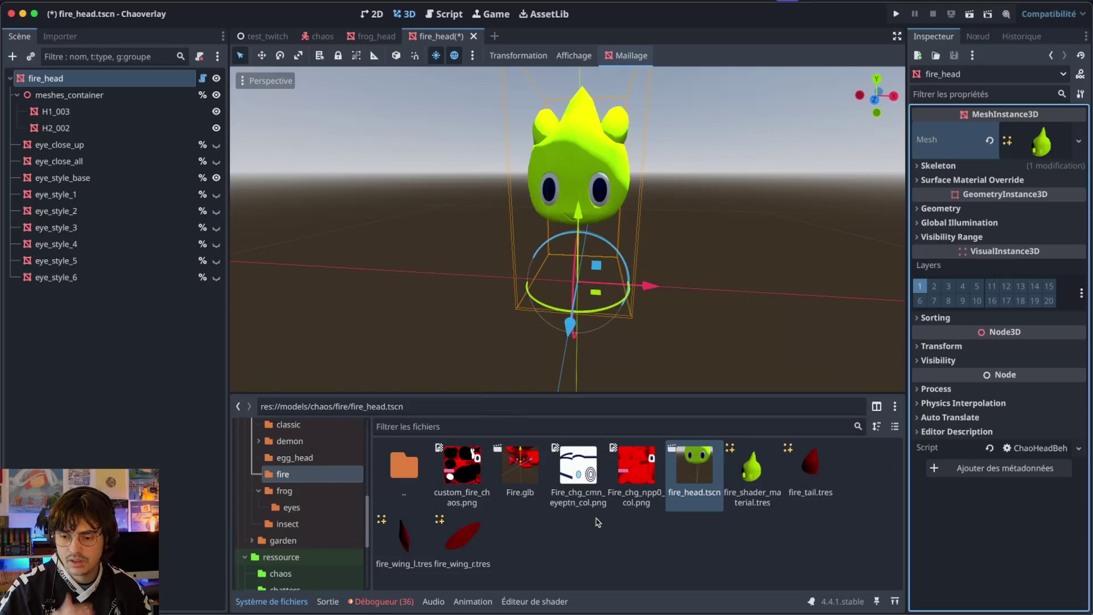
left_click(461, 532)
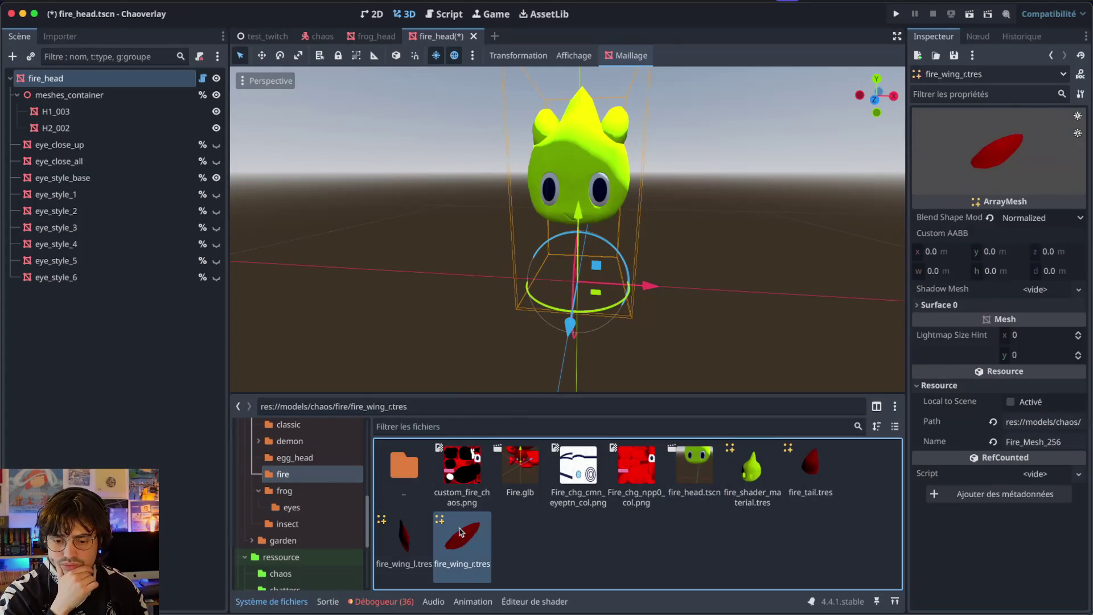
left_click(940, 306)
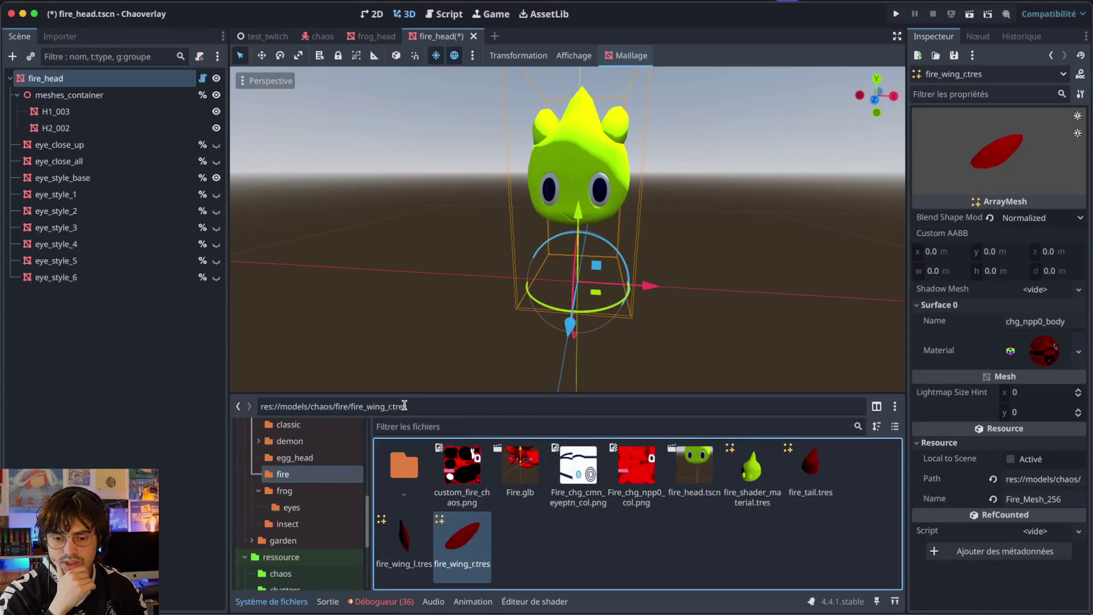
left_click(410, 425)
type("fire")
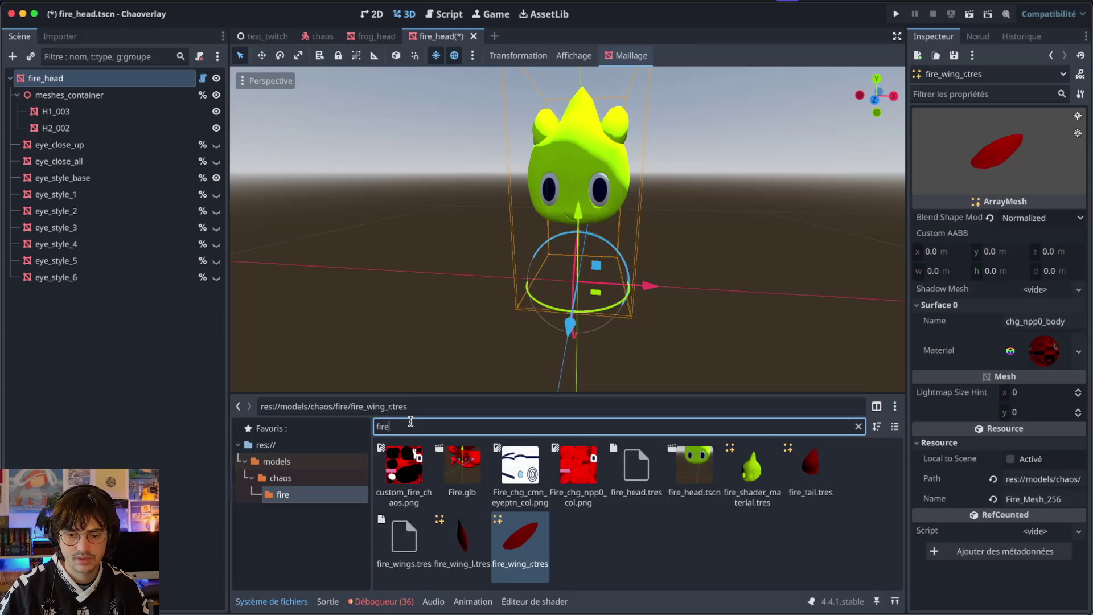
type("_sha")
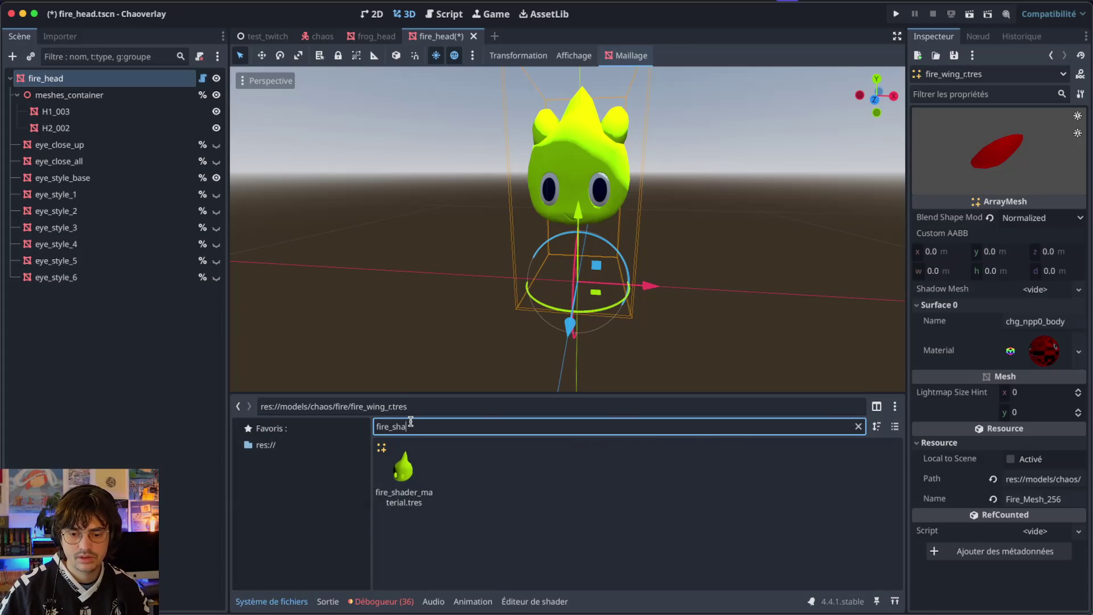
left_click(405, 465)
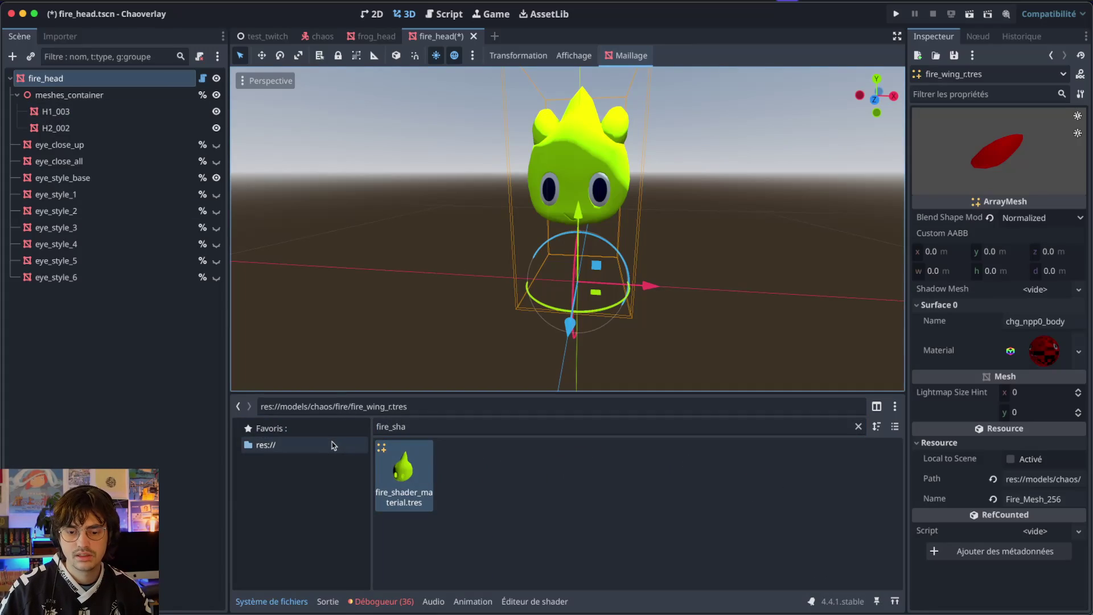
left_click(858, 427)
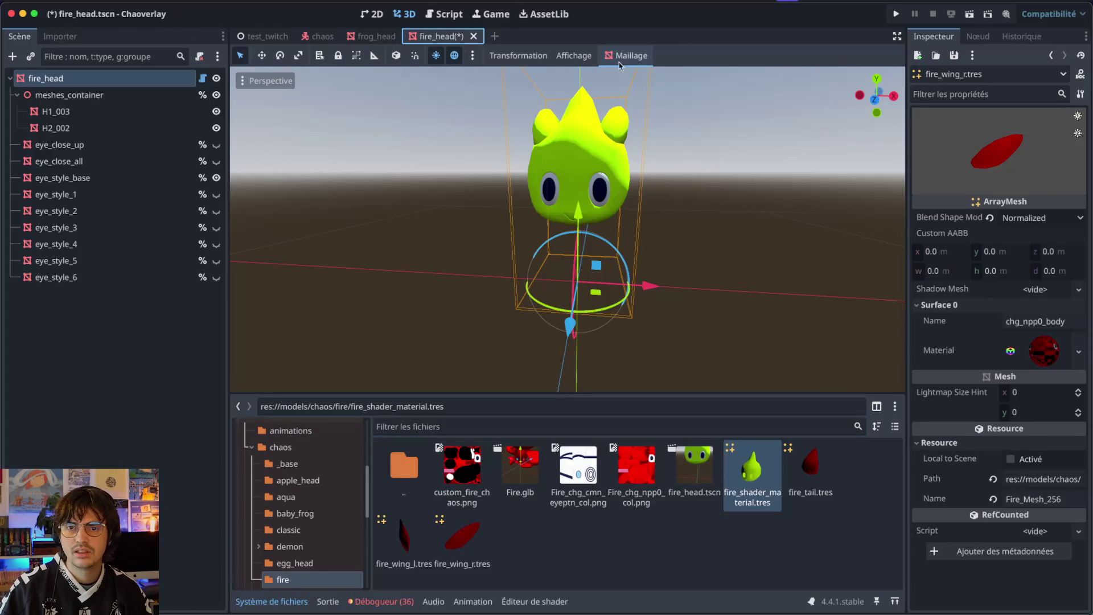
left_click(97, 80)
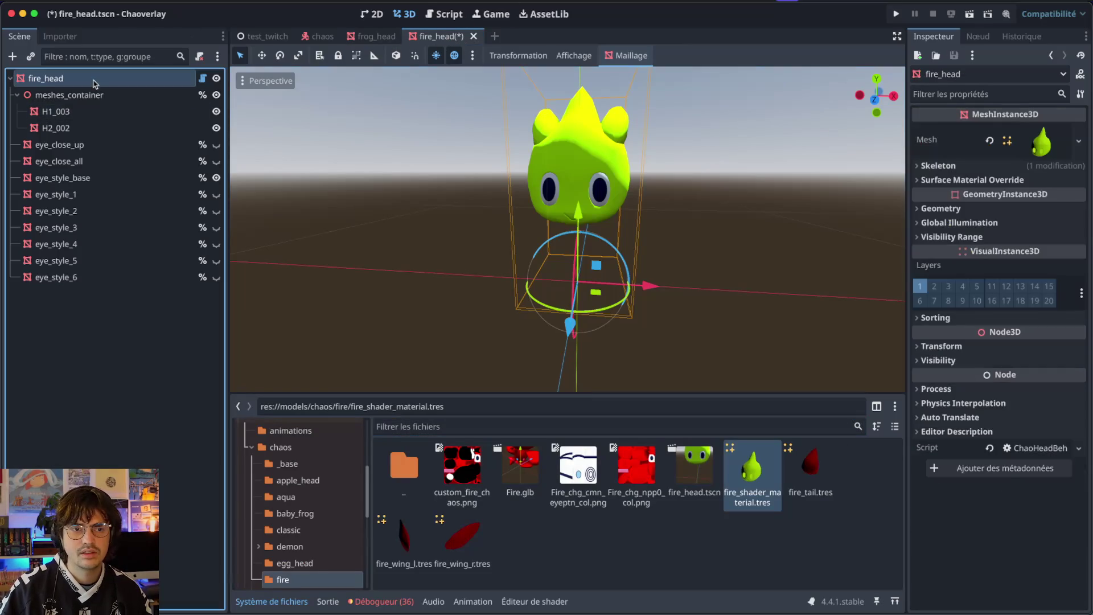
- Make the fire head's surface material unique and begin saving it to a file
left_click(1077, 141)
left_click(1068, 148)
left_click(1067, 148)
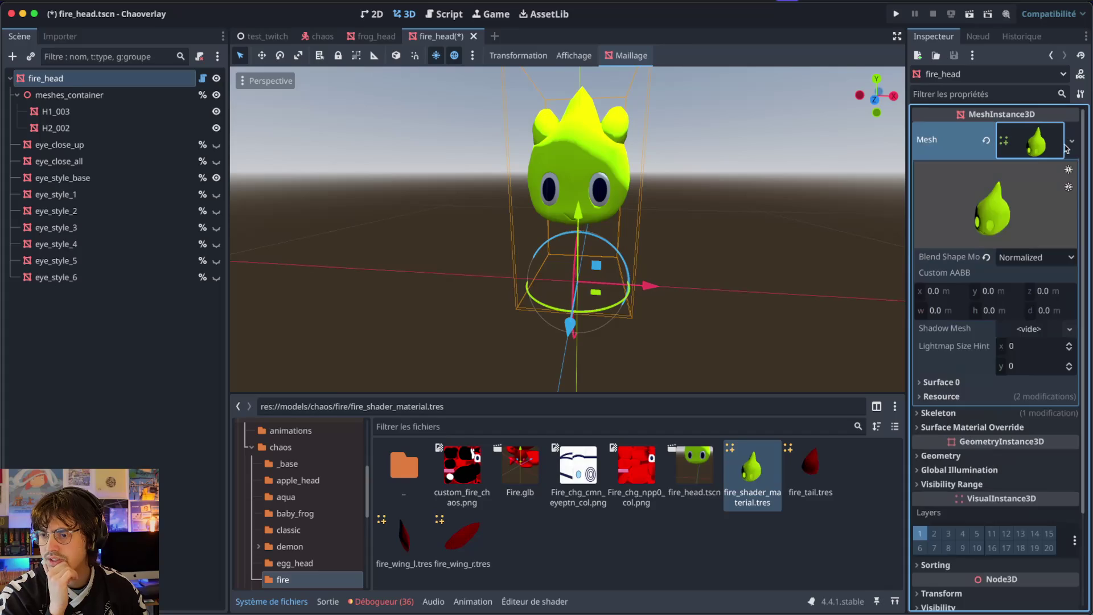
left_click(941, 382)
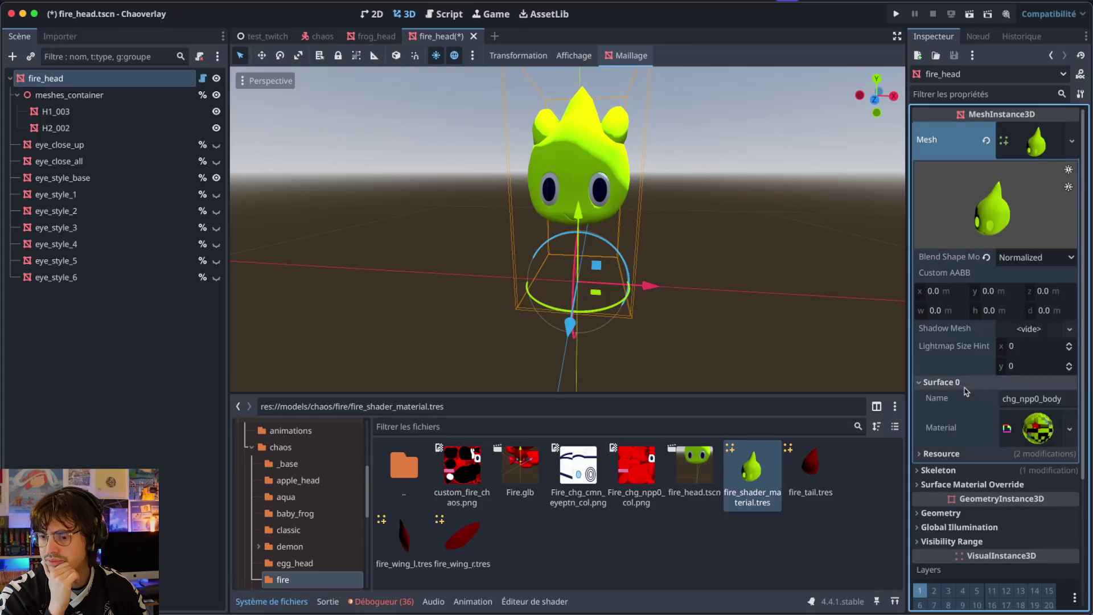
left_click(1066, 428)
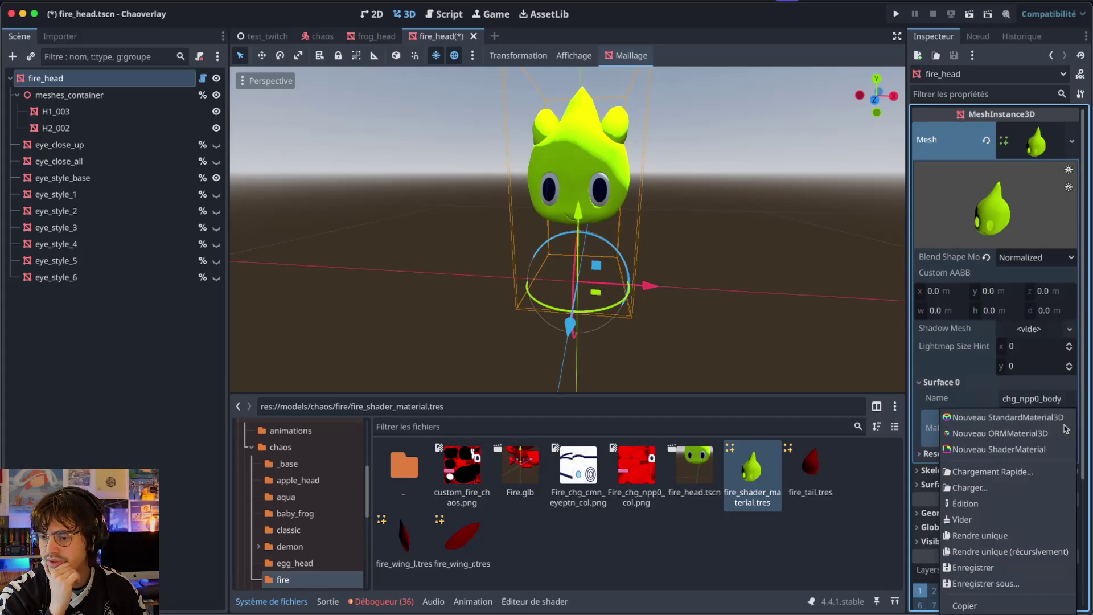
left_click(991, 535)
left_click(1070, 428)
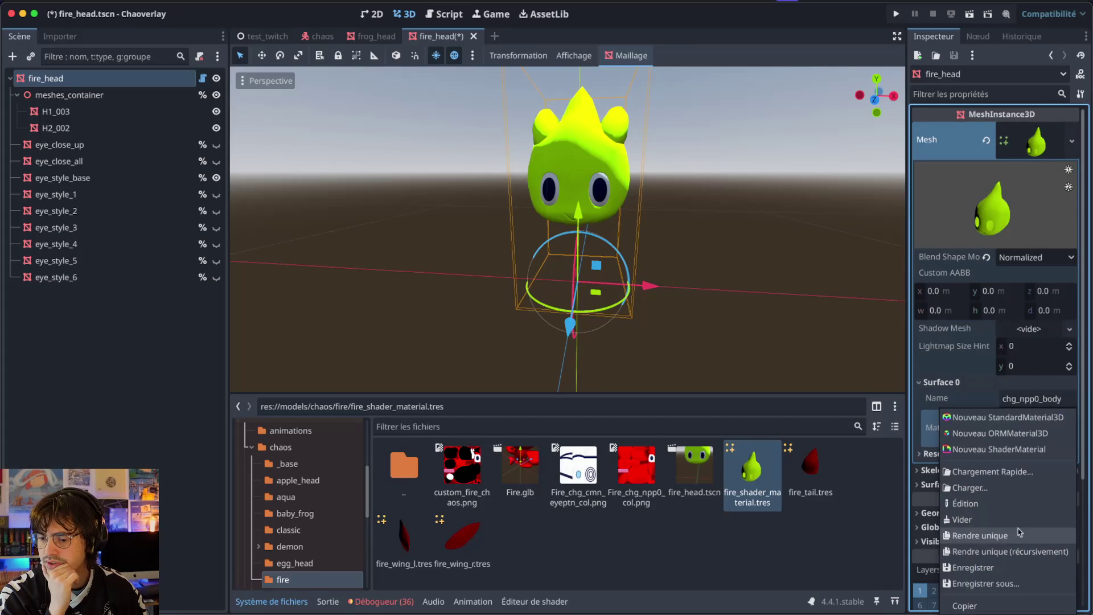
left_click(986, 583)
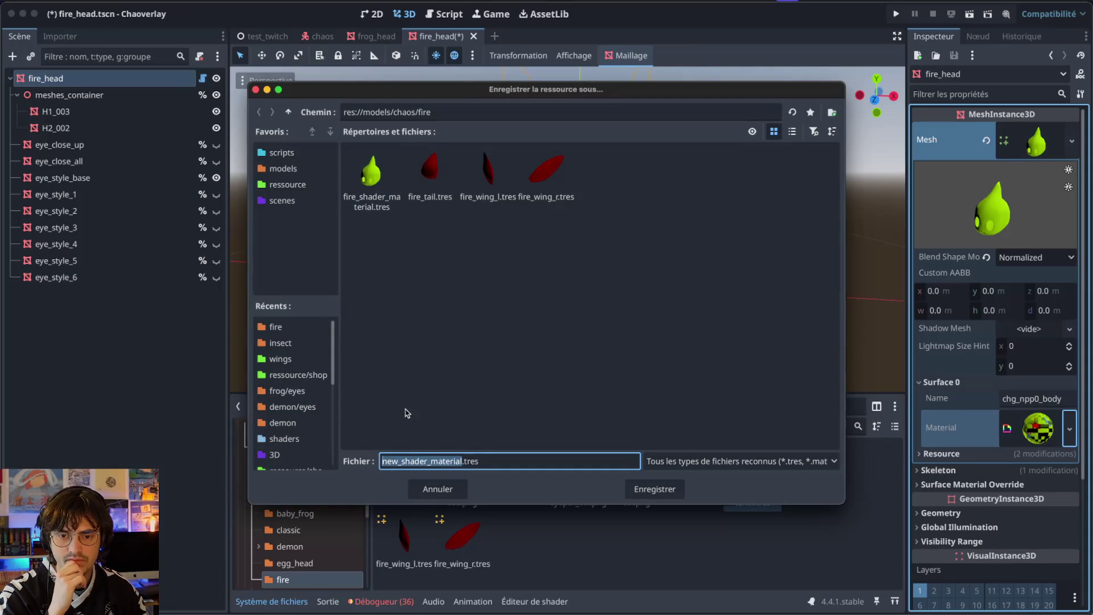
- Delete the old fire_shader_material.tres and save the material under that same name
left_click(373, 188)
right_click(385, 207)
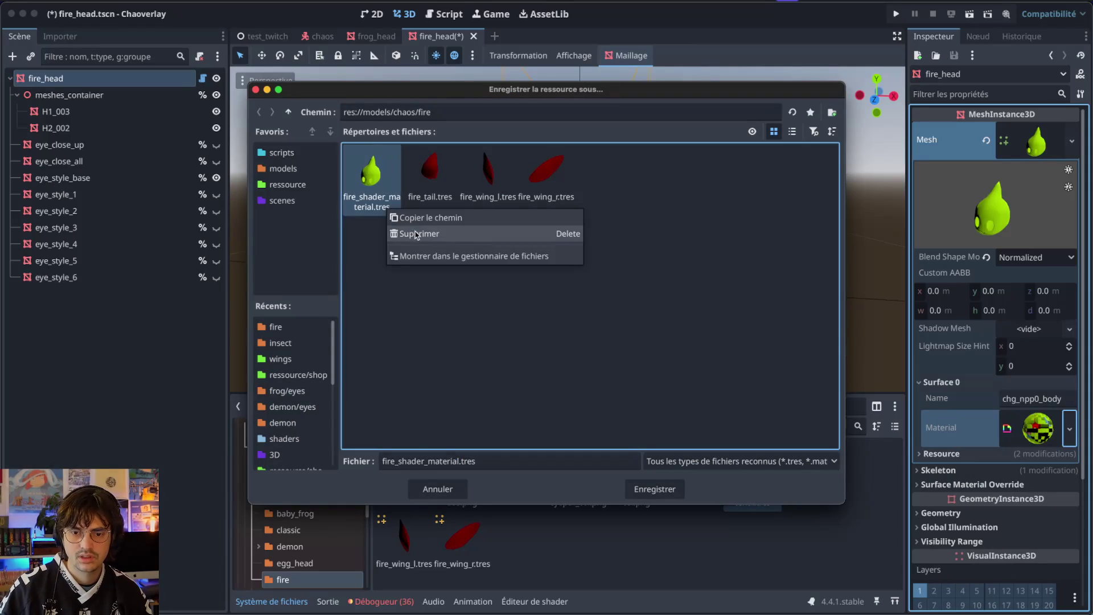
left_click(413, 233)
key("Return")
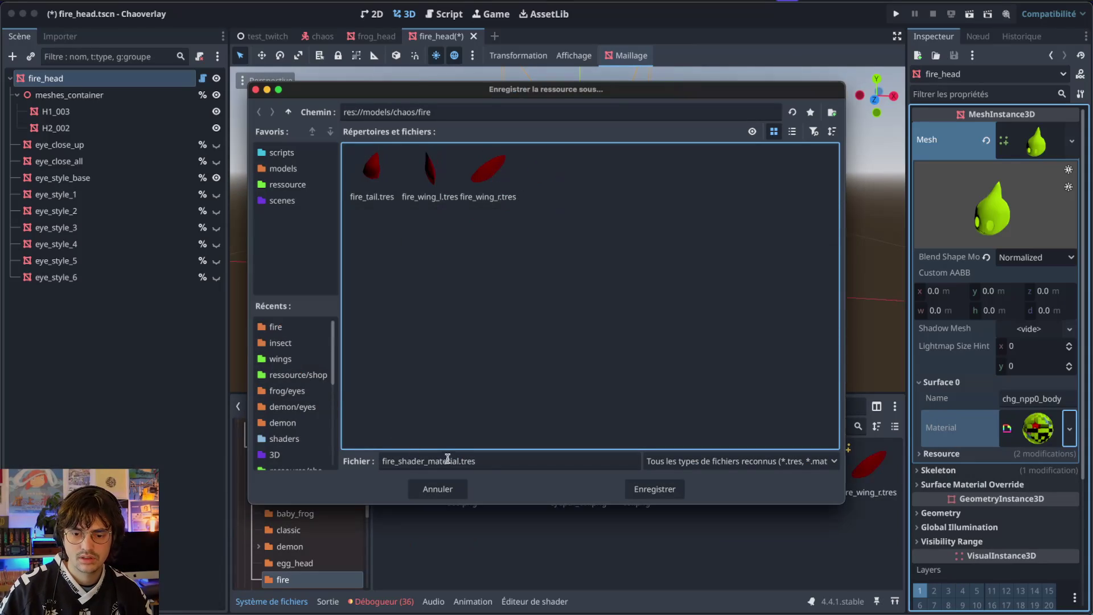
left_click(500, 461)
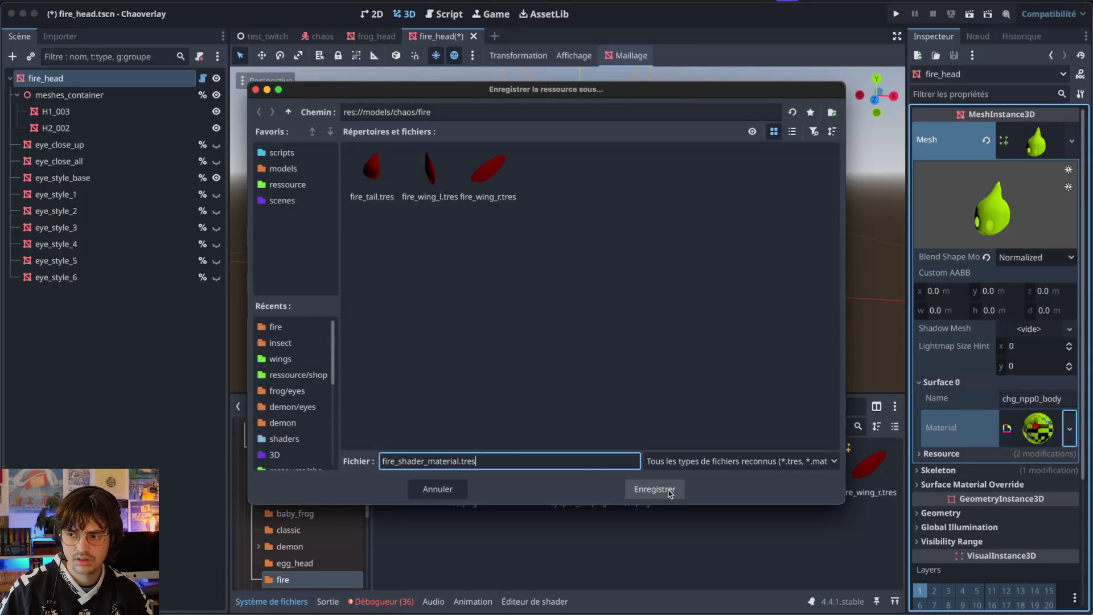
left_click(654, 489)
left_click(699, 552)
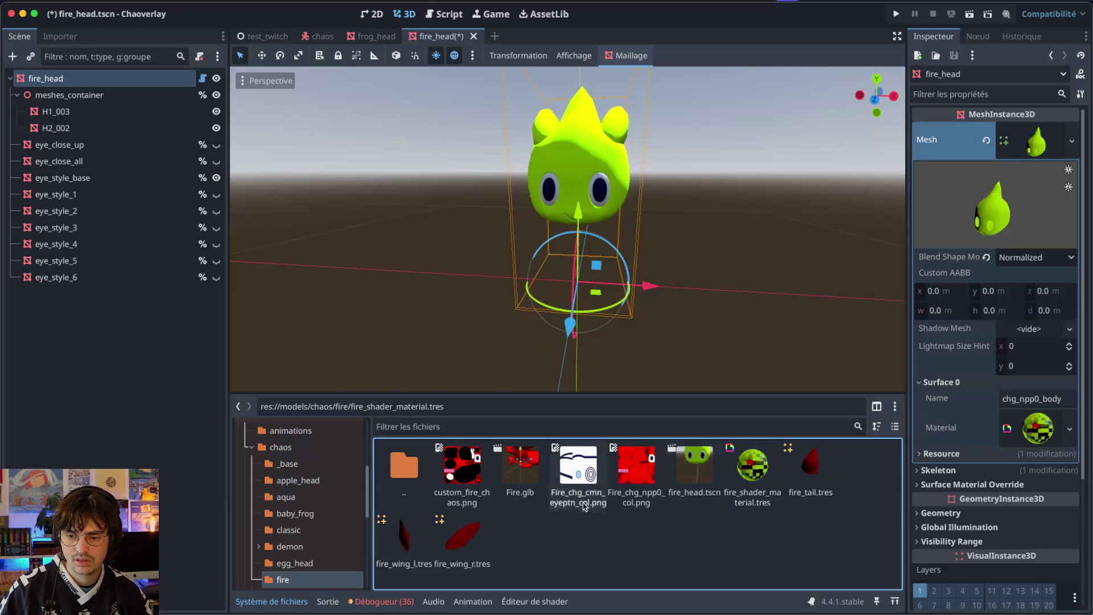
- Apply fire_shader_material.tres to fire_wing_r and fire_wing_l, save, and open the demon folder
left_click(464, 541)
left_click_drag(752, 467, 1044, 350)
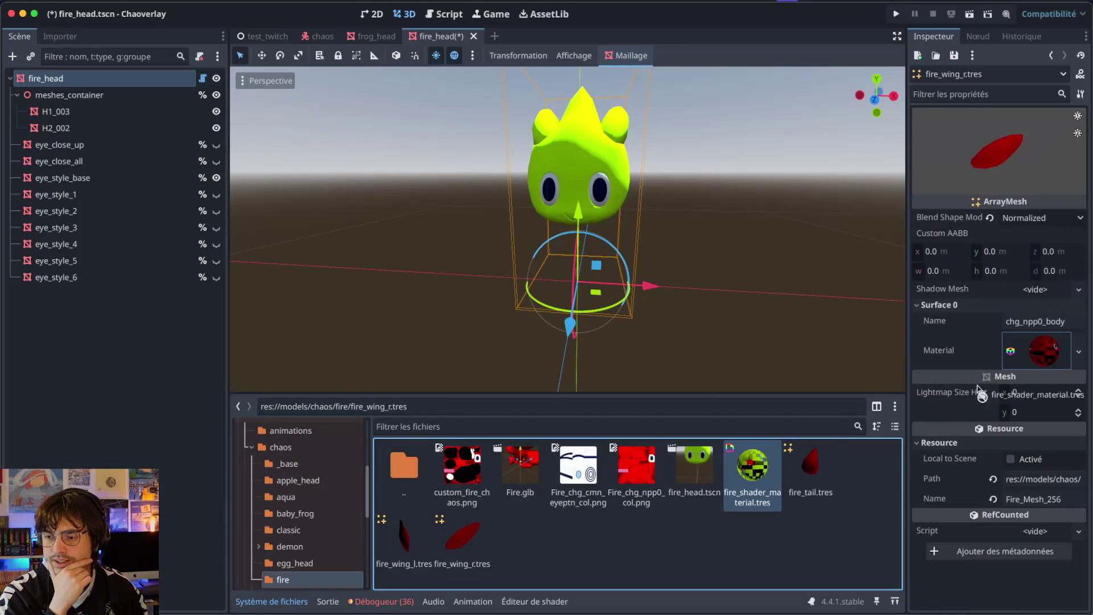
left_click(431, 576)
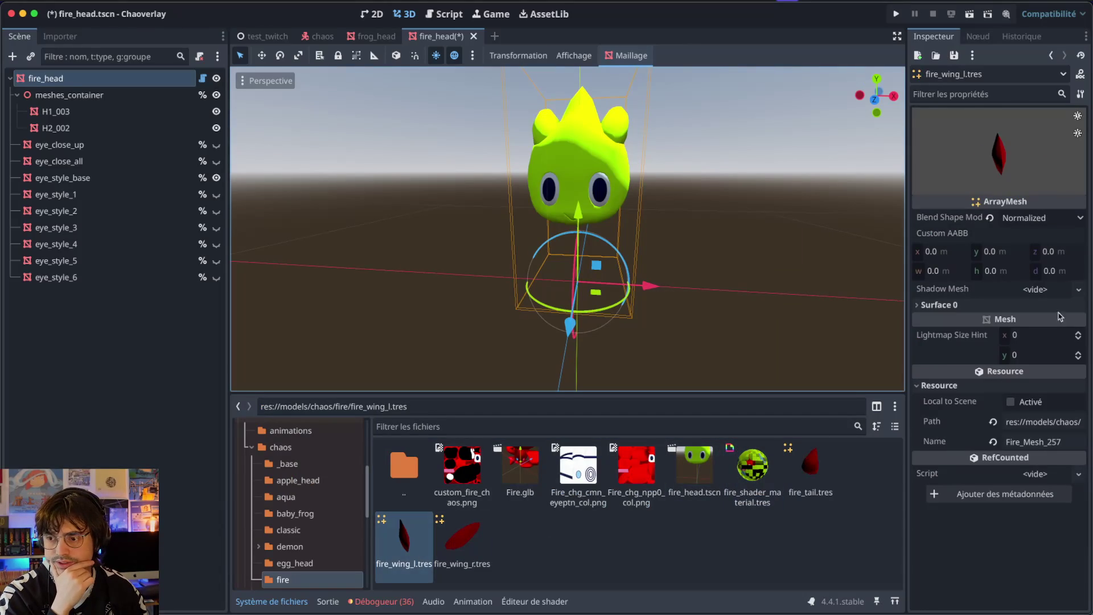
left_click(957, 306)
mouse_move(752, 467)
left_mouse_down()
mouse_move(1024, 379)
mouse_move(1037, 356)
left_mouse_up()
key("ctrl+s")
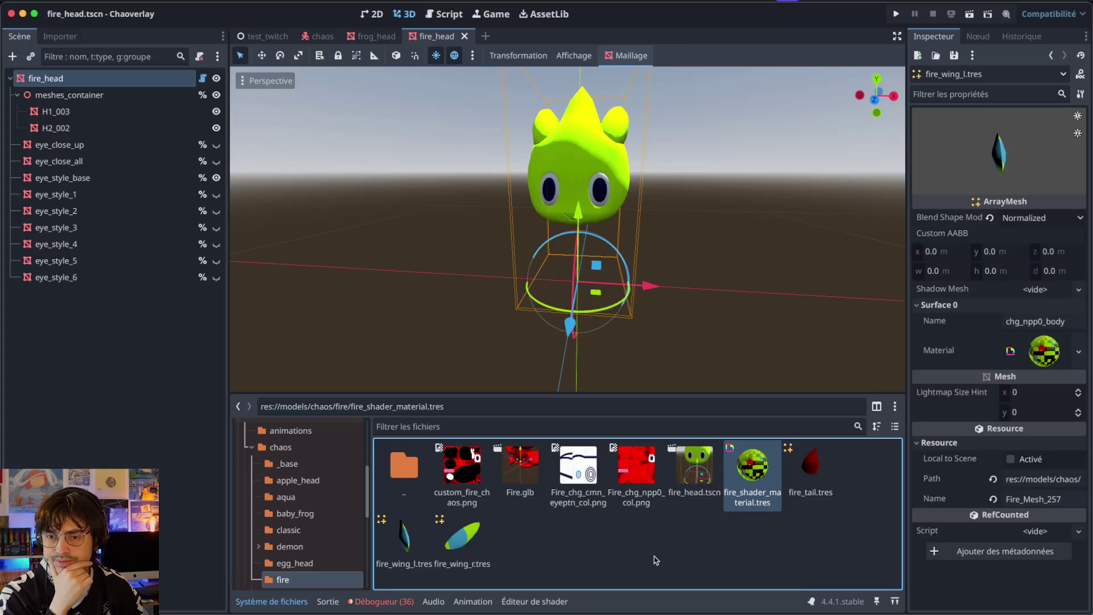
left_click_drag(980, 134, 1077, 123)
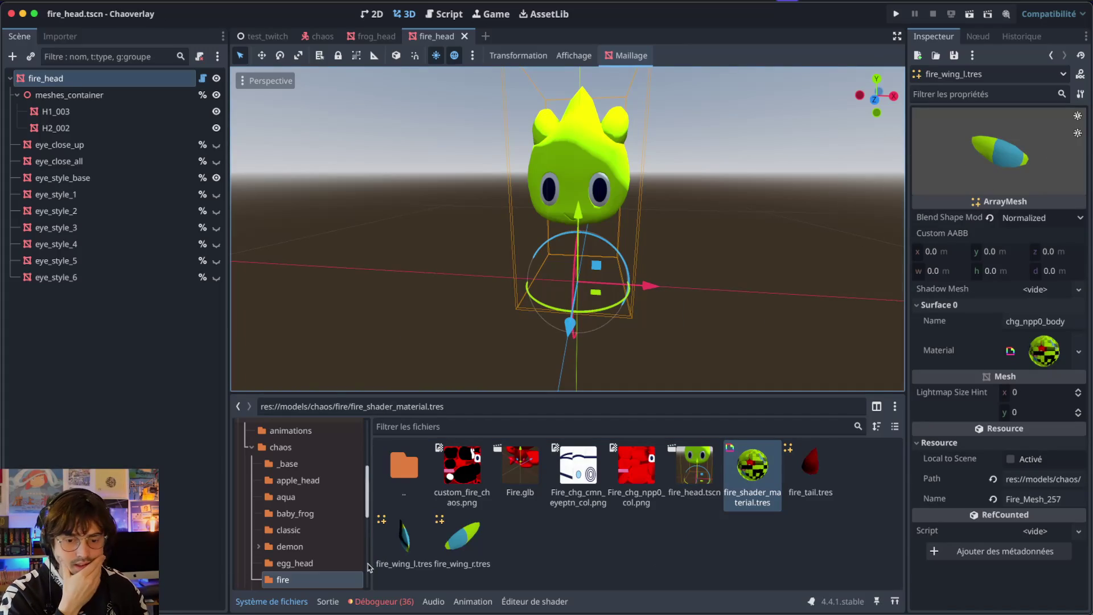
left_click(309, 549)
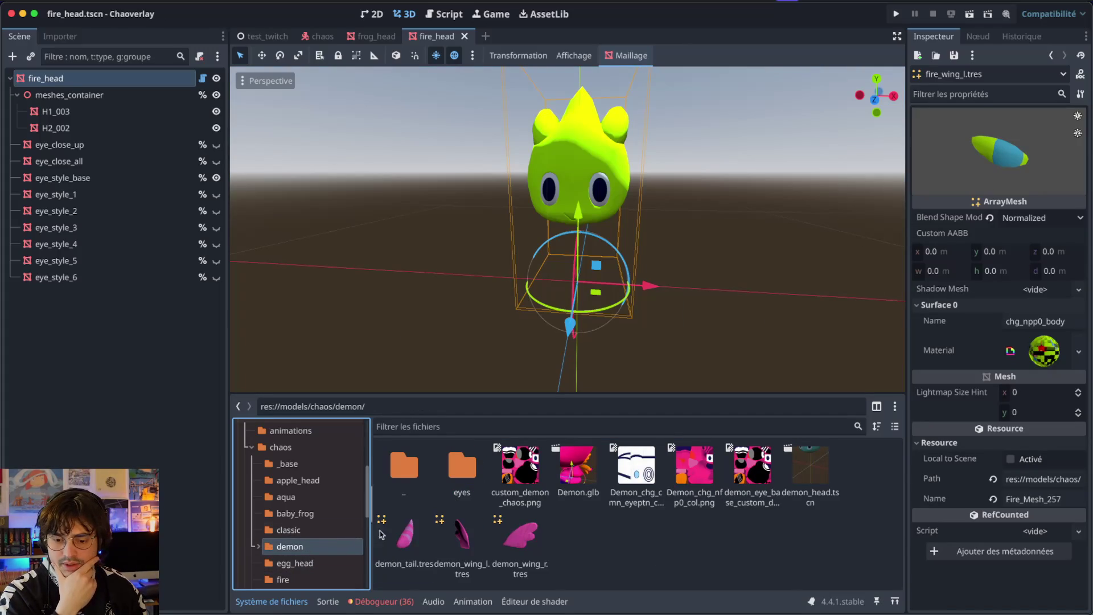
- Open demon_head.tscn and save its unique body material as chaos/demon/demon_shader_material.tres
double_click(809, 468)
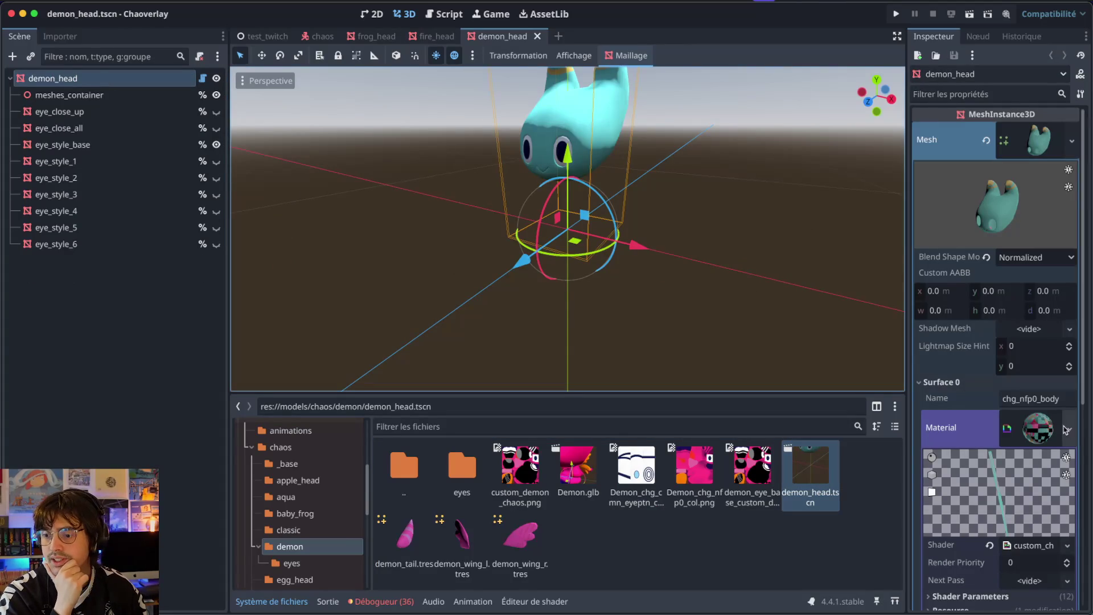
left_click(1068, 428)
left_click(981, 540)
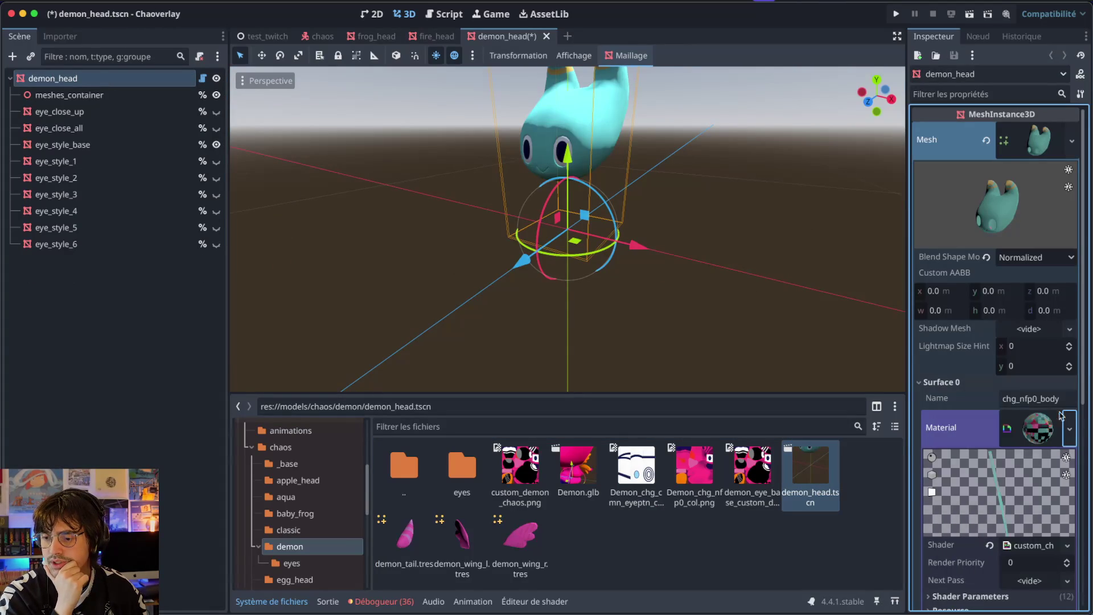
left_click(1069, 429)
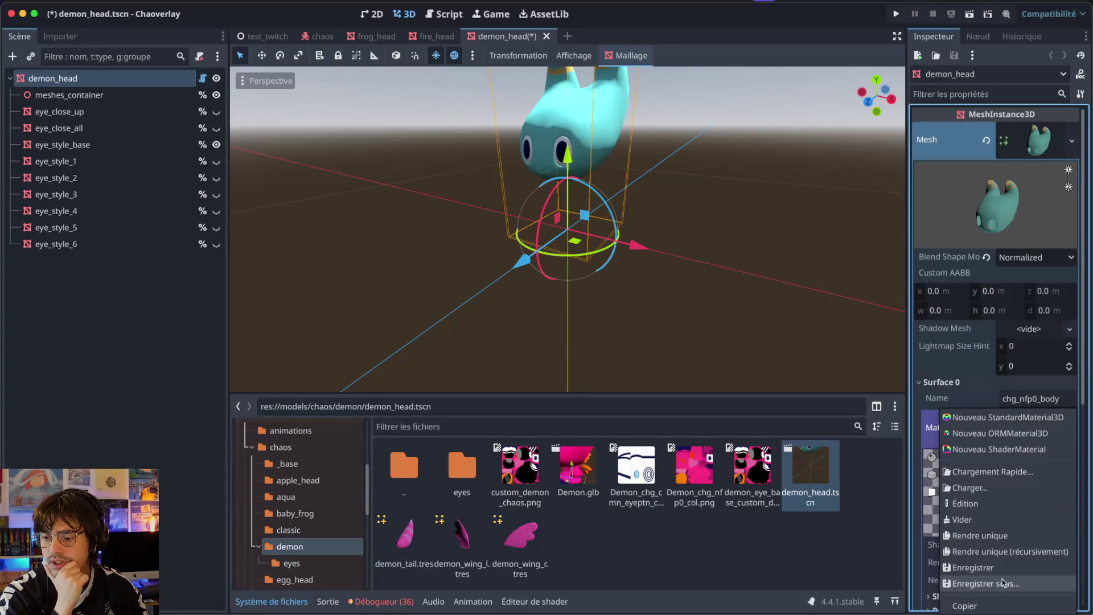
left_click(1006, 583)
left_click(283, 168)
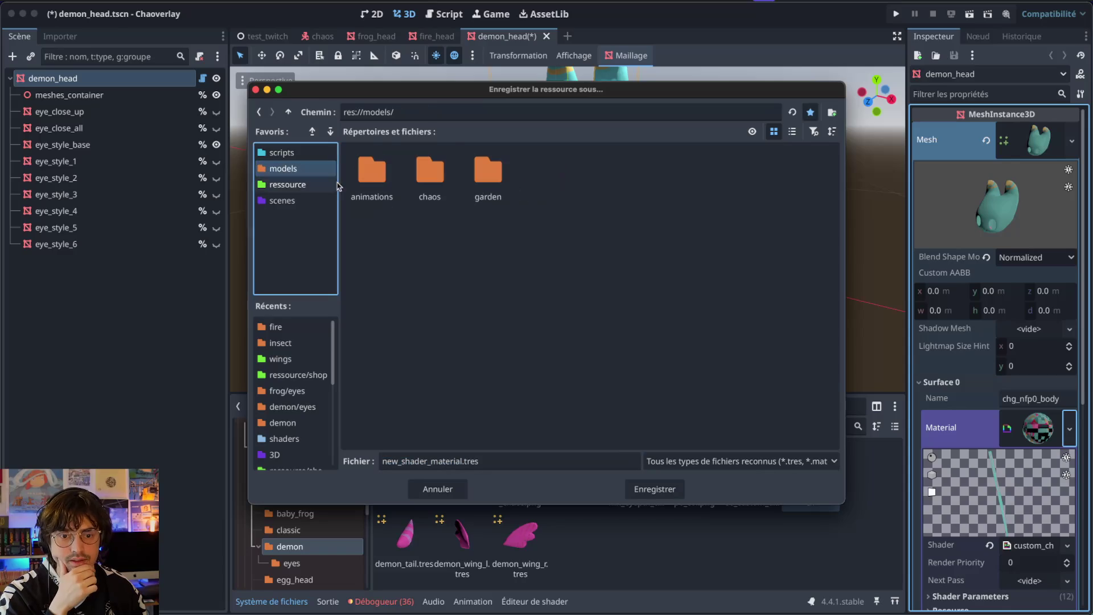
double_click(438, 174)
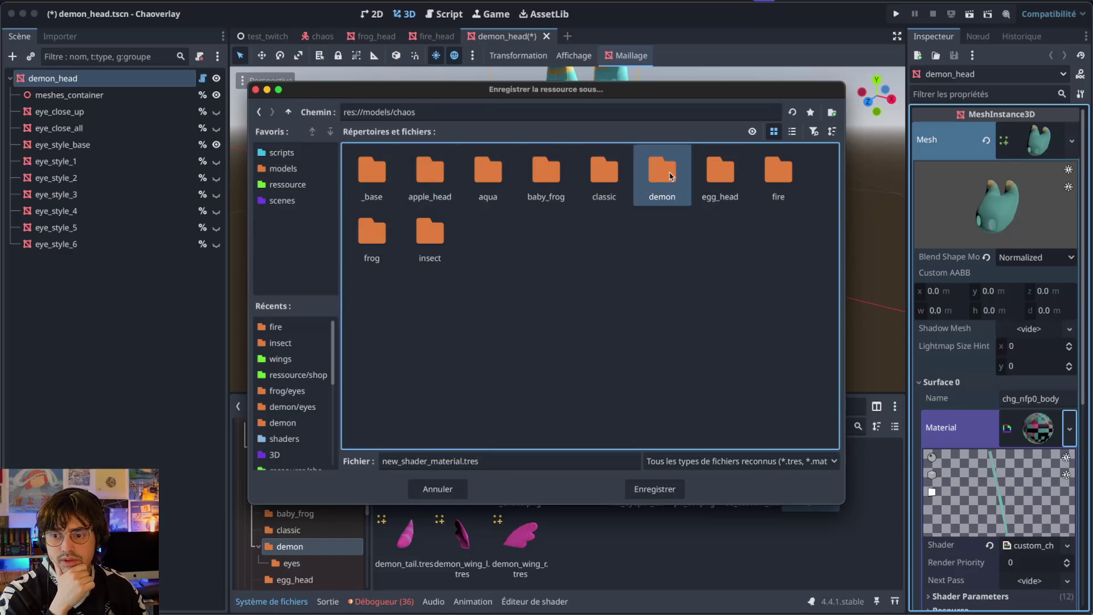
double_click(663, 174)
left_click(399, 461)
type("demo")
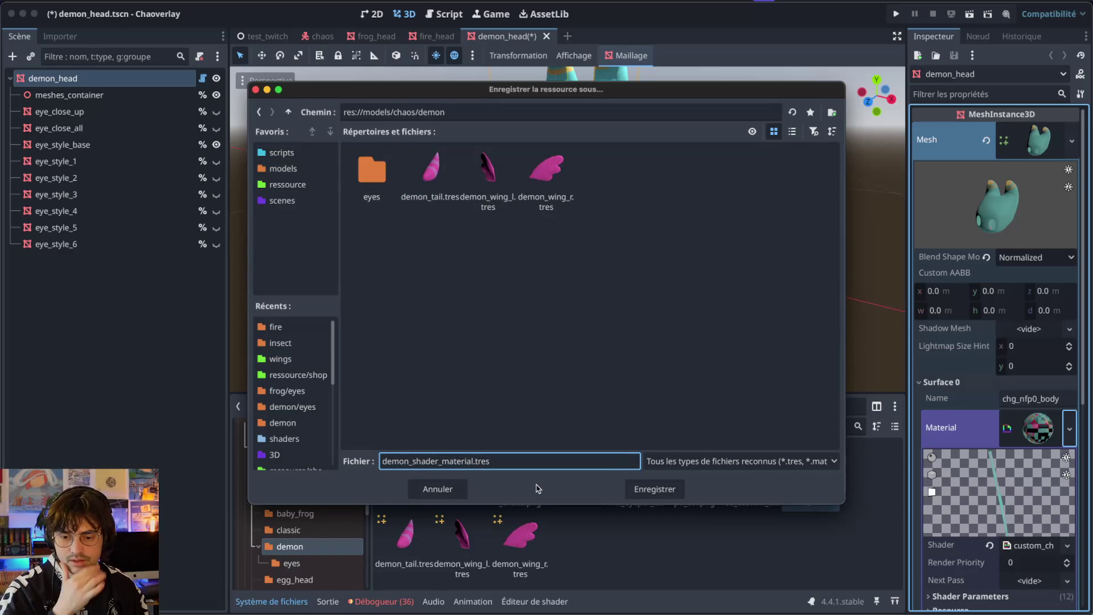
left_click(659, 489)
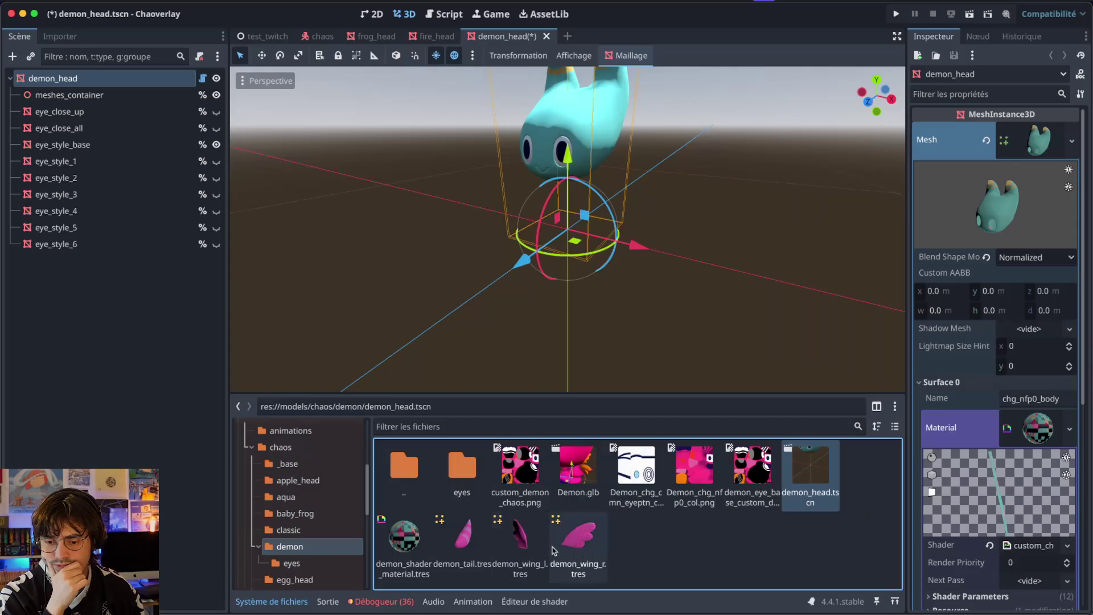
- Apply demon_shader_material.tres to demon_wing_r and demon_wing_l, then save the scene
left_click(553, 550)
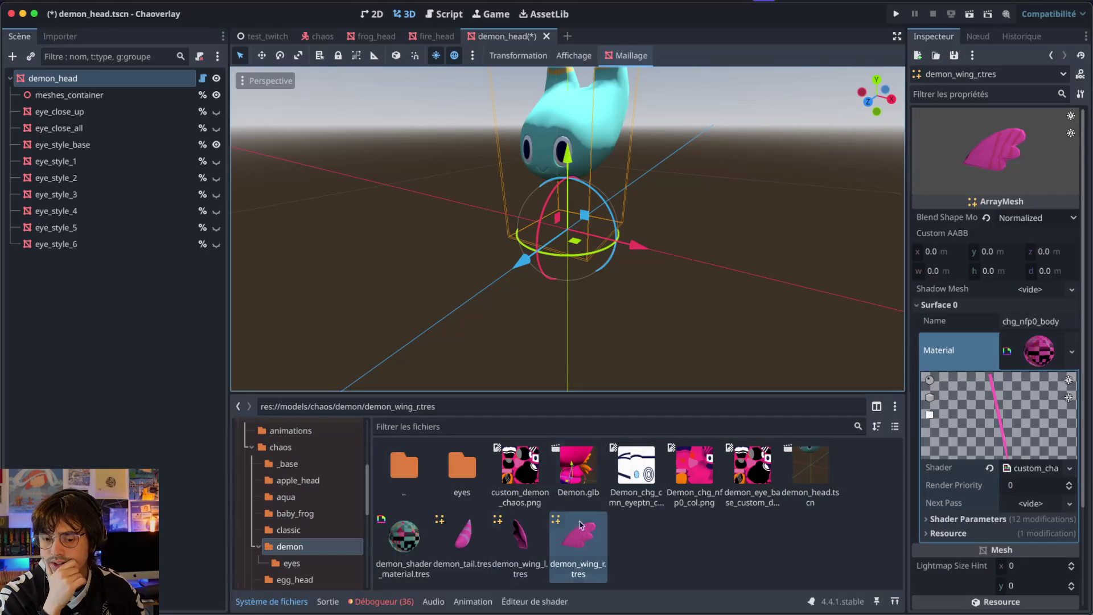
mouse_move(404, 535)
left_mouse_down()
mouse_move(1024, 365)
mouse_move(1037, 350)
left_mouse_up()
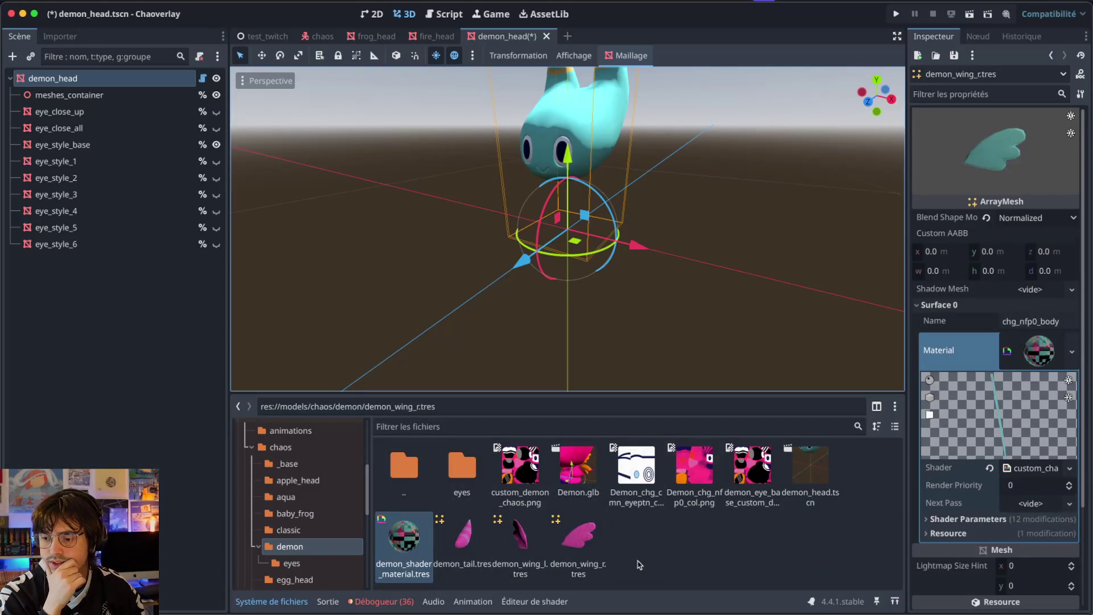
left_click(520, 538)
mouse_move(404, 535)
left_mouse_down()
mouse_move(569, 529)
mouse_move(1030, 335)
mouse_move(1037, 350)
left_mouse_up()
left_click(765, 569)
key("ctrl+s")
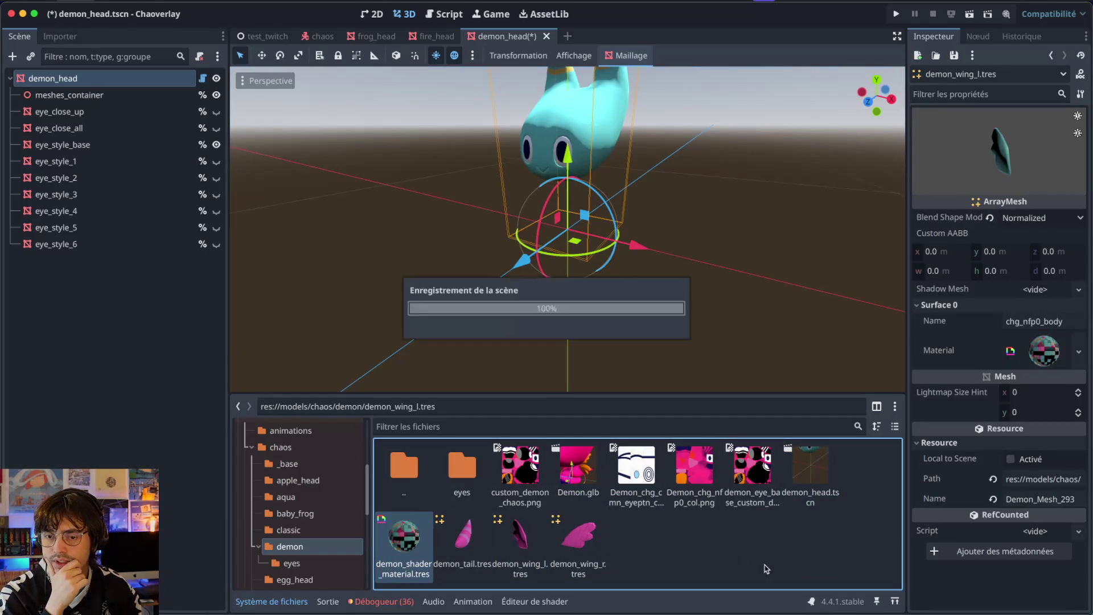
- Open classic_head.tscn from the classic model folder
left_click(299, 532)
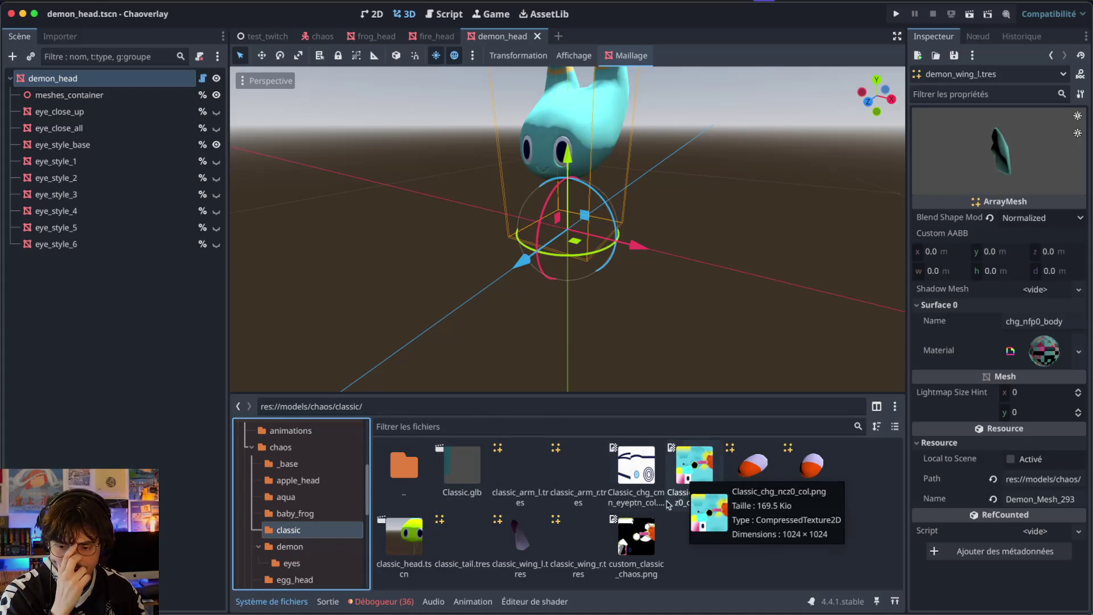
left_click(761, 541)
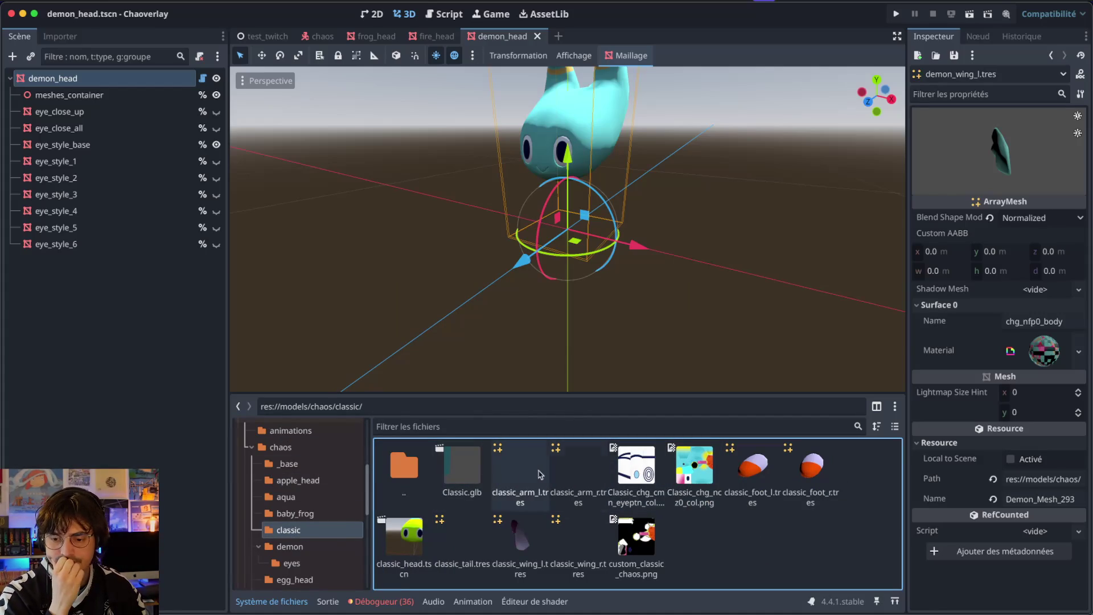
double_click(403, 535)
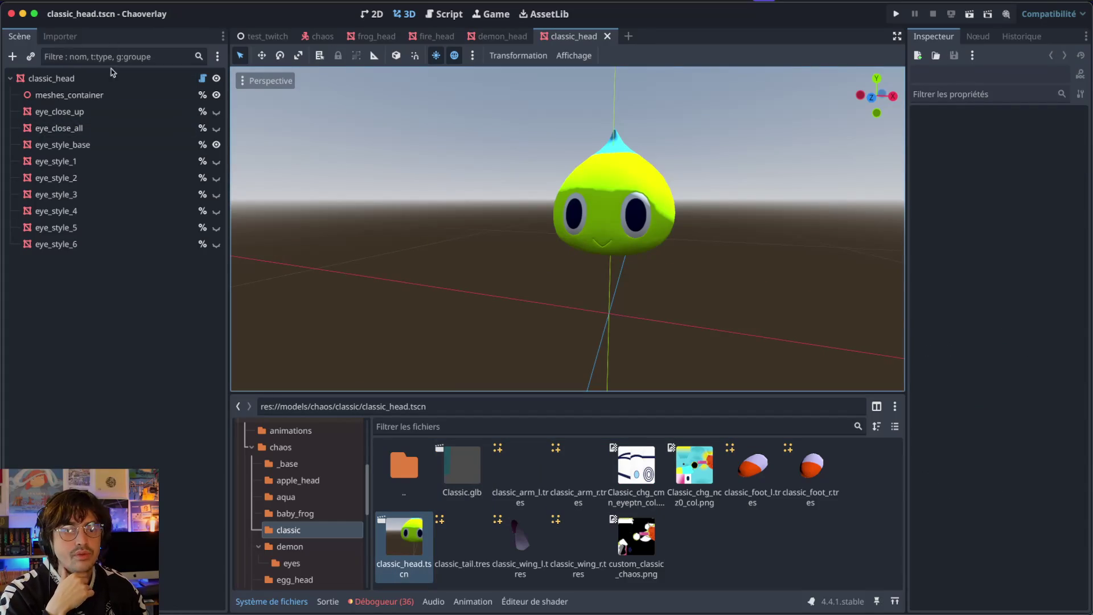
- Make the classic head's body material unique and save it as classic_shader_material.tres in the classic folder
left_click(104, 83)
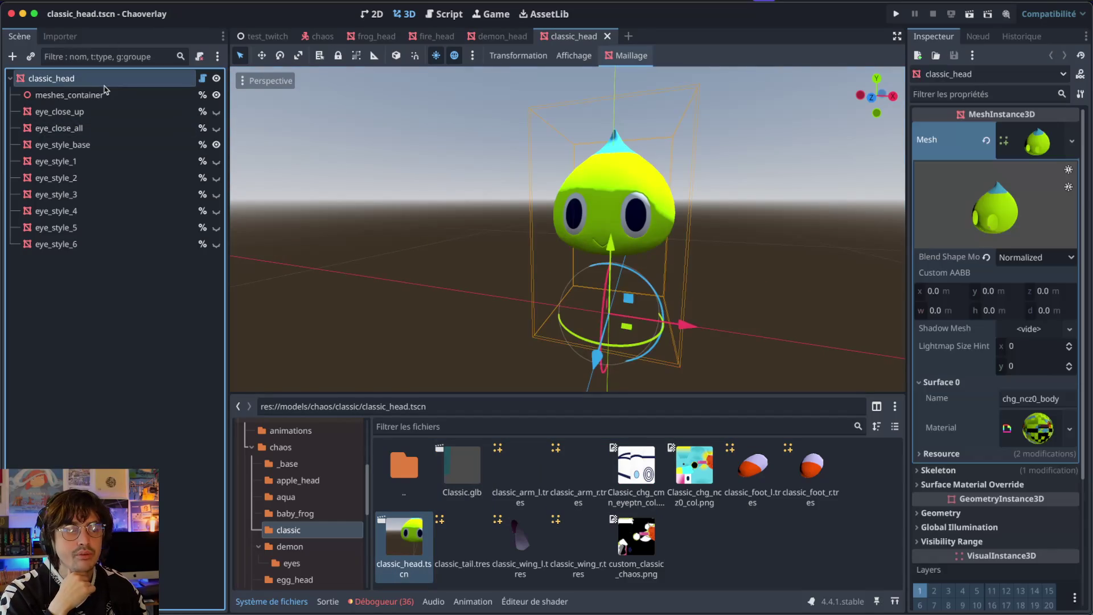
left_click(1070, 423)
left_click(984, 539)
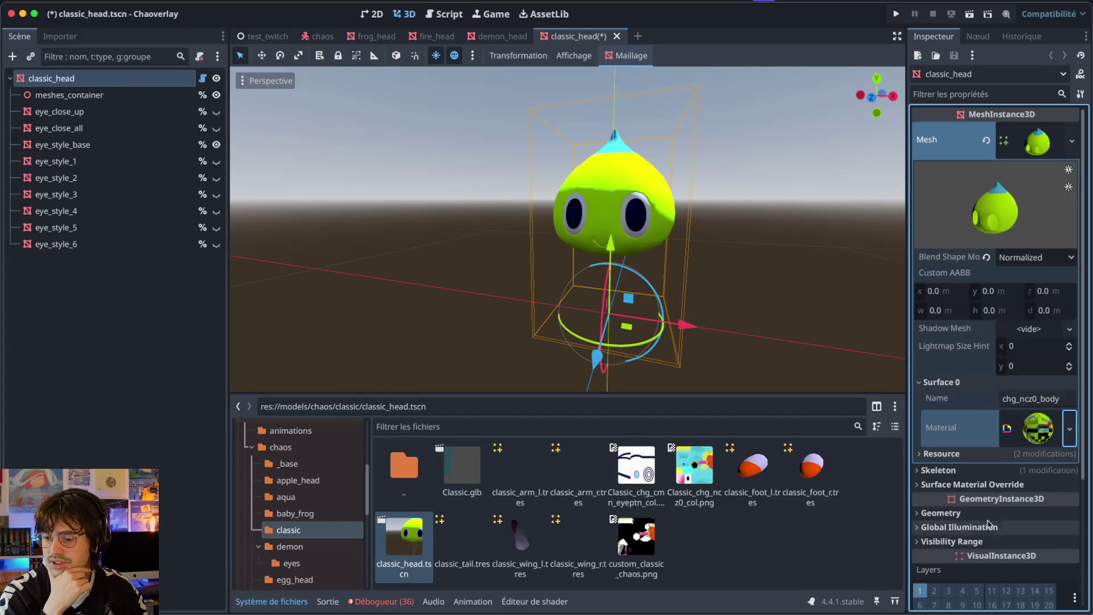
left_click(1071, 436)
left_click(991, 580)
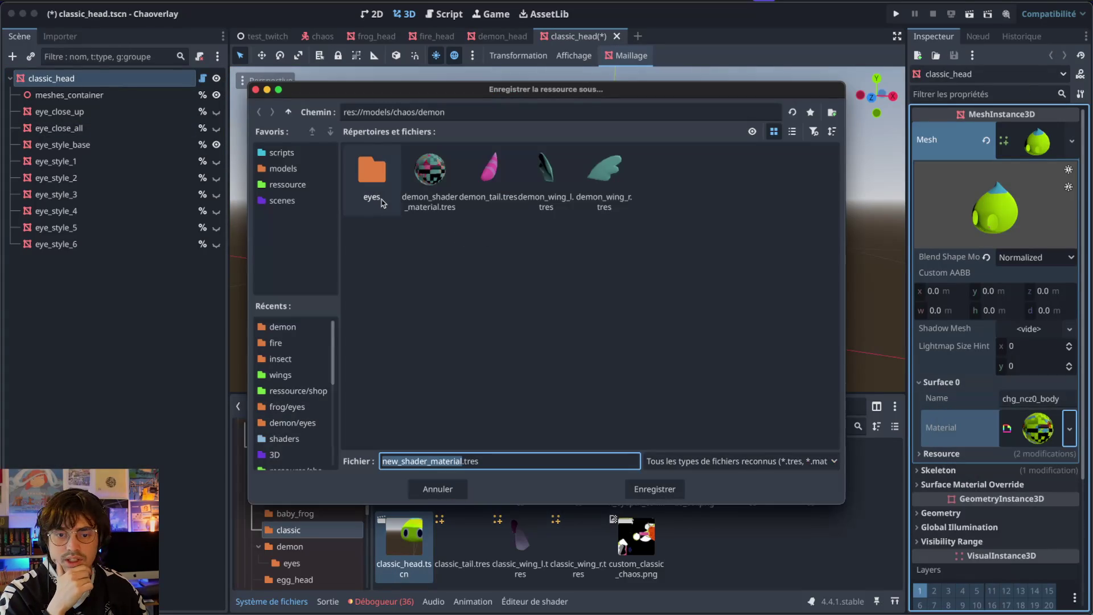
left_click(288, 112)
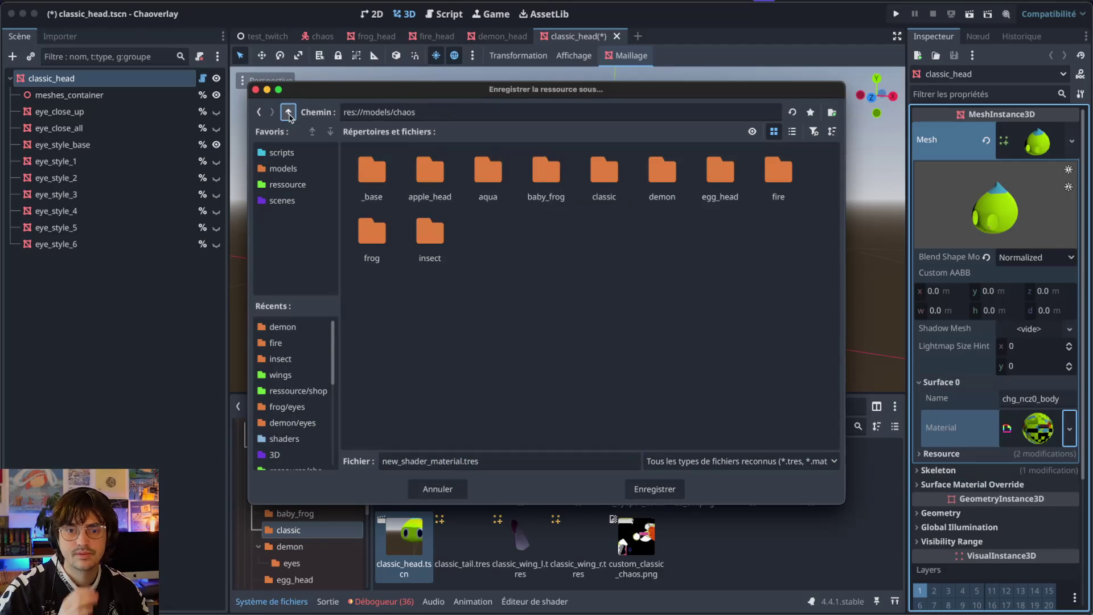
double_click(612, 177)
left_click_drag(398, 461, 379, 461)
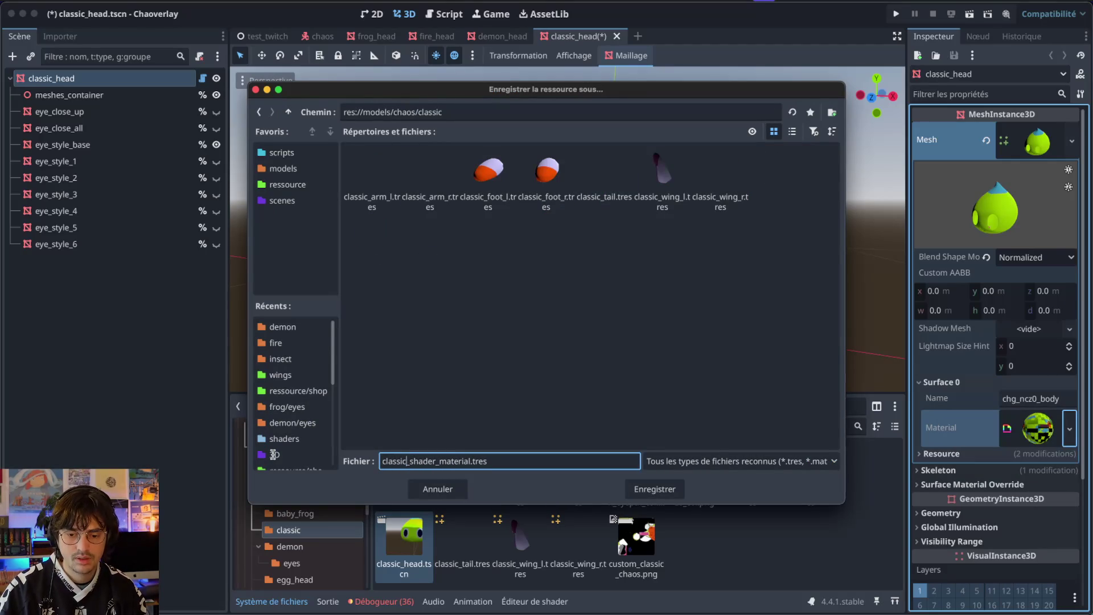
left_click(654, 489)
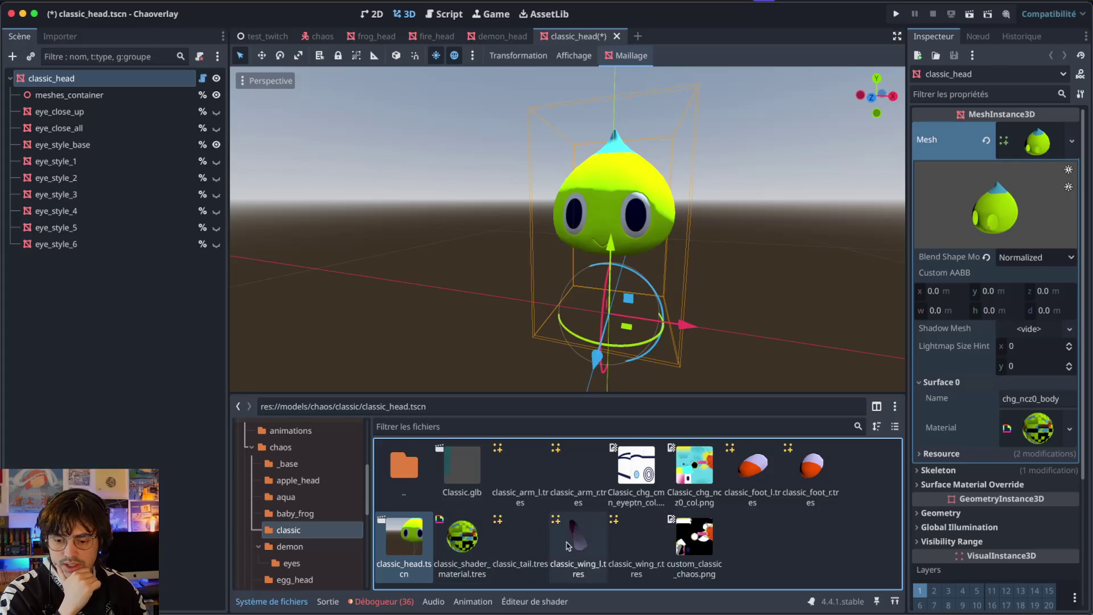
- Apply classic_shader_material.tres to classic_wing_l and classic_wing_r, then save the scene
left_click(578, 537)
mouse_move(462, 535)
left_mouse_down()
mouse_move(804, 359)
mouse_move(1044, 350)
left_mouse_up()
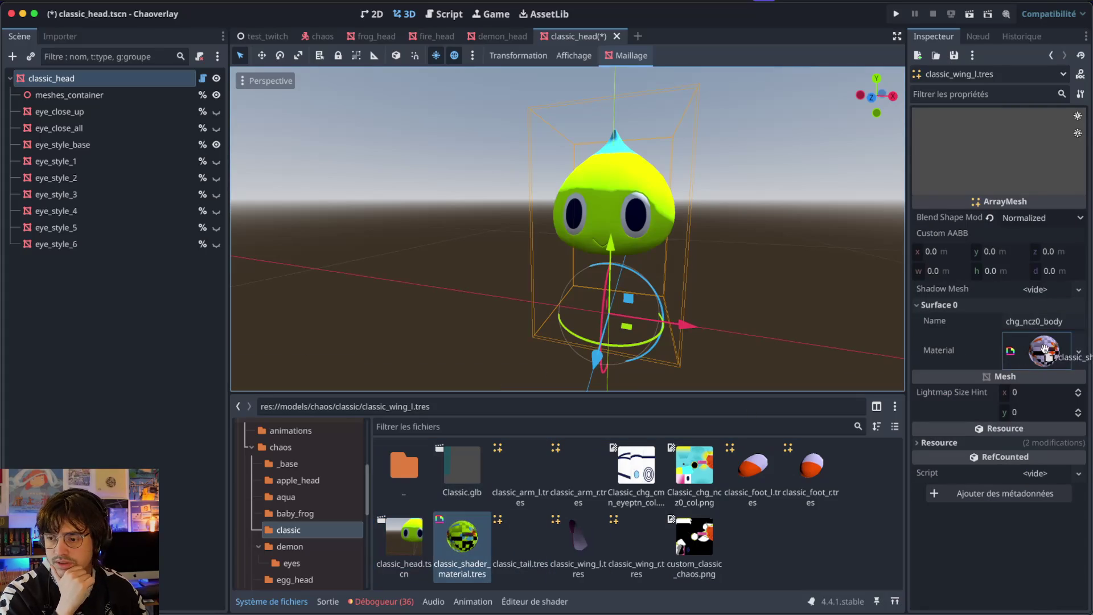
left_click(628, 540)
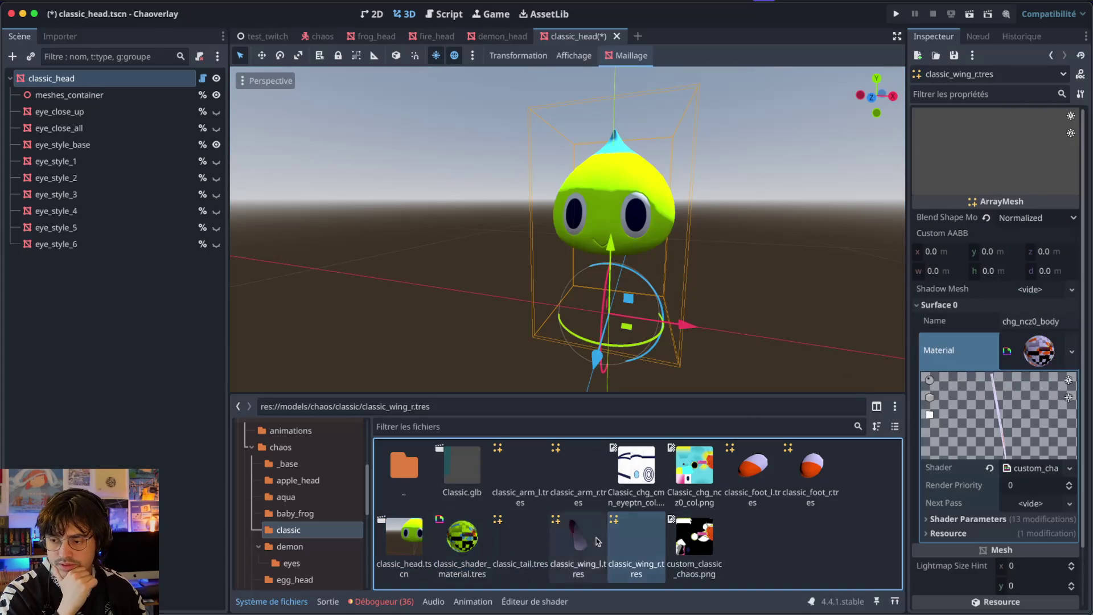
left_click_drag(462, 535, 899, 358)
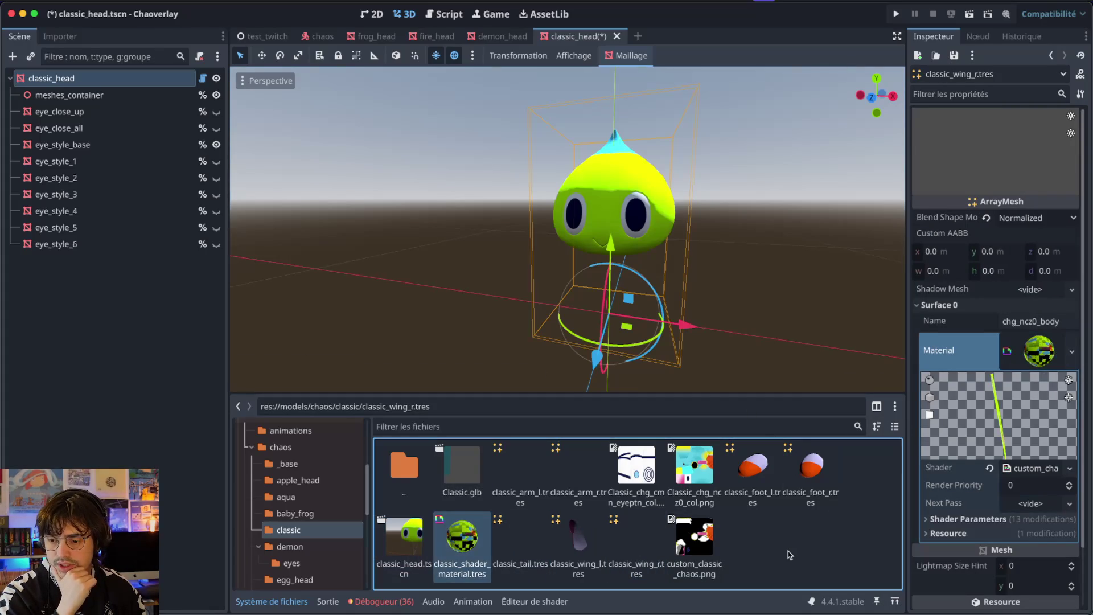
key("ctrl+s")
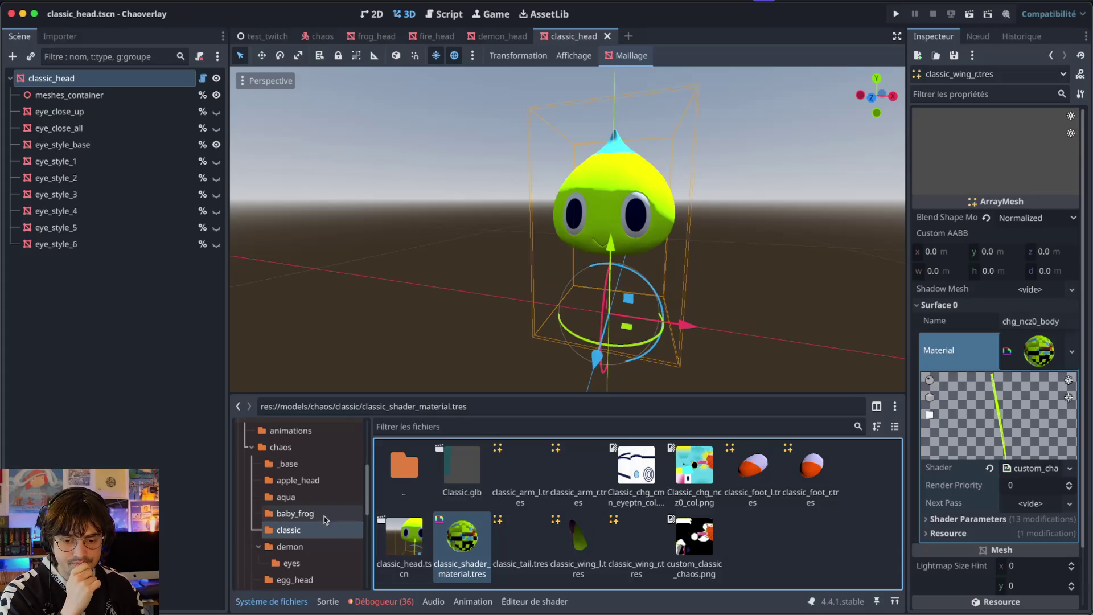
left_click(323, 512)
- Close the open head scene tabs and open babyFrog_head.tscn
left_click(393, 38)
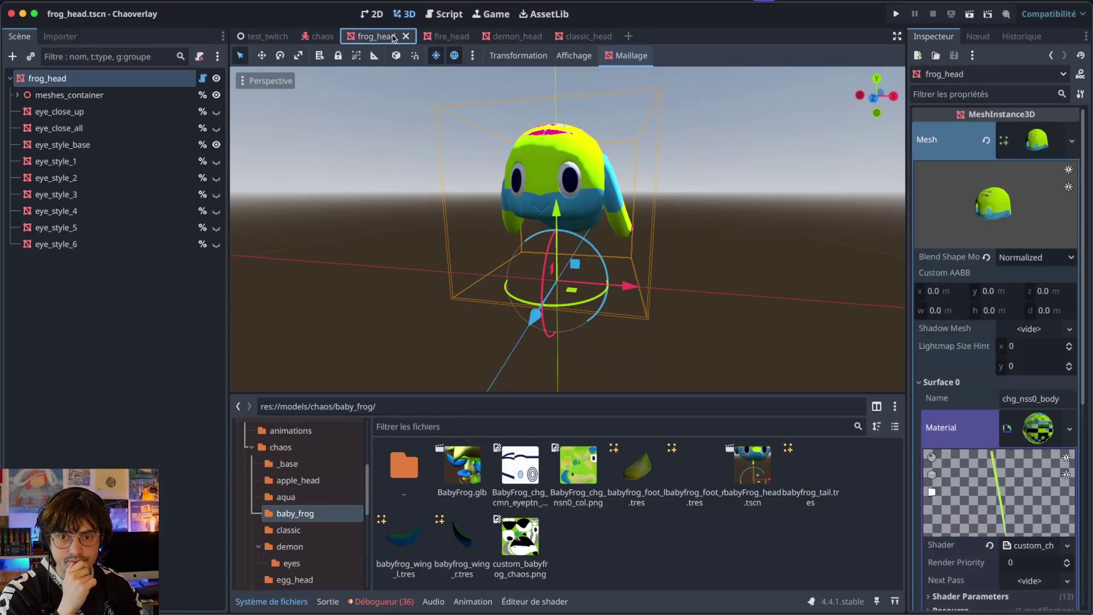
left_click(406, 36)
left_click(407, 37)
left_click(408, 37)
left_click(410, 37)
left_click(412, 37)
left_click(412, 37)
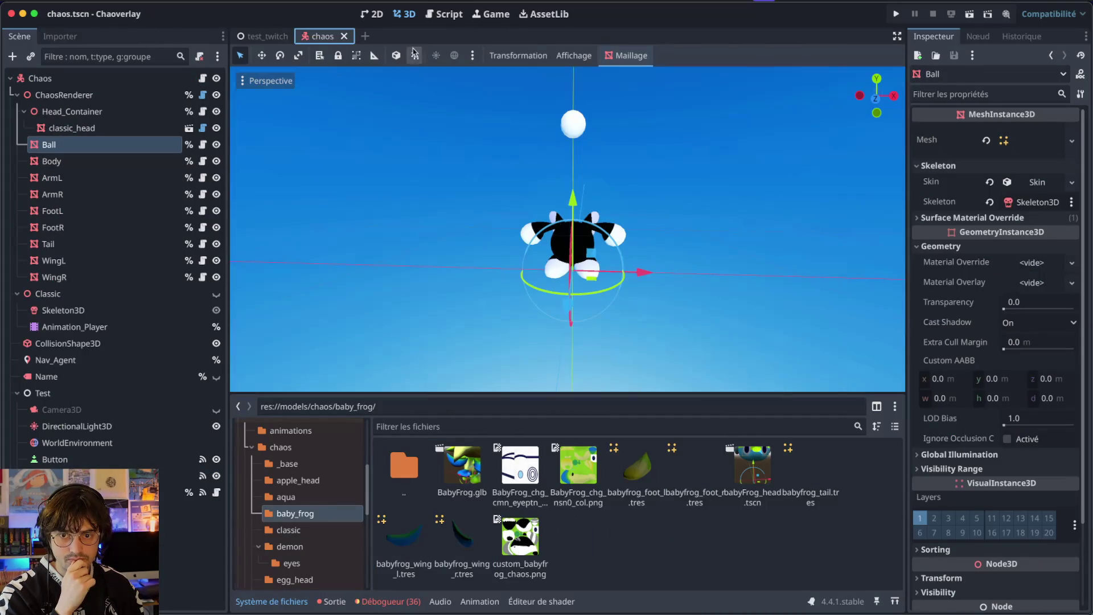
double_click(755, 473)
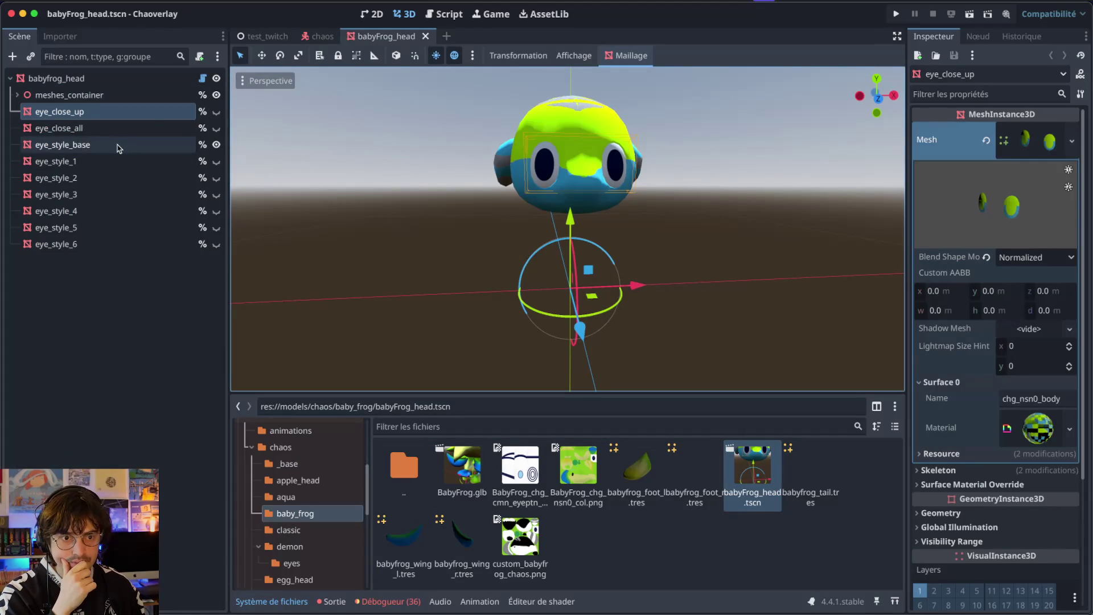
- Make the frog head material unique (recursive) and save it as frog_shader_material.tres in baby_frog
left_click(134, 83)
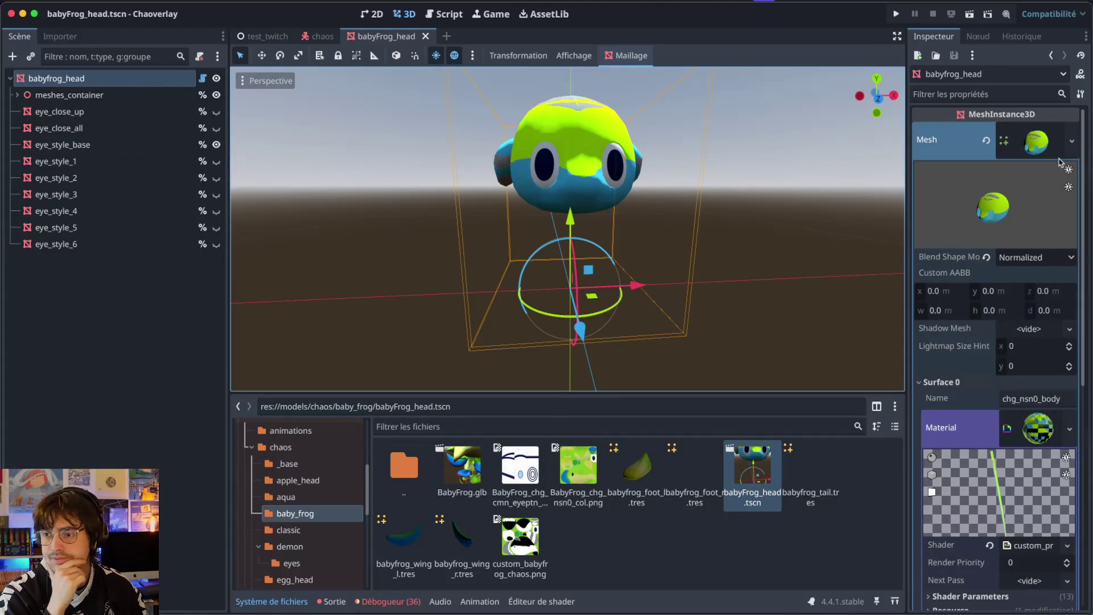
left_click(1068, 429)
left_click(995, 546)
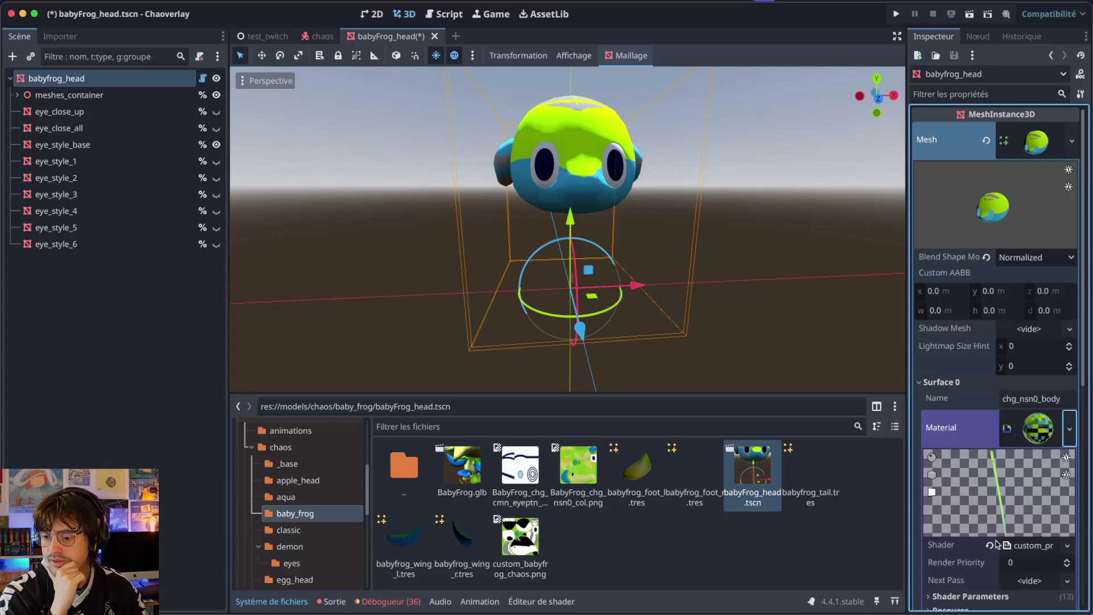
left_click(1068, 428)
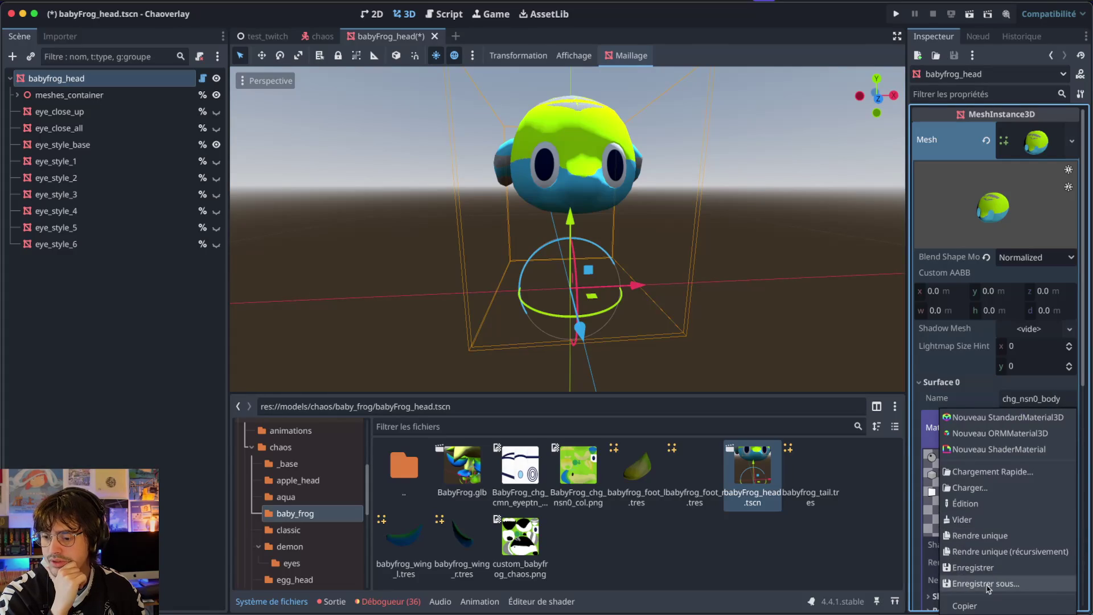
left_click(989, 586)
key("Home")
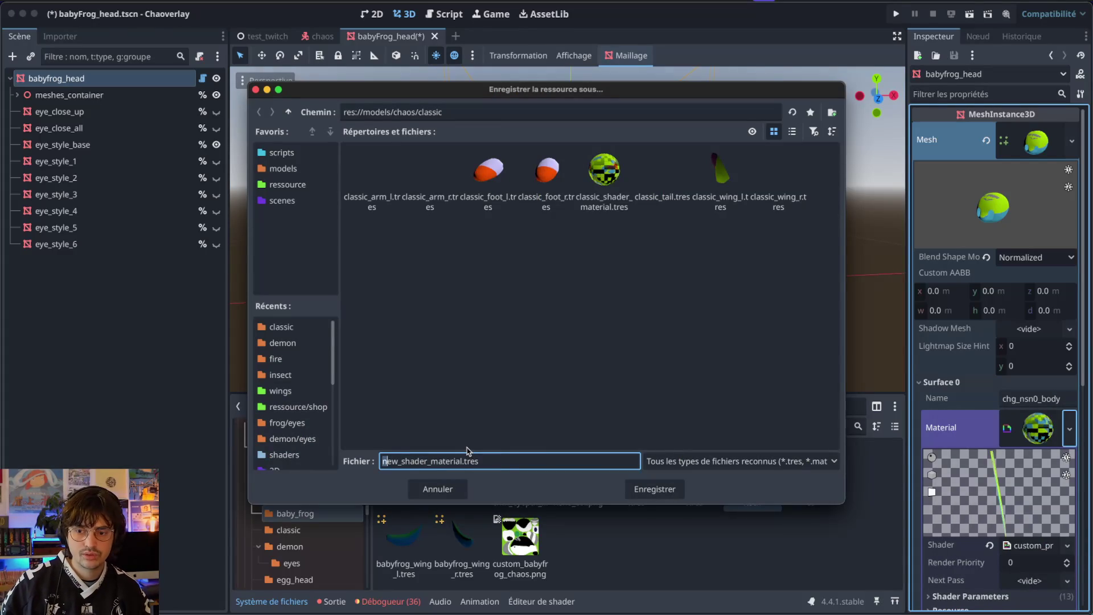
type("frog")
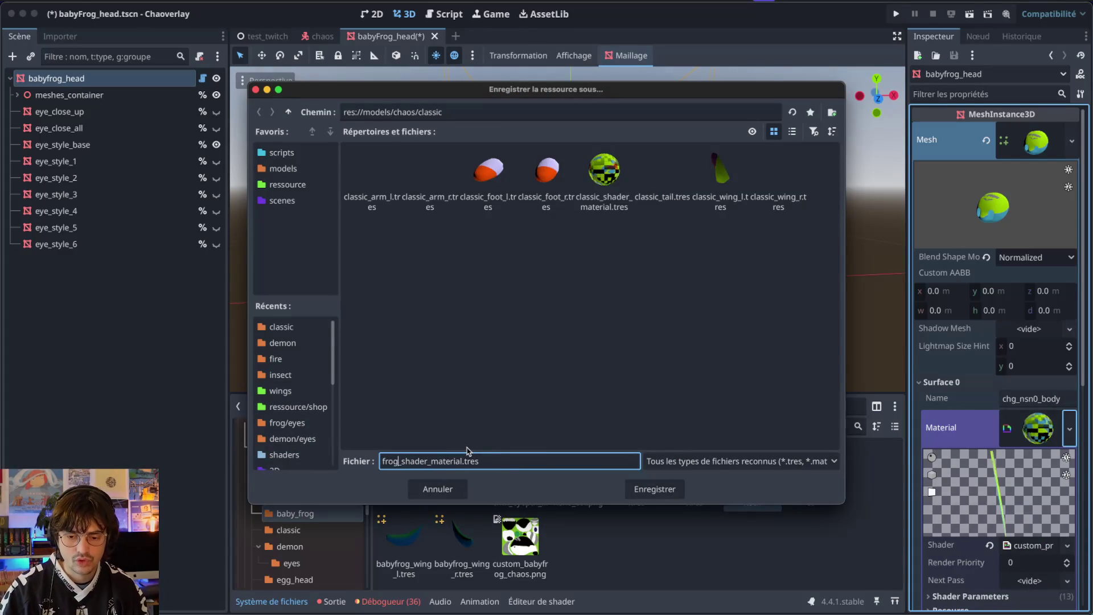
left_click(288, 111)
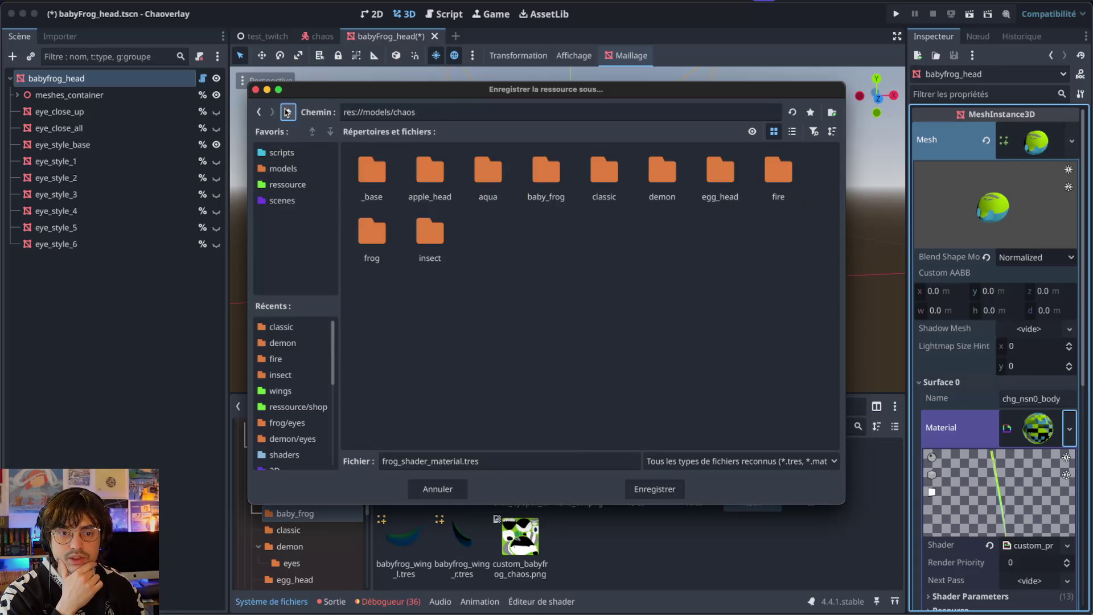
double_click(558, 185)
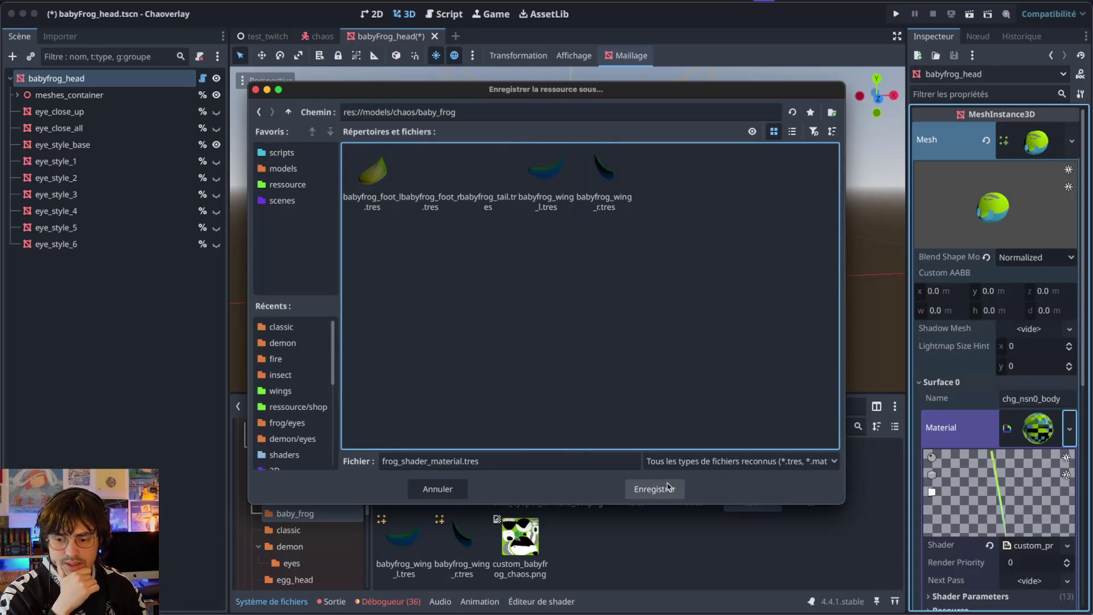
left_click(654, 488)
- Assign frog_shader_material.tres to the left baby frog wing mesh and save the scene
left_click(470, 529)
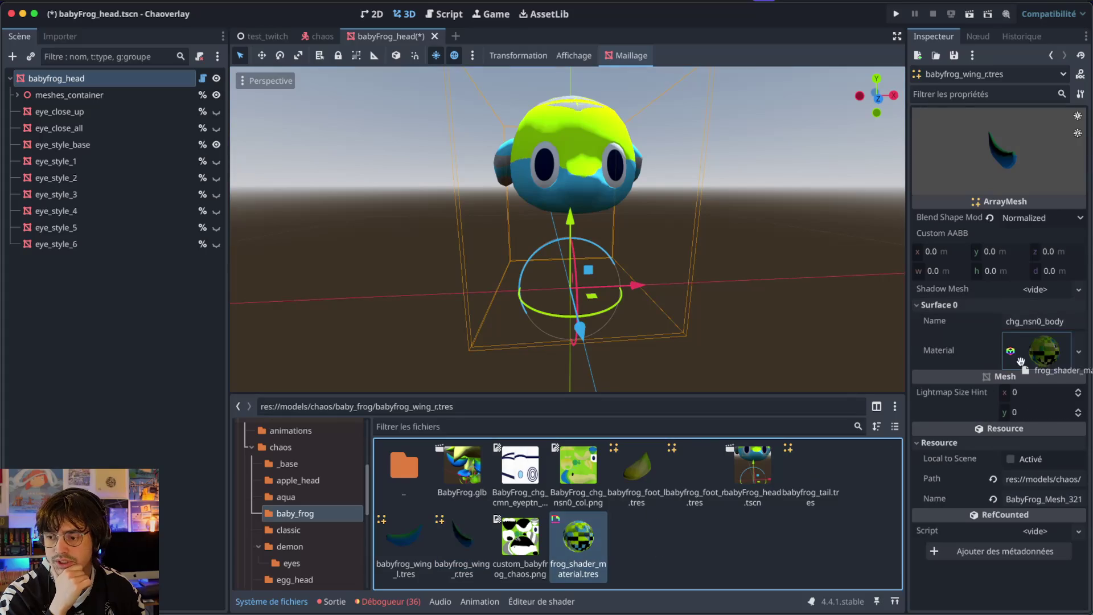
left_click(402, 550)
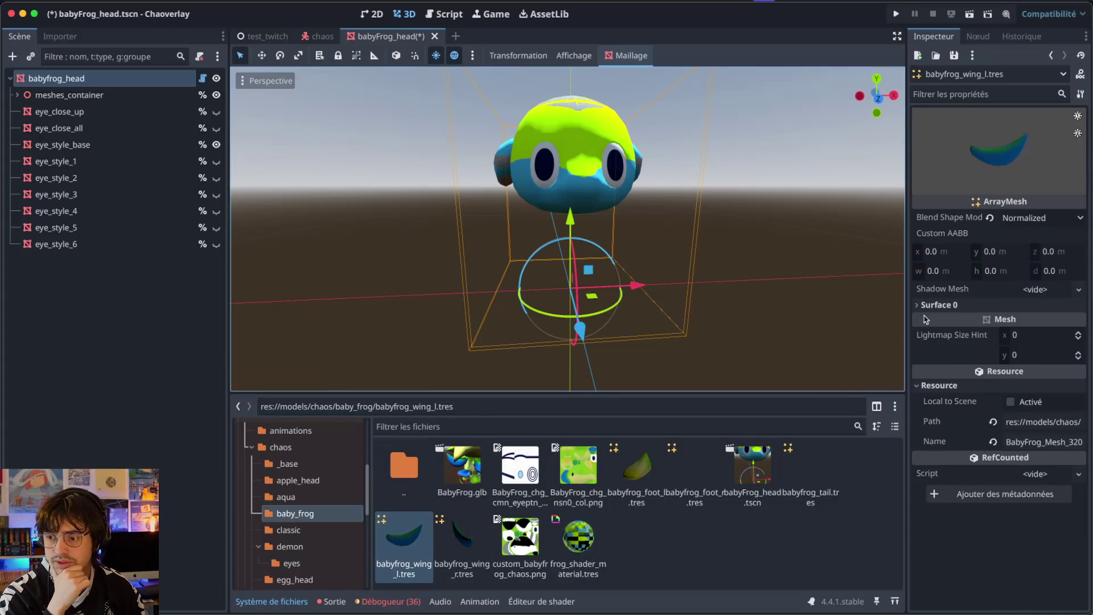
left_click(938, 305)
left_click_drag(578, 537, 1070, 415)
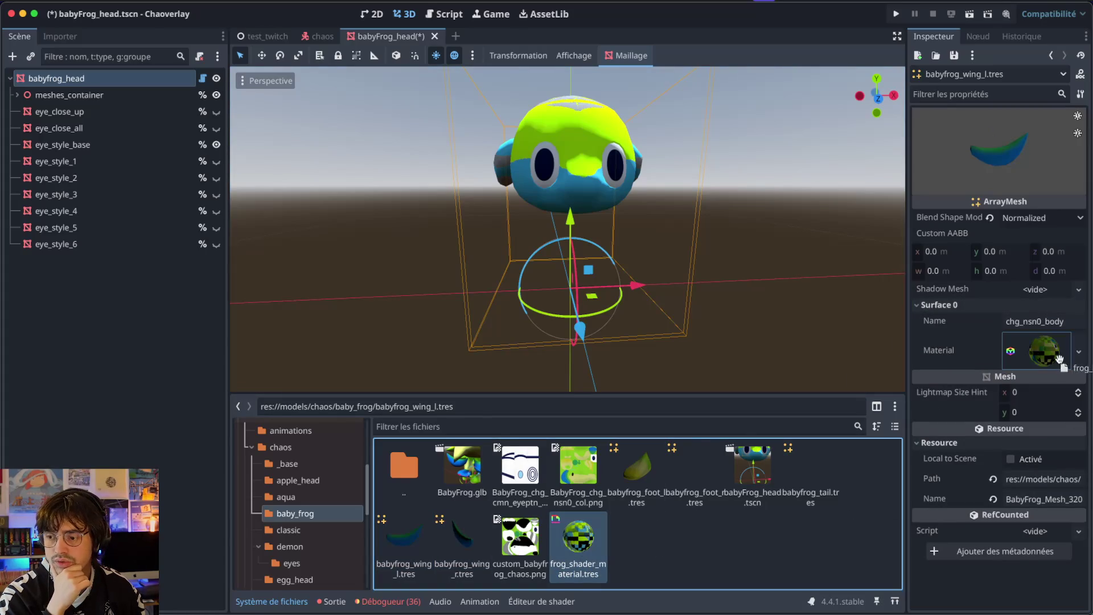
left_click_drag(1059, 358, 1059, 357)
key("ctrl+s")
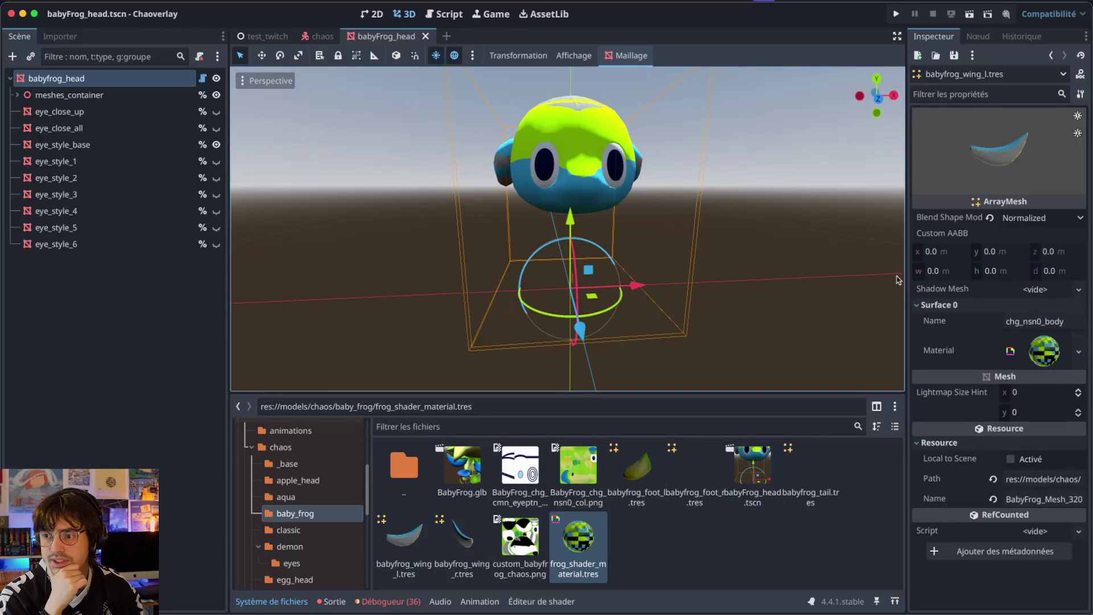
mouse_move(980, 170)
left_mouse_down()
mouse_move(956, 143)
mouse_move(955, 109)
mouse_move(982, 112)
mouse_move(1007, 134)
left_mouse_up()
- Open aqua_head.tscn from the aqua model folder
left_click(680, 552)
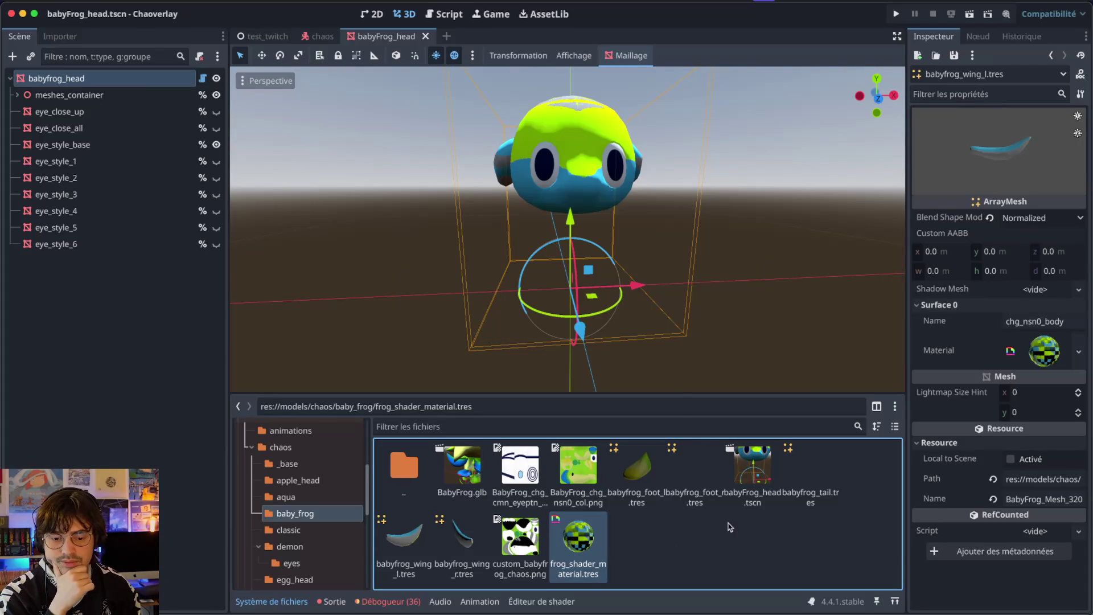
left_click(304, 501)
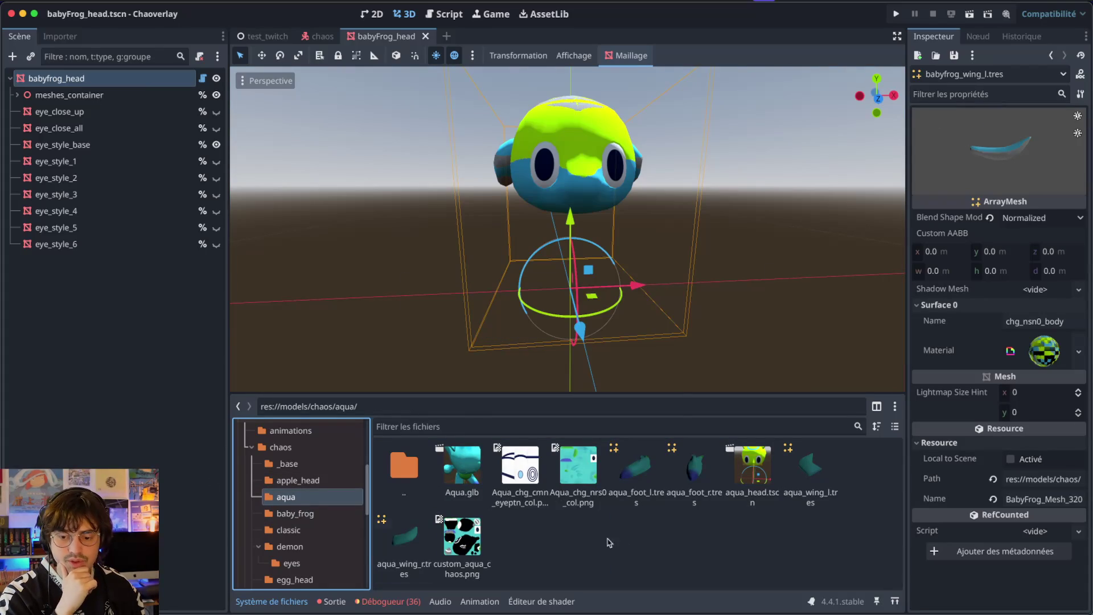
left_click(642, 549)
double_click(751, 465)
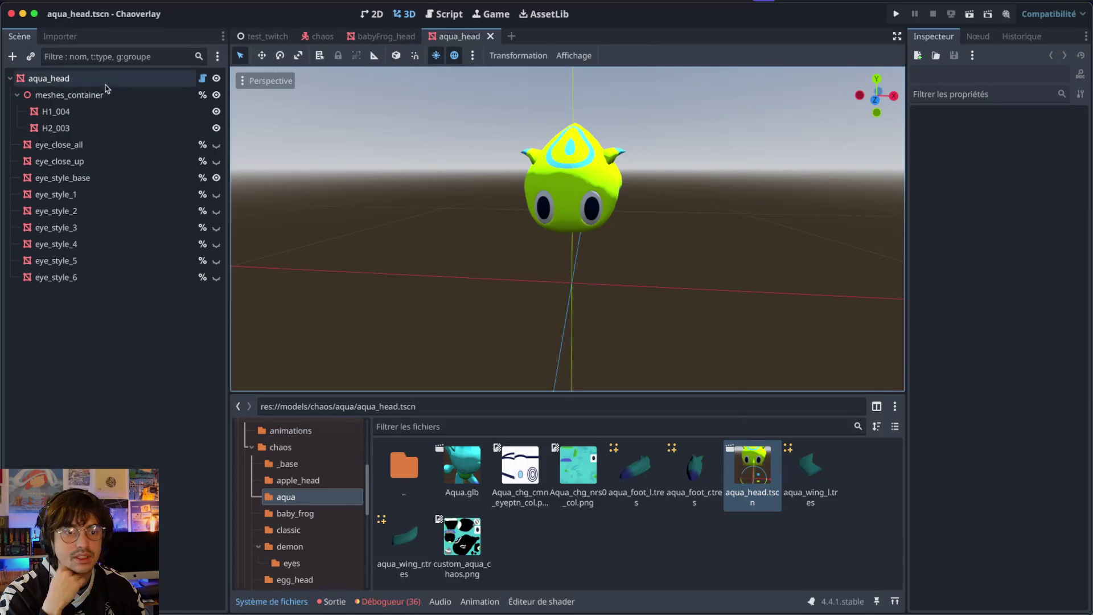
- Make the aqua head mesh unique (recursive) without saving it to a file
left_click(105, 84)
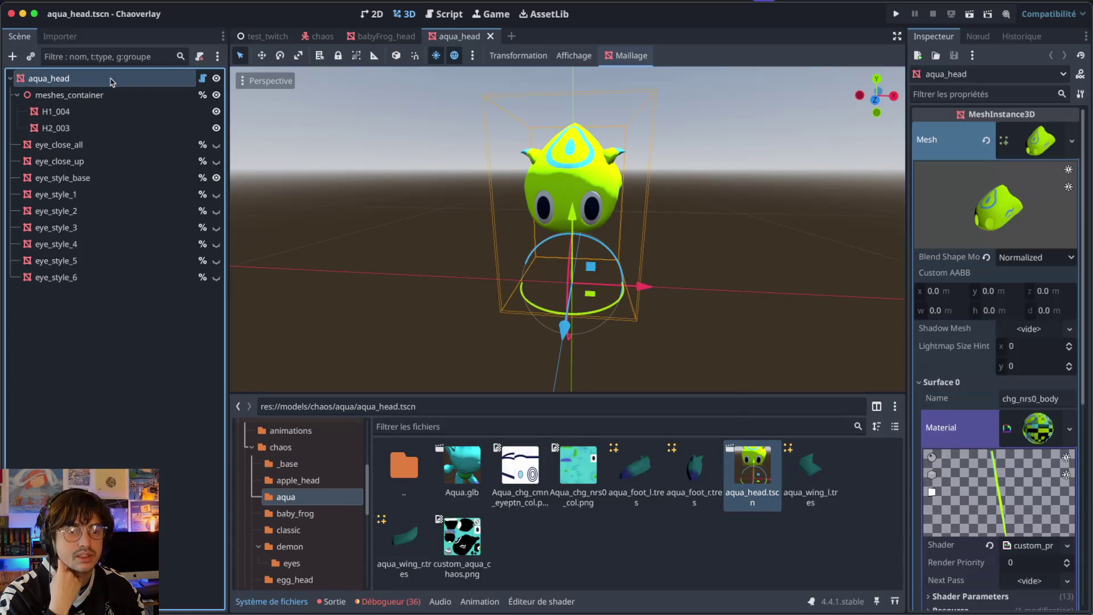
left_click(1071, 141)
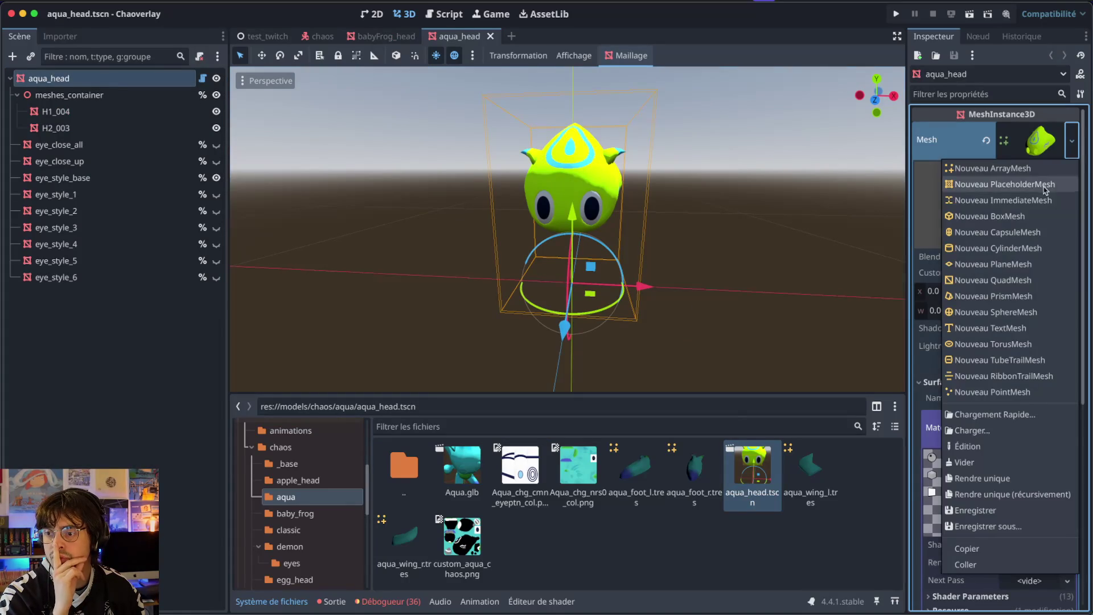
left_click(1003, 493)
left_click(1071, 141)
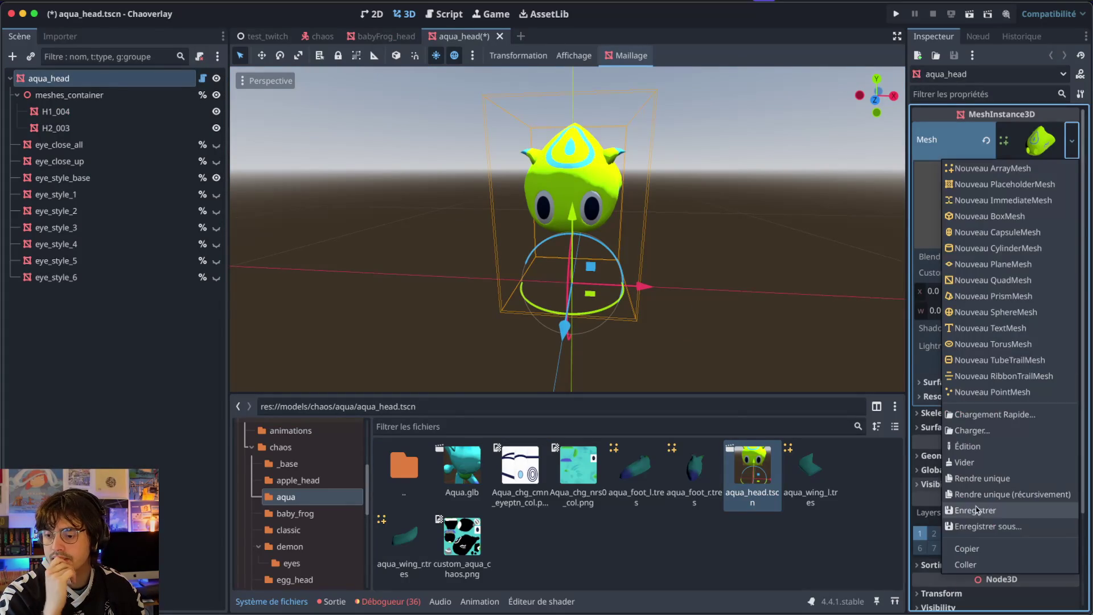
left_click(979, 524)
left_click(435, 489)
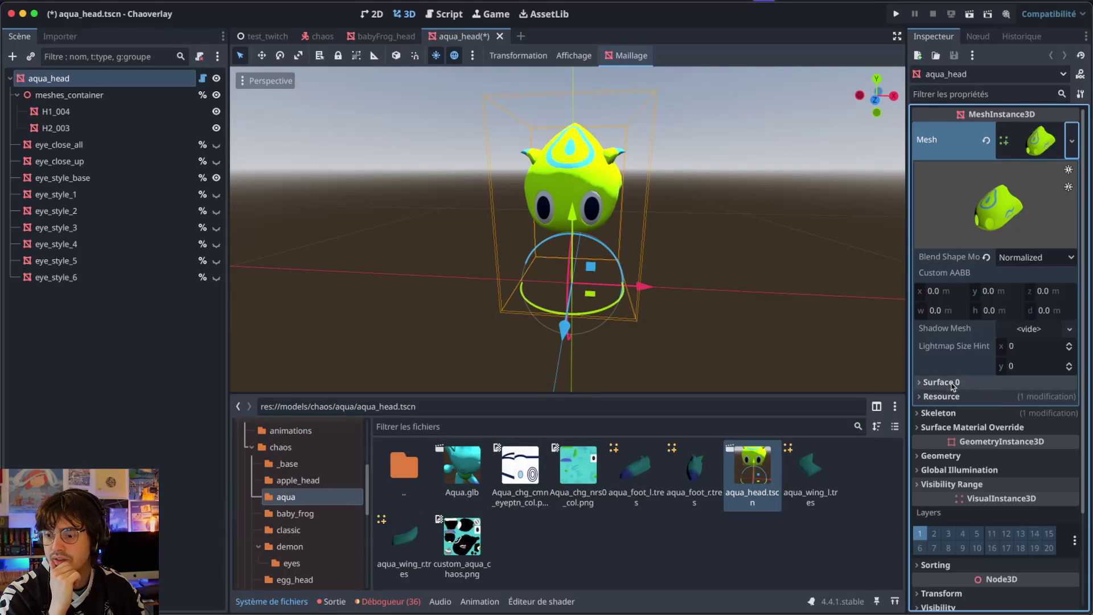
left_click(945, 382)
- Make the aqua head material unique and save it as aqua_shader_material.tres in models/chaos/aqua
left_click(1070, 427)
left_click(996, 550)
left_click(1070, 426)
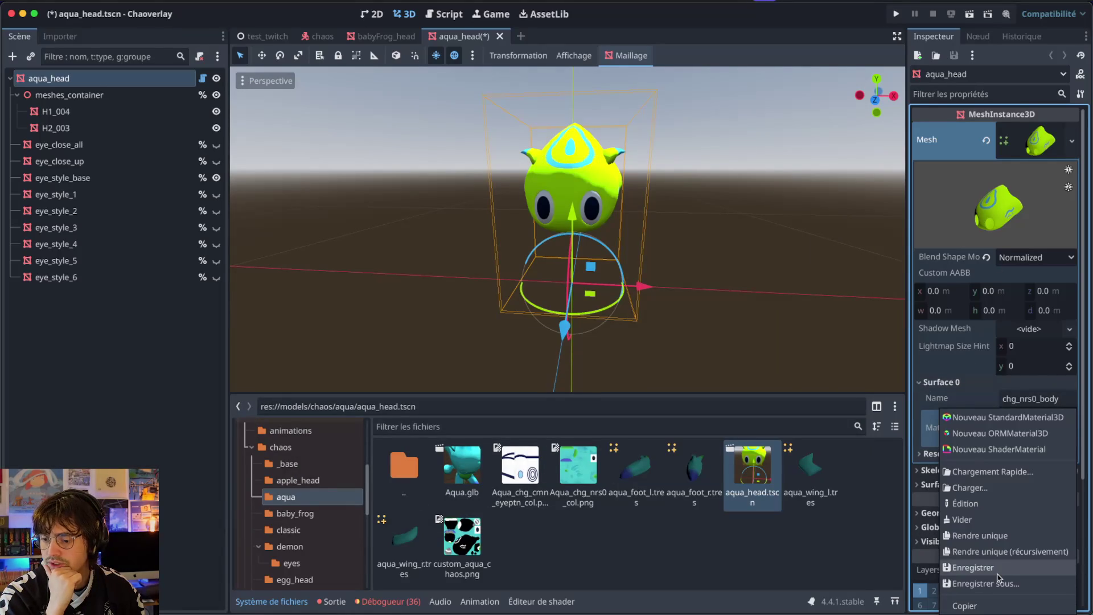
left_click(997, 579)
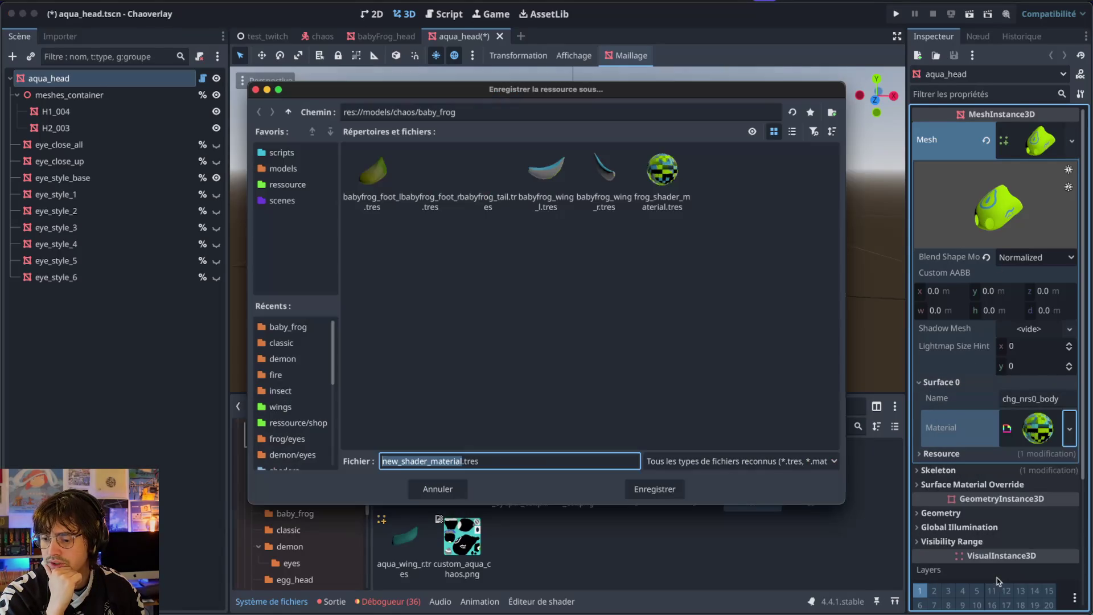
left_click(288, 111)
double_click(487, 171)
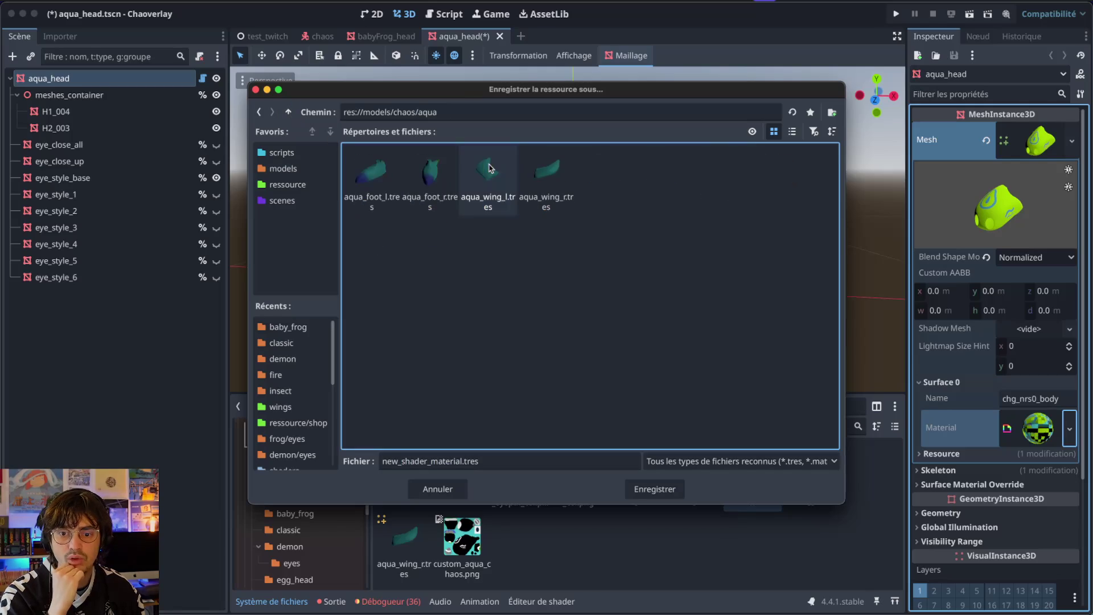
left_click(397, 453)
key("BackSpace")
key("BackSpace")
key("BackSpace")
type("aqua")
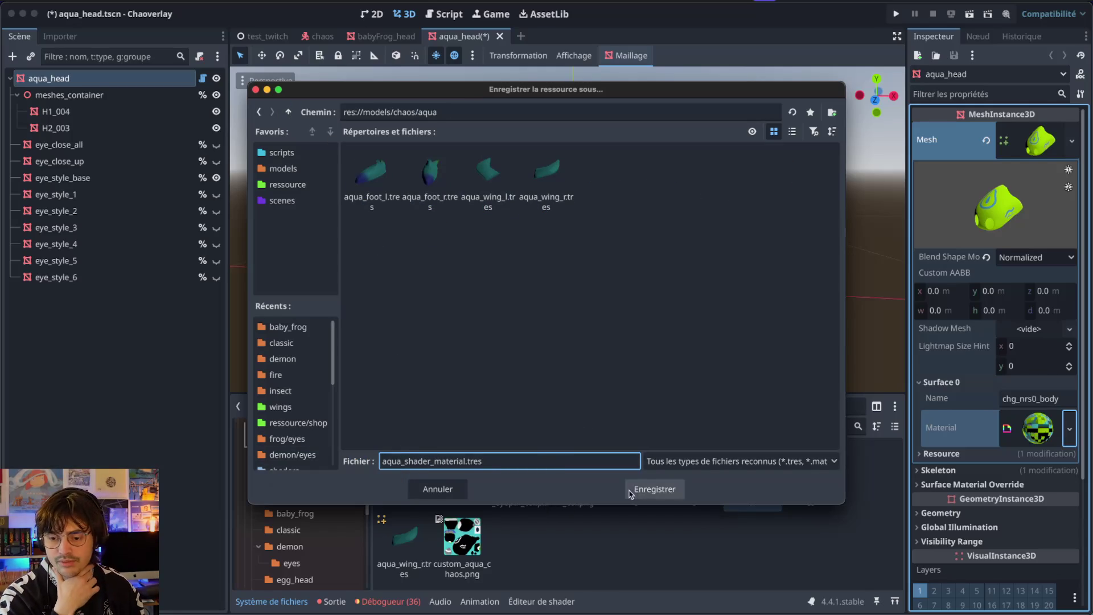
left_click(654, 488)
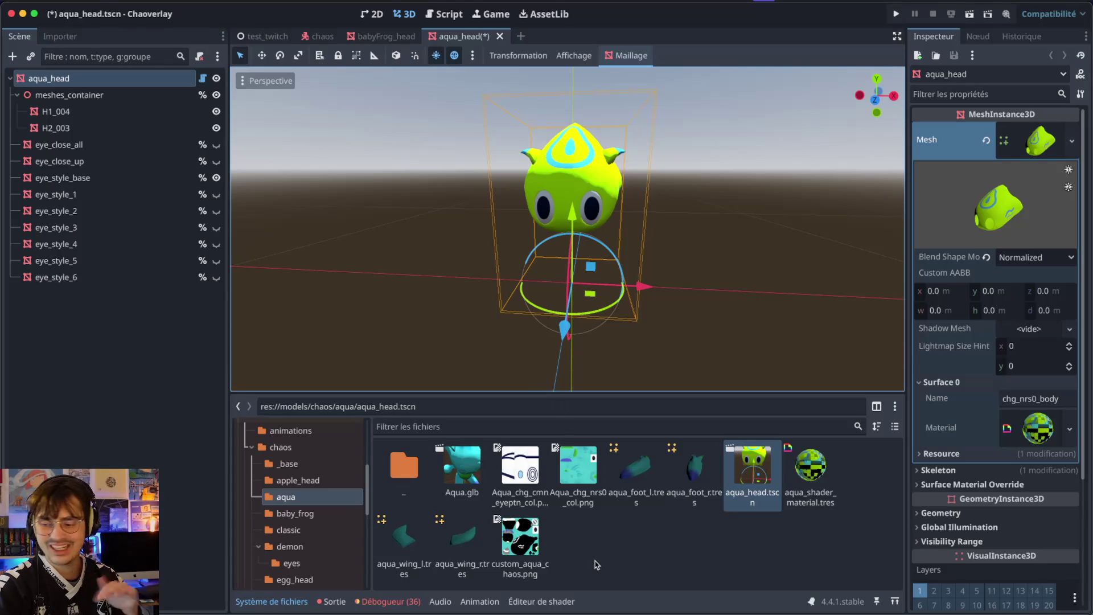
- Assign aqua_shader_material.tres to aqua_wing_r.tres and aqua_wing_l.tres, then save
left_click(786, 531)
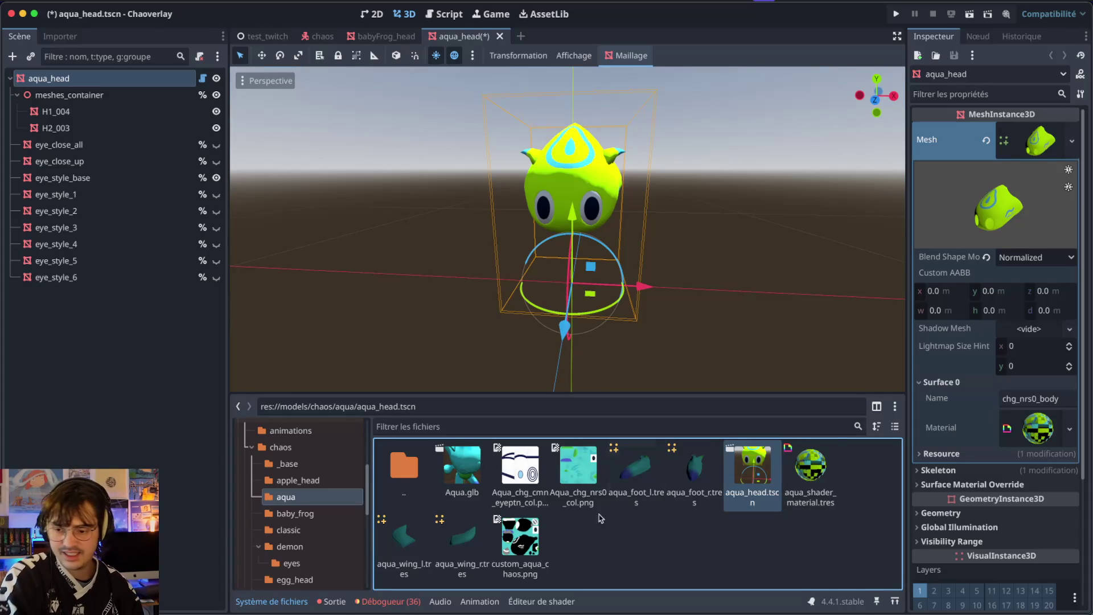
left_click(464, 526)
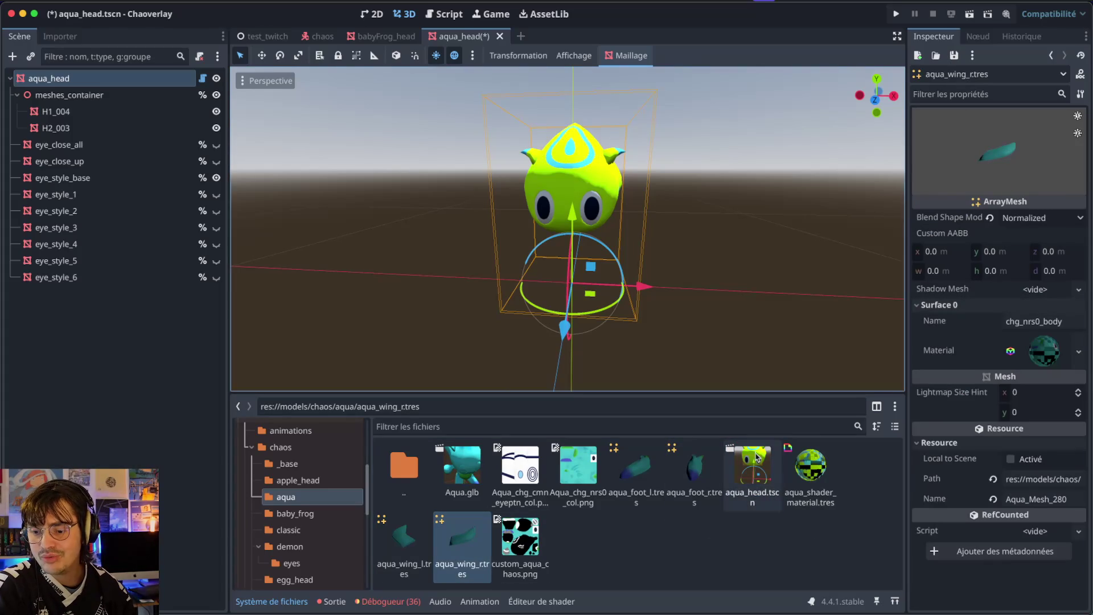
left_click_drag(808, 465, 1035, 338)
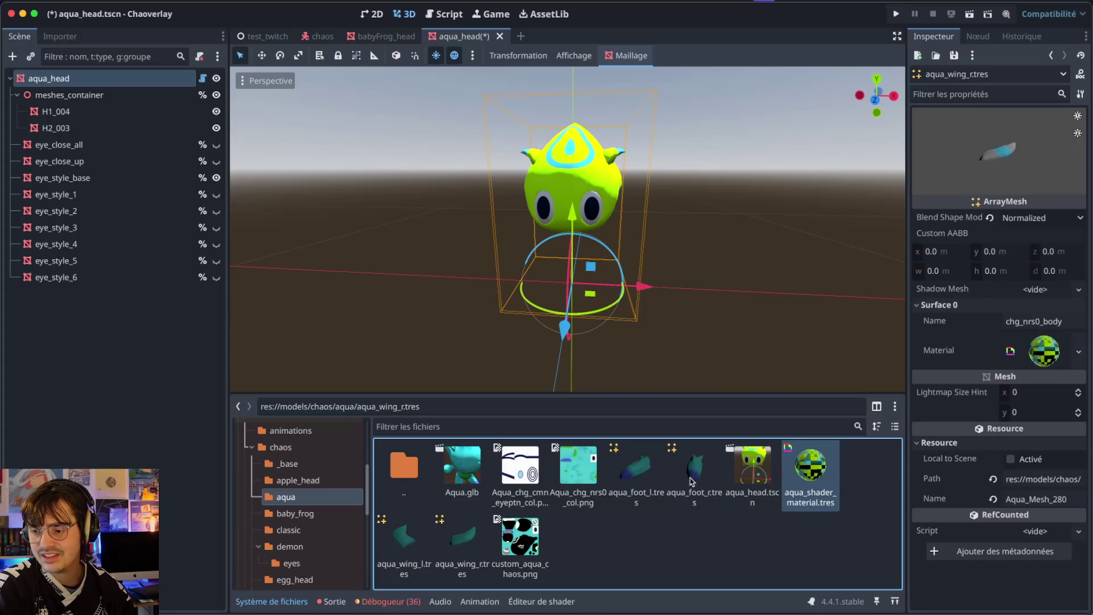
left_click(414, 551)
mouse_move(808, 465)
left_mouse_down()
mouse_move(887, 449)
mouse_move(1035, 341)
mouse_move(1044, 348)
left_mouse_up()
key("ctrl+s")
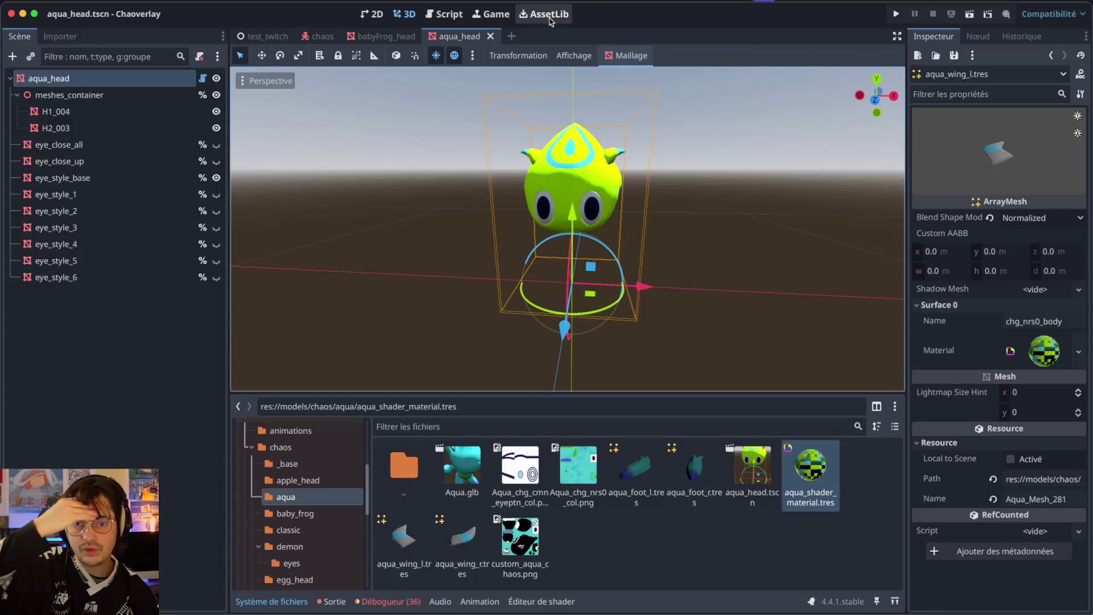
- Close the aqua_head and babyFrog_head scene tabs
left_click(491, 36)
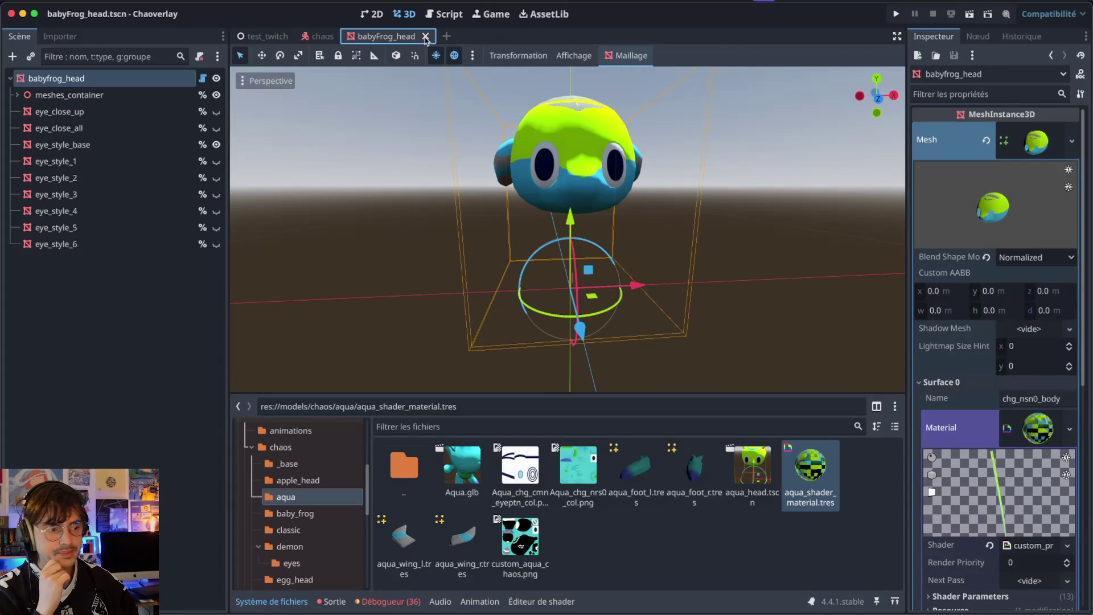
left_click(425, 36)
key("super+Tab")
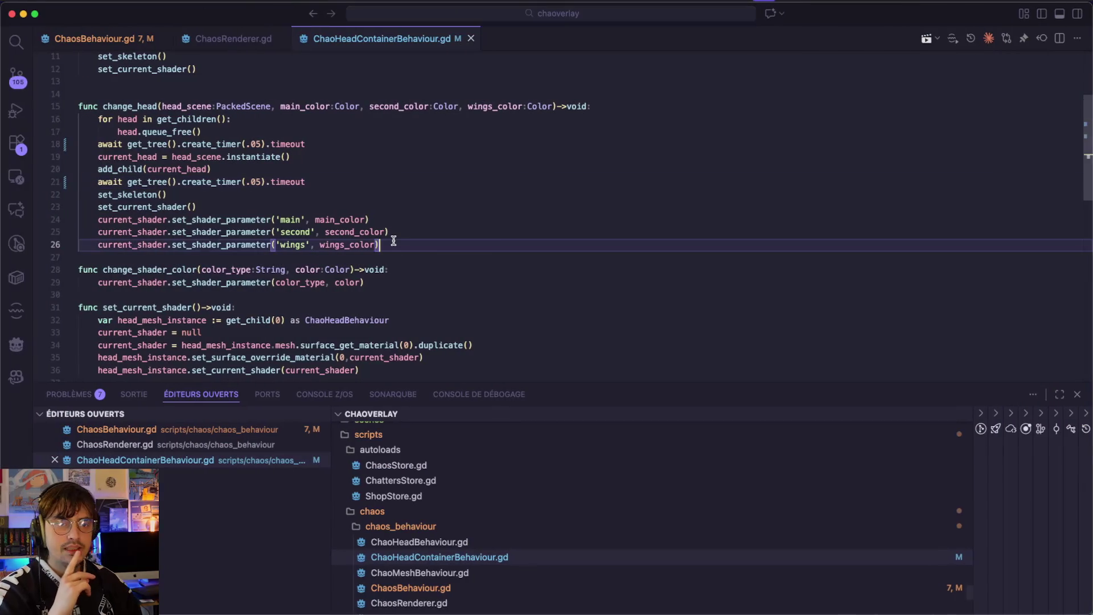
- Find ChaoMeshBehaviour.gd by searching 'Mesh', review the script, then close it
key("super+p")
type("Mesh")
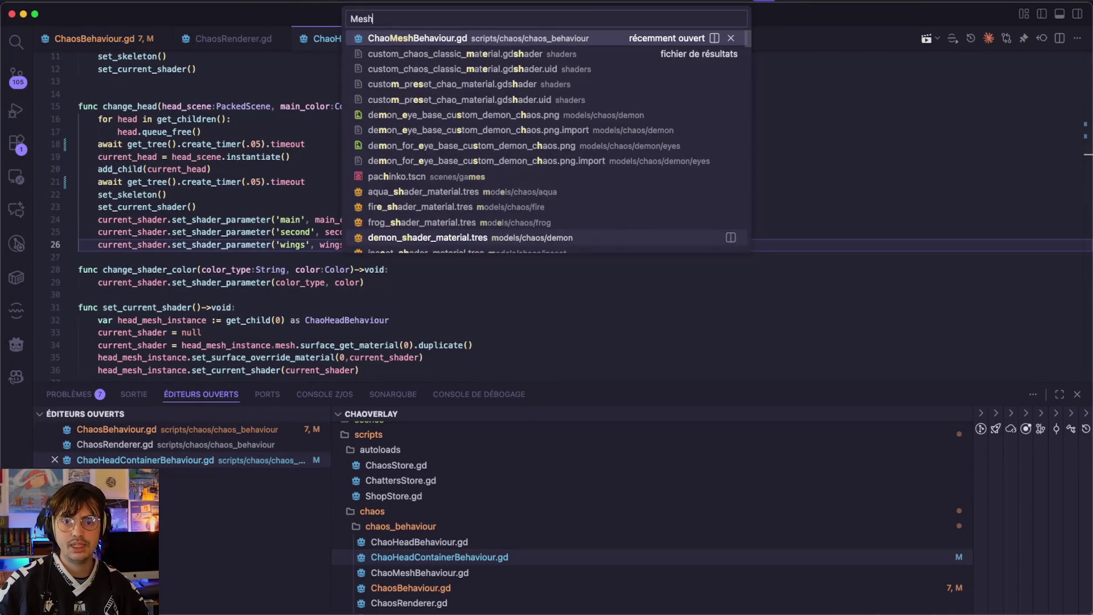
key("Return")
left_click(240, 107)
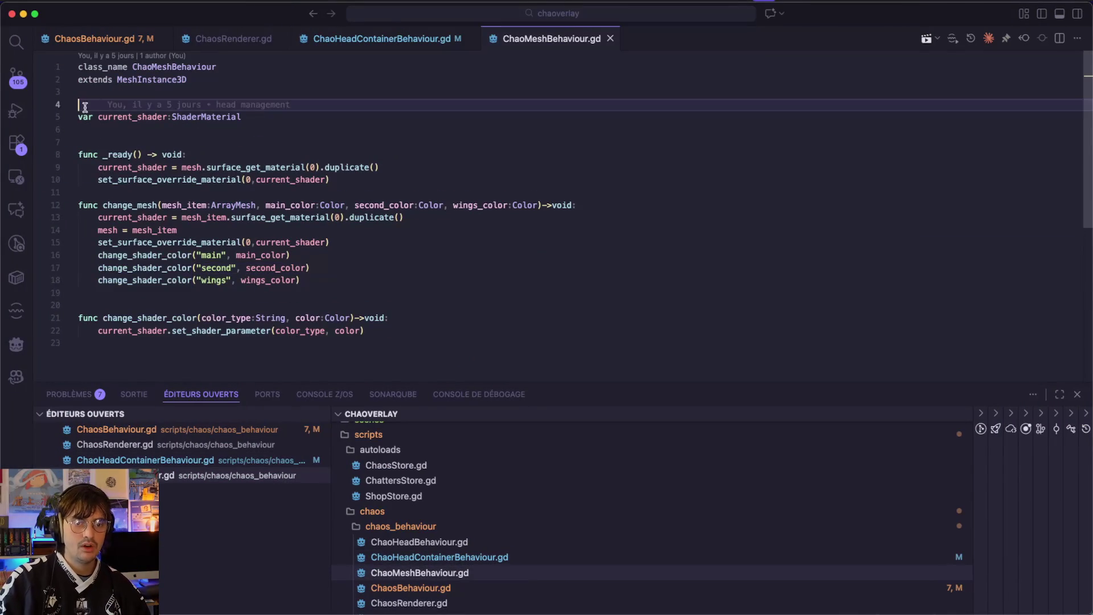
left_click(611, 39)
key("super+Tab")
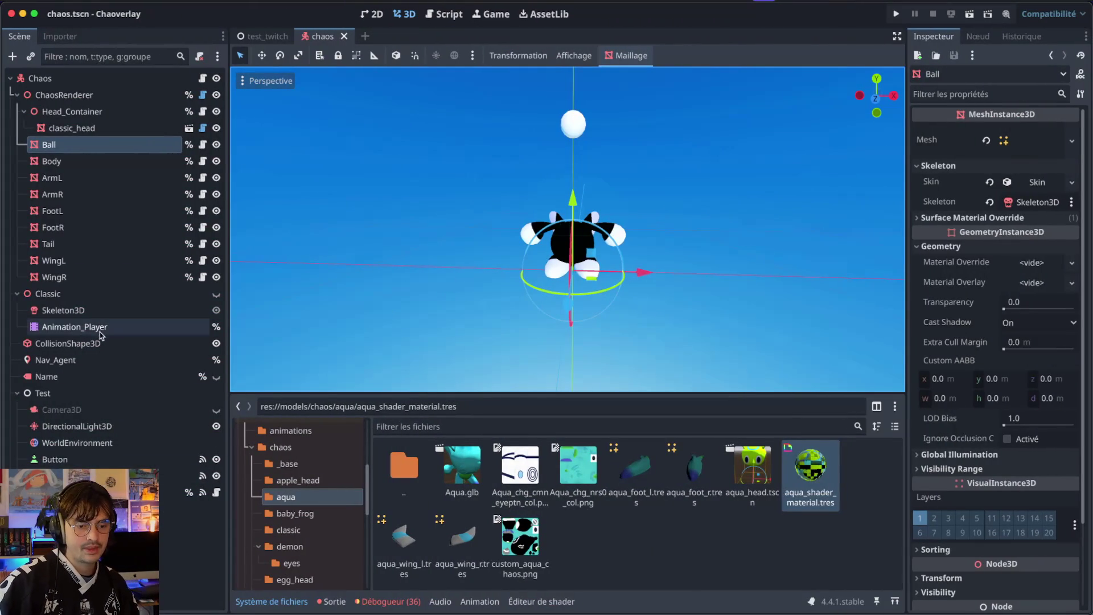
- Inspect Button2, ChaosRenderer and Head_Container, then open the Chaos node's ChaosBehaviour.gd script
left_click(171, 475)
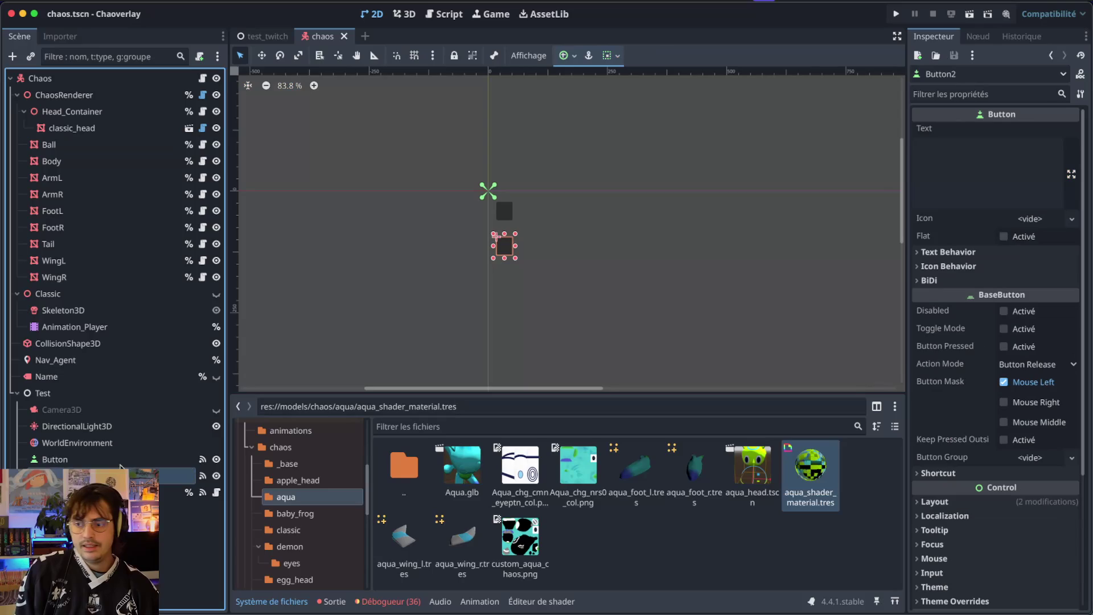
left_click(148, 95)
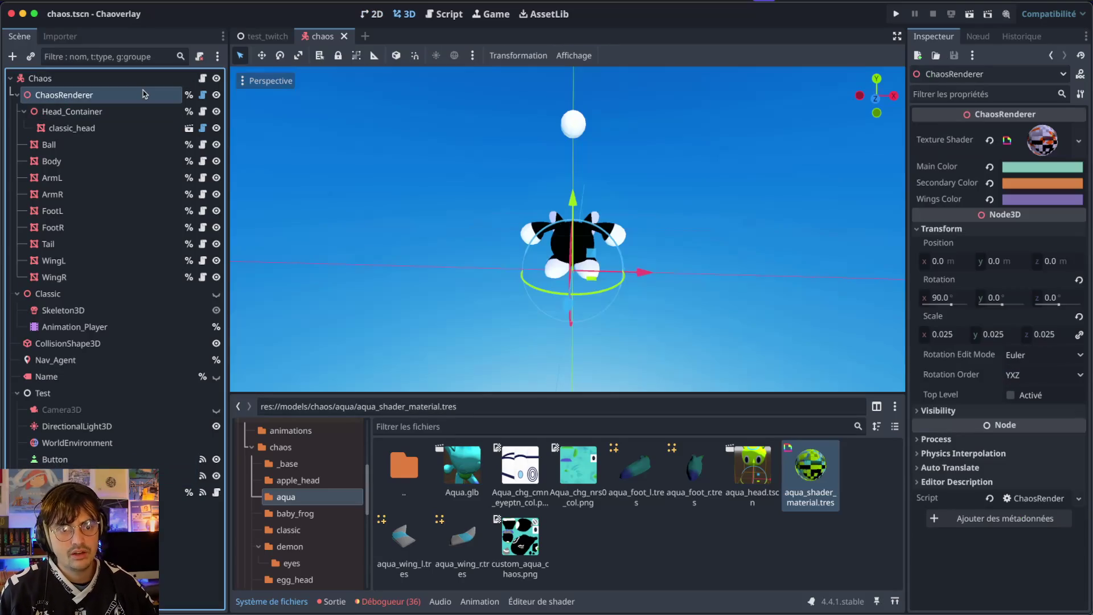
left_click(105, 110)
left_click(68, 80)
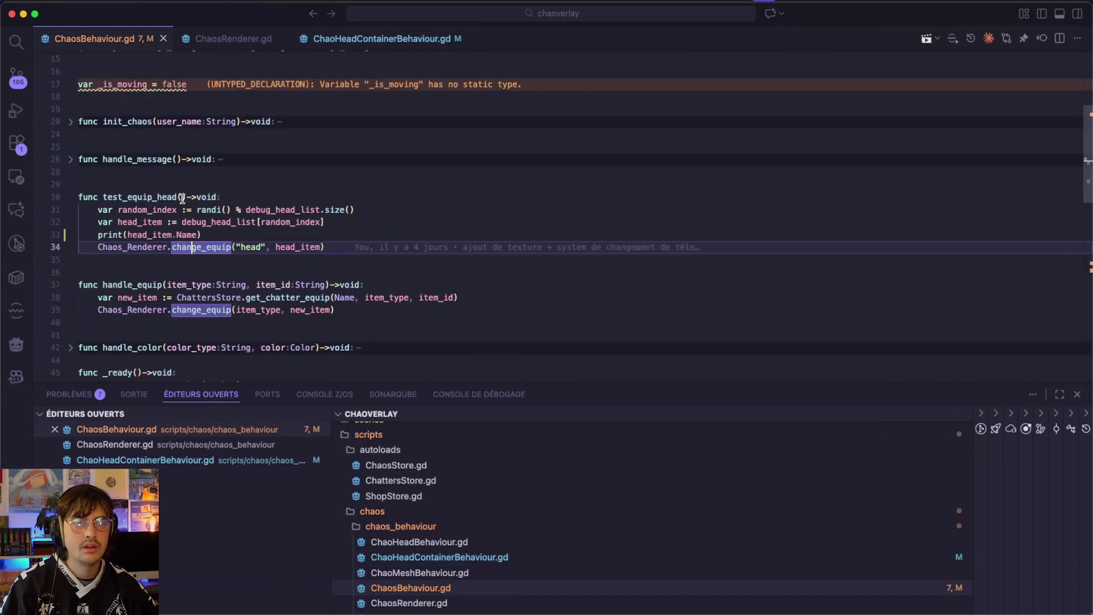
scroll(182, 197, "up", 5)
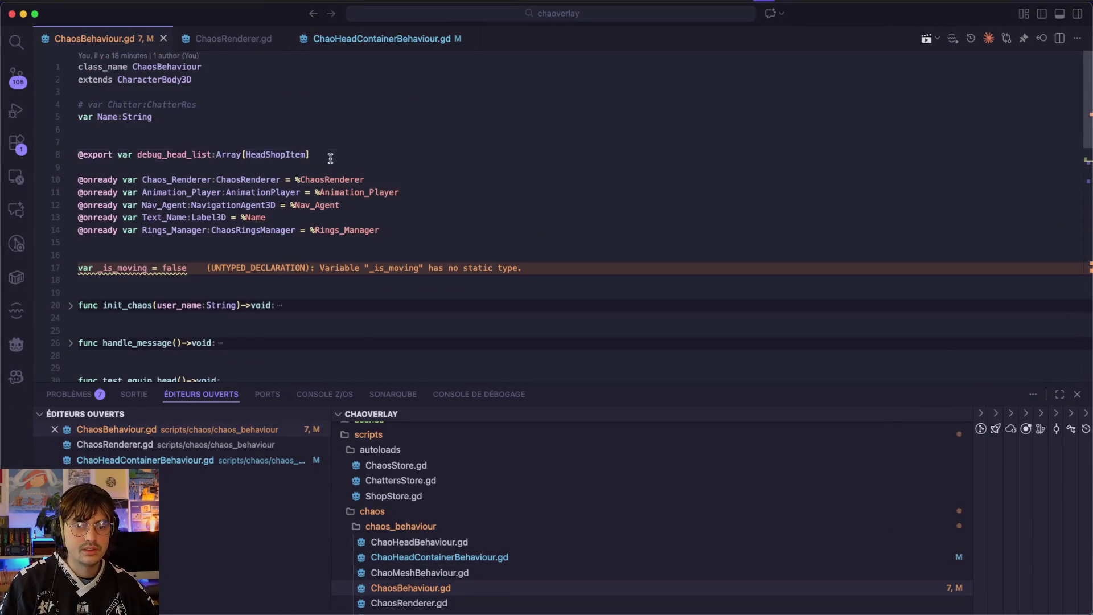
left_click(330, 158)
key("Return")
type("export vart")
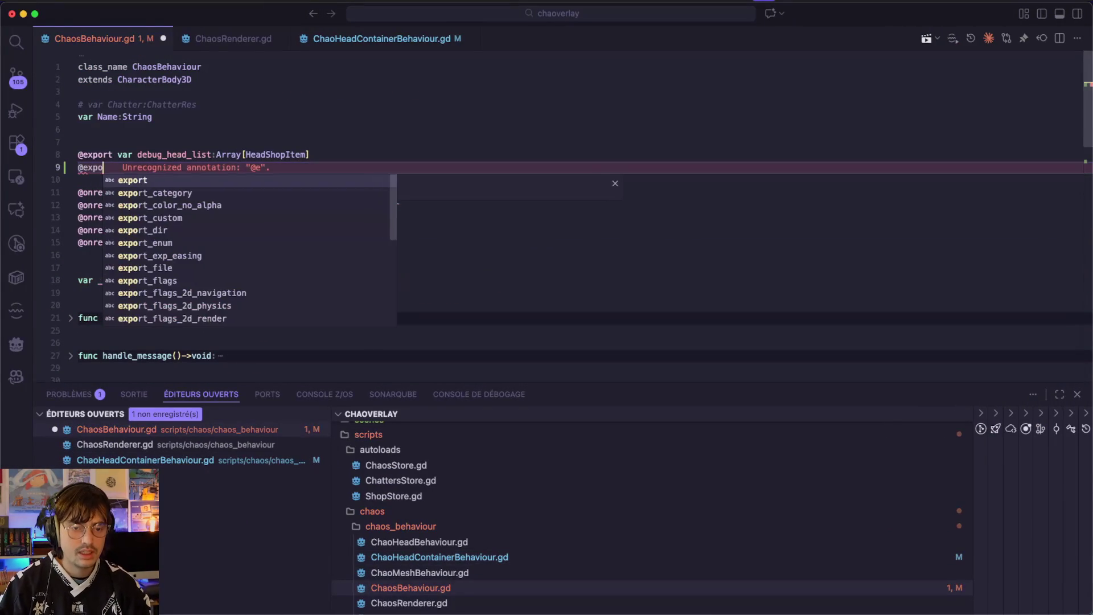
key("BackSpace")
key("BackSpace")
type("deb")
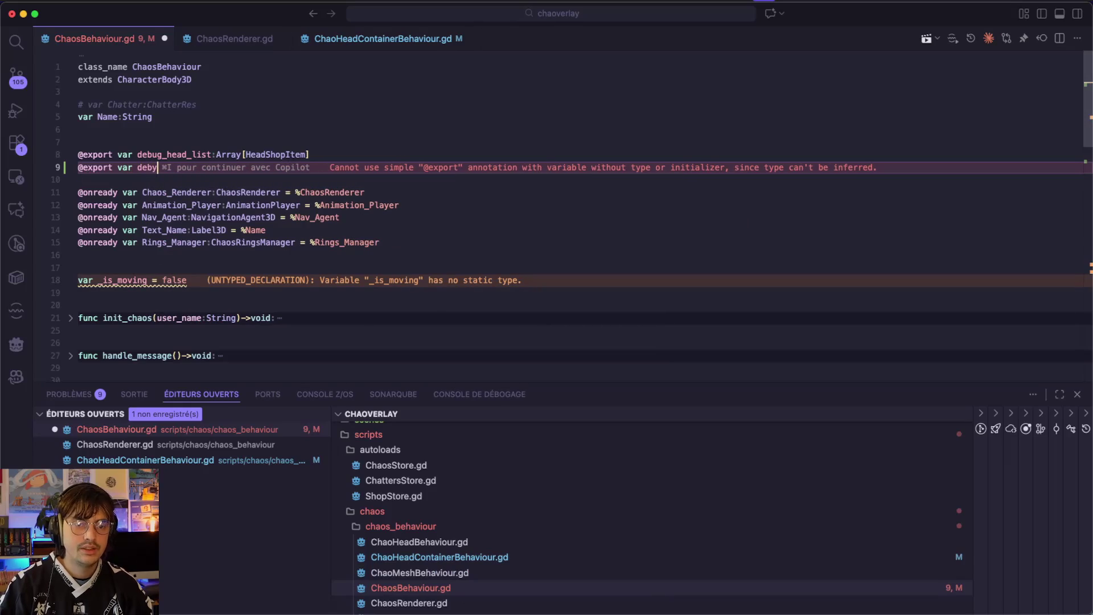
type("ug_")
type("winfg")
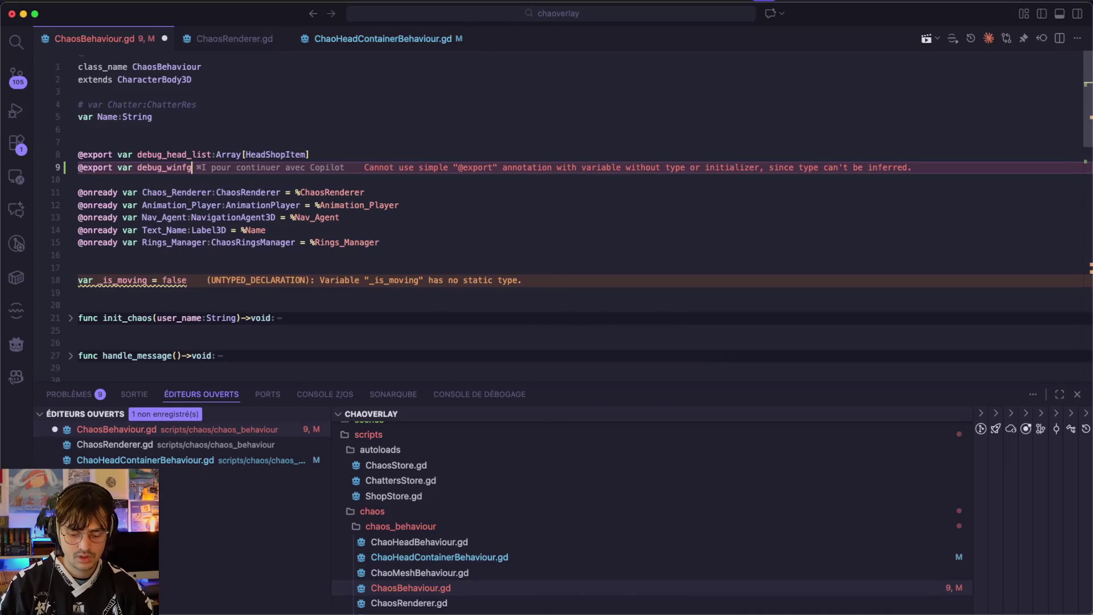
key("BackSpace")
key("BackSpace")
type("gs_list:")
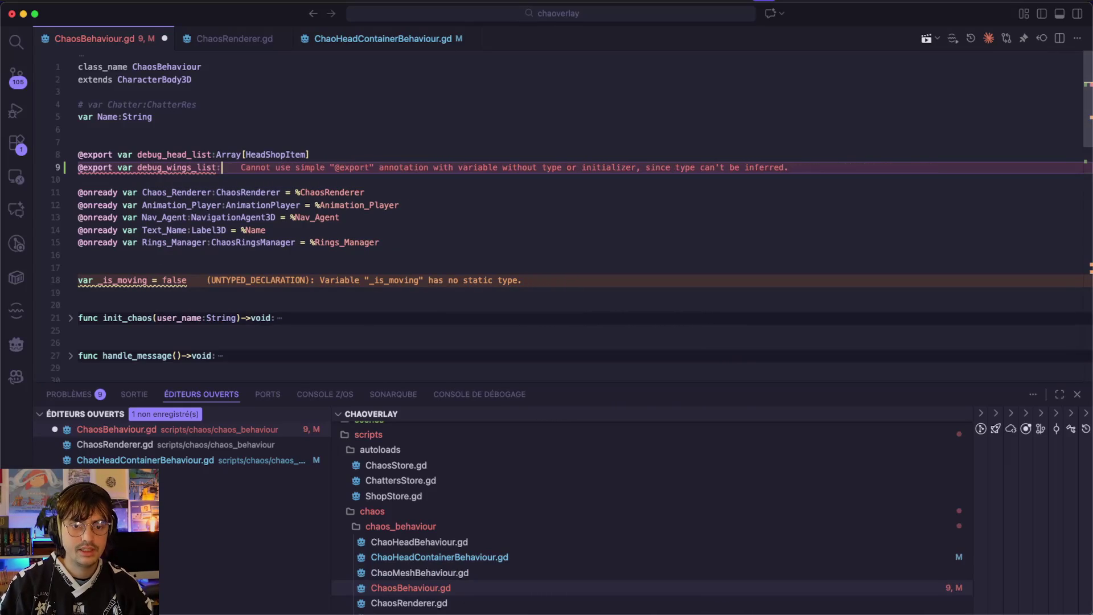
type("Array[Wings")
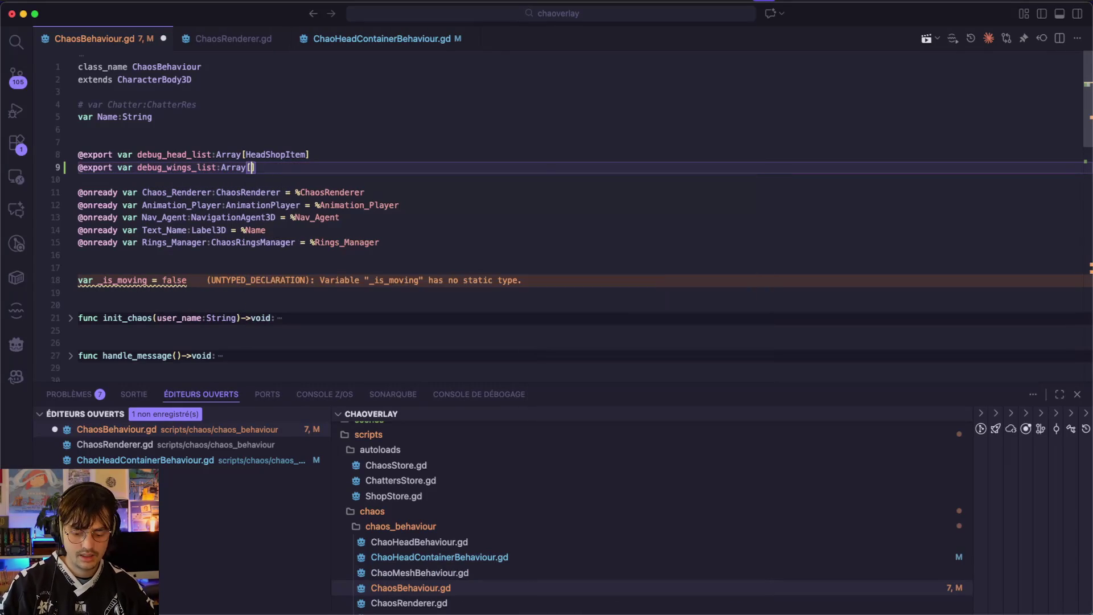
type("S")
key("Return")
key("super+s")
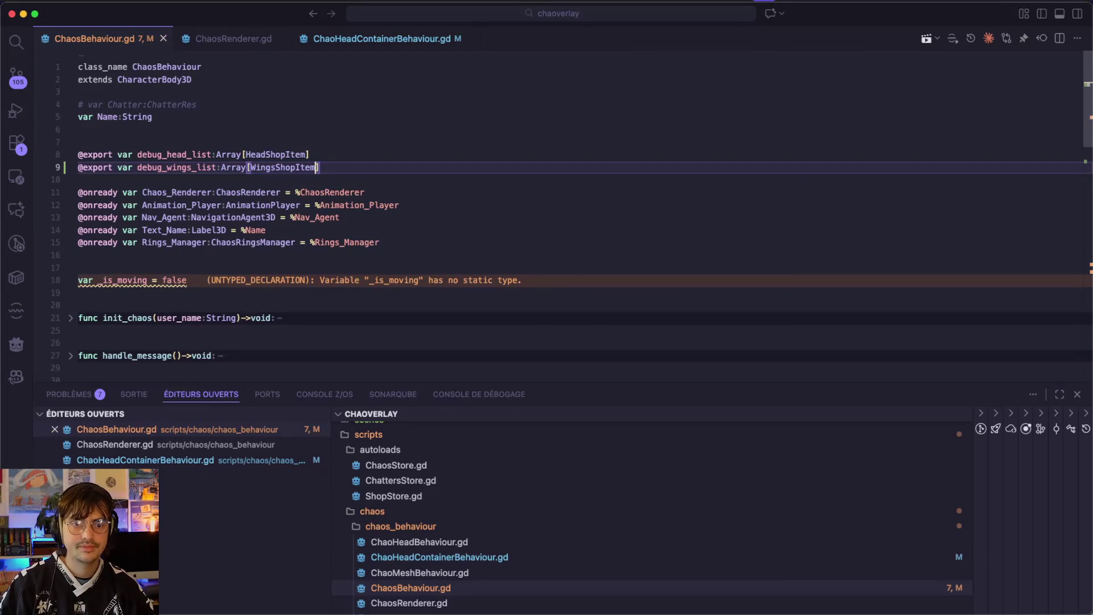
scroll(397, 150, "down", 3)
scroll(397, 150, "down", 3)
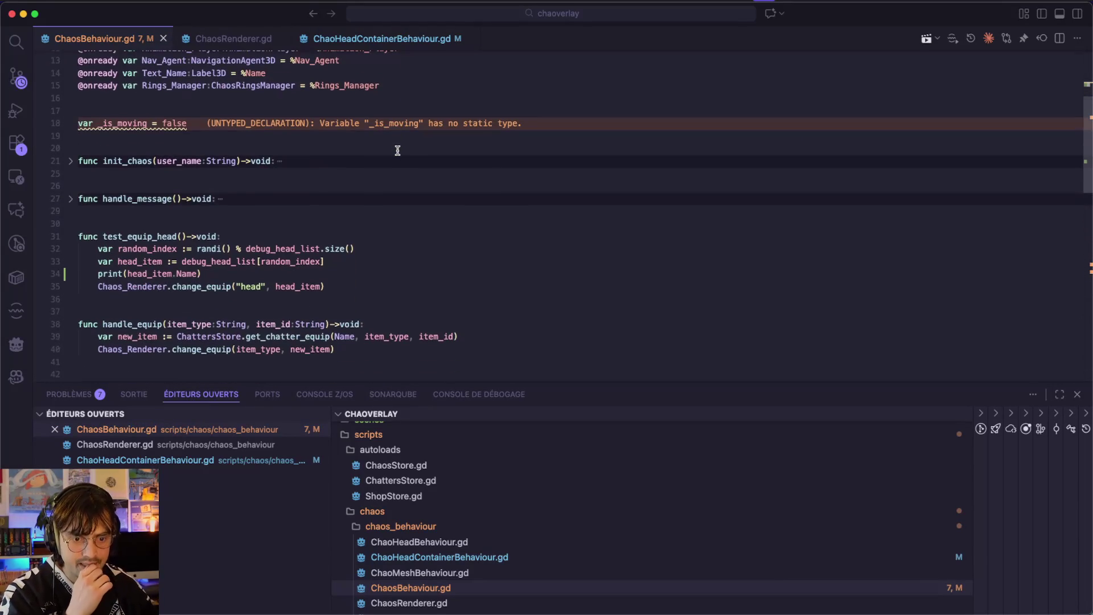
- Create func test_equip_wings()->void: containing a copy of test_equip_head's body
left_click(103, 297)
key("Return")
key("Return")
key("Up")
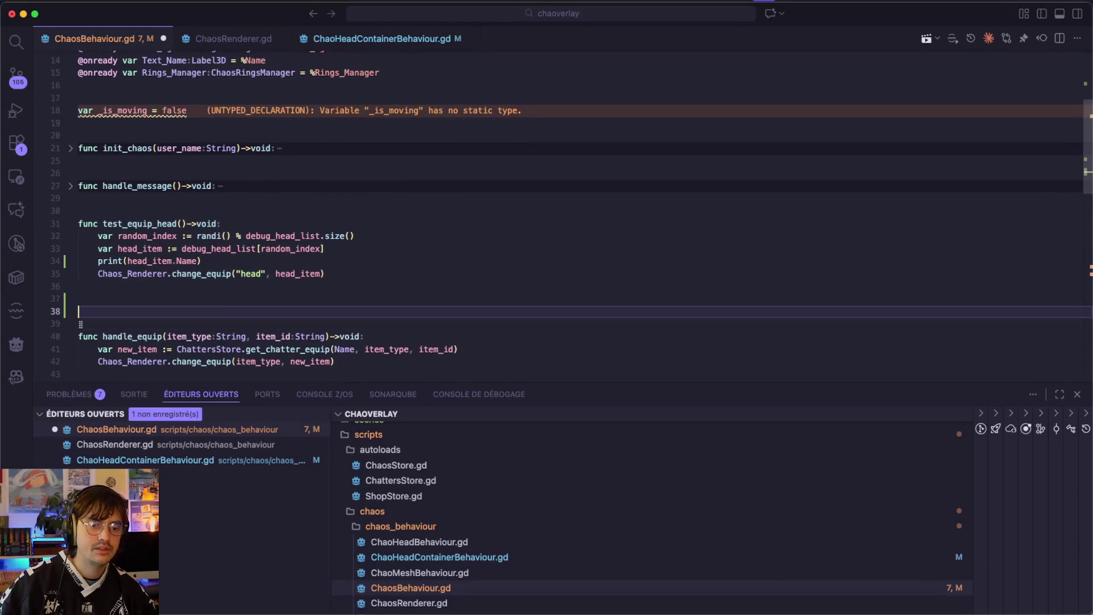
type("func tes")
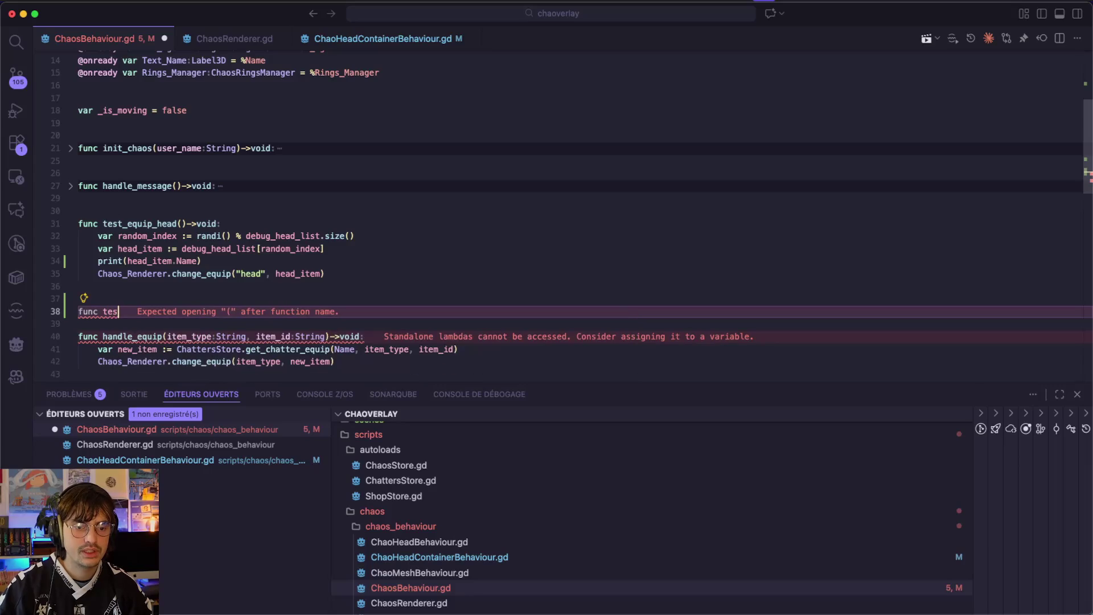
type("t_equ")
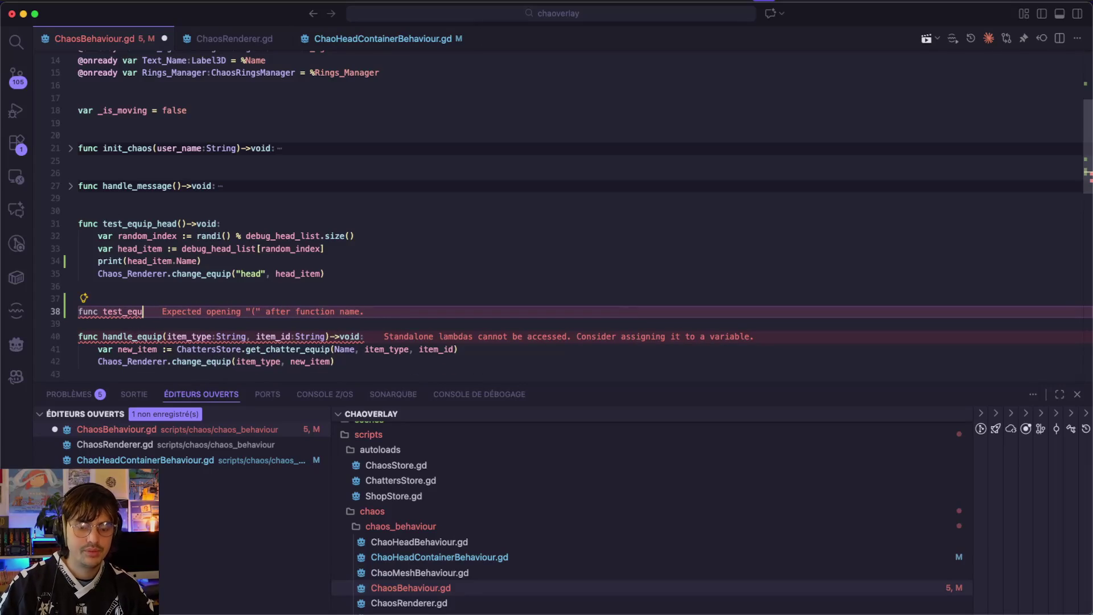
type("ip_")
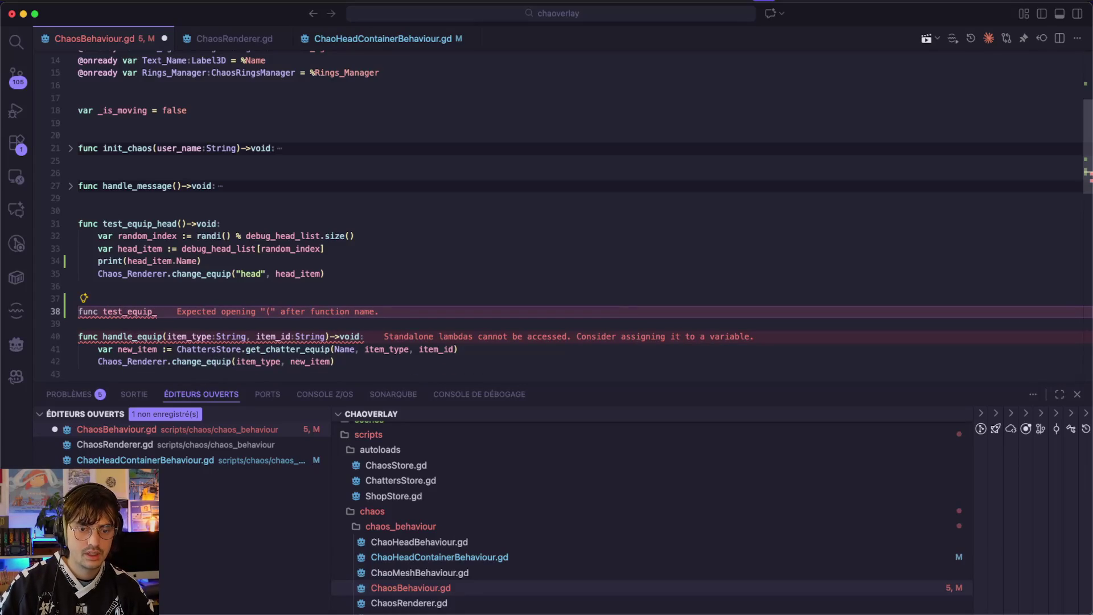
type("wing")
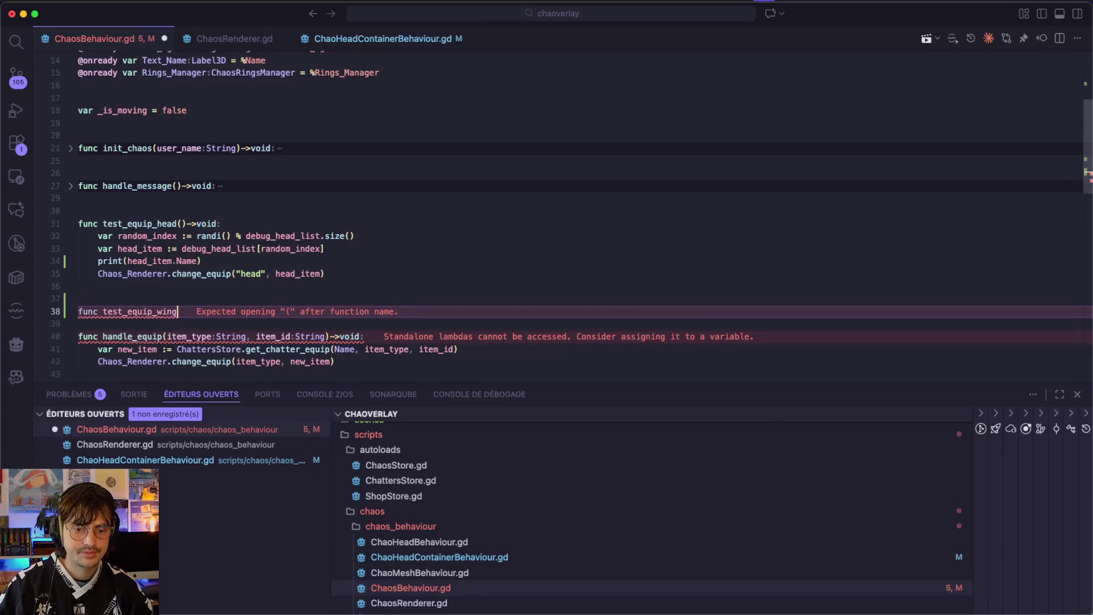
type("s()->void:")
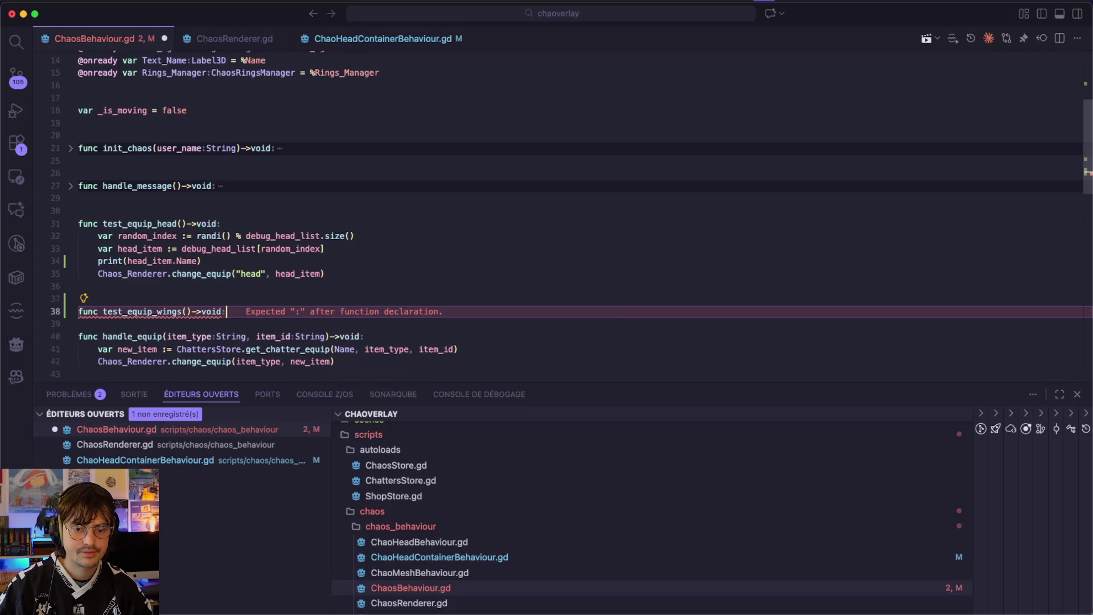
key("Return")
mouse_move(342, 273)
left_mouse_down()
mouse_move(80, 222)
mouse_move(78, 236)
left_mouse_up()
key("ctrl+c")
left_click(115, 329)
key("ctrl+v")
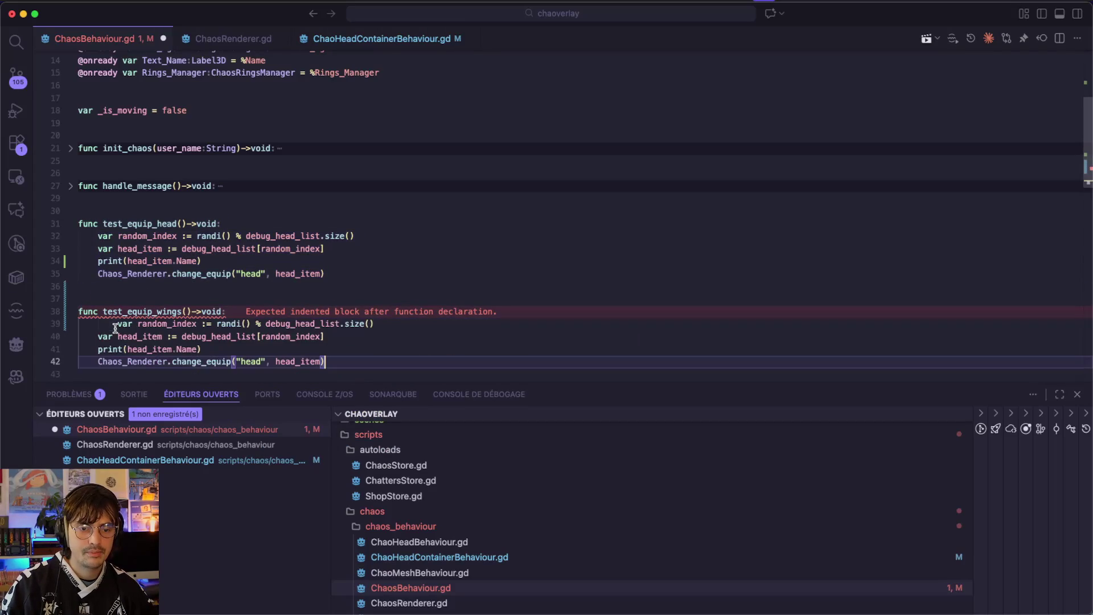
- Replace debug_head_list with debug_wings_list on lines 39 and 40
double_click(281, 323)
type("debug")
key("Down")
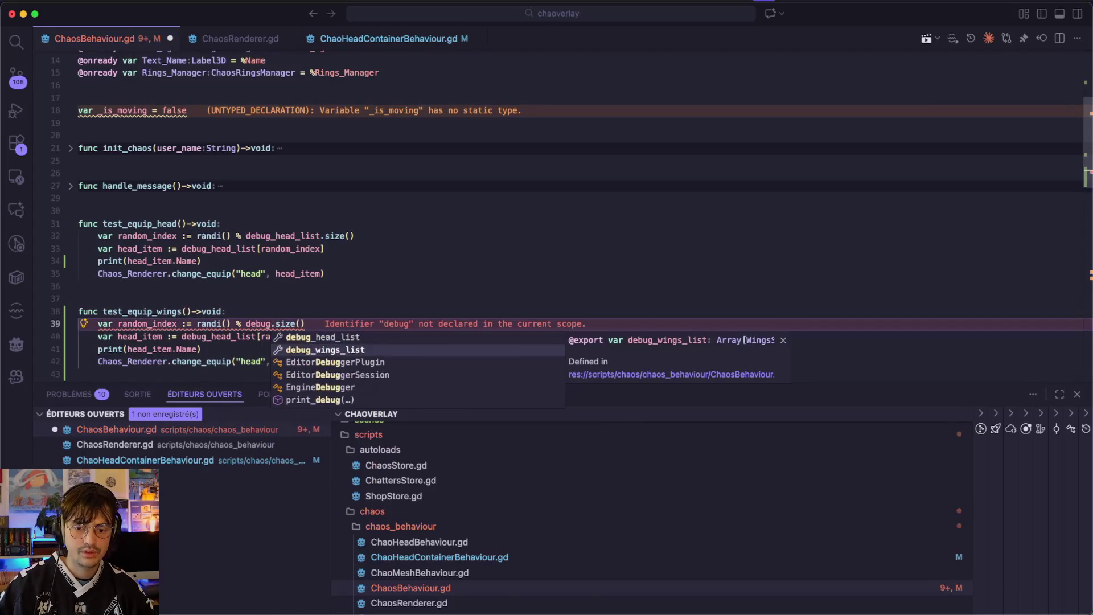
key("Return")
double_click(288, 322)
key("ctrl+c")
double_click(212, 335)
key("ctrl+v")
- Rename head_item to wings_item throughout test_equip_wings
left_click(133, 336)
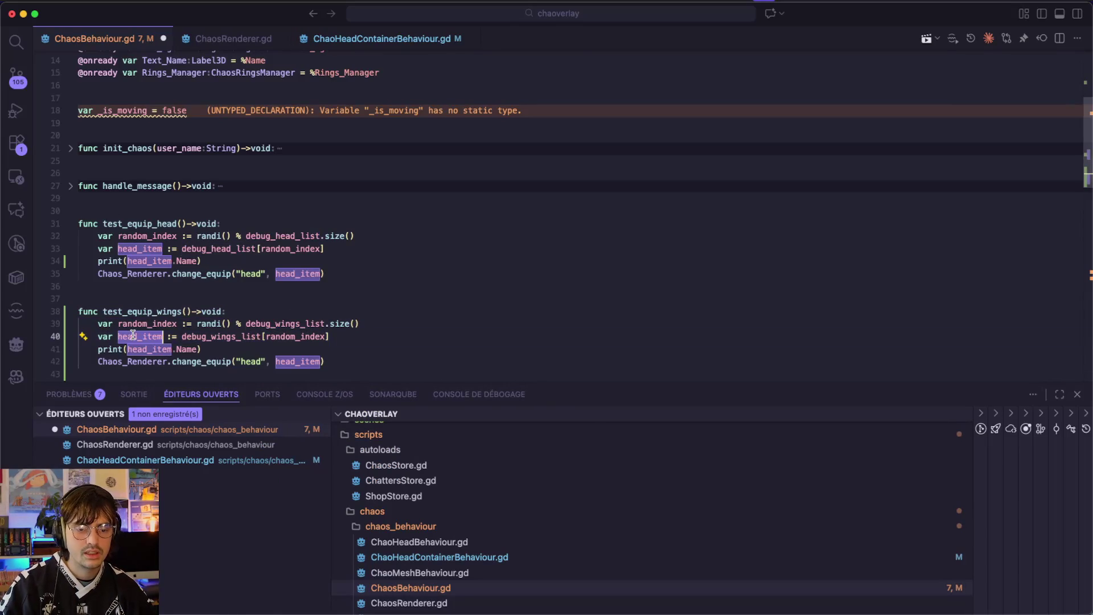
key("F2")
key("Left")
key("shift+Right")
key("shift+Right")
type("wings")
key("Return")
- Delete both debug print lines, change the "head" argument to "wings", and save
mouse_move(229, 350)
left_mouse_down()
mouse_move(40, 323)
mouse_move(16, 345)
left_mouse_up()
key("BackSpace")
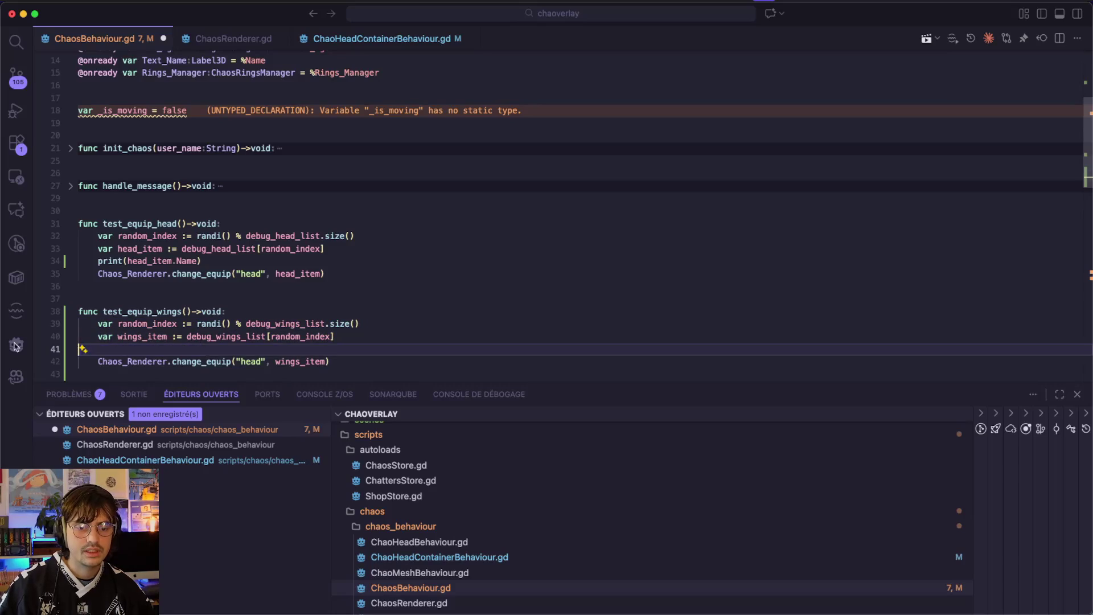
key("BackSpace")
left_click_drag(204, 260, 78, 261)
key("BackSpace")
key("BackSpace")
double_click(258, 336)
type("wings")
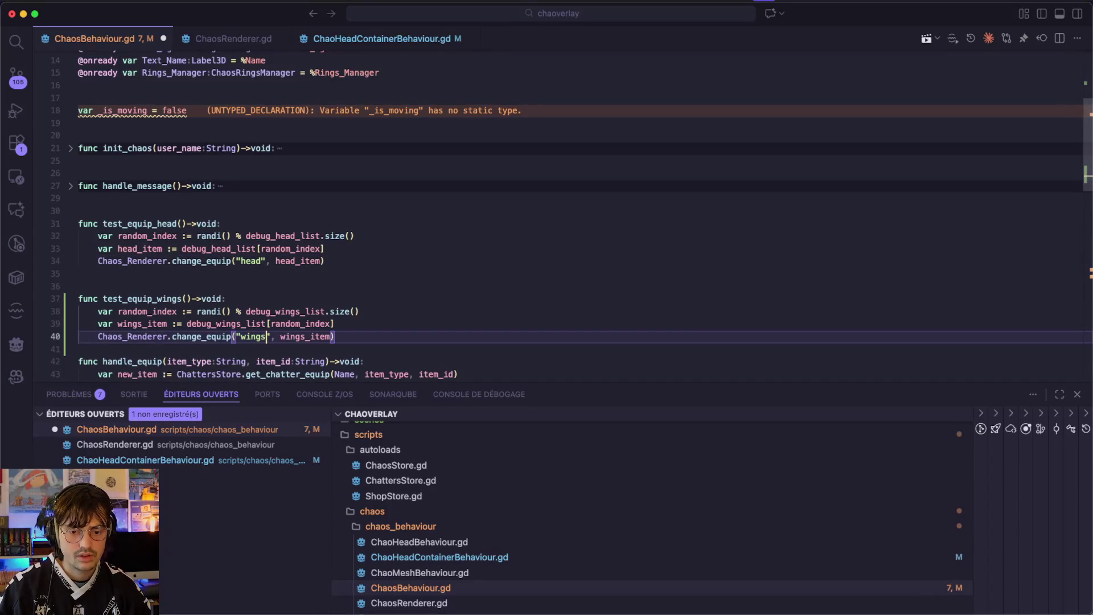
key("super+s")
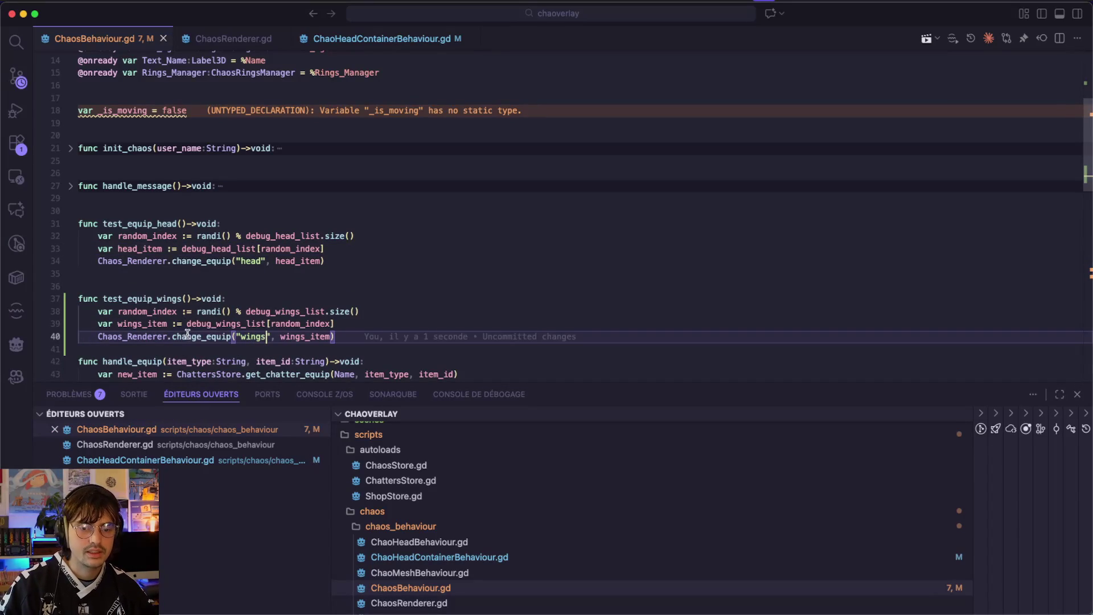
- Review change_equip's change_mesh calls in ChaosRenderer.gd, then expand Debug Wings List in Godot
left_click(188, 337, "super")
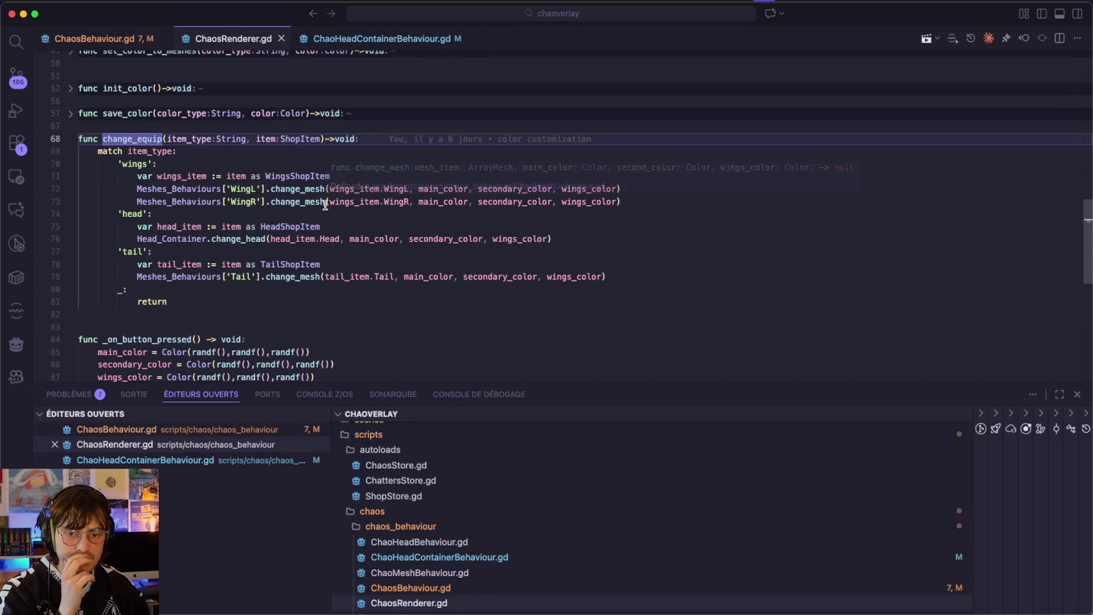
mouse_move(325, 205)
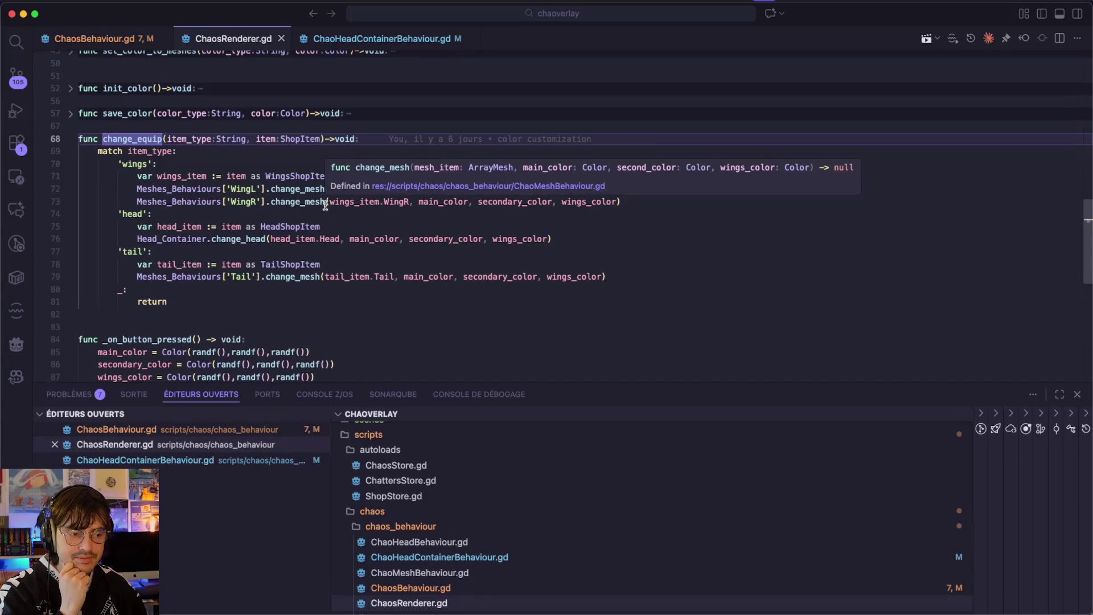
left_click(325, 204)
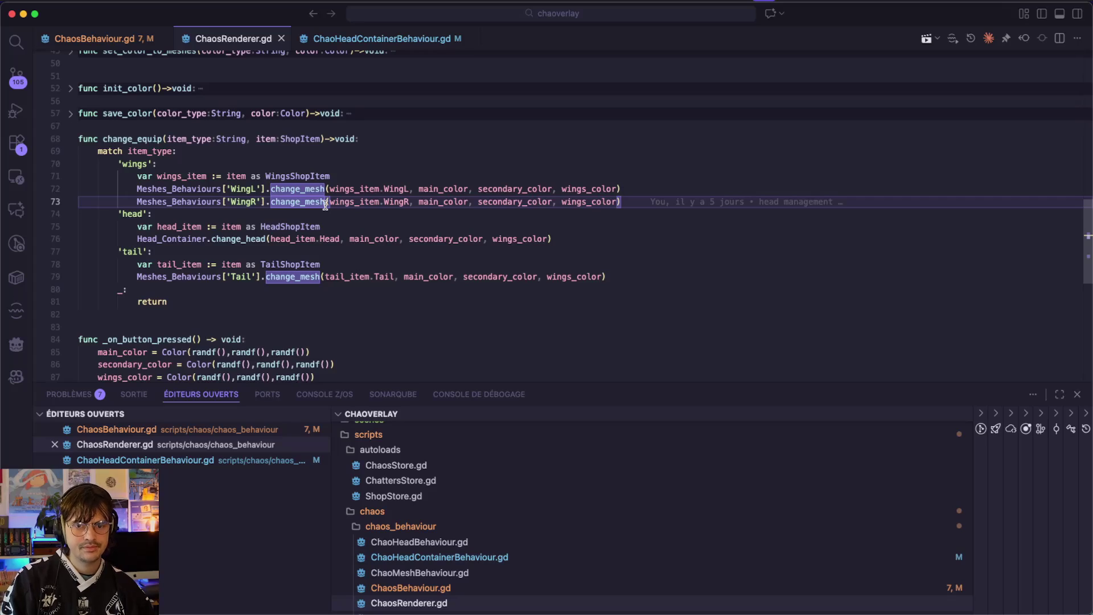
key("ctrl+Right")
left_click(946, 334)
- Add five empty elements to the Debug Wings List and show the wings folder
left_click(996, 371)
left_click(997, 392)
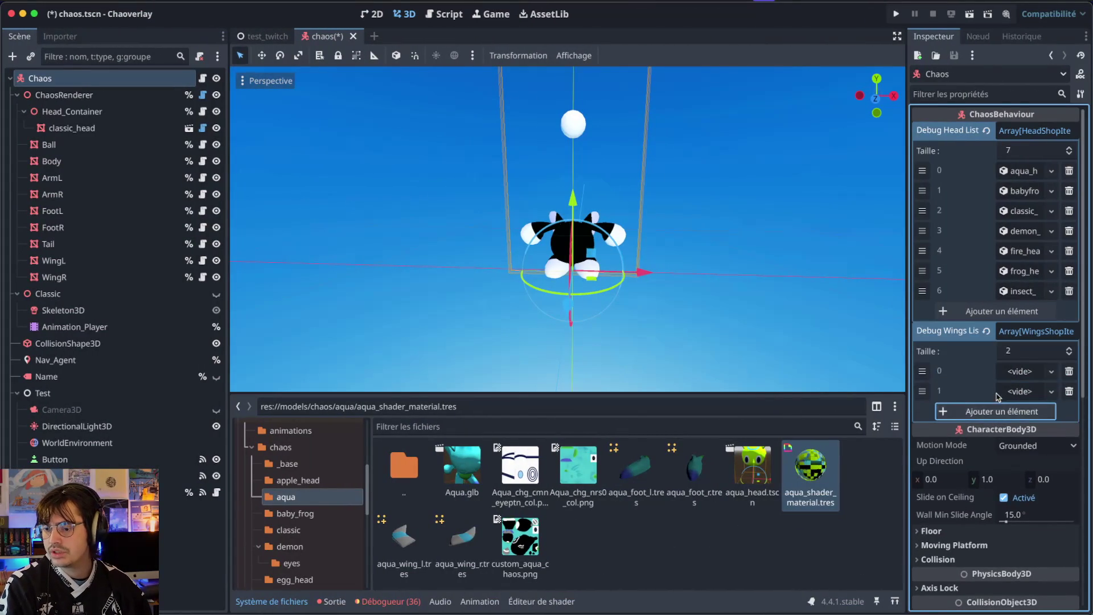
left_click(998, 409)
left_click(1005, 440)
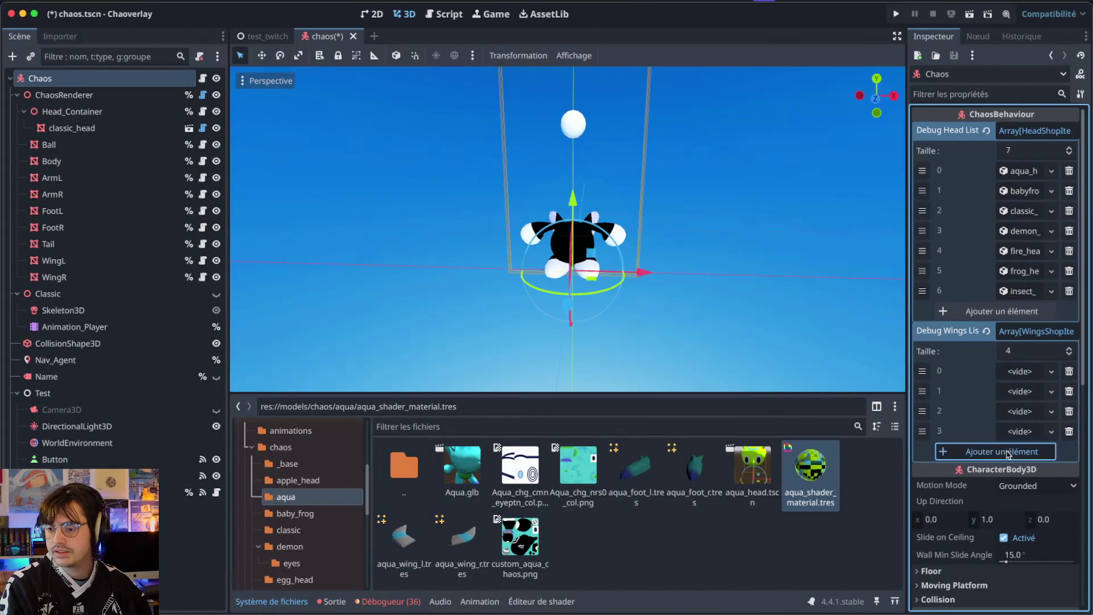
left_click(1006, 451)
scroll(307, 513, "down", 10)
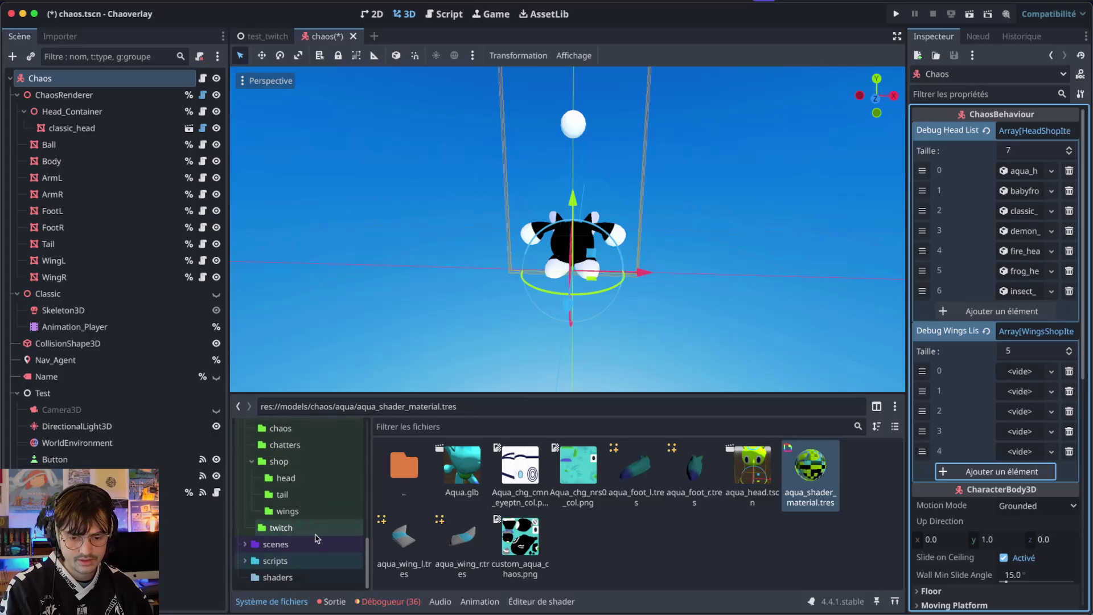
left_click(287, 511)
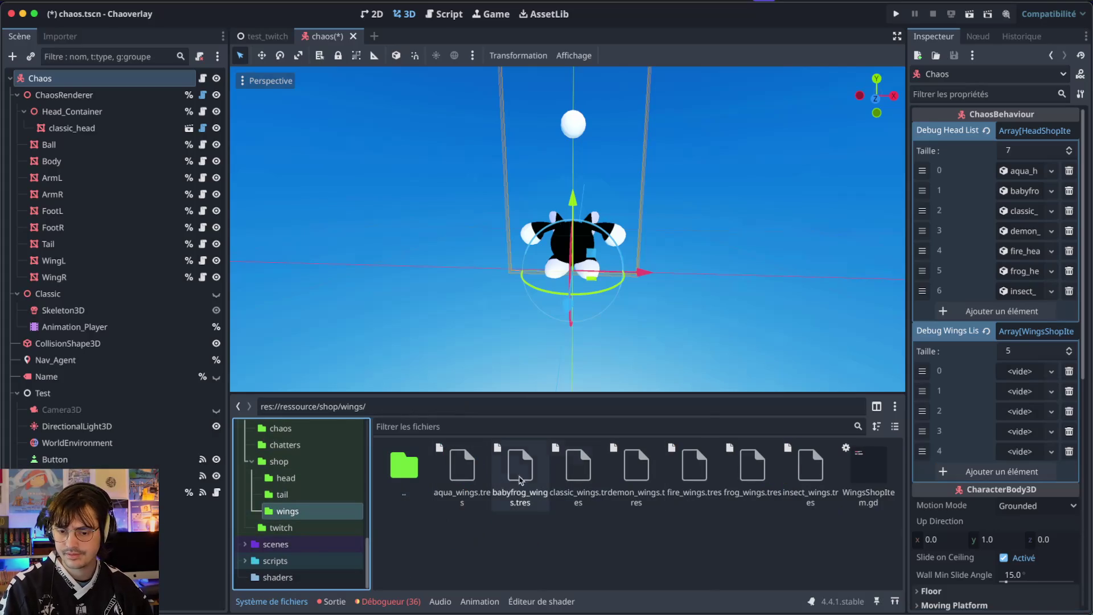
- Quick Load aqua_wings, babyfrog_wings and classic_wings into slots 0–2
left_click(1052, 371)
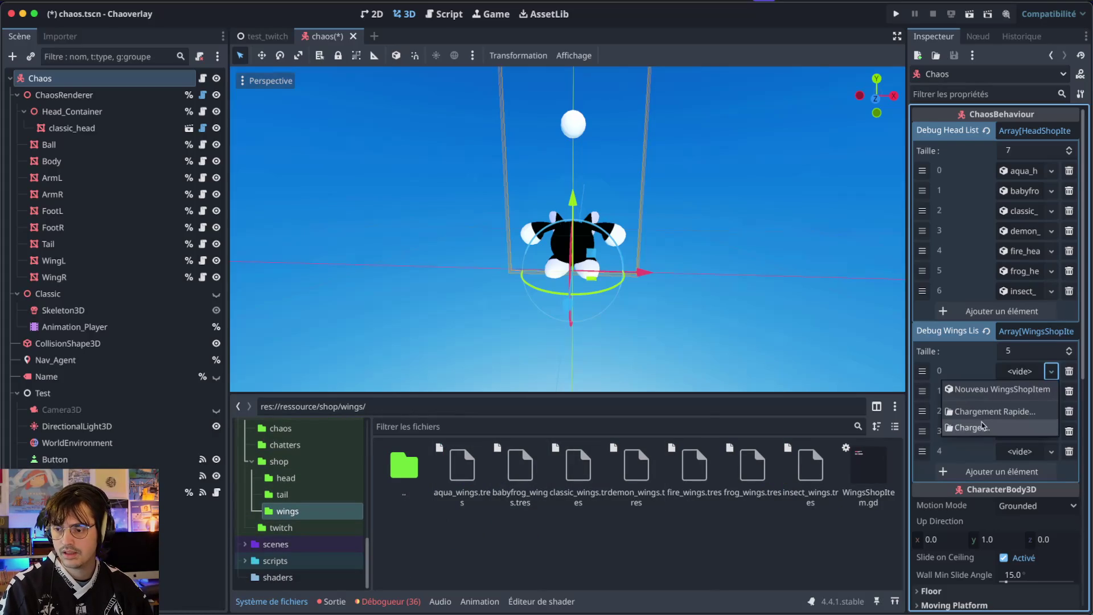
left_click(988, 417)
key("Return")
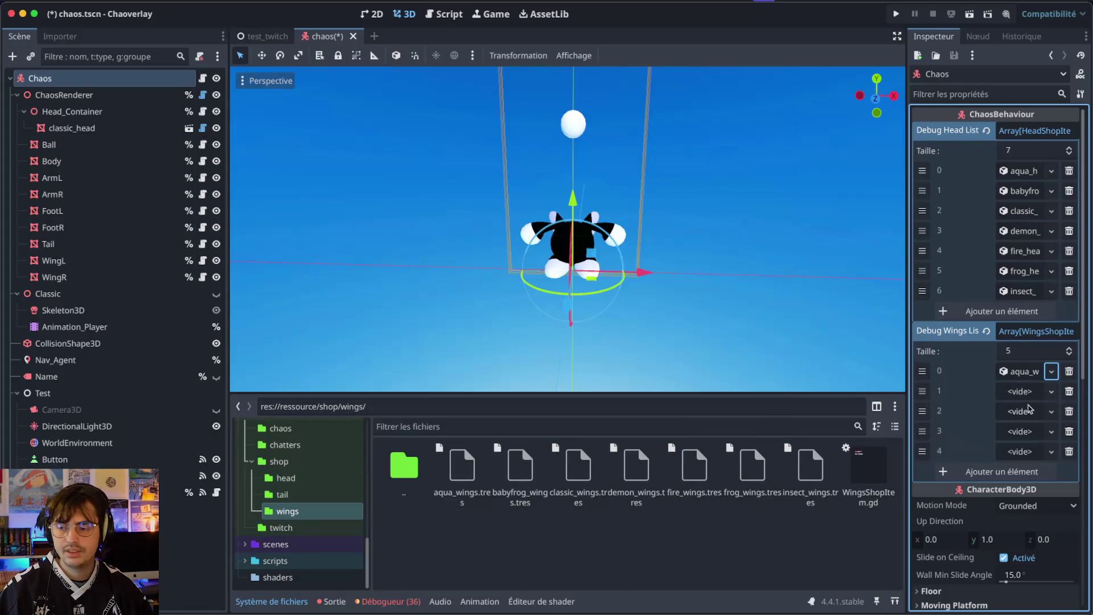
left_click(1052, 391)
left_click(1018, 431)
key("Down")
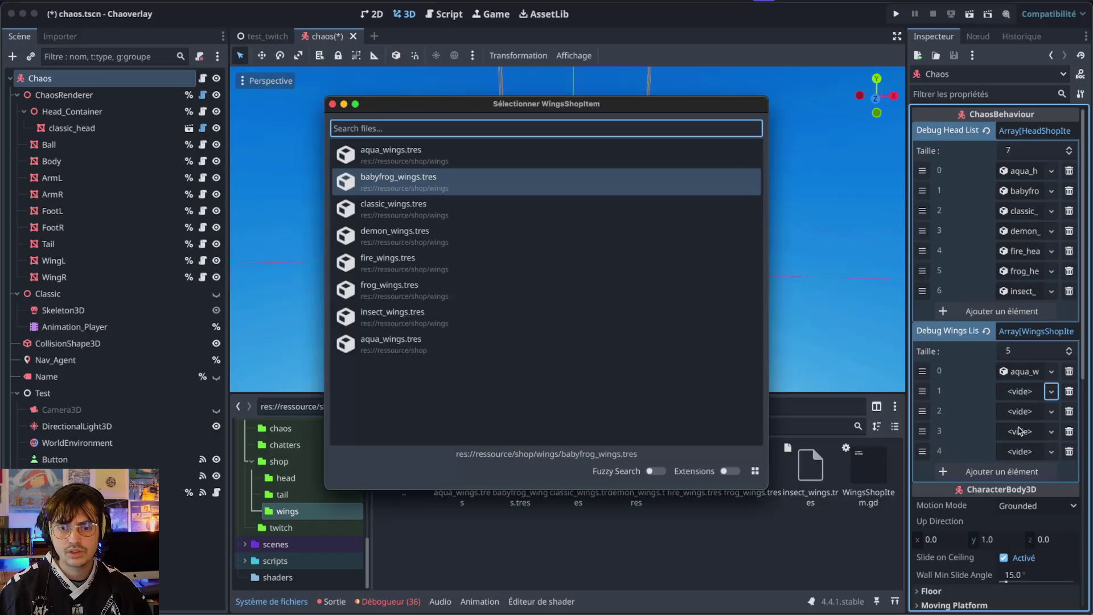
key("Return")
left_click(1051, 411)
left_click(1019, 452)
key("Down")
key("Down")
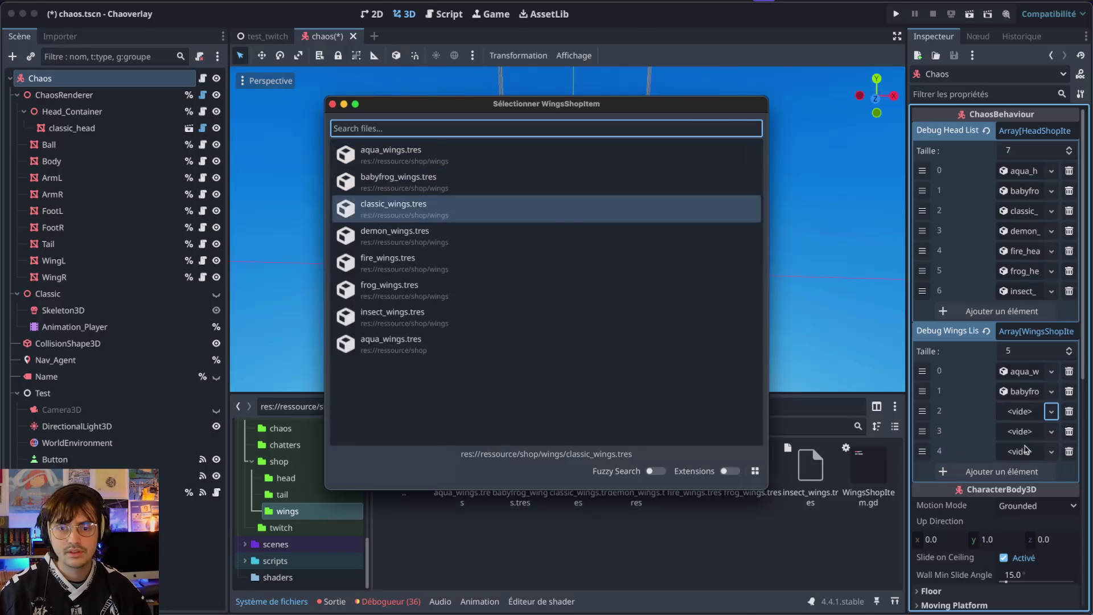
key("Return")
- Quick Load demon_wings and fire_wings into slots 3 and 4
left_click(1051, 431)
left_click(1018, 471)
key("Down")
key("Down")
key("Down")
key("Return")
left_click(1051, 451)
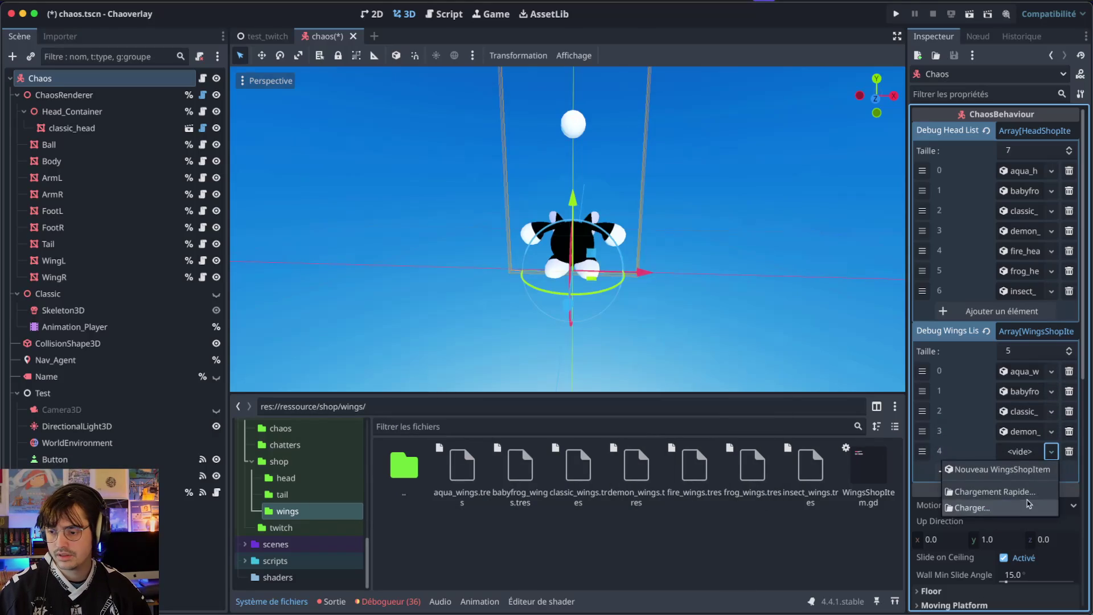
left_click(1019, 492)
key("Down")
key("Down")
key("Down")
key("Return")
- Add more slots and load frog_wings and insect_wings into slots 5 and 6
left_click(1026, 477)
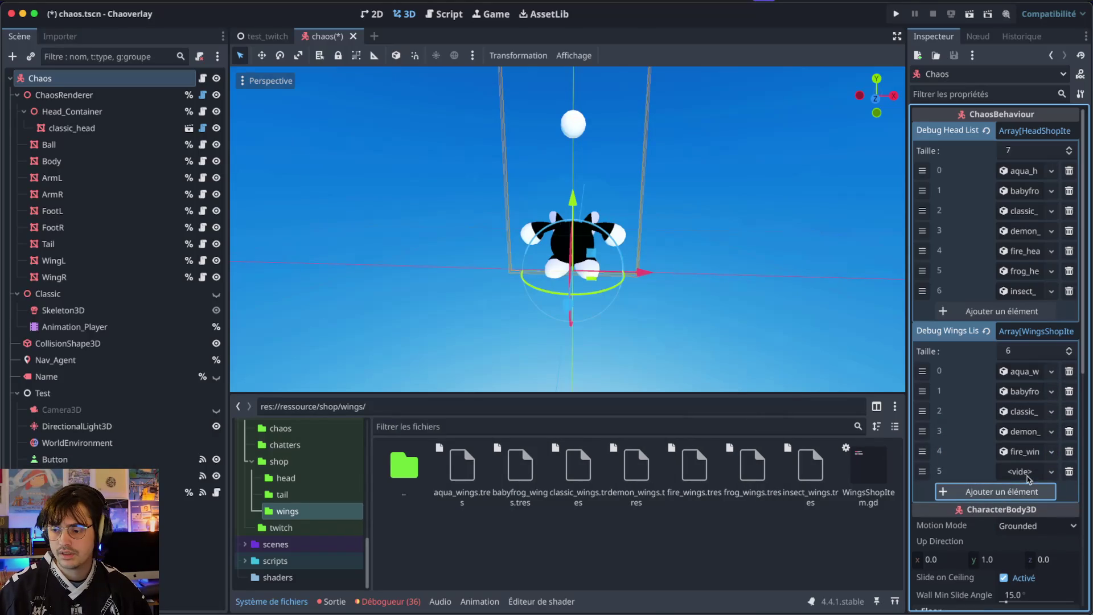
left_click(1022, 491)
left_click(1020, 513)
left_click(1051, 472)
left_click(1003, 518)
key("Down")
key("Down")
key("Down")
key("Return")
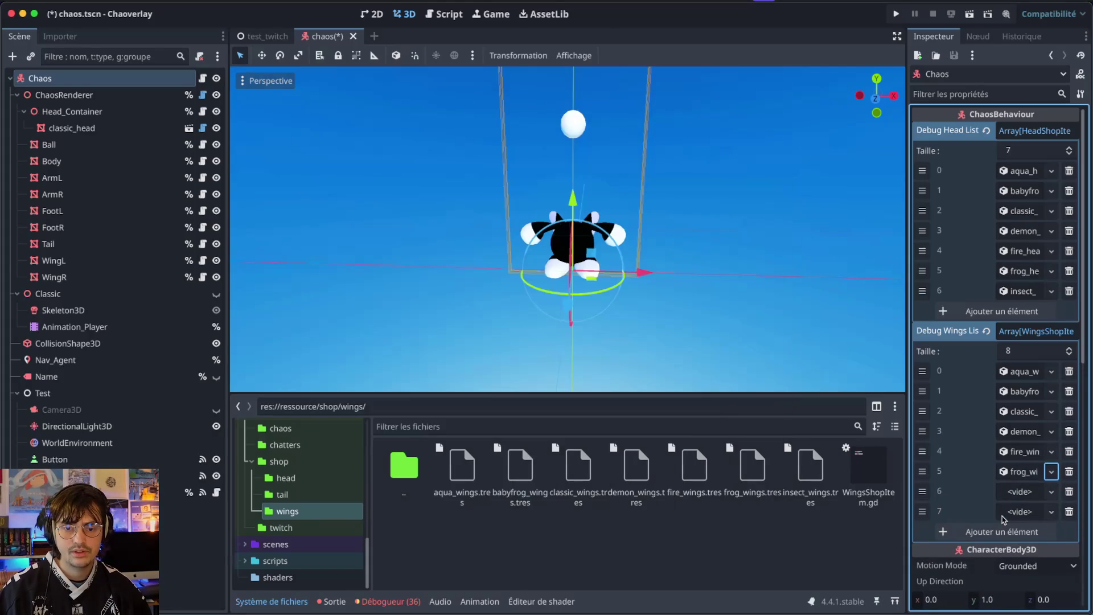
left_click(1051, 491)
left_click(1023, 531)
key("Down")
key("Down")
key("Down")
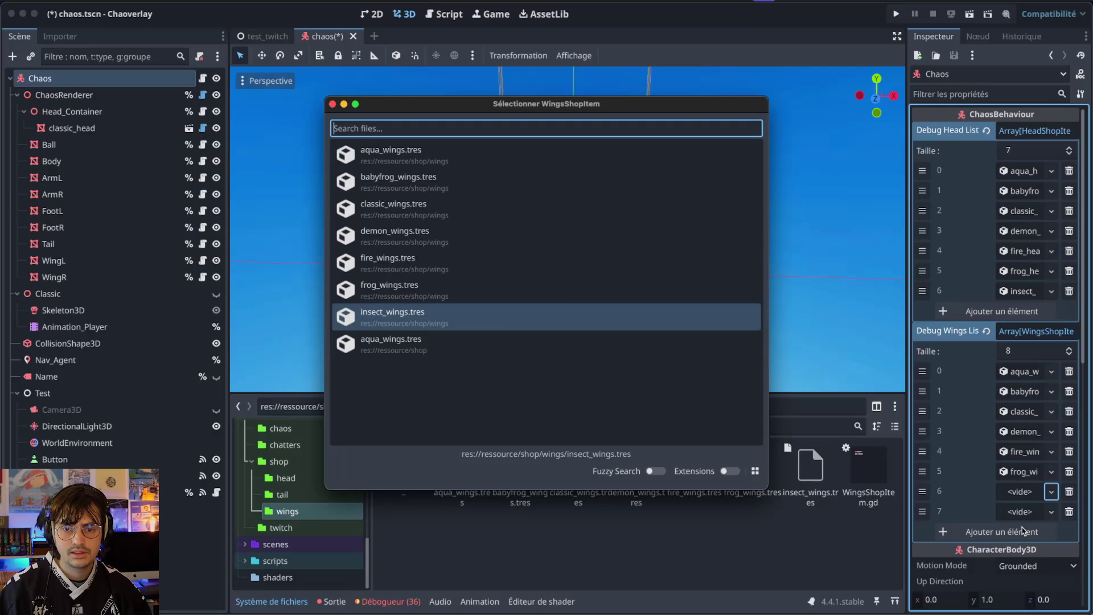
key("Return")
- Remove the leftover empty slot 7 and browse back to the shop folder
left_click(1069, 511)
left_click(446, 552)
left_click(279, 461)
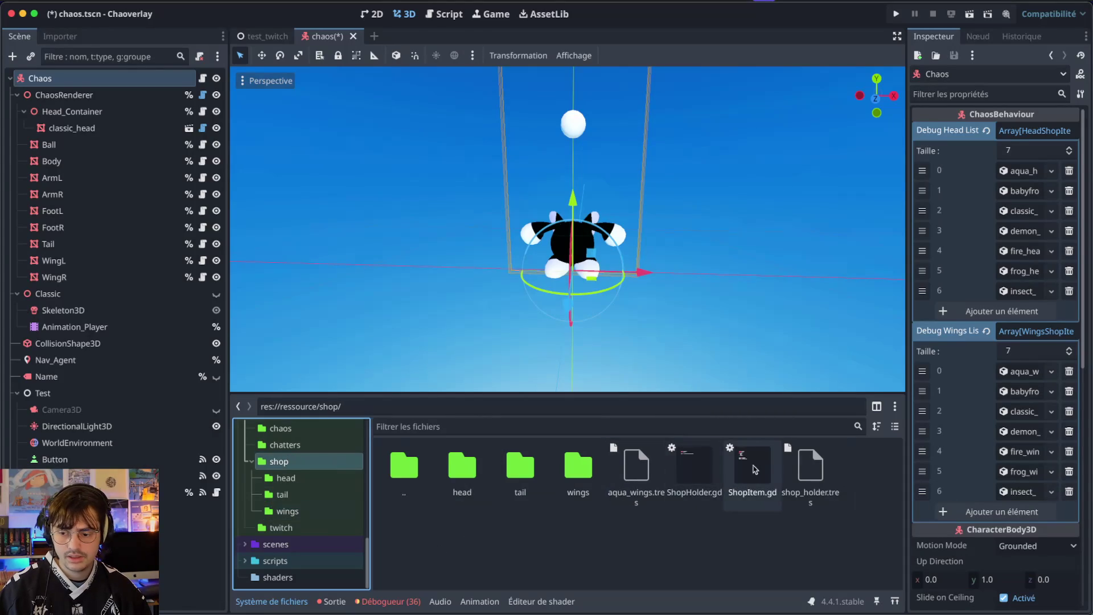
- Delete the stray aqua_wings.tres from the shop folder
right_click(655, 470)
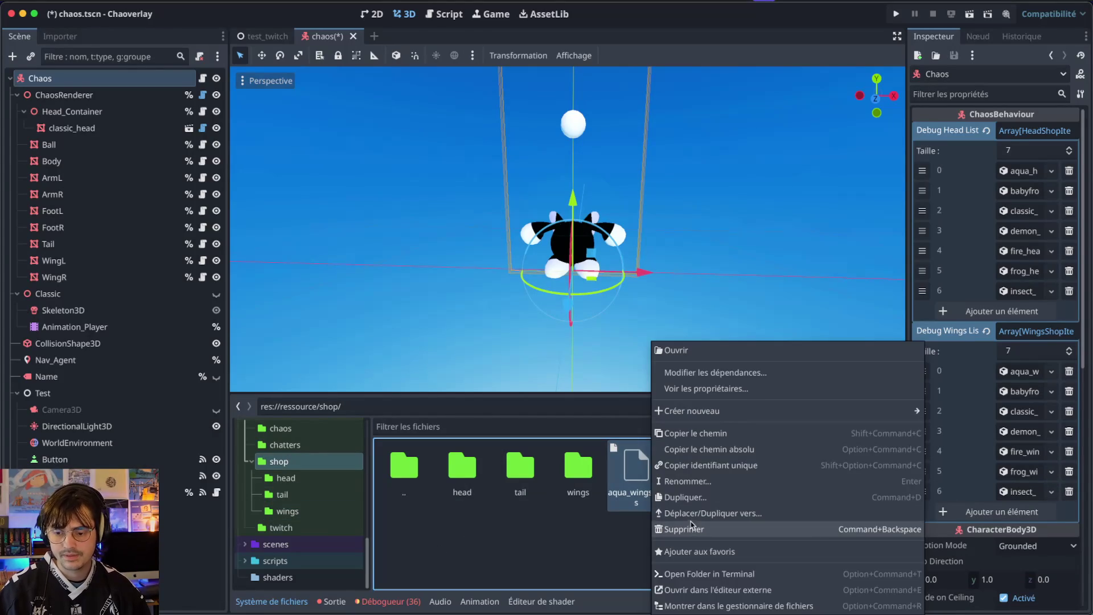
left_click(693, 530)
key("Return")
- Review the aqua, babyfrog, classic, demon, fire and frog wings resources
left_click(288, 510)
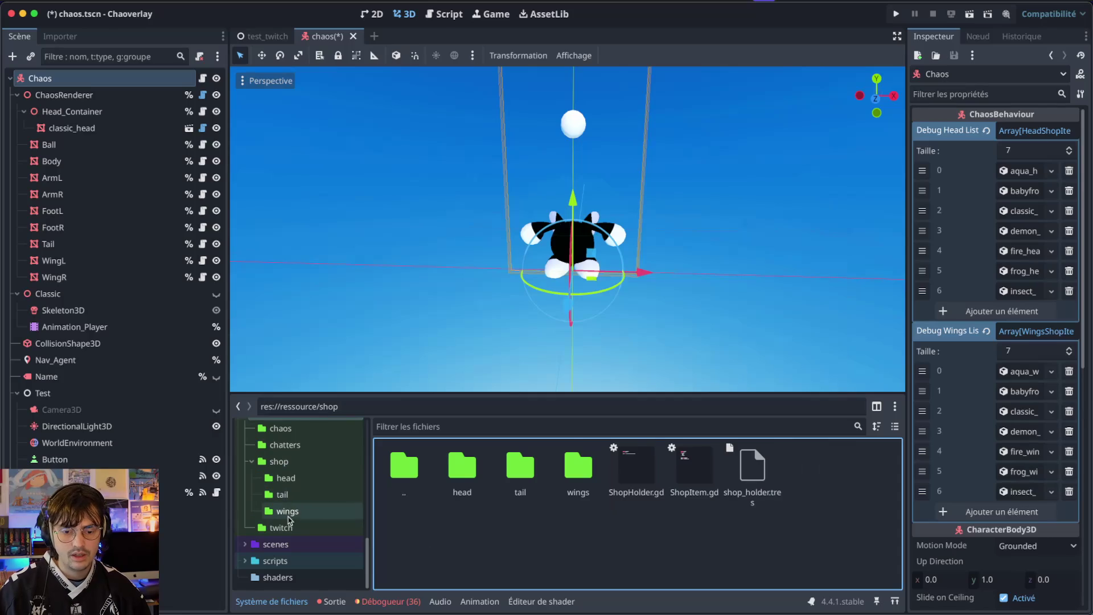
left_click(461, 492)
left_click(518, 493)
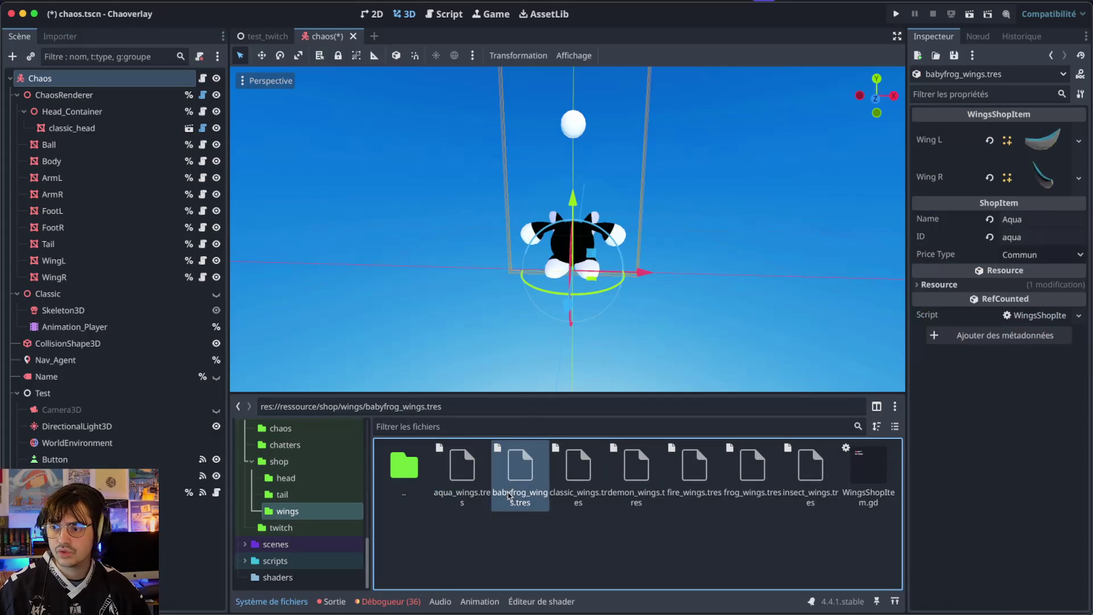
left_click(577, 495)
left_click(640, 491)
left_click(703, 478)
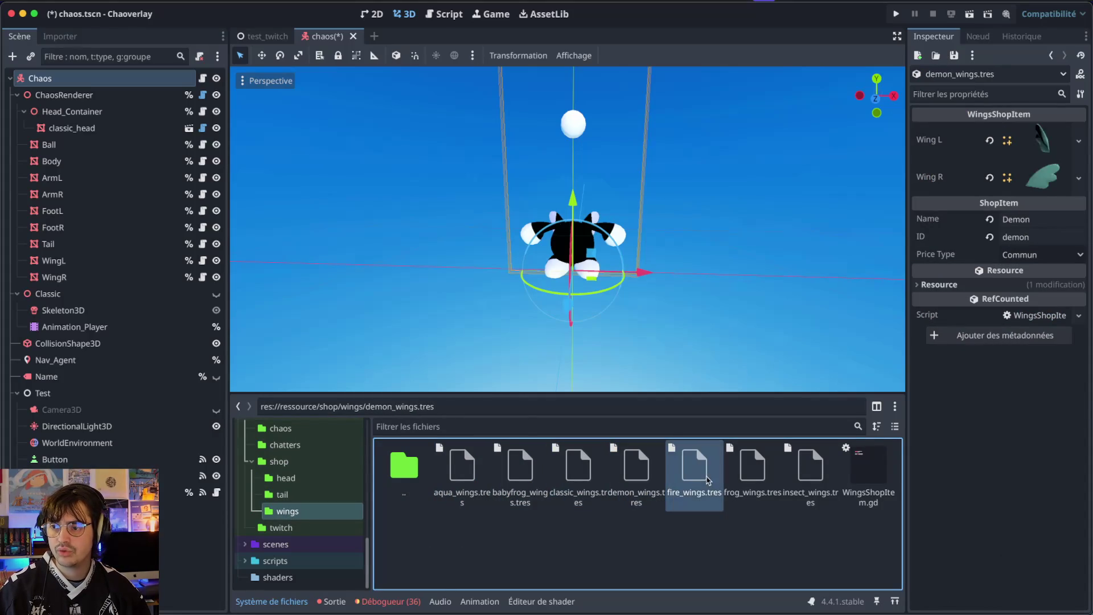
left_click(762, 477)
- Save the chaos scene and duplicate the debug Button node
key("ctrl+s")
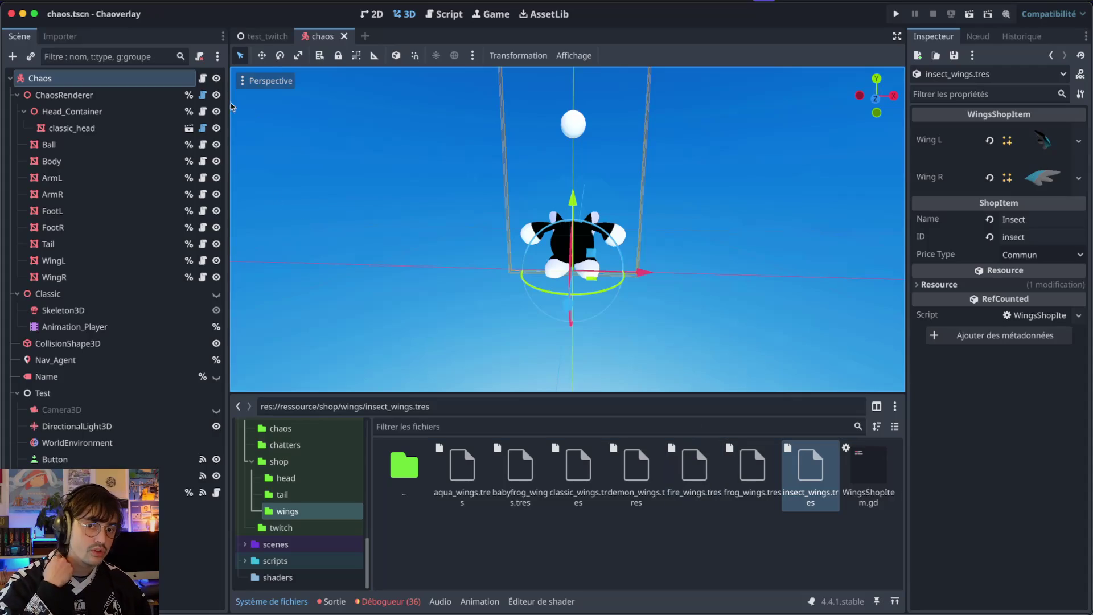
left_click(136, 475)
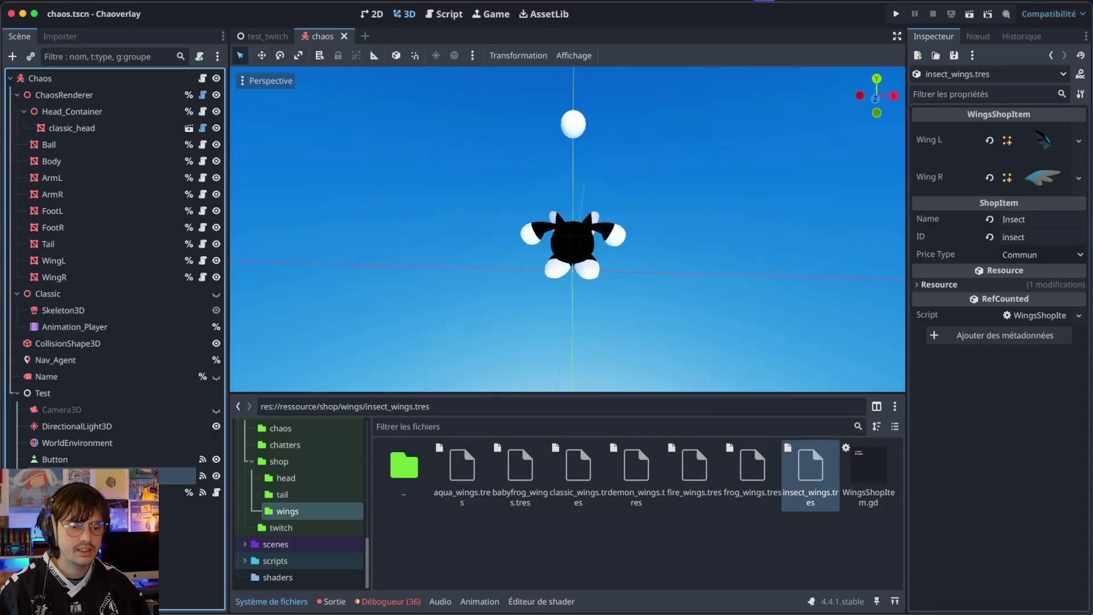
key("ctrl+d")
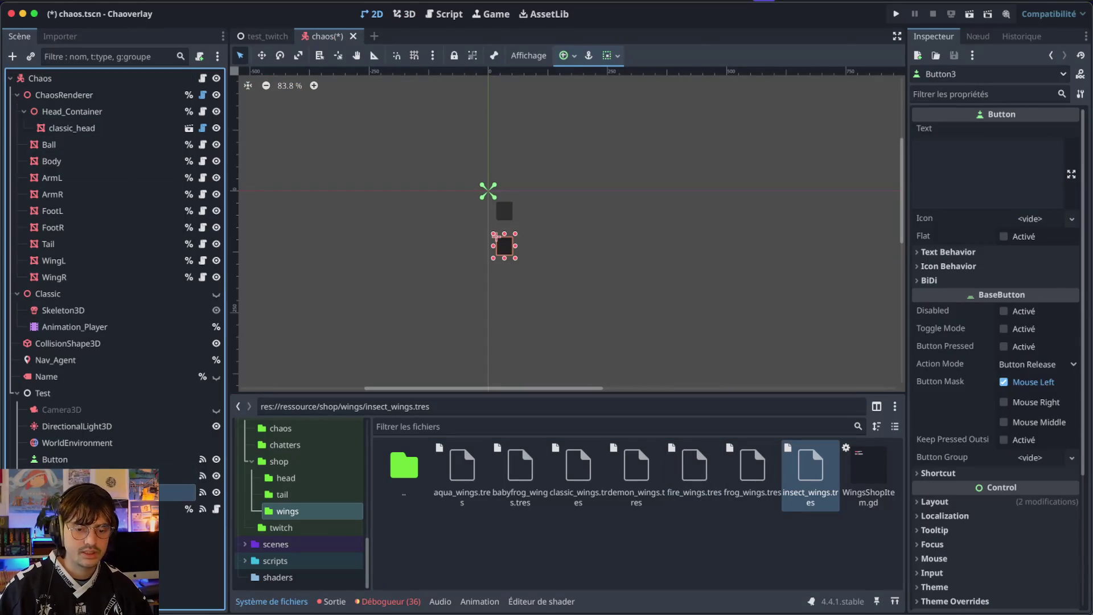
- Move the new button below the original and disconnect it from test_equip_head
mouse_move(504, 252)
left_mouse_down()
mouse_move(503, 309)
mouse_move(504, 284)
left_mouse_up()
left_click(991, 39)
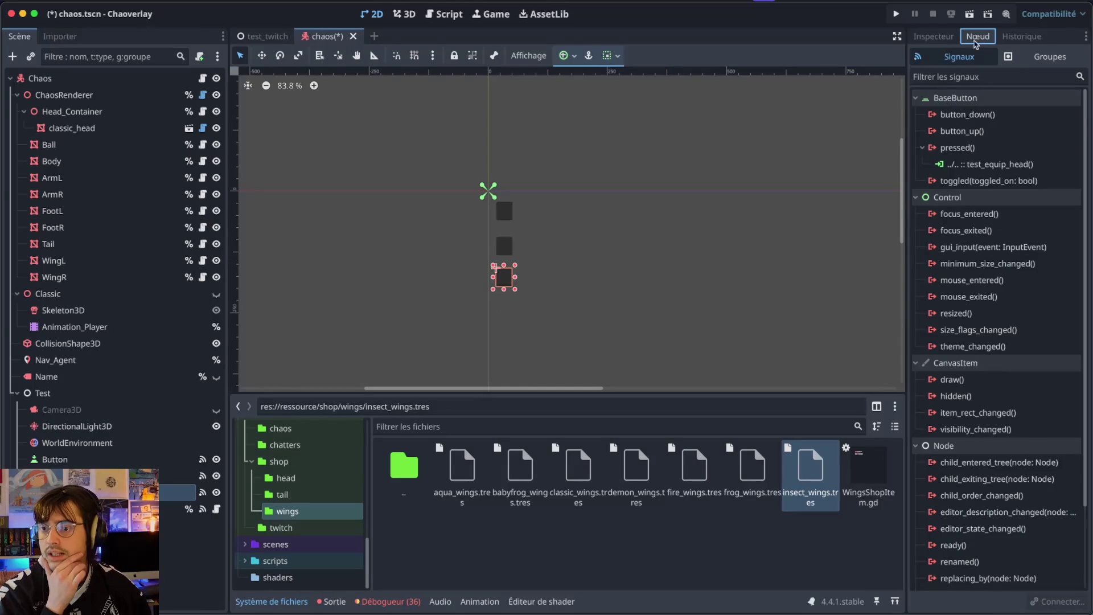
left_click(1002, 165)
right_click(1003, 167)
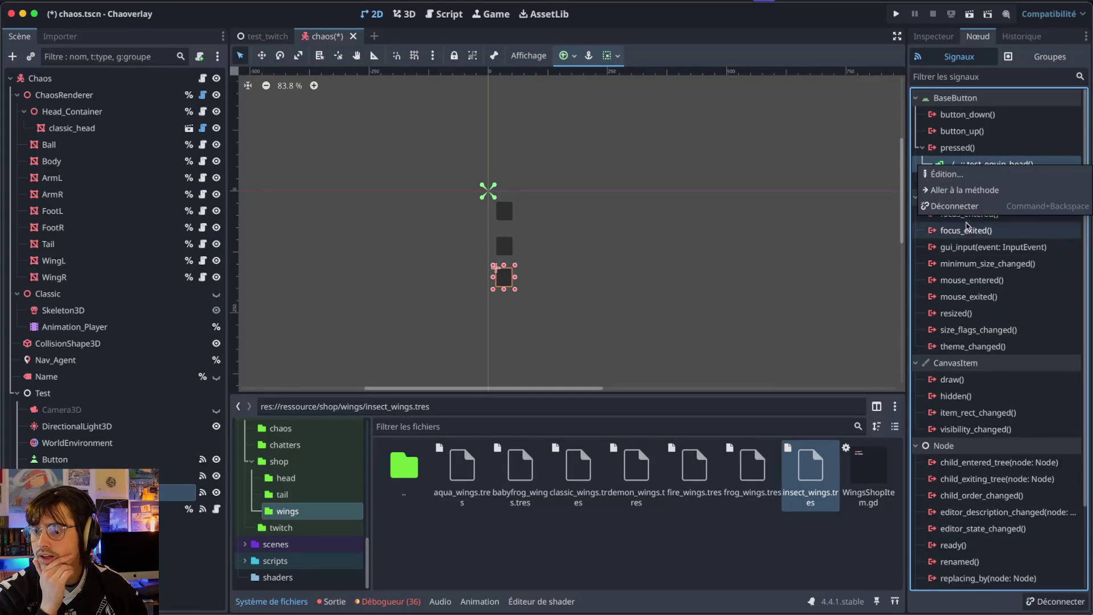
left_click(955, 205)
- Connect the button's pressed signal to test_equip_wings and save the scene
double_click(969, 148)
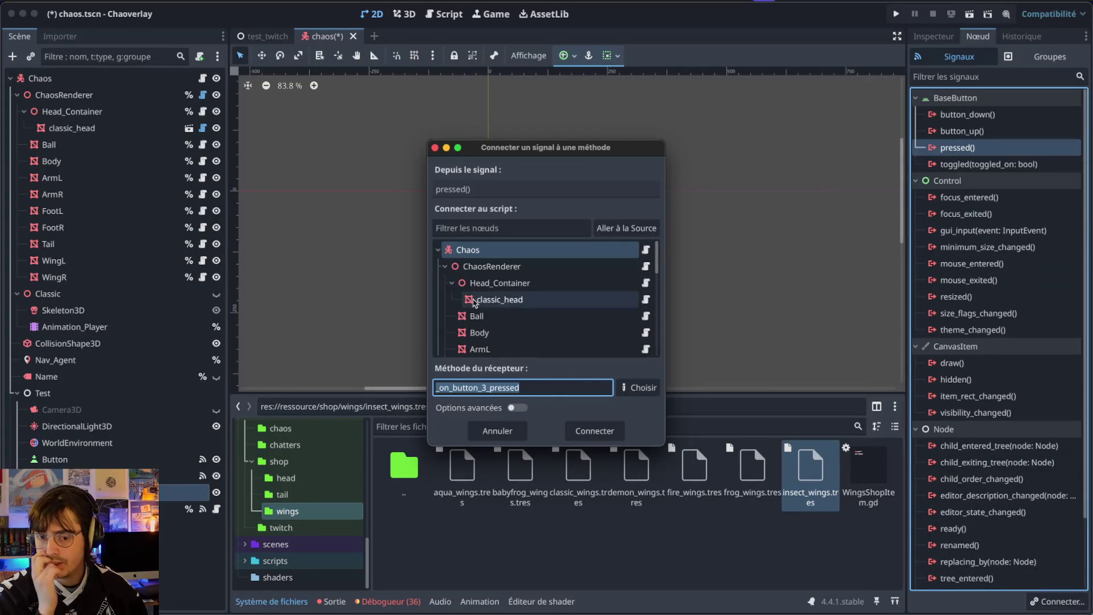
left_click(638, 387)
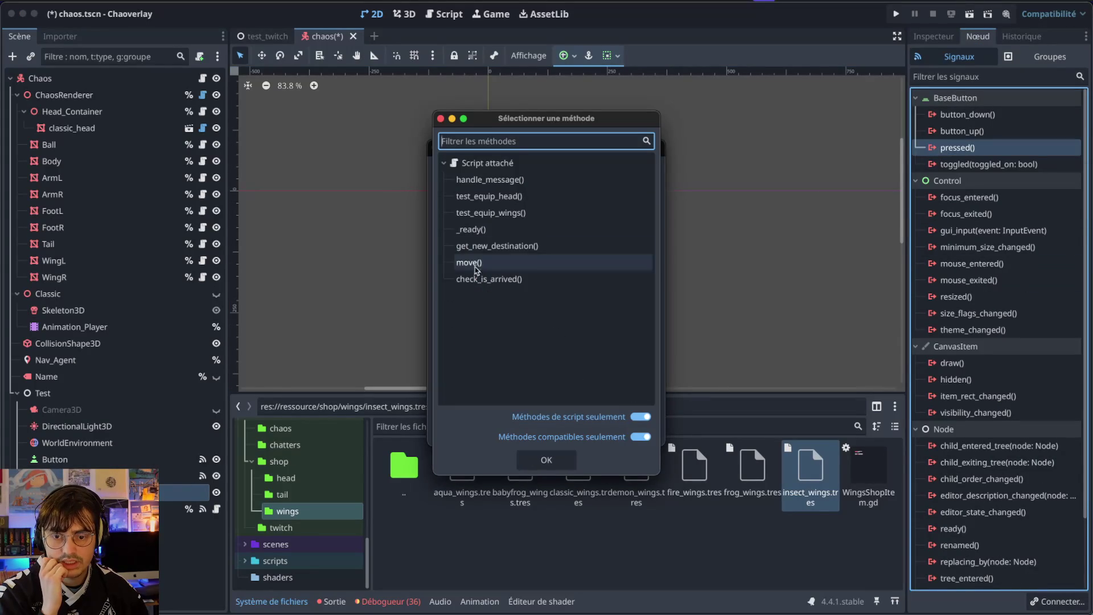
left_click(506, 214)
left_click(546, 459)
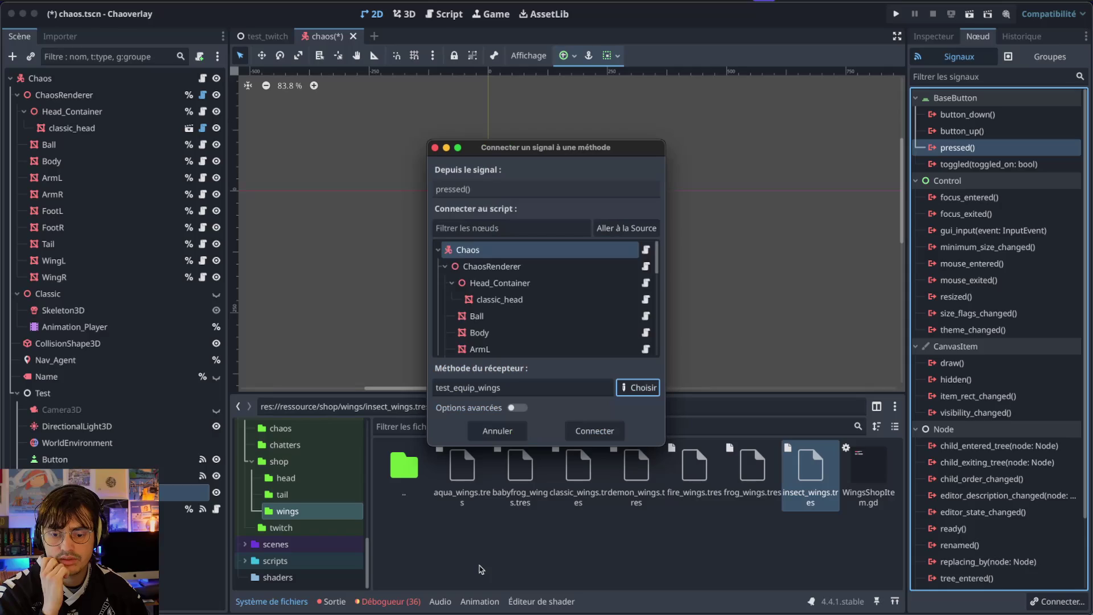
left_click(594, 431)
key("ctrl+s")
- Nudge the button slightly downward, save again, and run the project
left_click_drag(505, 277, 506, 282)
key("ctrl+s")
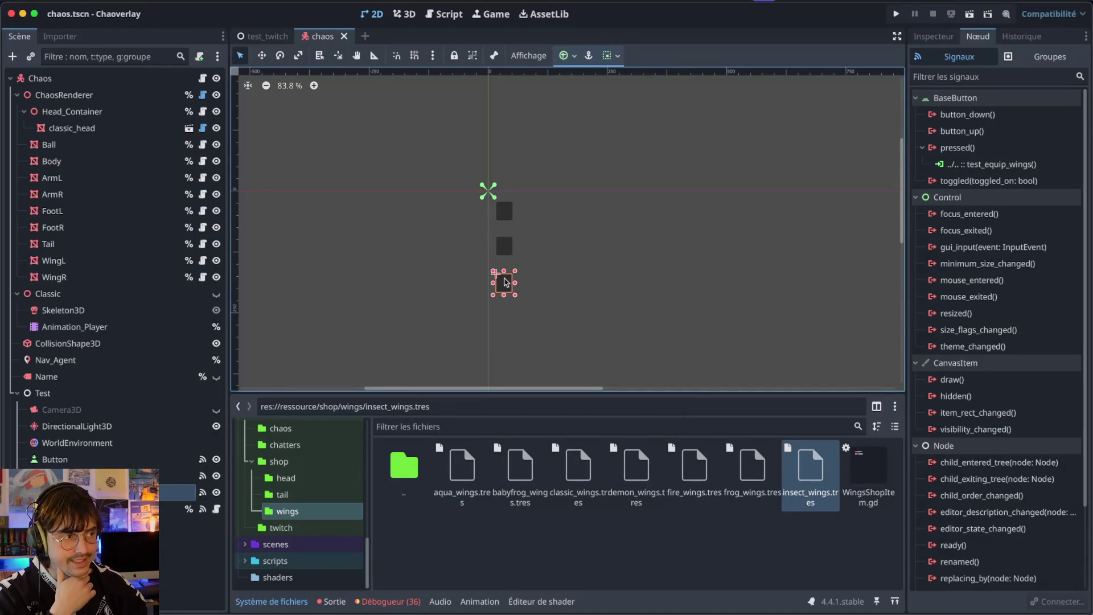
key("super+b")
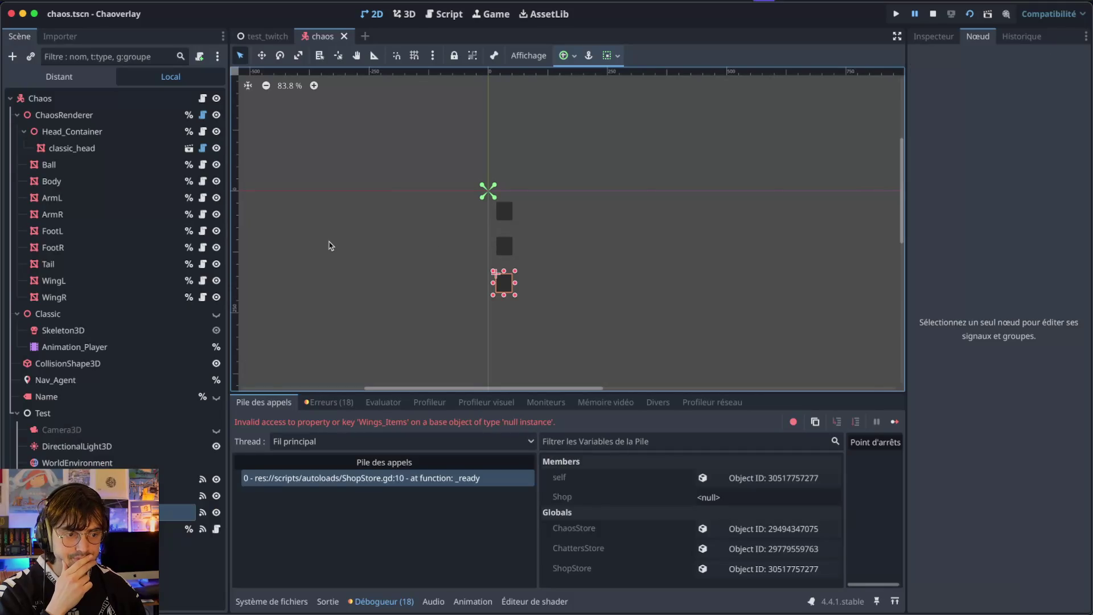
- Inspect the call stack of the Wings_Items null-instance error in ShopStore.gd
left_click(385, 507)
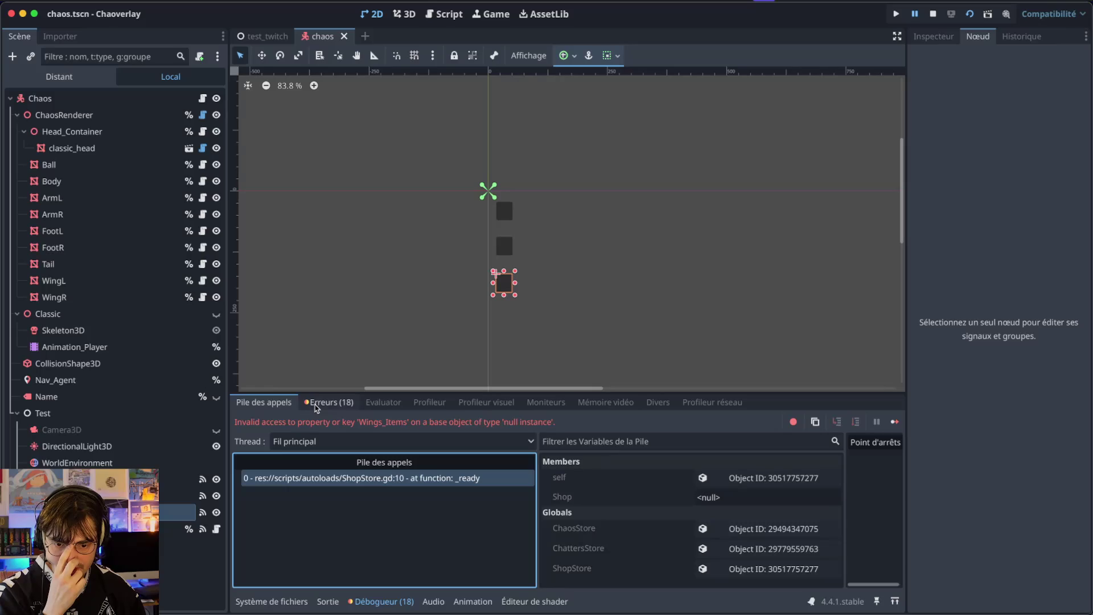
key("ctrl+Left")
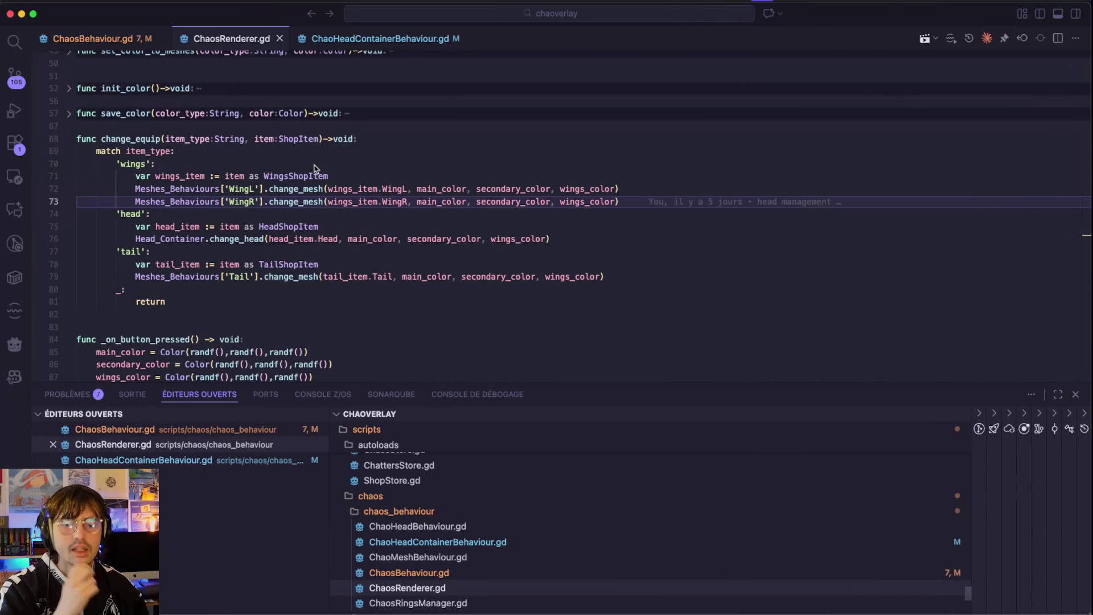
- Open ShopStore.gd and comment out lines 9–10, then save
key("super+p")
type("SHost")
key("Return")
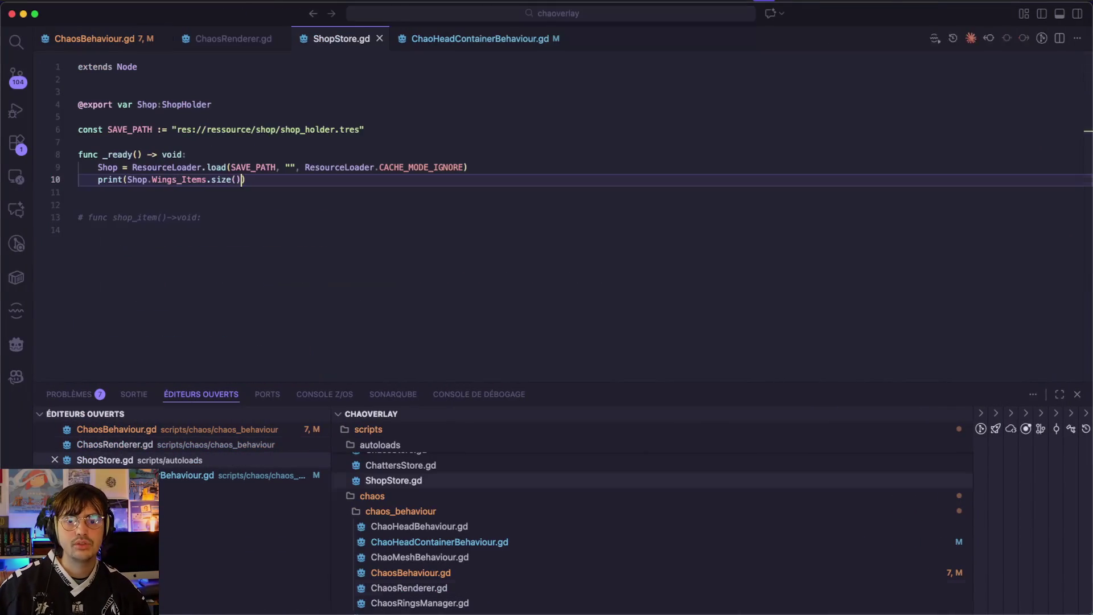
left_click_drag(307, 179, 10, 185)
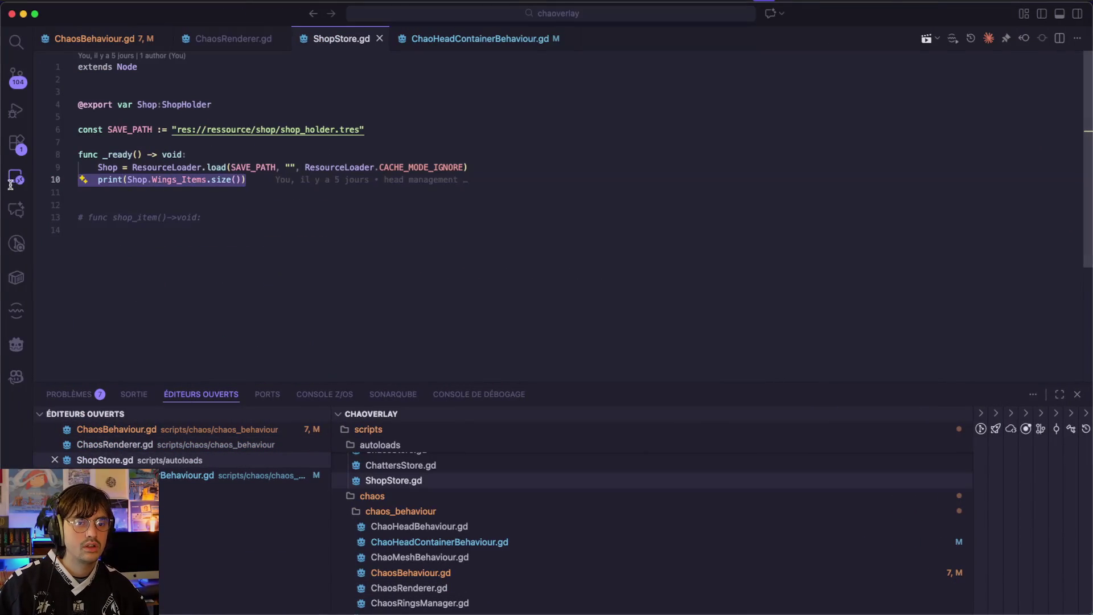
left_click(48, 169, "shift")
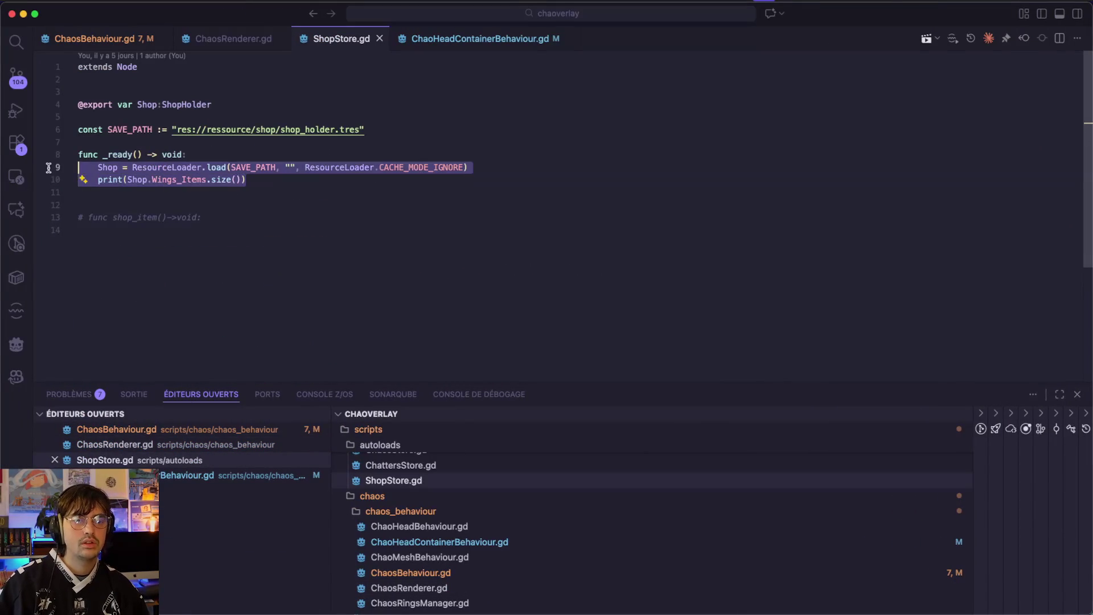
key("super+slash")
key("super+s")
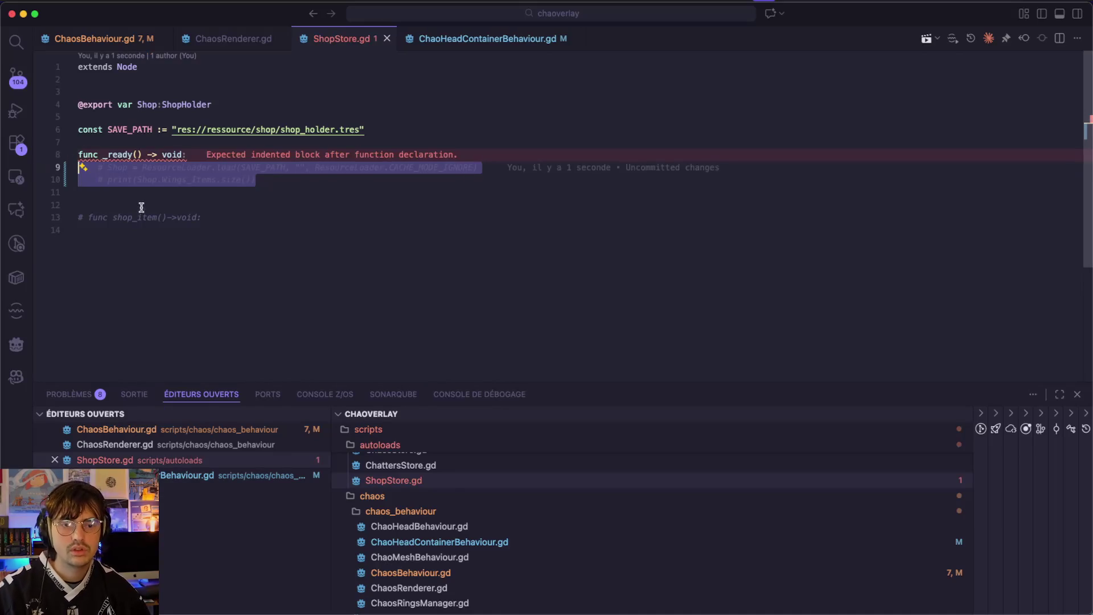
- Undo that, comment out lines 8–10 of _ready instead, save, and return to Godot
left_click(183, 154, "shift")
key("super+z")
left_click(78, 154, "shift")
key("super+slash")
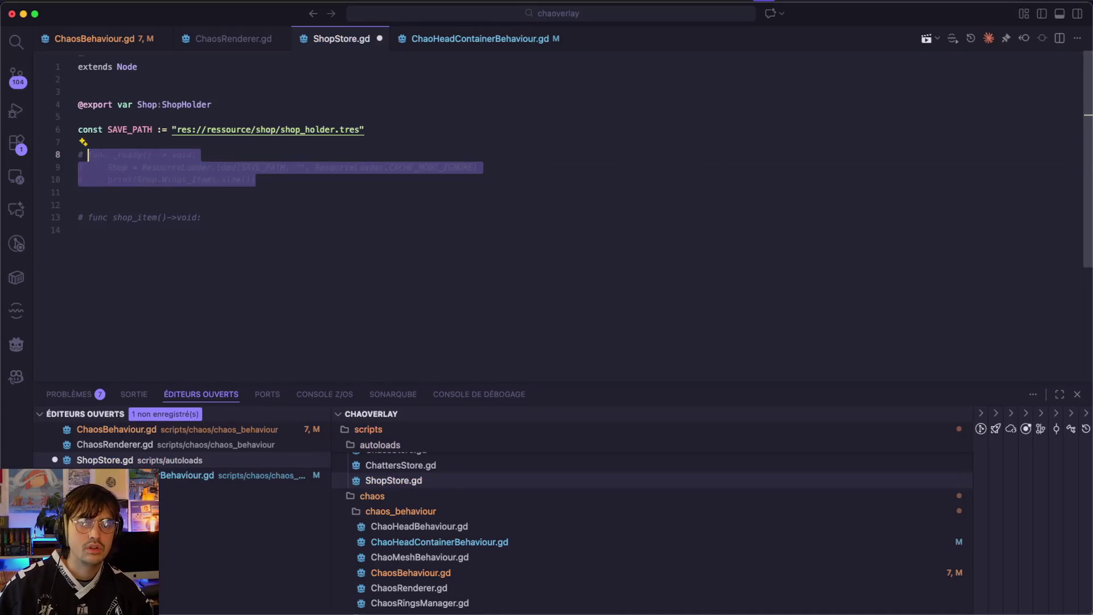
key("super+s")
key("super+Tab")
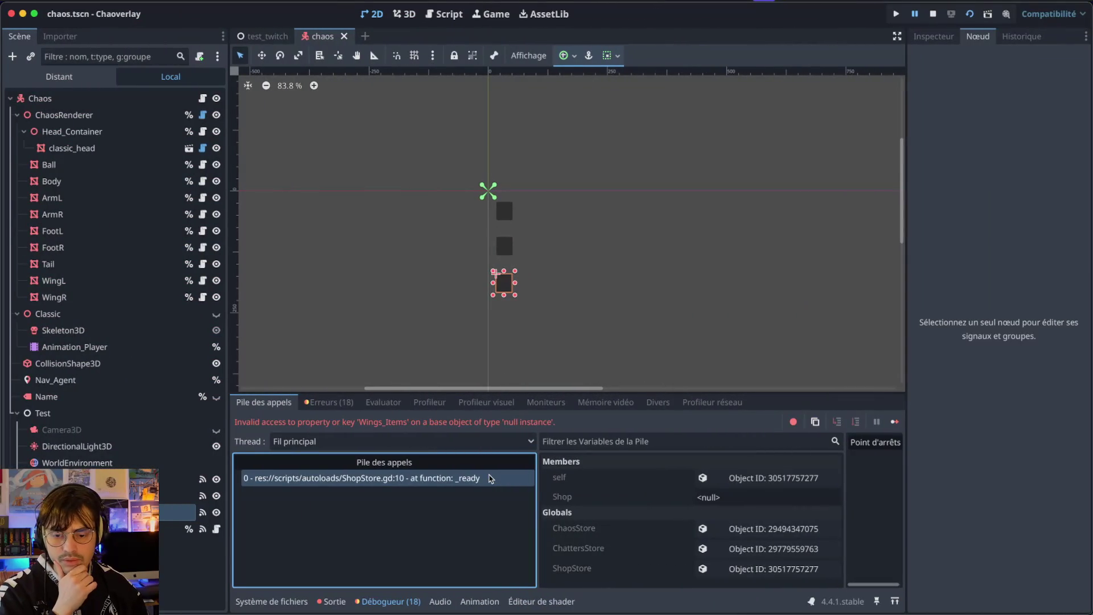
- Run the game and randomize the Chao's colours repeatedly
key("super+s")
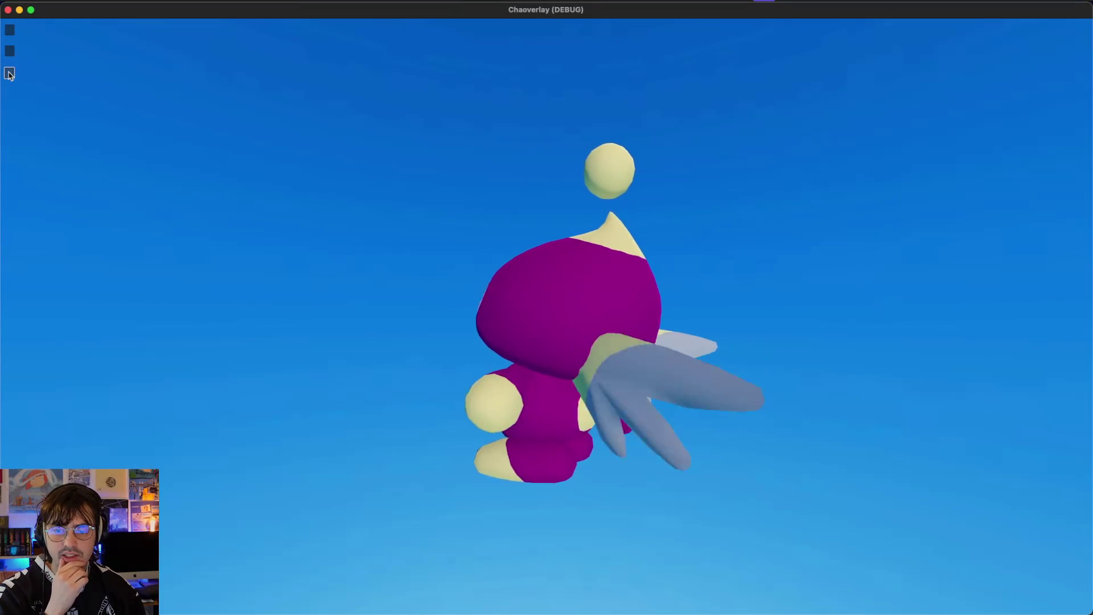
left_click(12, 32)
left_click(11, 32)
left_click(10, 33)
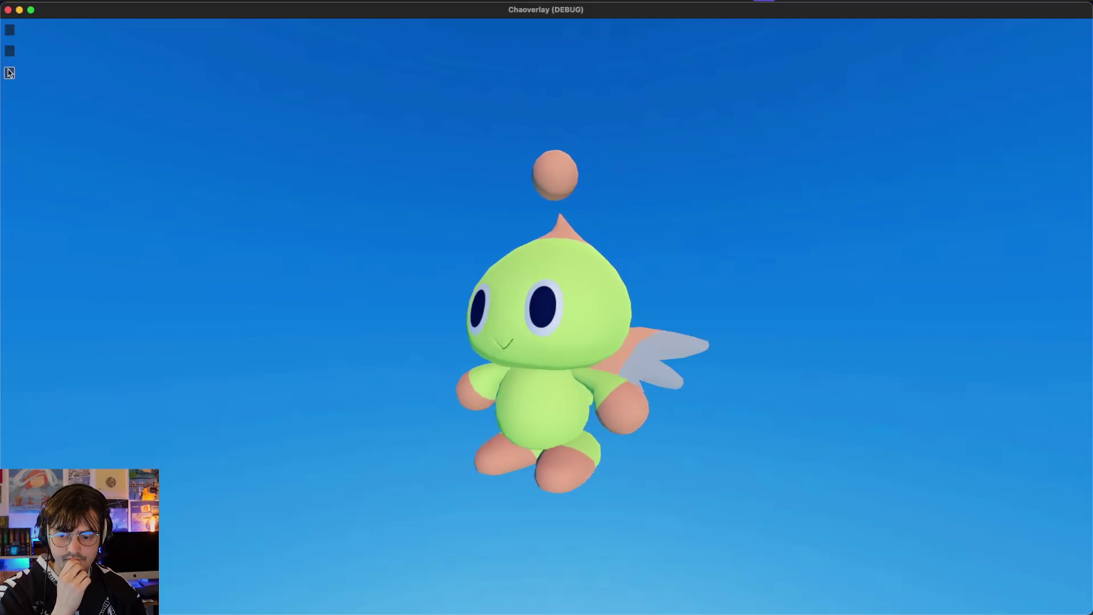
left_click(10, 30)
left_click(10, 30)
left_click(10, 31)
left_click(9, 30)
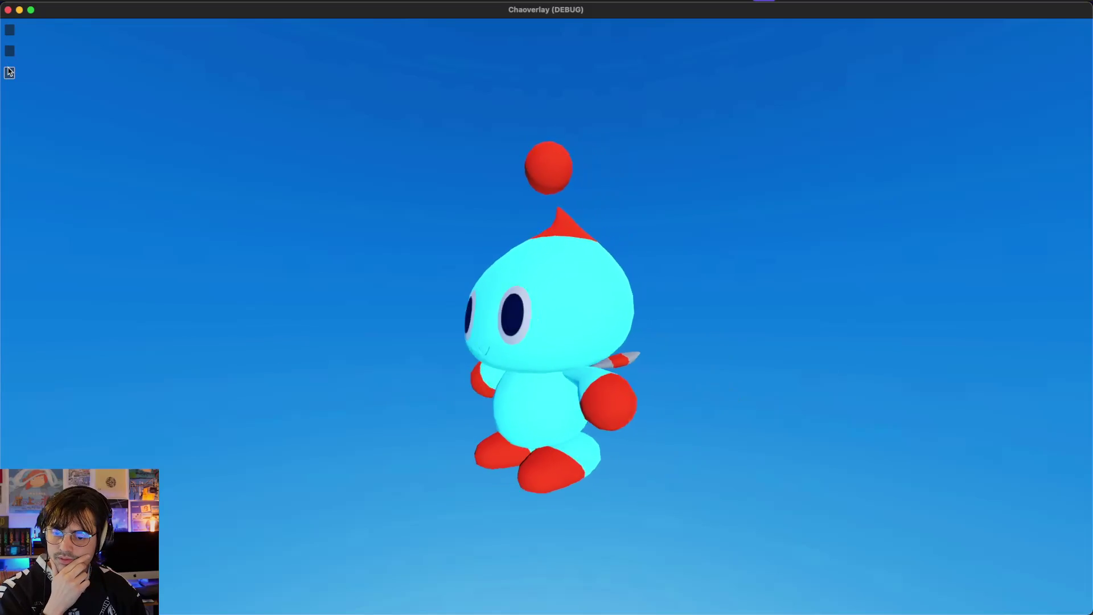
left_click(11, 30)
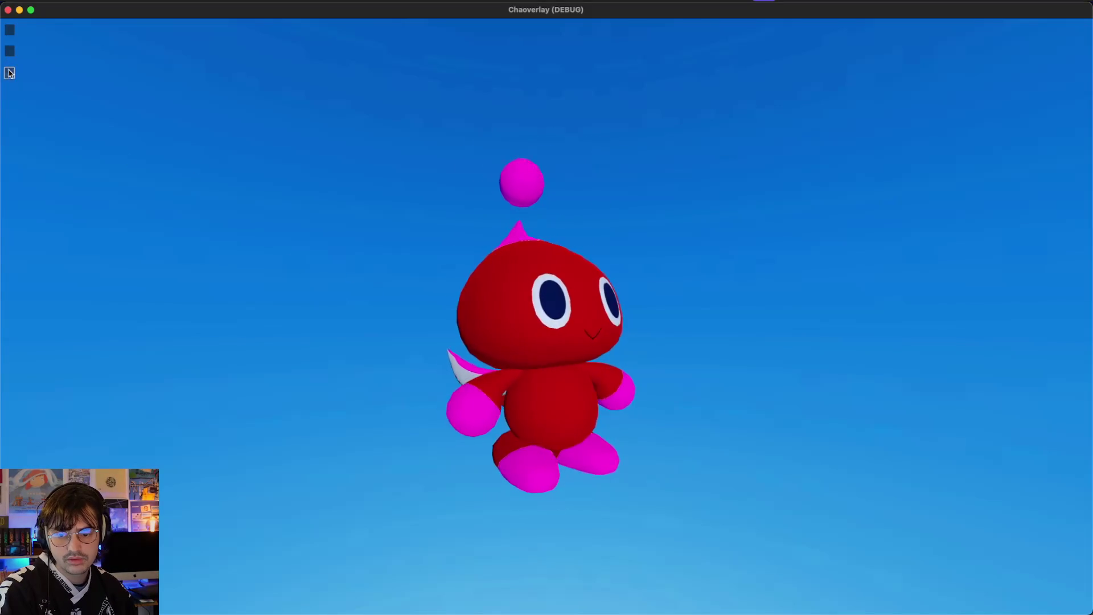
left_click(10, 29)
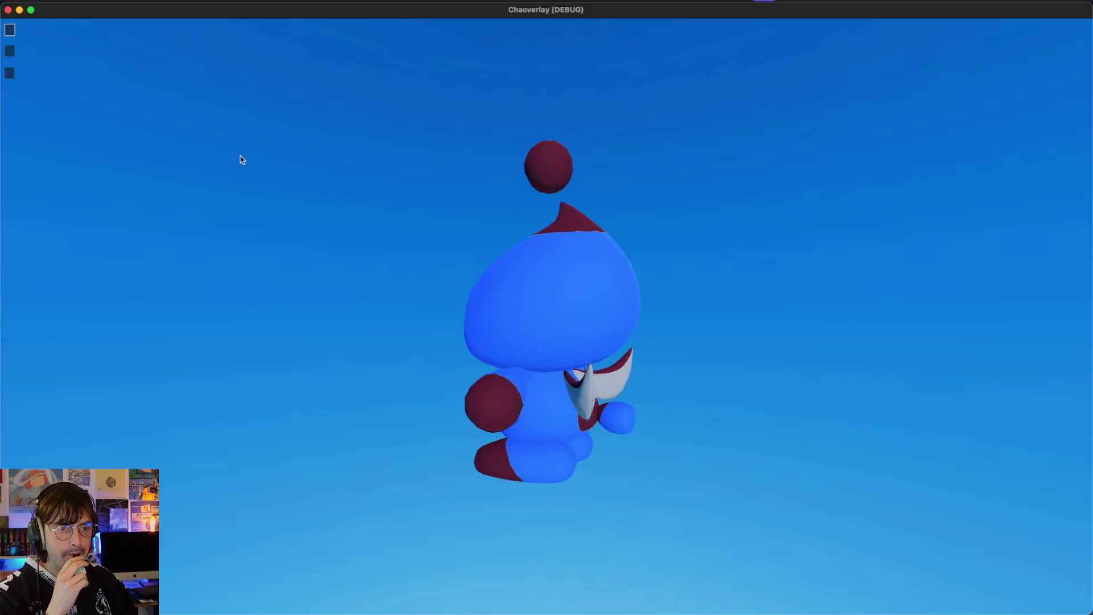
- Equip different wings items on the Chao, then close the game window
left_click(10, 73)
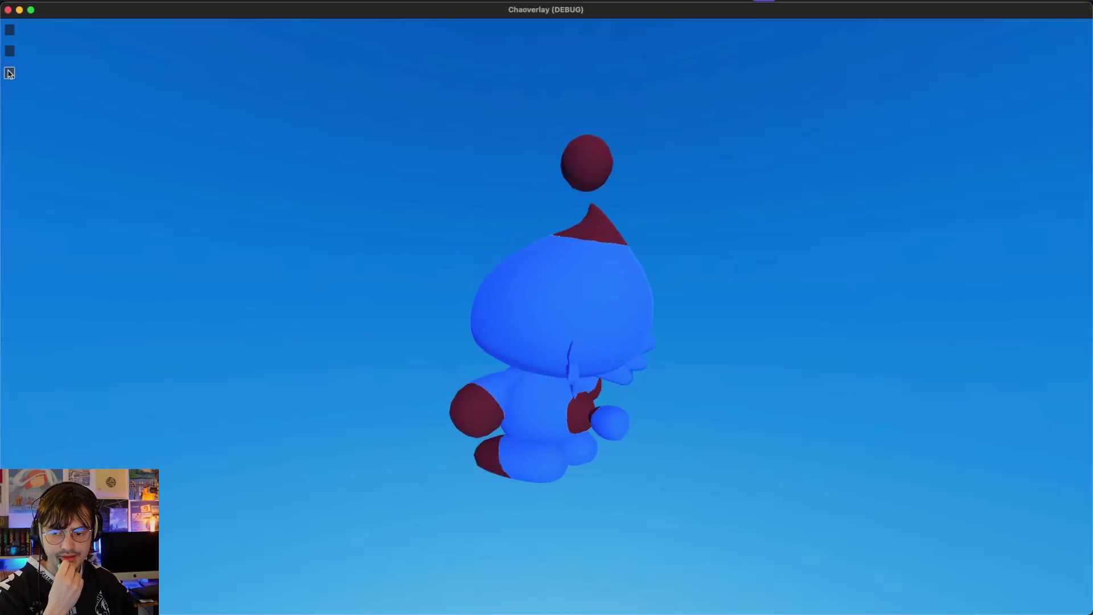
left_click(10, 33)
left_click(9, 74)
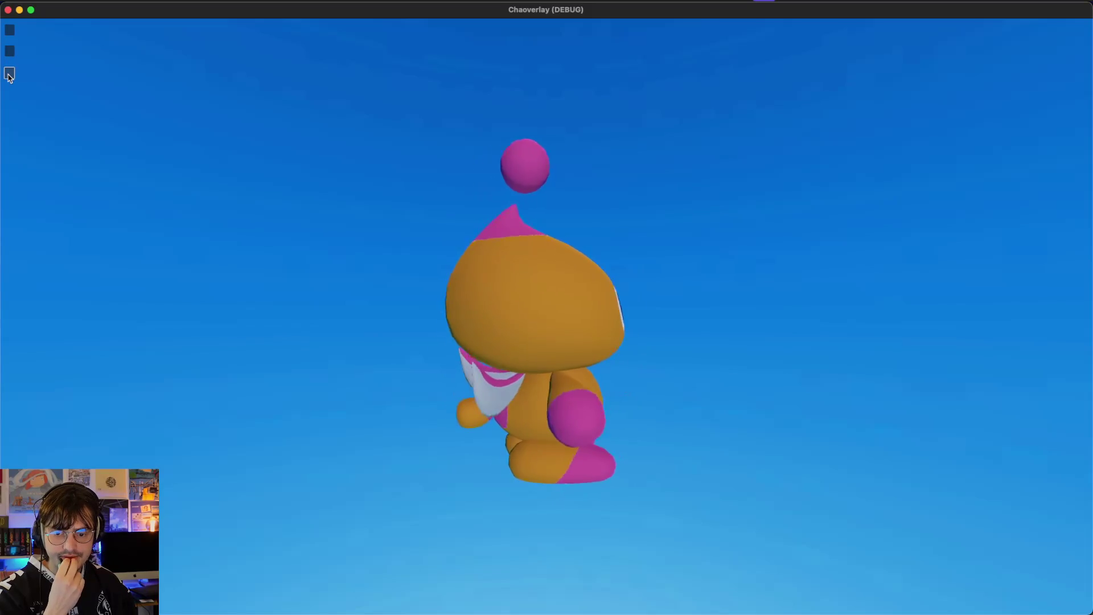
left_click(8, 10)
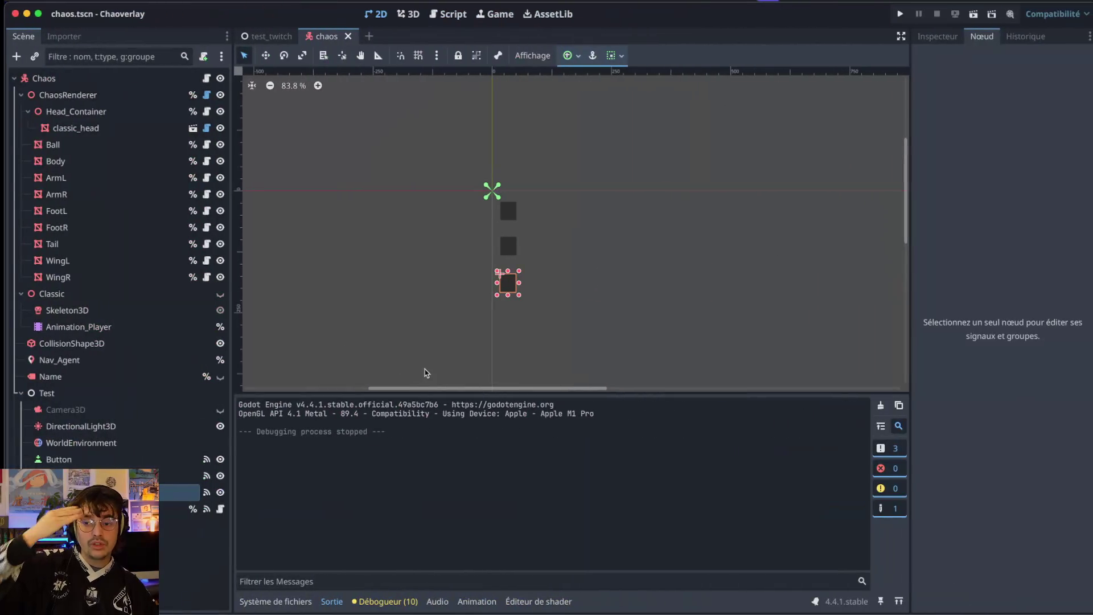
- In Notion, set Aqua's Wings State to 'Testé et approuvé !'
left_click(288, 595)
key("ctrl+Right")
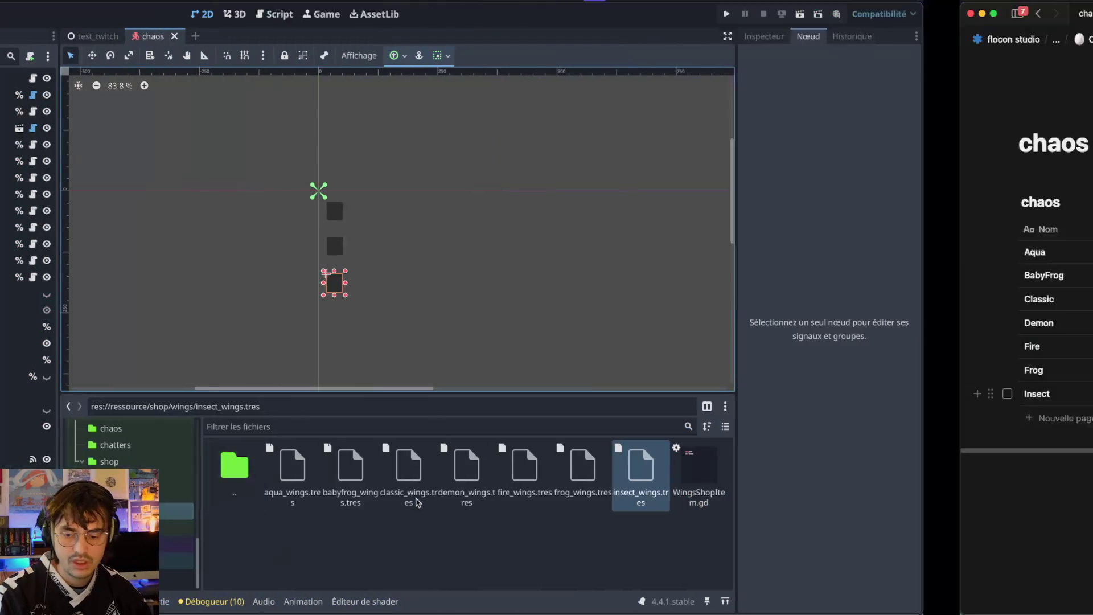
left_click(416, 253)
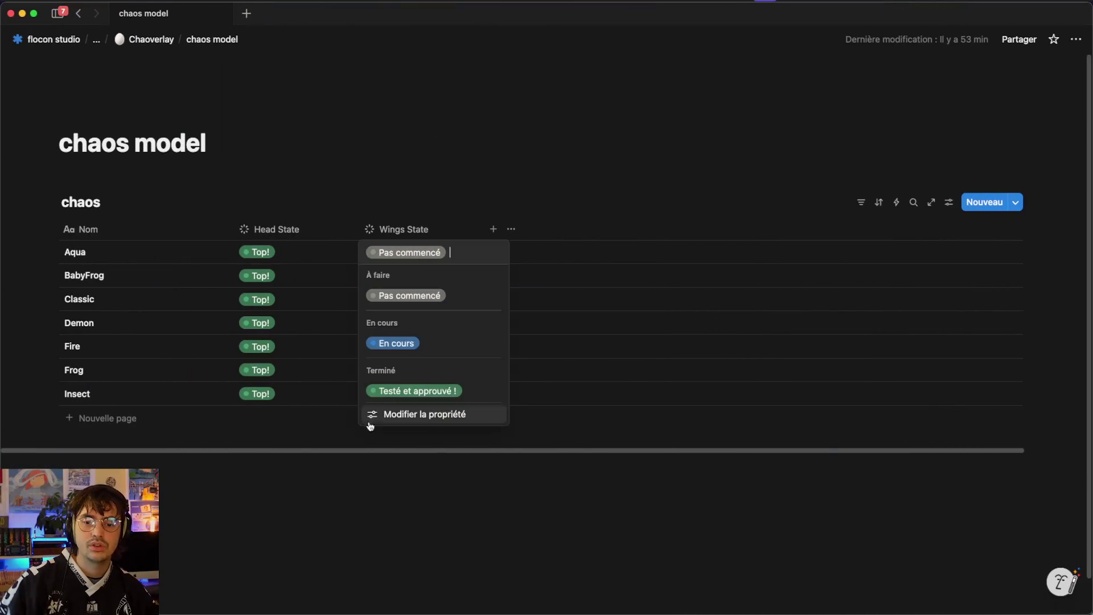